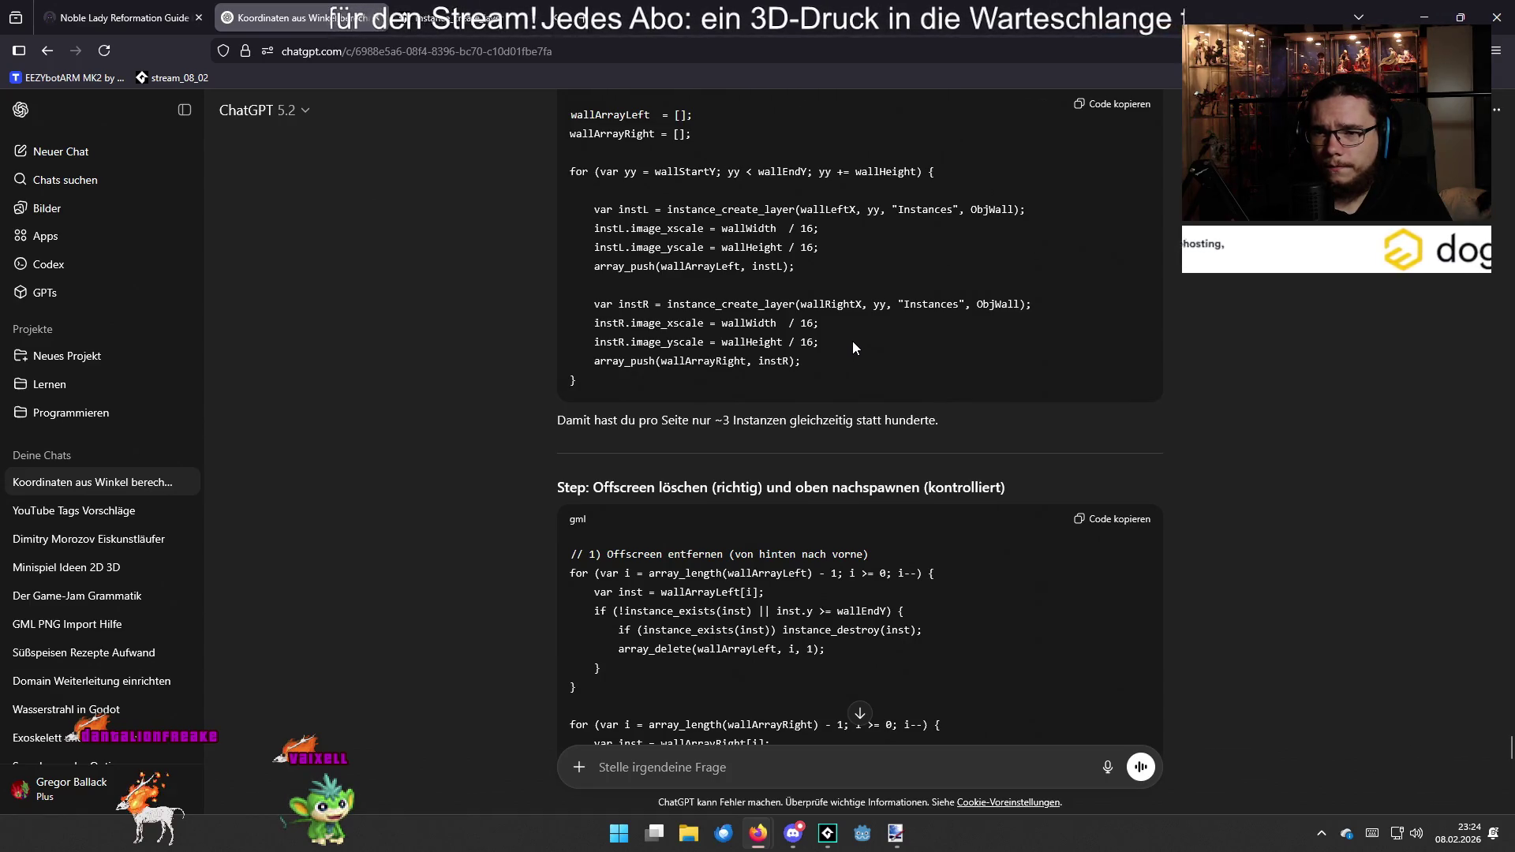
# Read through ChatGPT's suggested wall cleanup and respawn code
pyautogui.scroll(4, 853, 341)
pyautogui.scroll(-5, 854, 344)
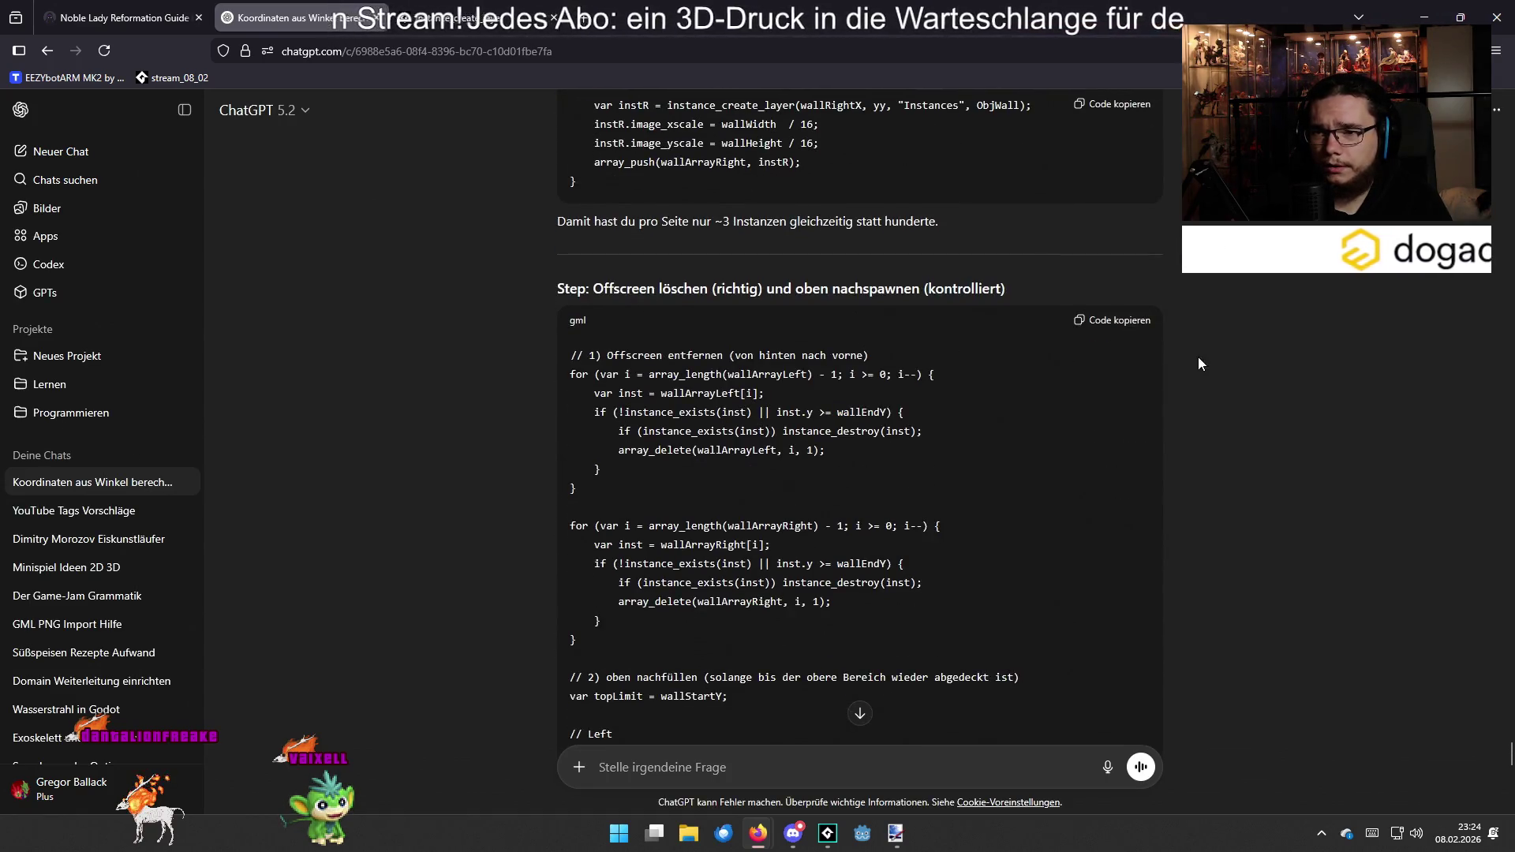
pyautogui.scroll(-3, 1191, 356)
pyautogui.scroll(-2, 1214, 350)
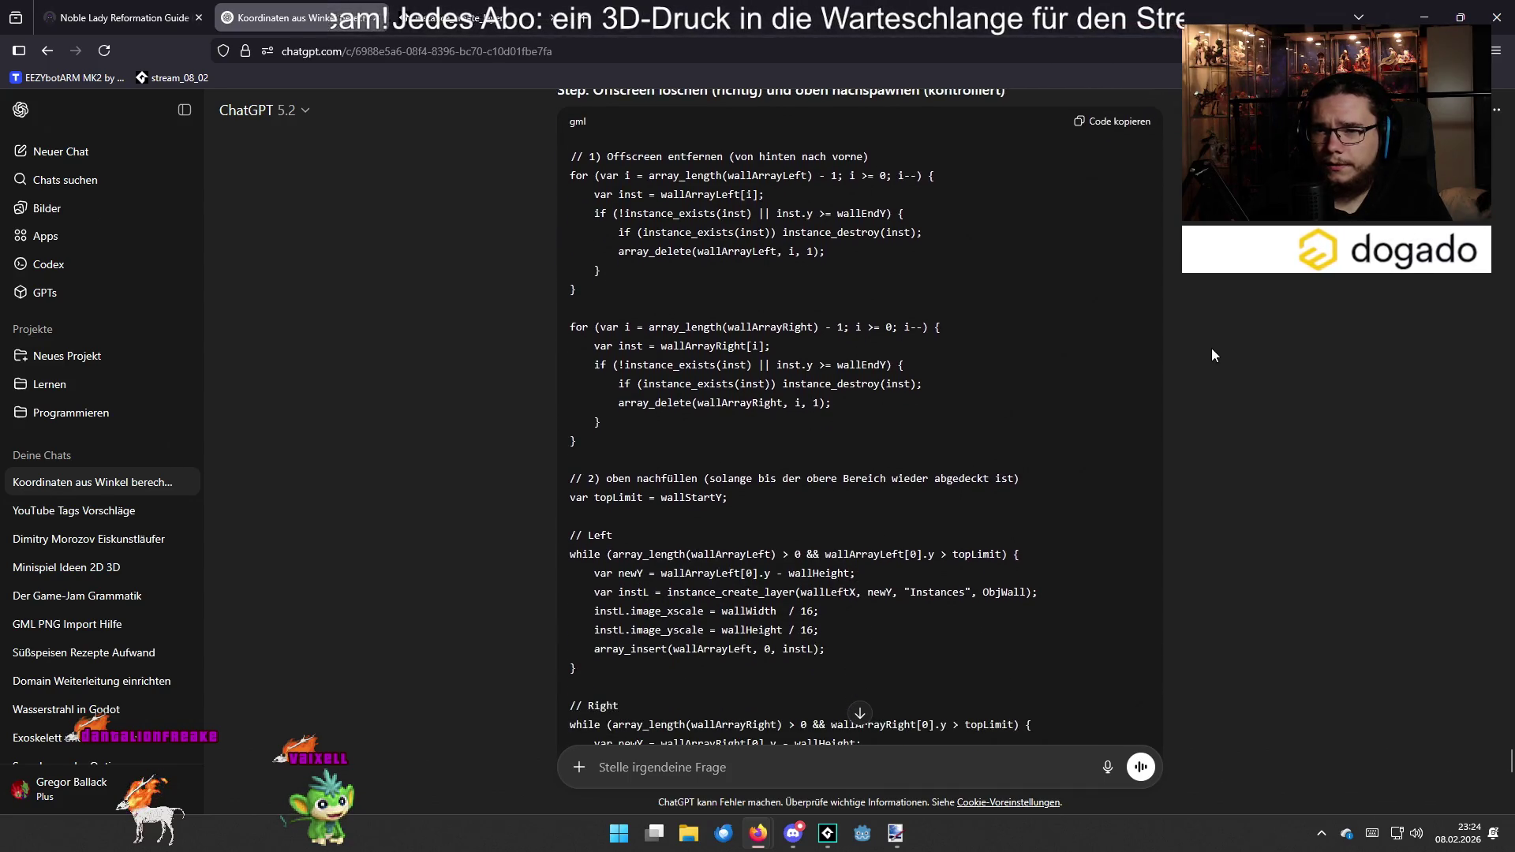
pyautogui.scroll(2, 1213, 349)
pyautogui.scroll(-5, 1208, 353)
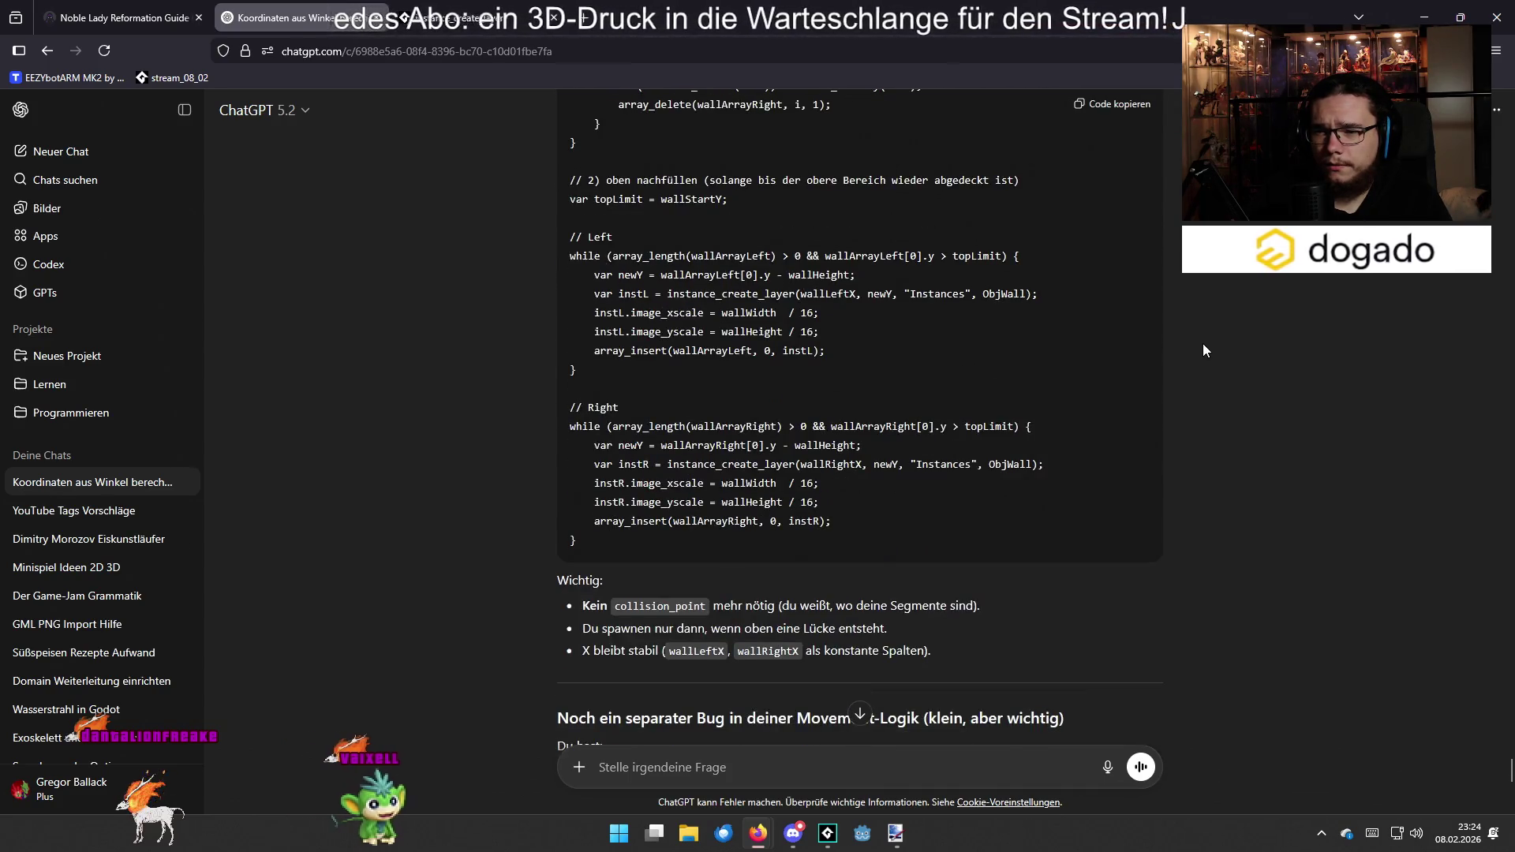
pyautogui.scroll(-1, 1203, 351)
pyautogui.scroll(-2, 1204, 345)
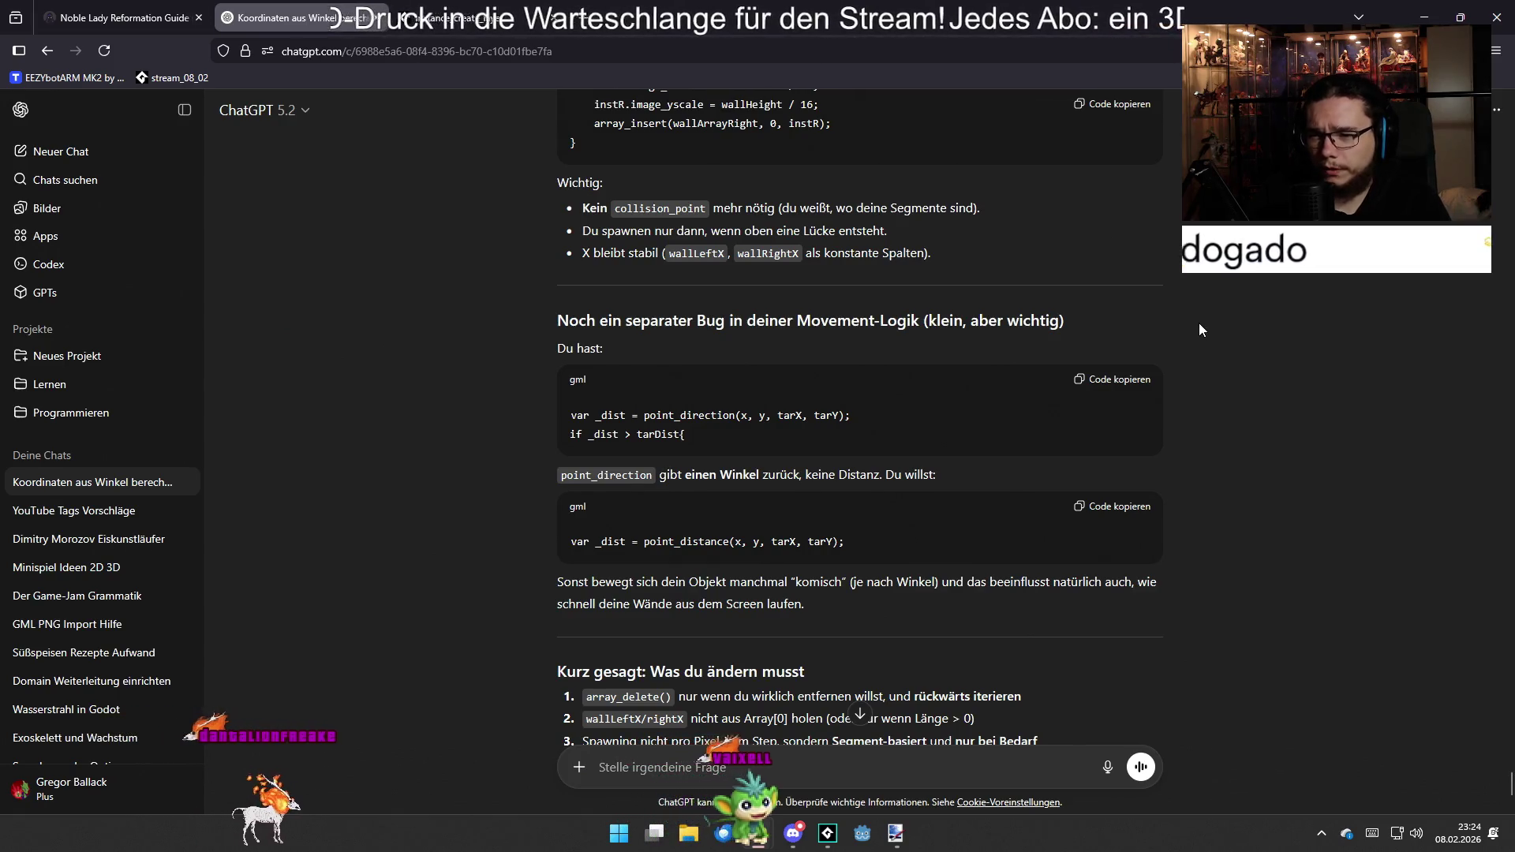
pyautogui.scroll(-3, 1196, 328)
# Return to the GameMaker project and open the build target list
pyautogui.hotkey('alt', 'Tab')
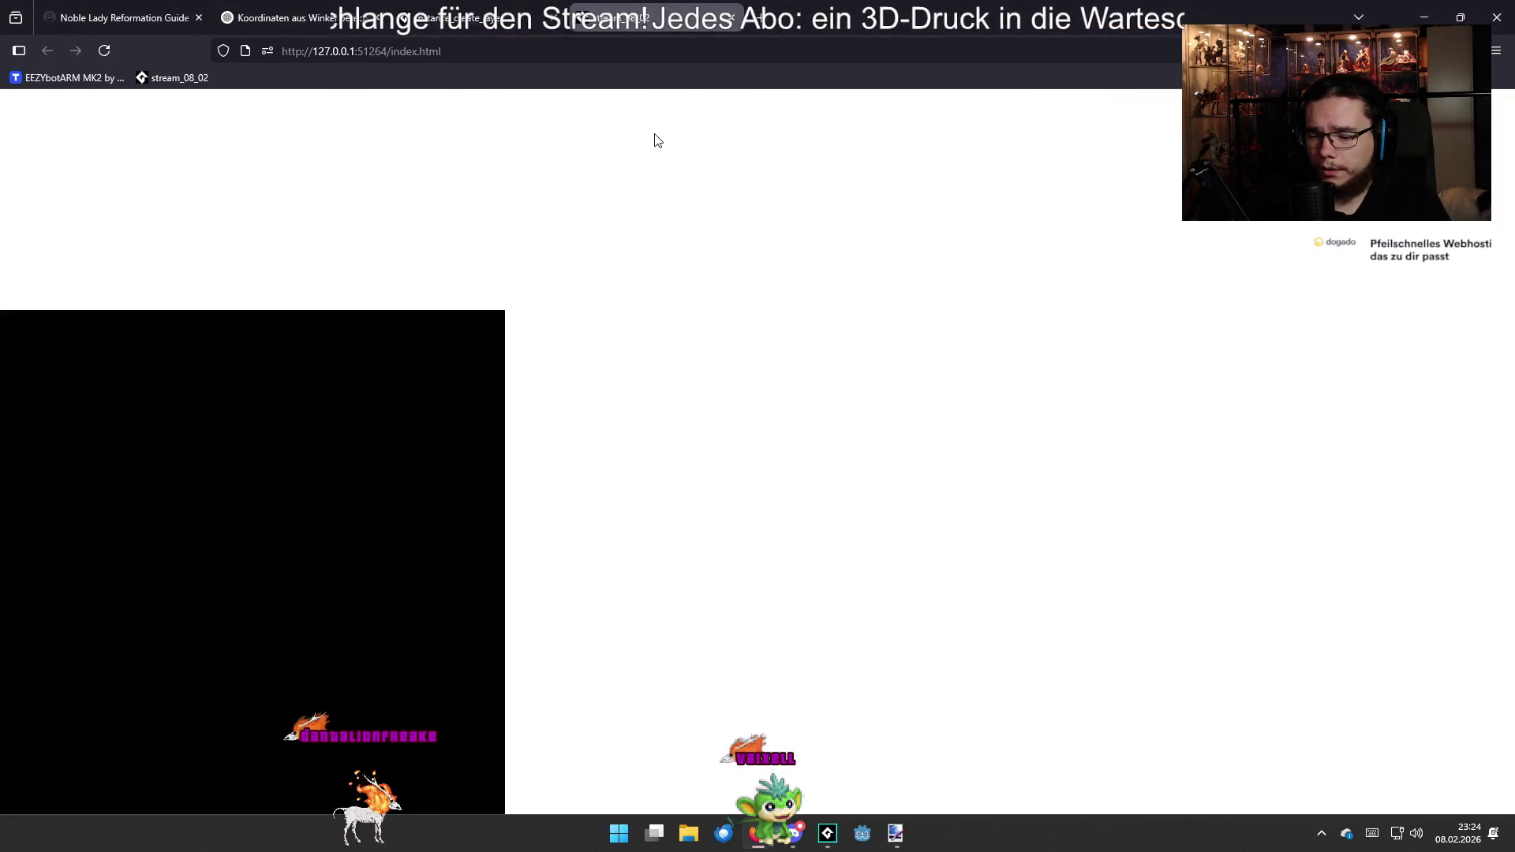
pyautogui.hotkey('ctrl', 'w')
pyautogui.hotkey('alt', 'Tab')
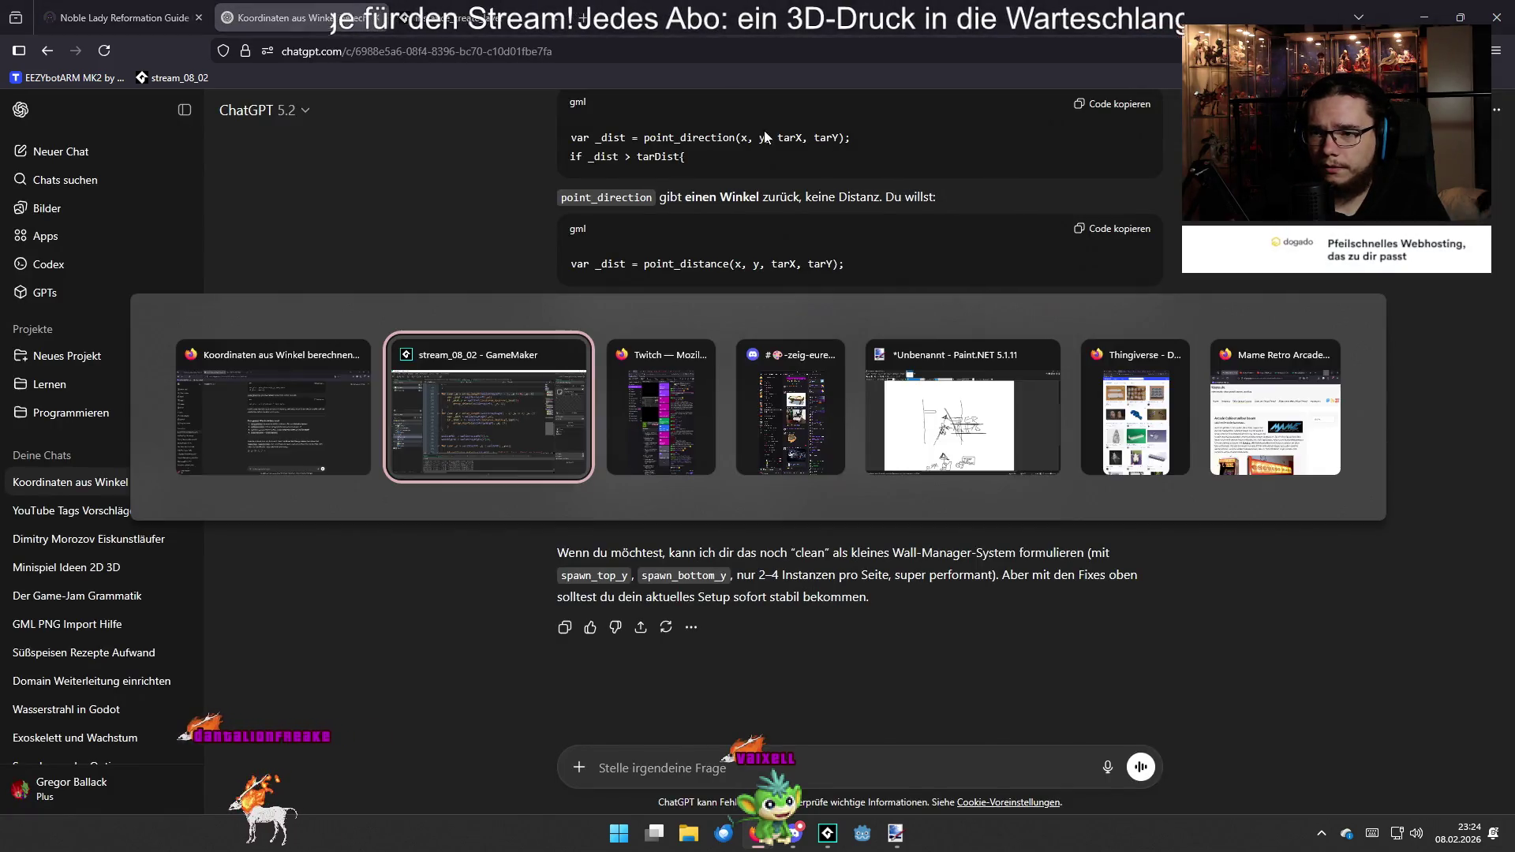
pyautogui.click(1342, 51)
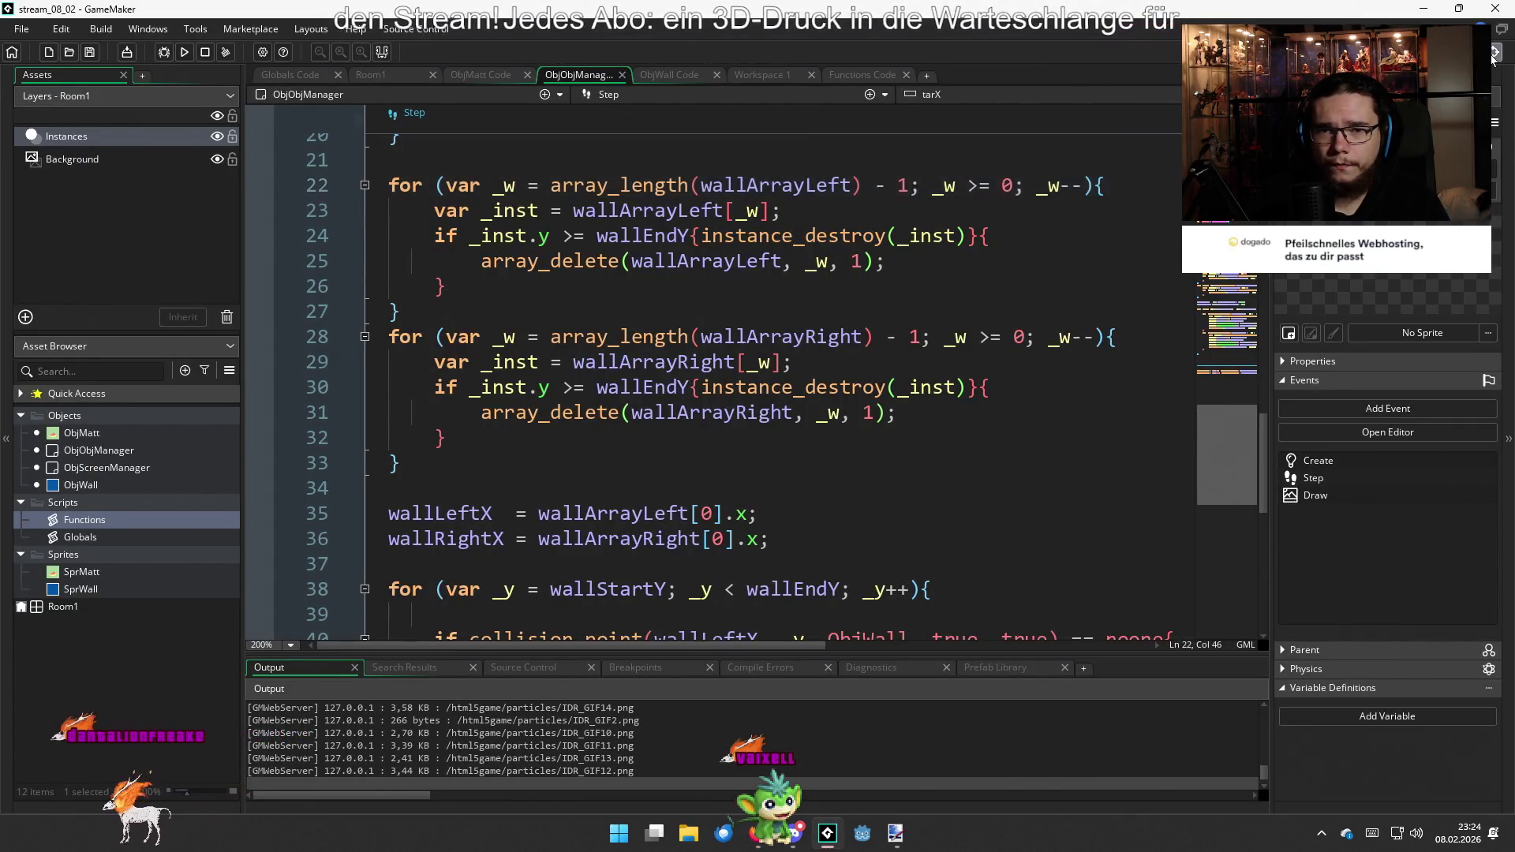
# Run a Windows build and dismiss the resulting out-of-range wallArrayLeft error
pyautogui.click(884, 135)
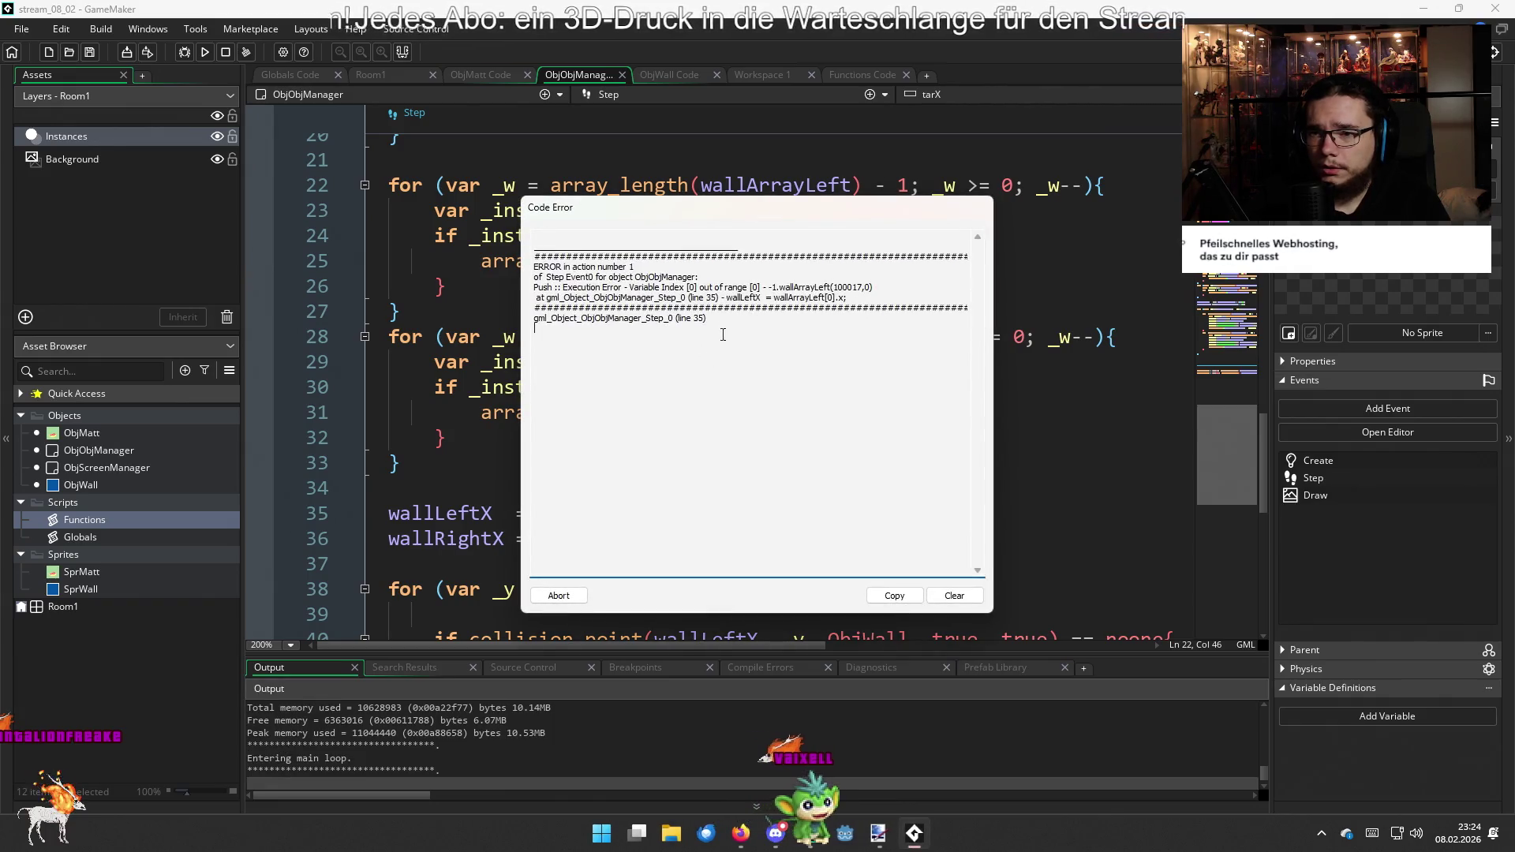
pyautogui.doubleClick(728, 297)
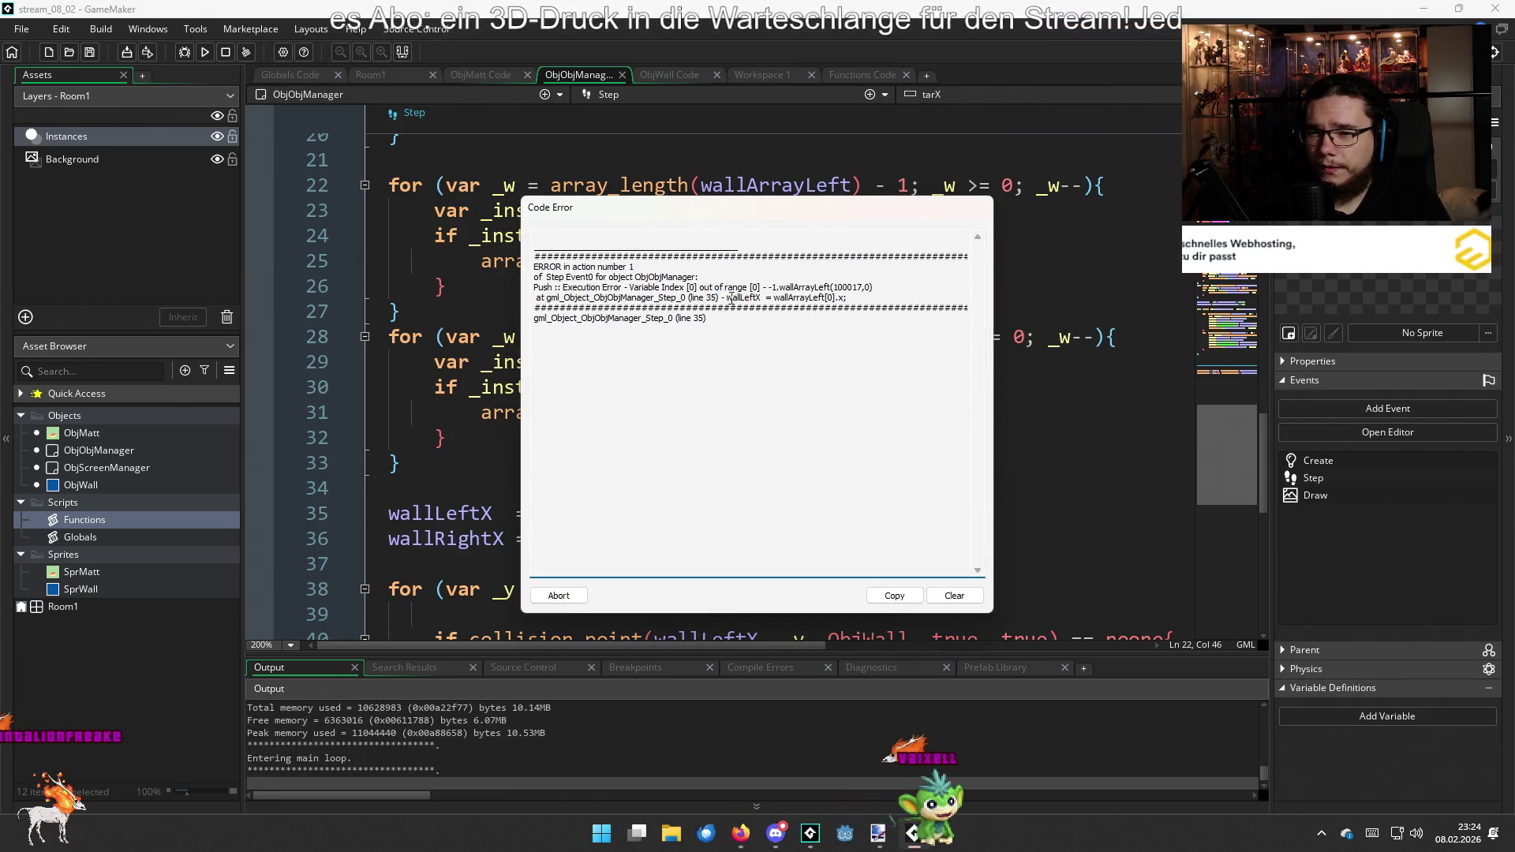
pyautogui.click(880, 300)
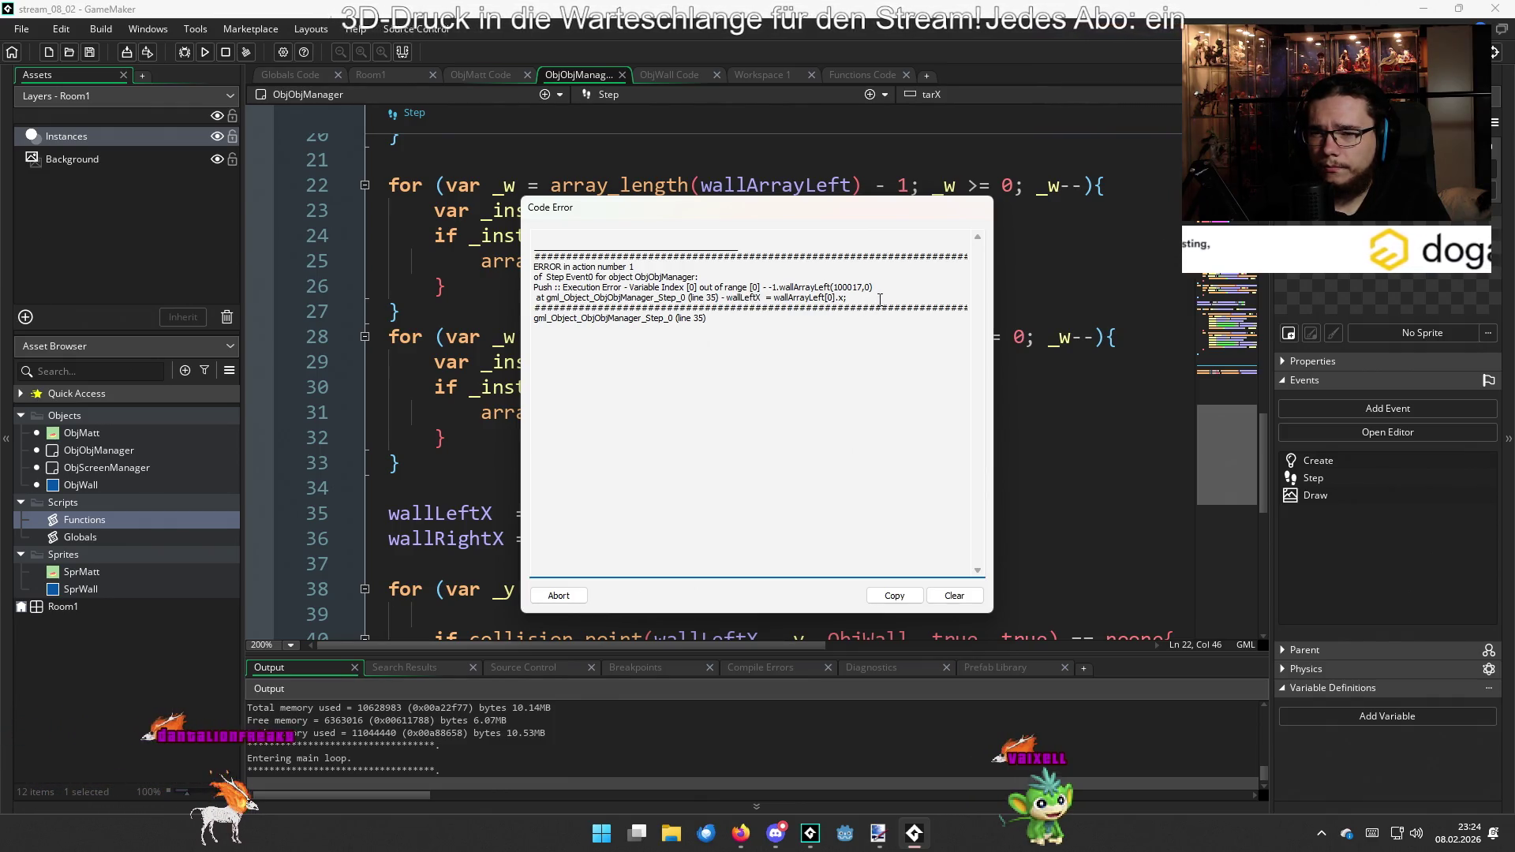
pyautogui.click(577, 597)
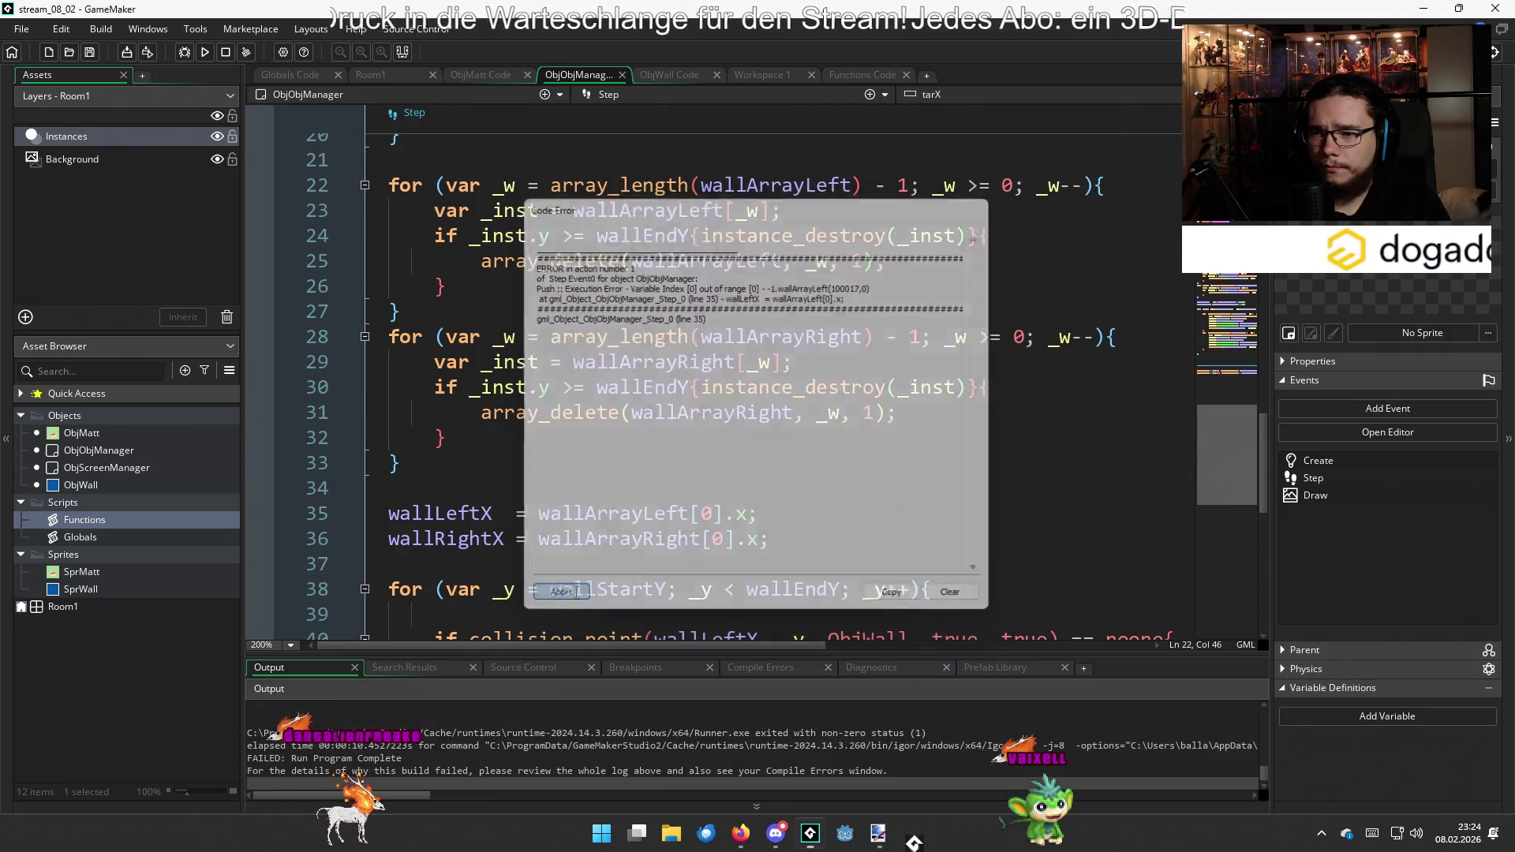
pyautogui.click(587, 474)
# Review the ObjObjManager Step code around line 34 and rerun the game
pyautogui.click(638, 489)
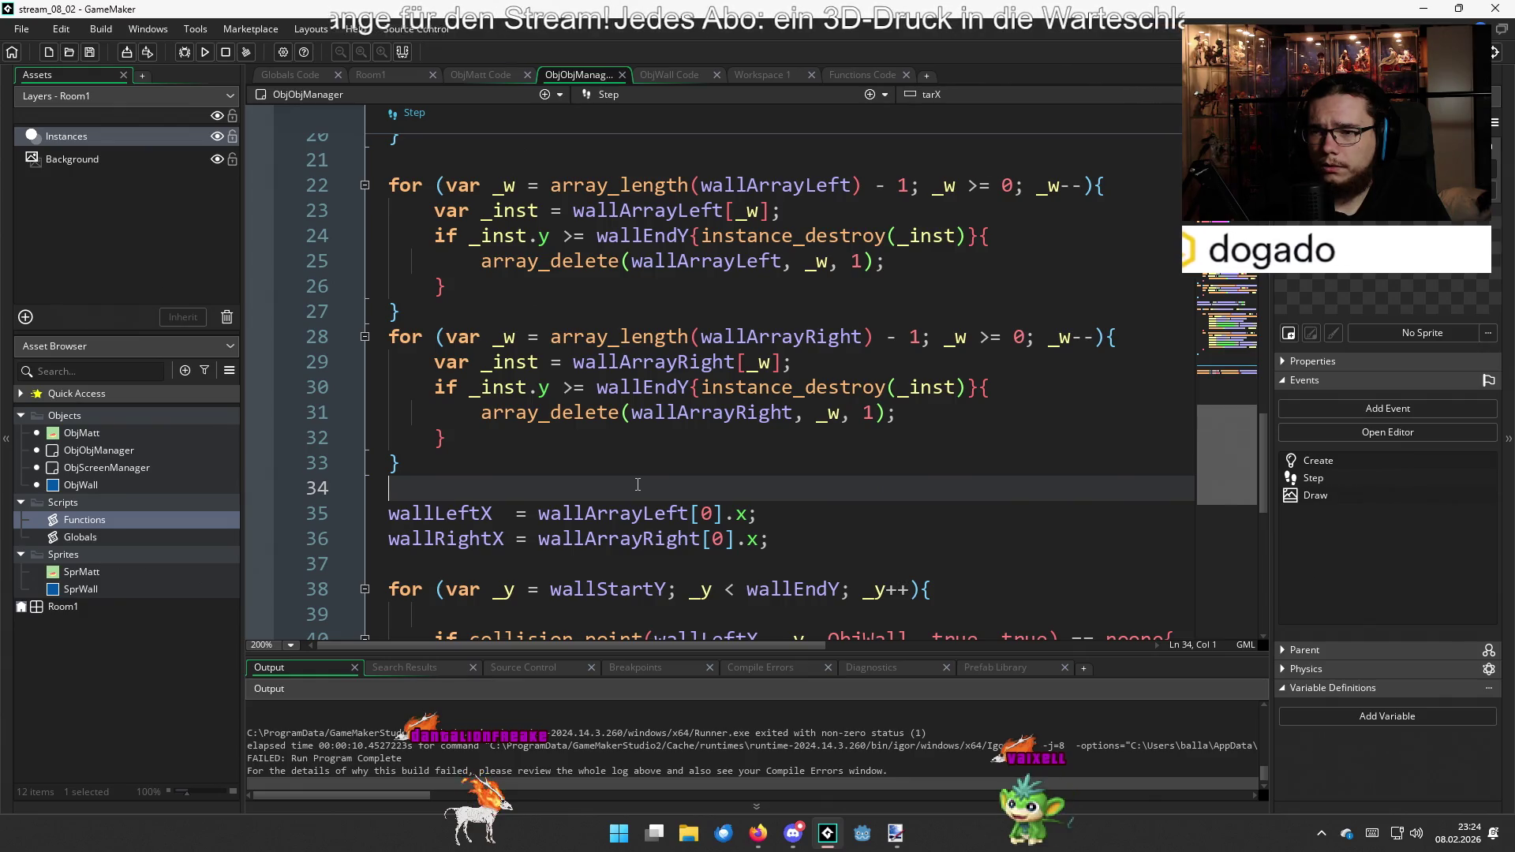
pyautogui.scroll(-3, 639, 483)
pyautogui.scroll(3, 643, 513)
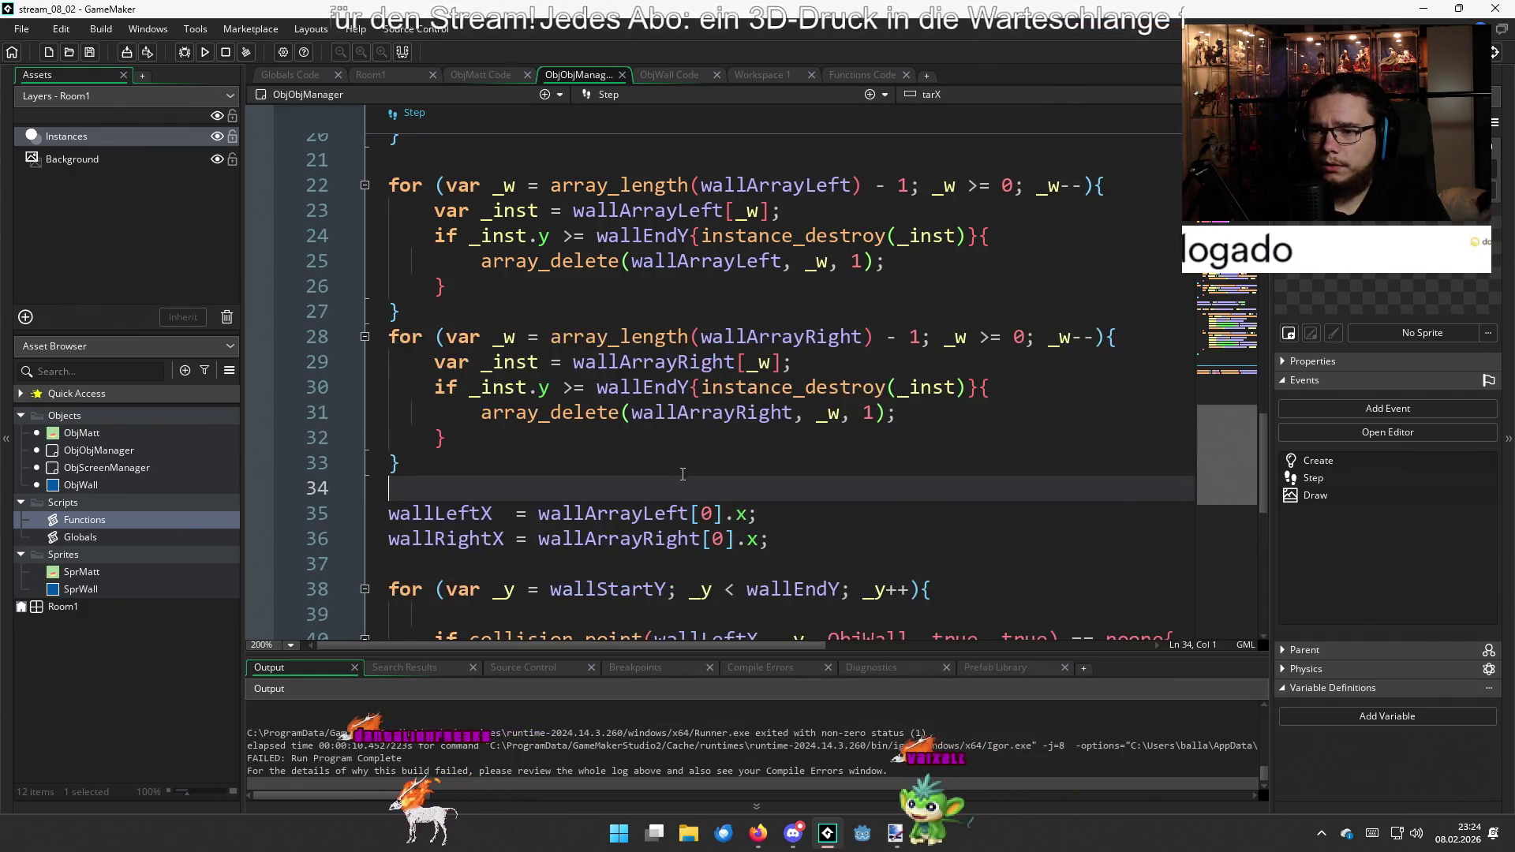
pyautogui.press('F5')
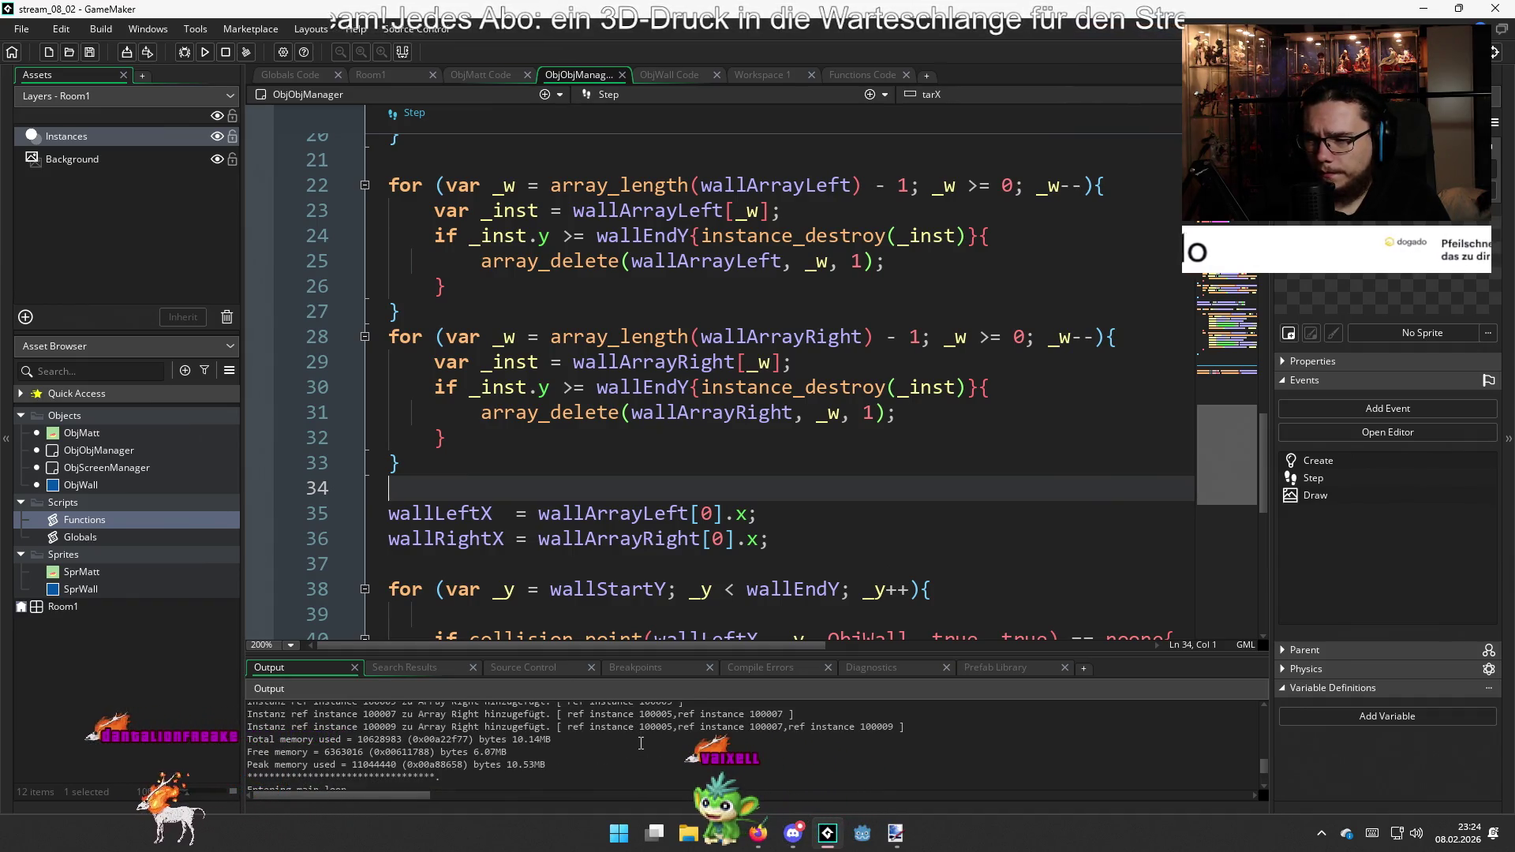
pyautogui.press('Up')
pyautogui.press('Up')
pyautogui.press('Up')
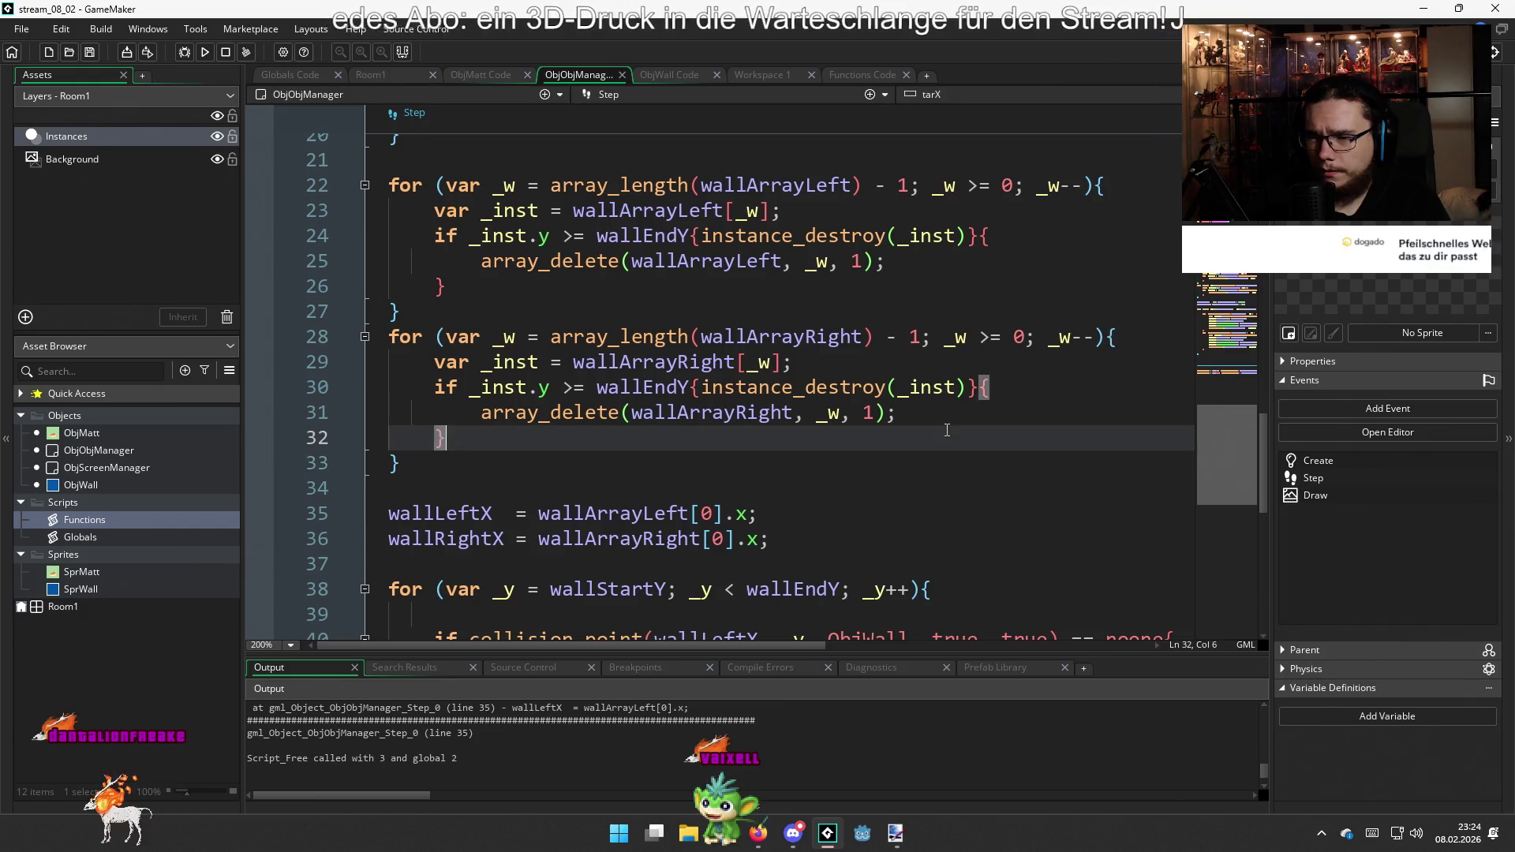
# Add show_debug_message("heh lol") after line 31, keeping the closing brace on its own line
pyautogui.press('End')
pyautogui.press('Return')
pyautogui.write('sho')
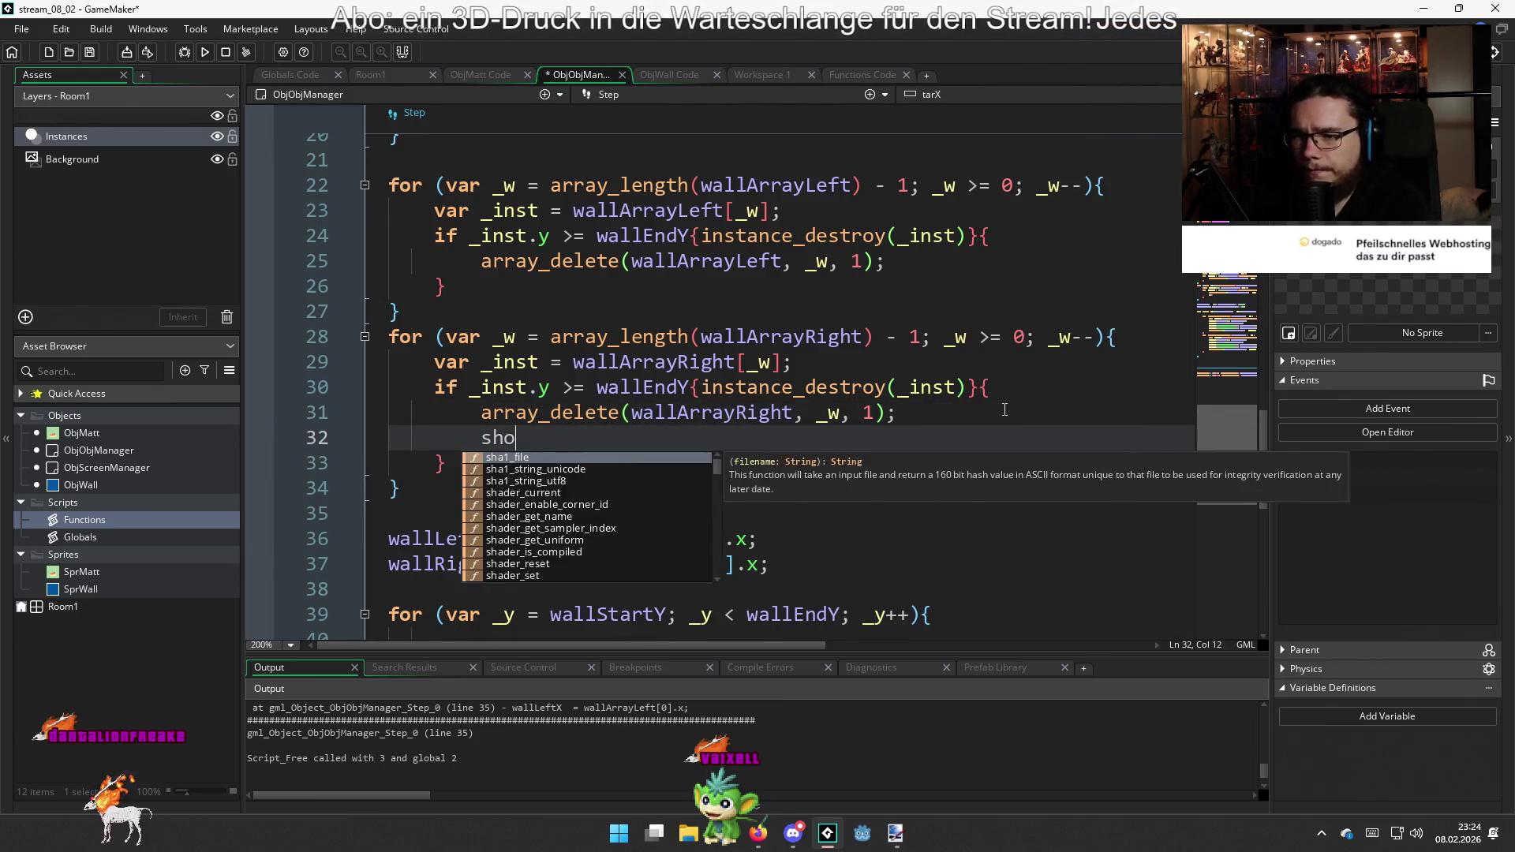
pyautogui.write('w_de')
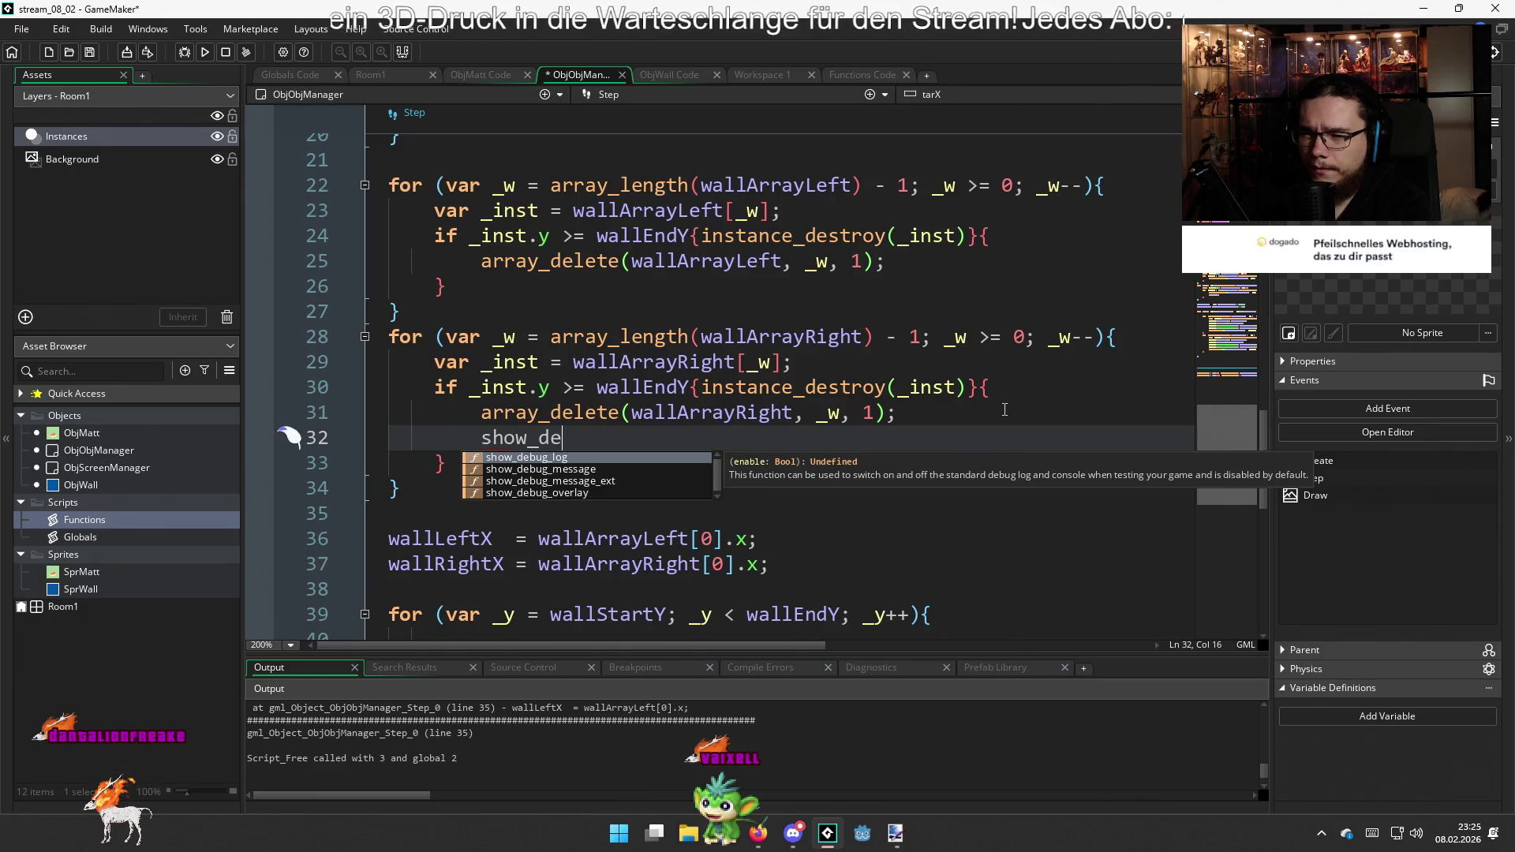
pyautogui.write('bug_message("')
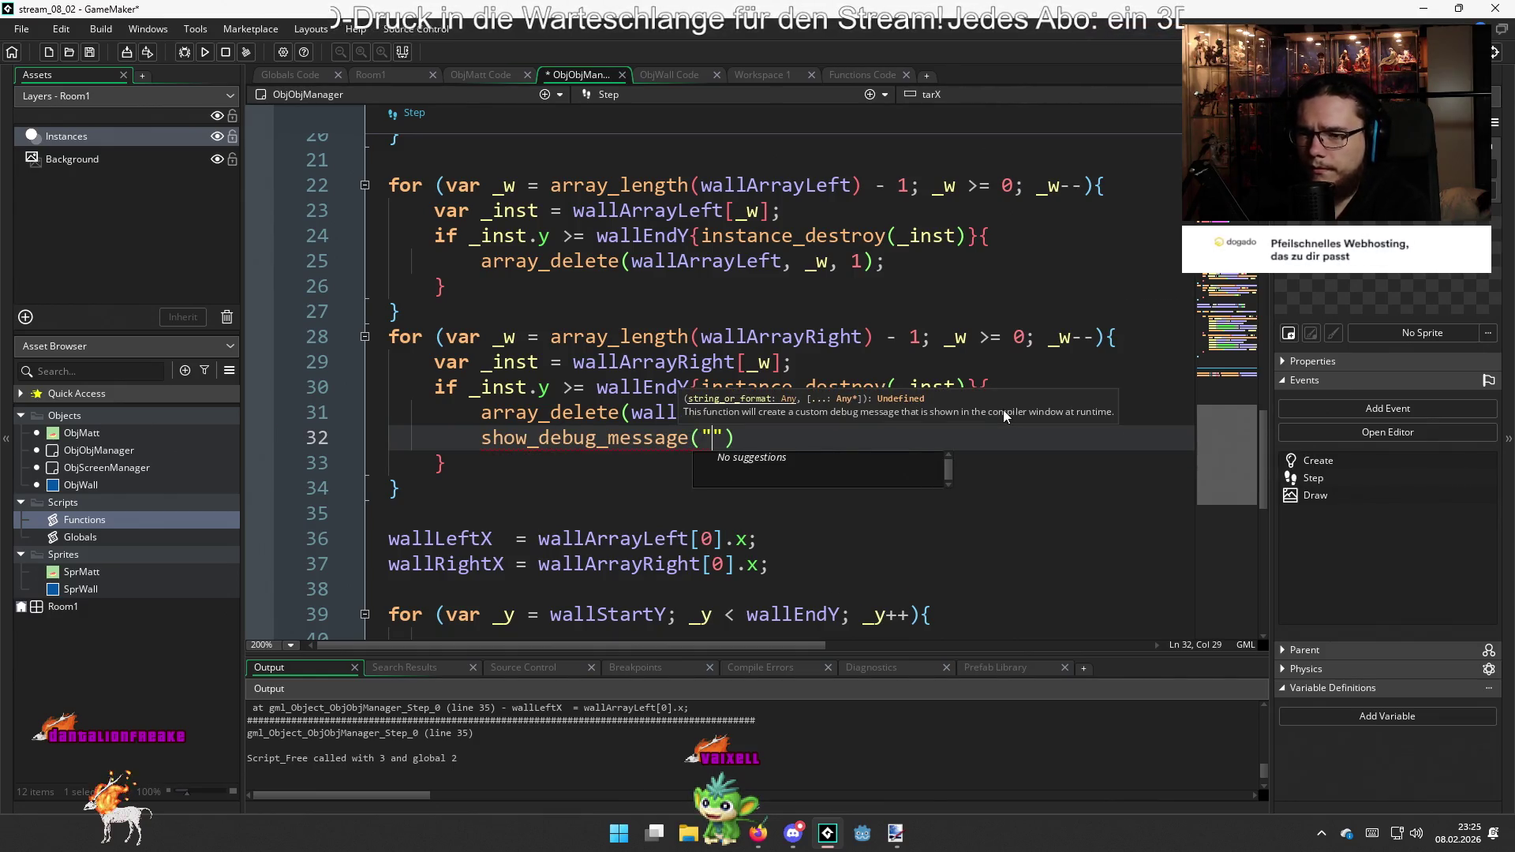
pyautogui.write('heh lol')
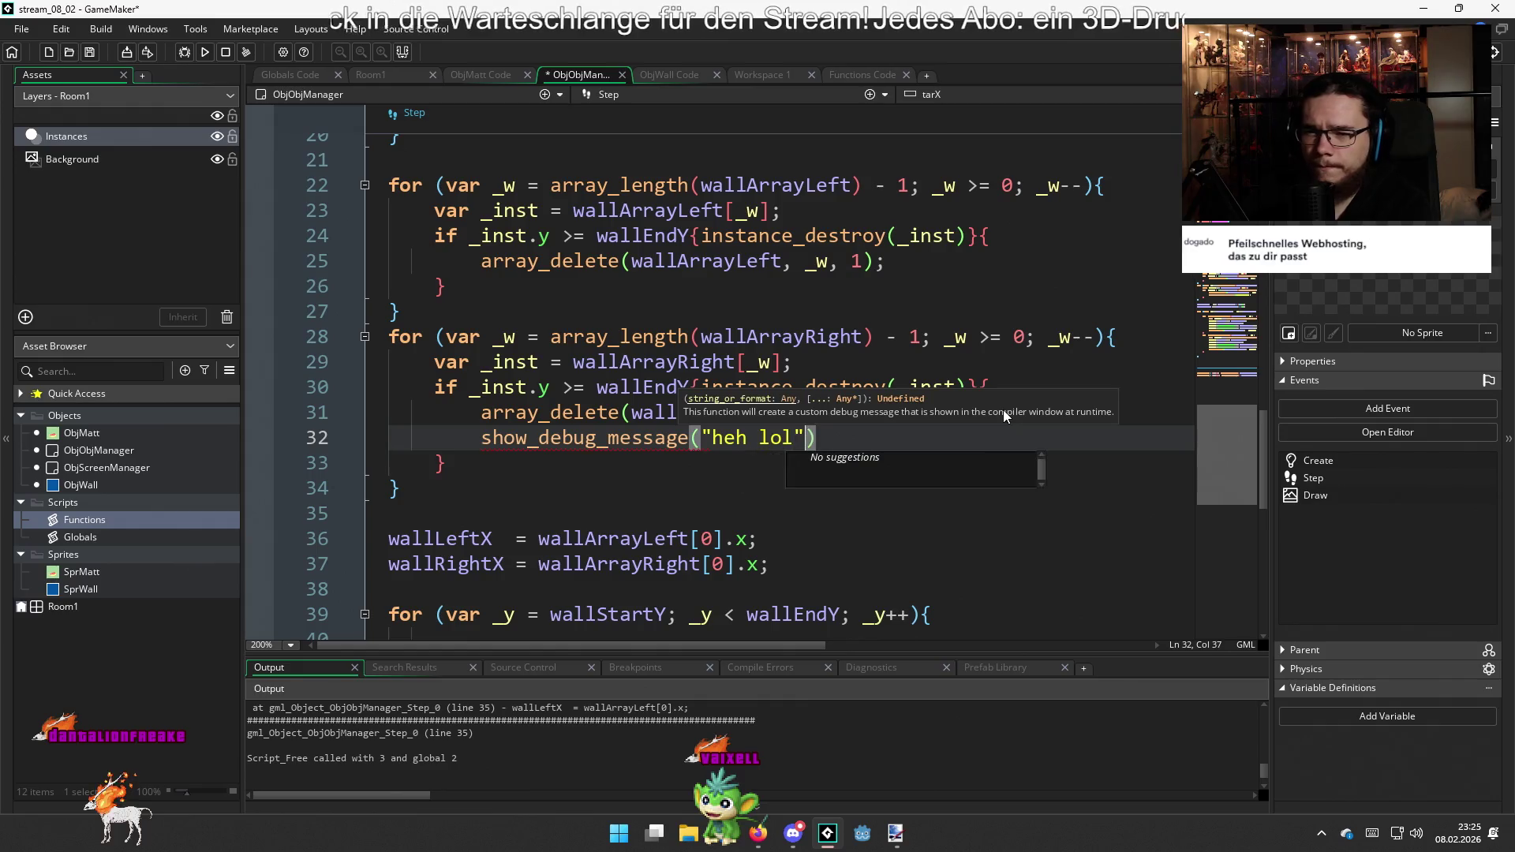
pyautogui.press('Down')
pyautogui.press('Left')
pyautogui.press('BackSpace')
pyautogui.press('Right')
pyautogui.press('Delete')
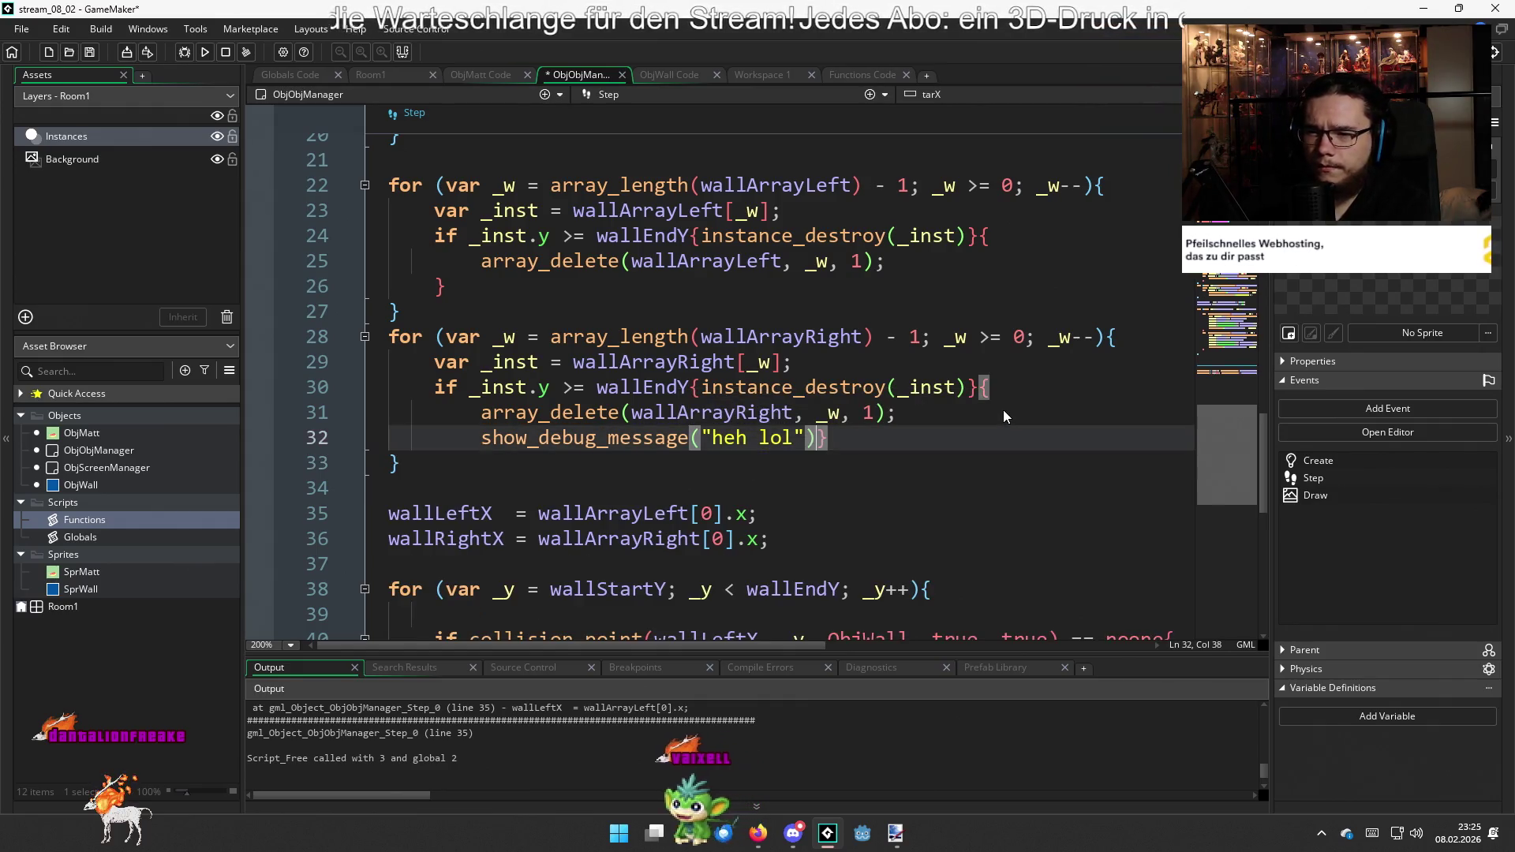
pyautogui.press('Return')
# Rerun the game and abort the repeated wallArrayLeft[0] error
pyautogui.press('F5')
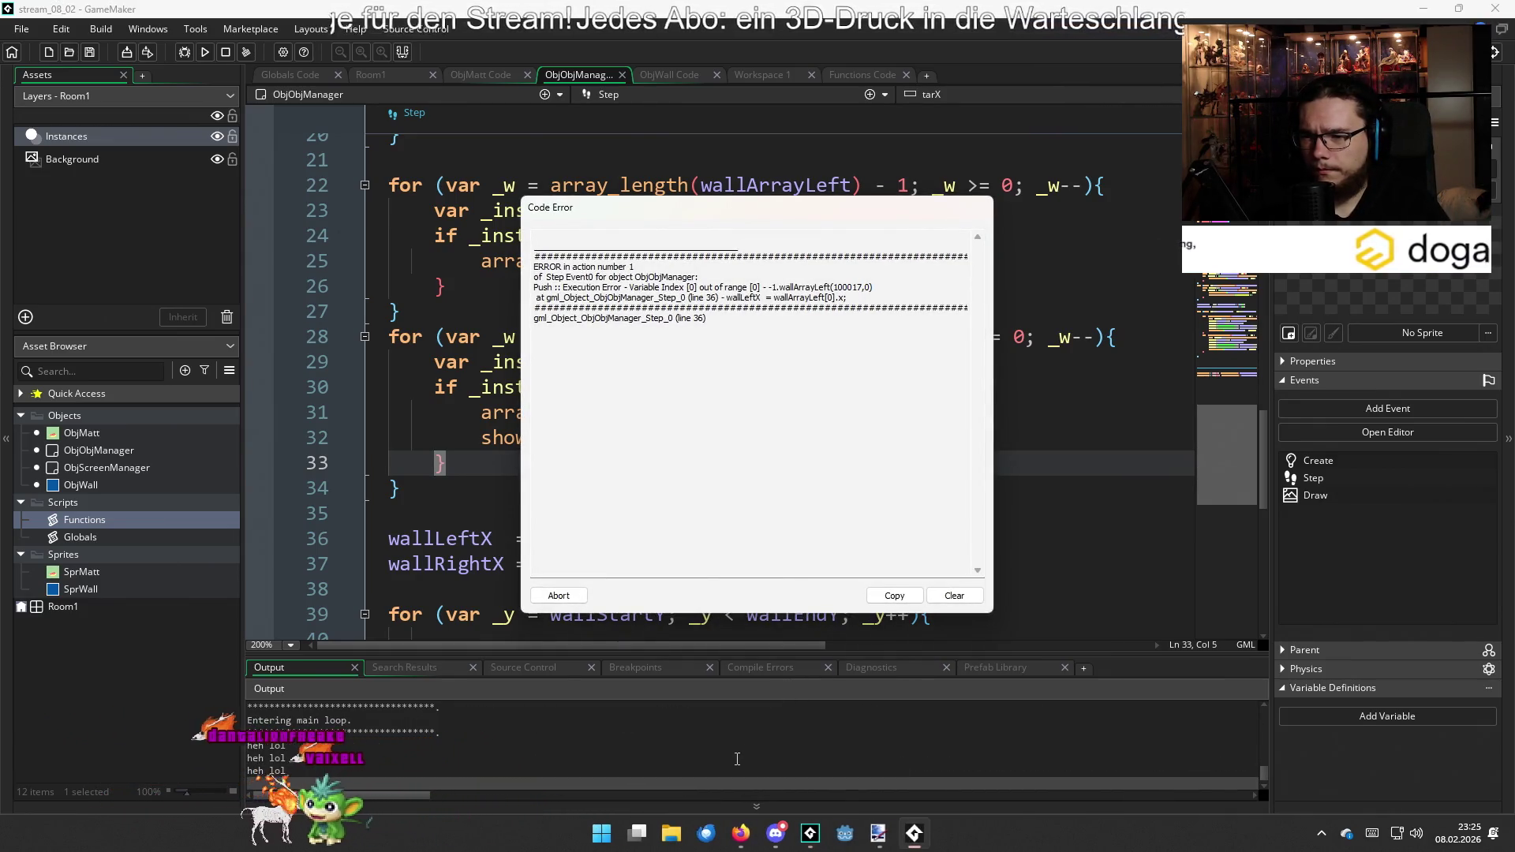
pyautogui.click(558, 595)
pyautogui.click(916, 455)
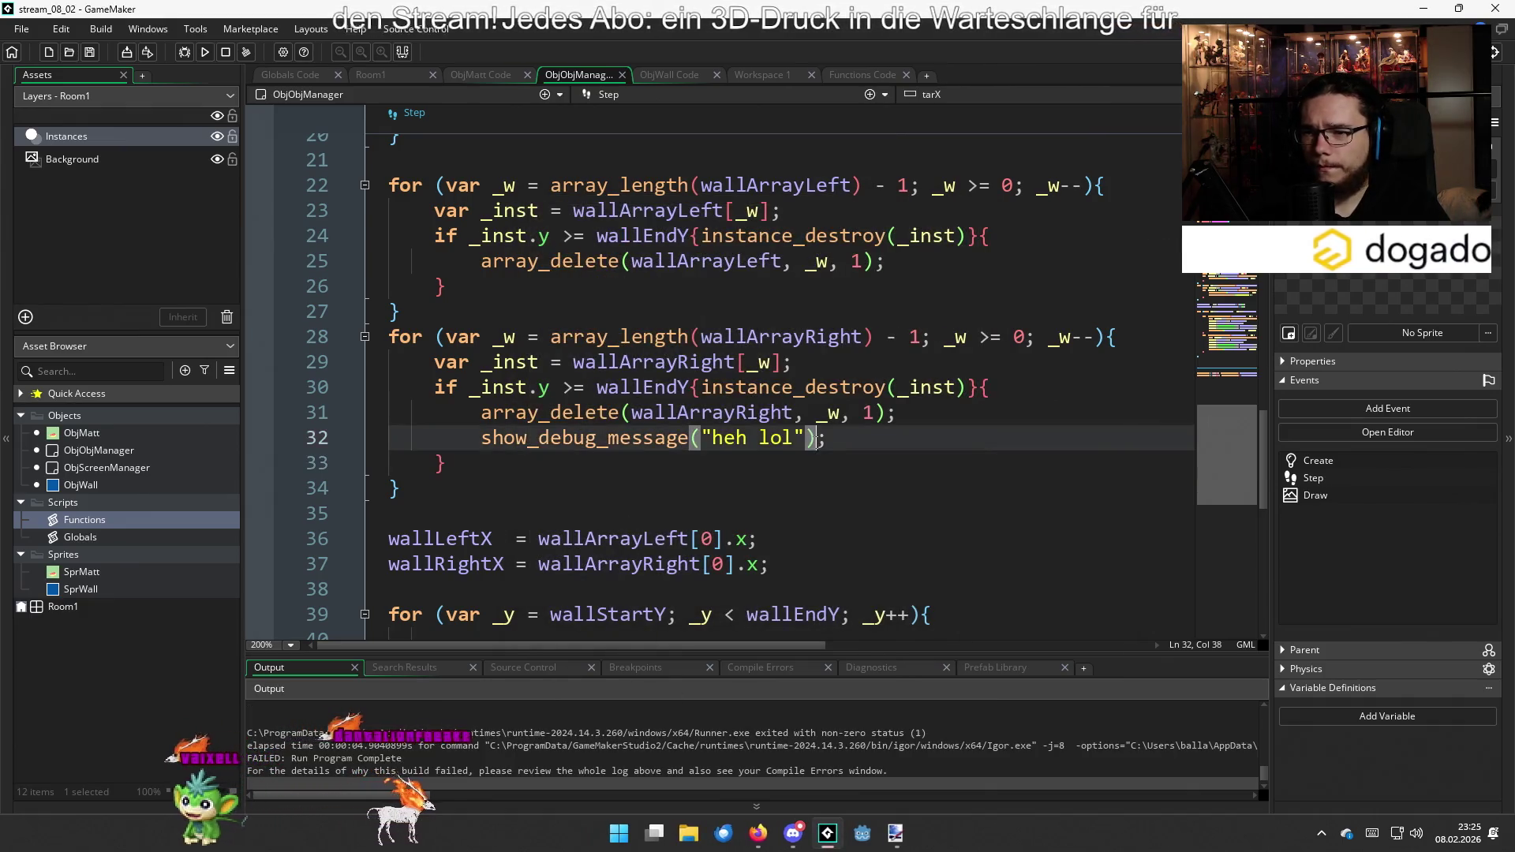
# Remove the stray brackets on line 30 and put instance_destroy(_inst) on its own line
pyautogui.click(922, 445)
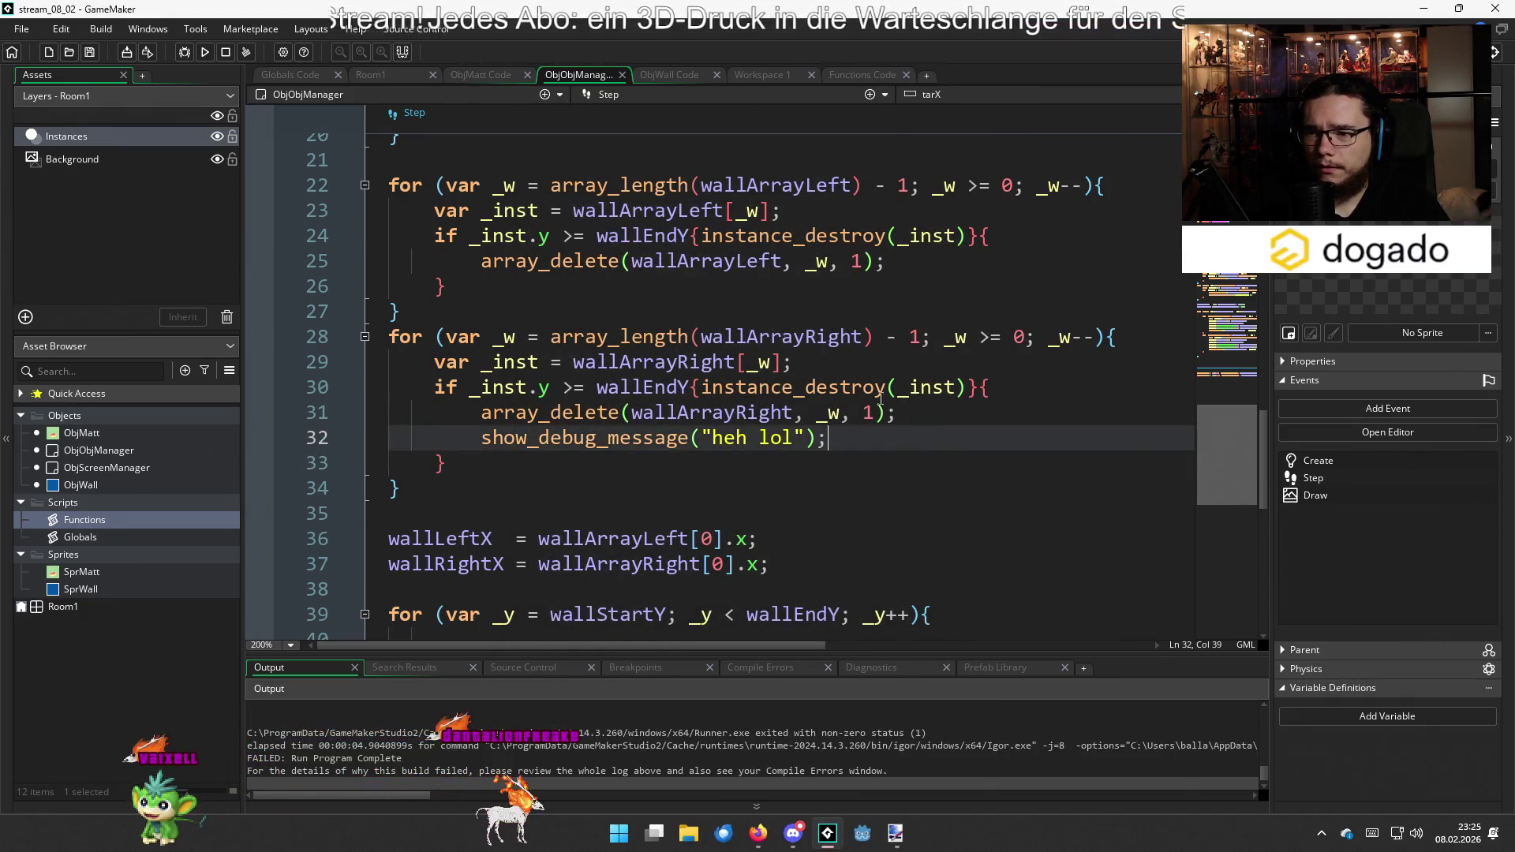
pyautogui.click(588, 387)
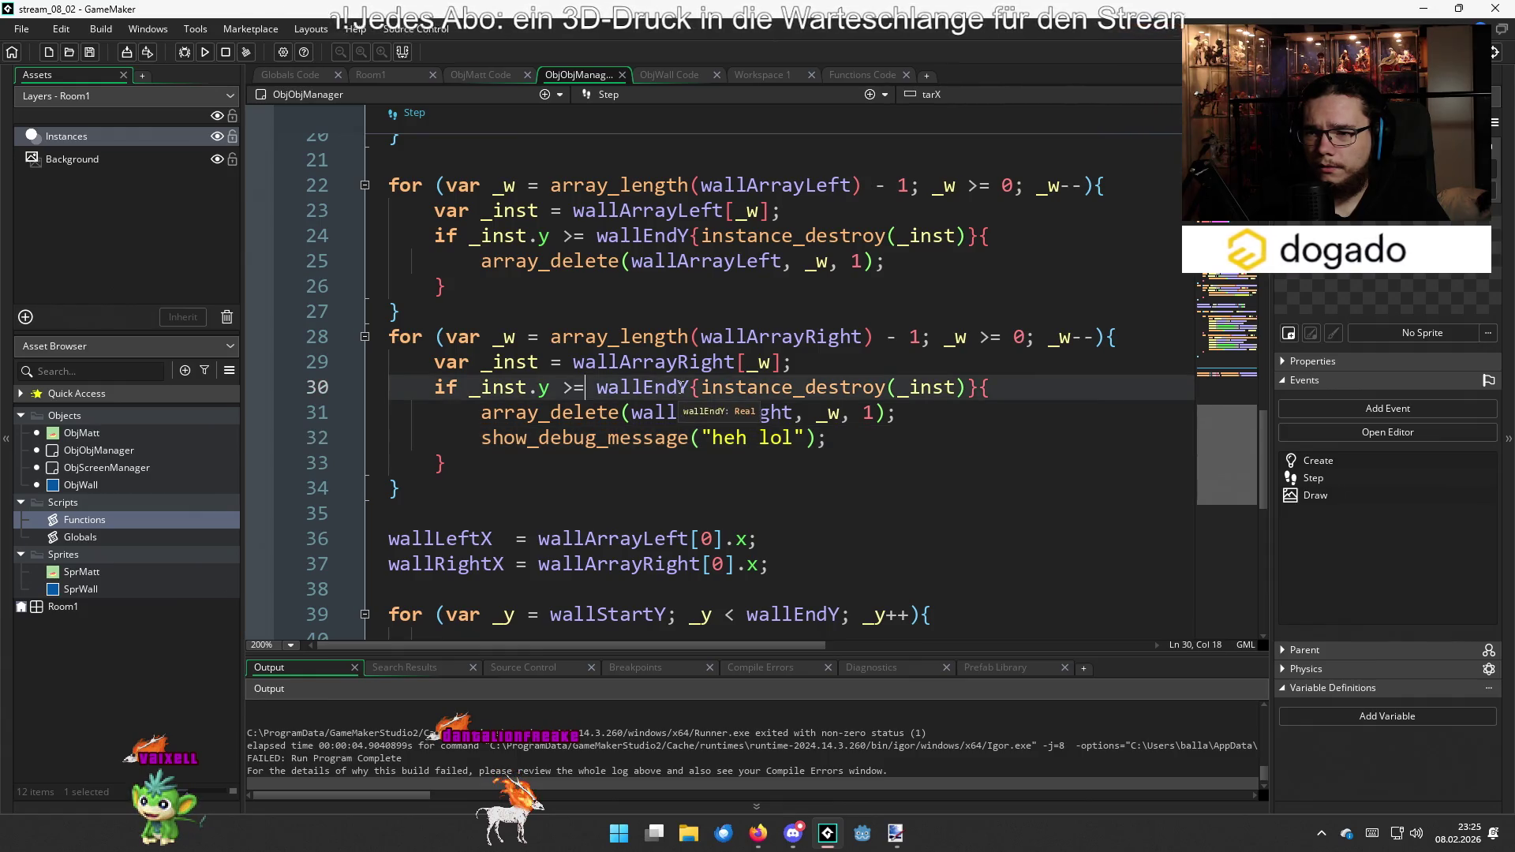
pyautogui.click(1023, 370)
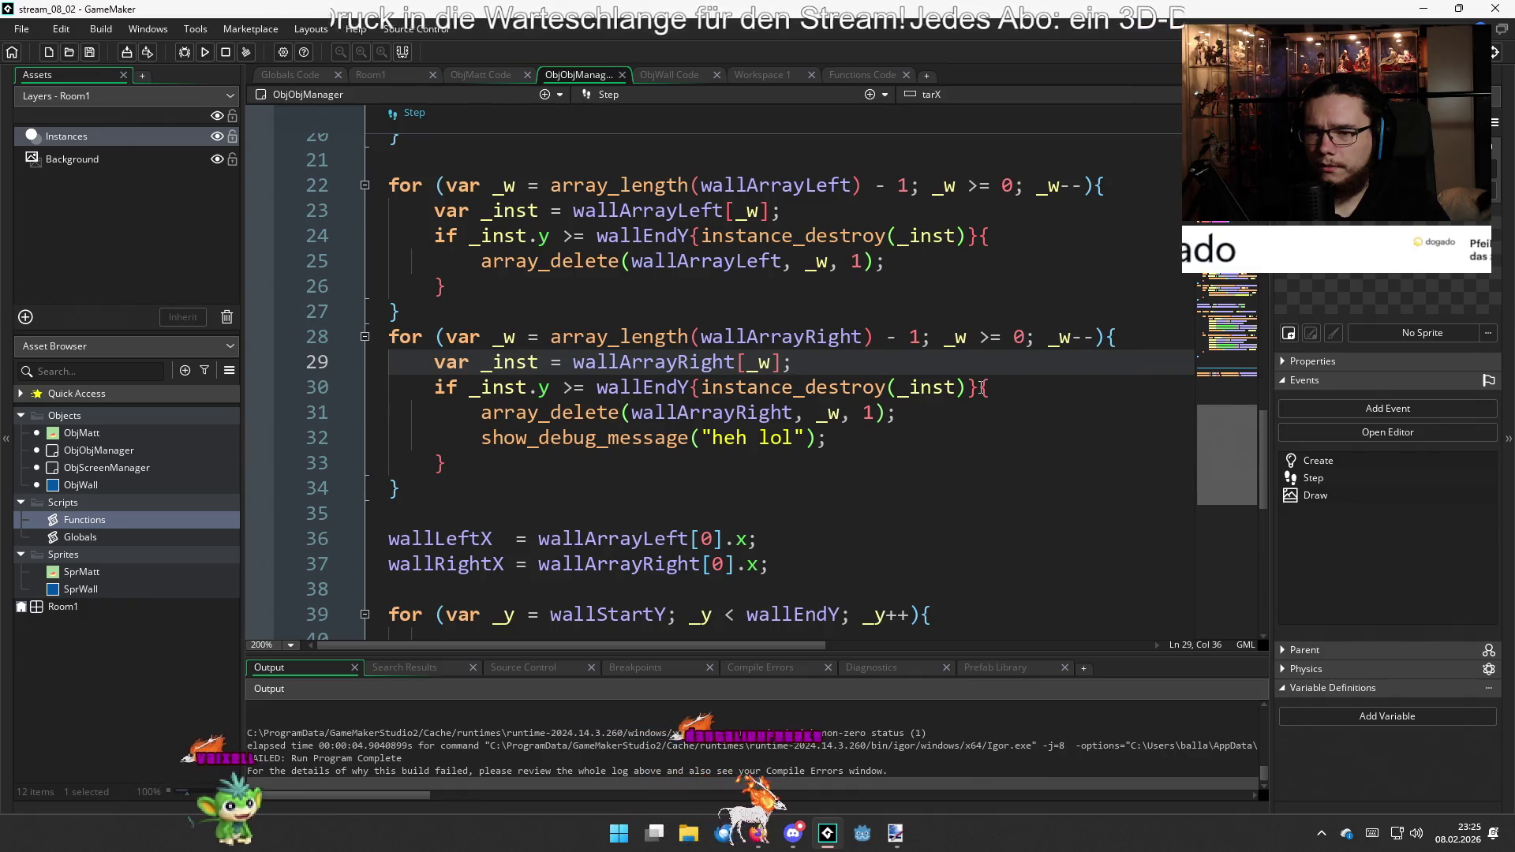
pyautogui.click(981, 388)
pyautogui.press('BackSpace')
pyautogui.press('BackSpace')
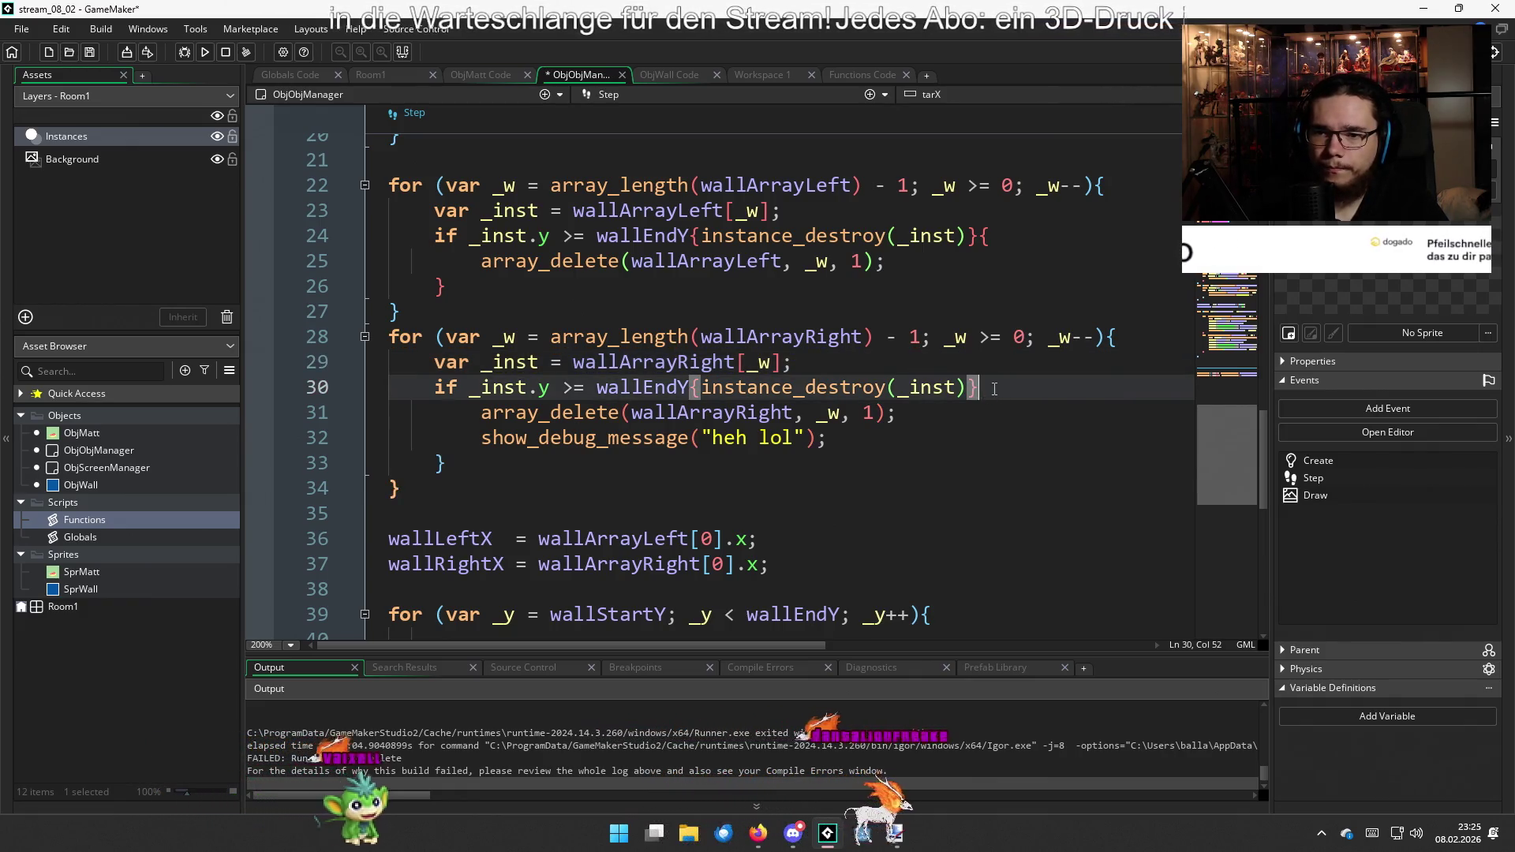
pyautogui.click(701, 387)
pyautogui.press('Return')
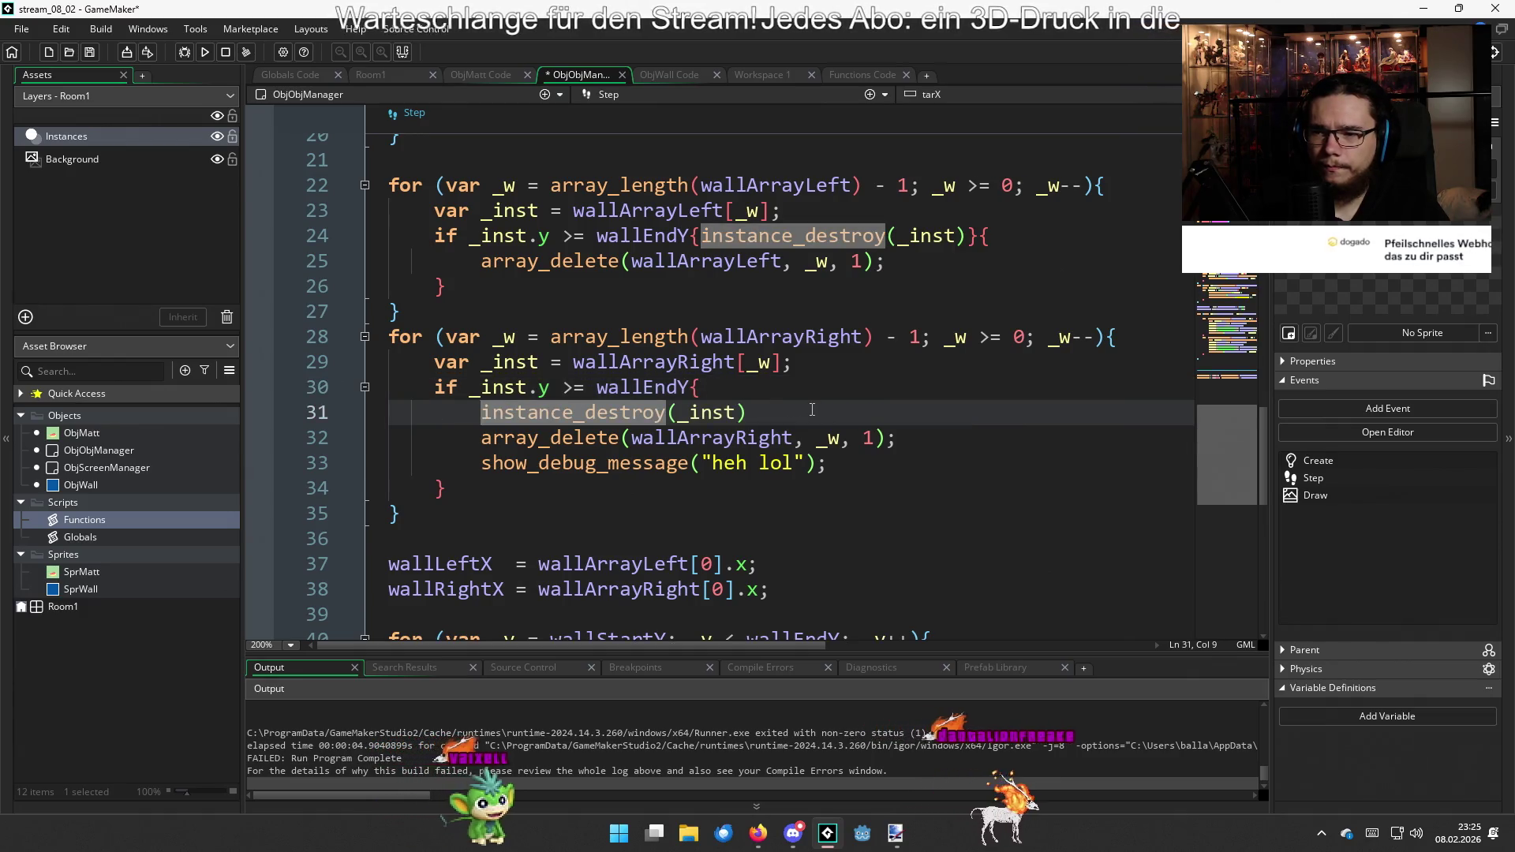
pyautogui.press('End')
# Delete the stray '}{' after instance_destroy(_inst) on line 24, split it onto its own line, and rerun
pyautogui.click(979, 237)
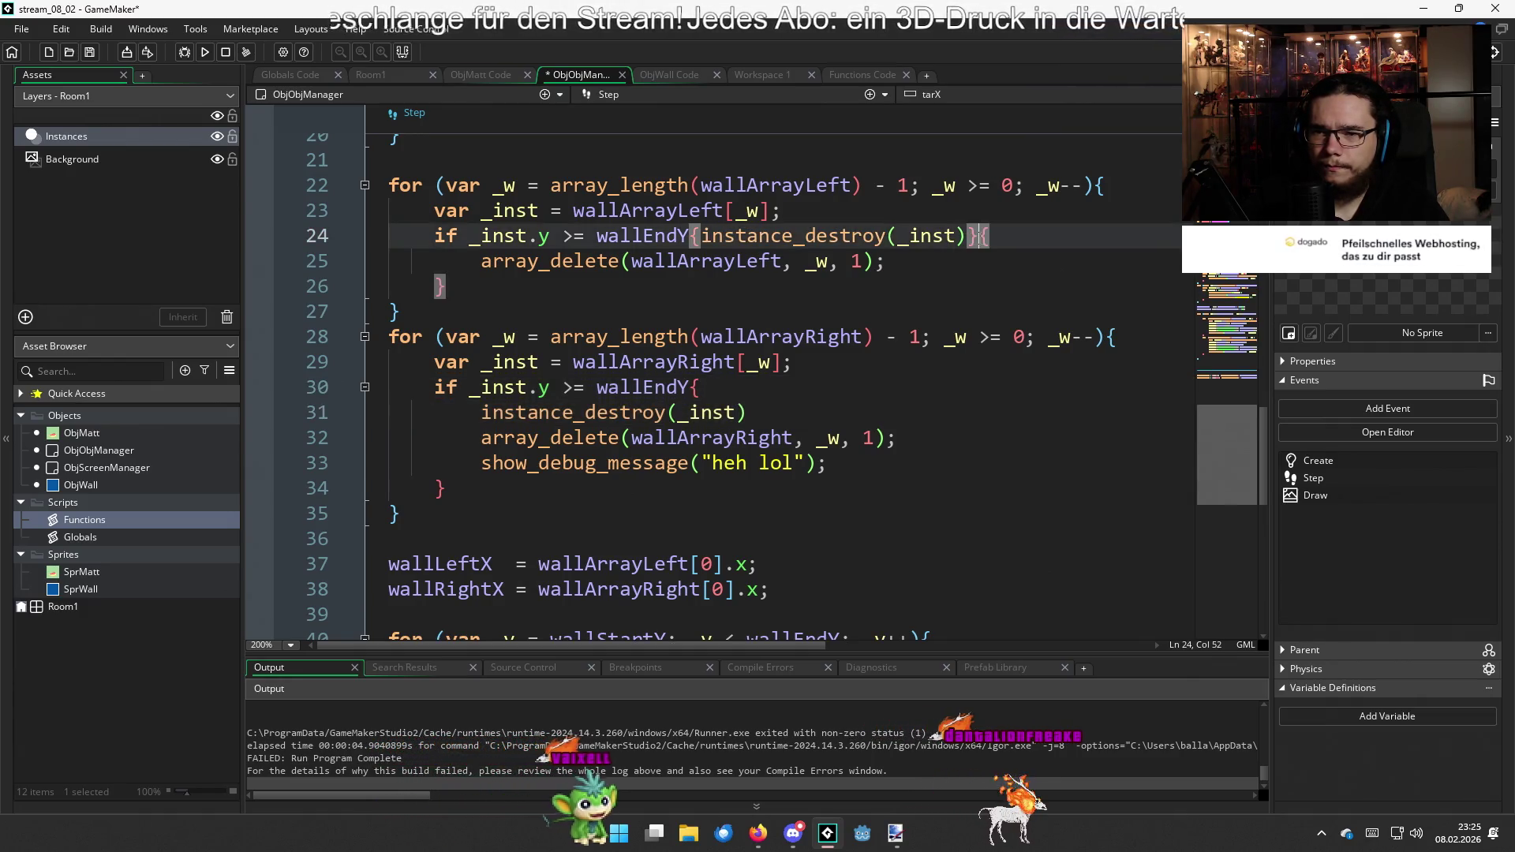
pyautogui.press('BackSpace')
pyautogui.press('Delete')
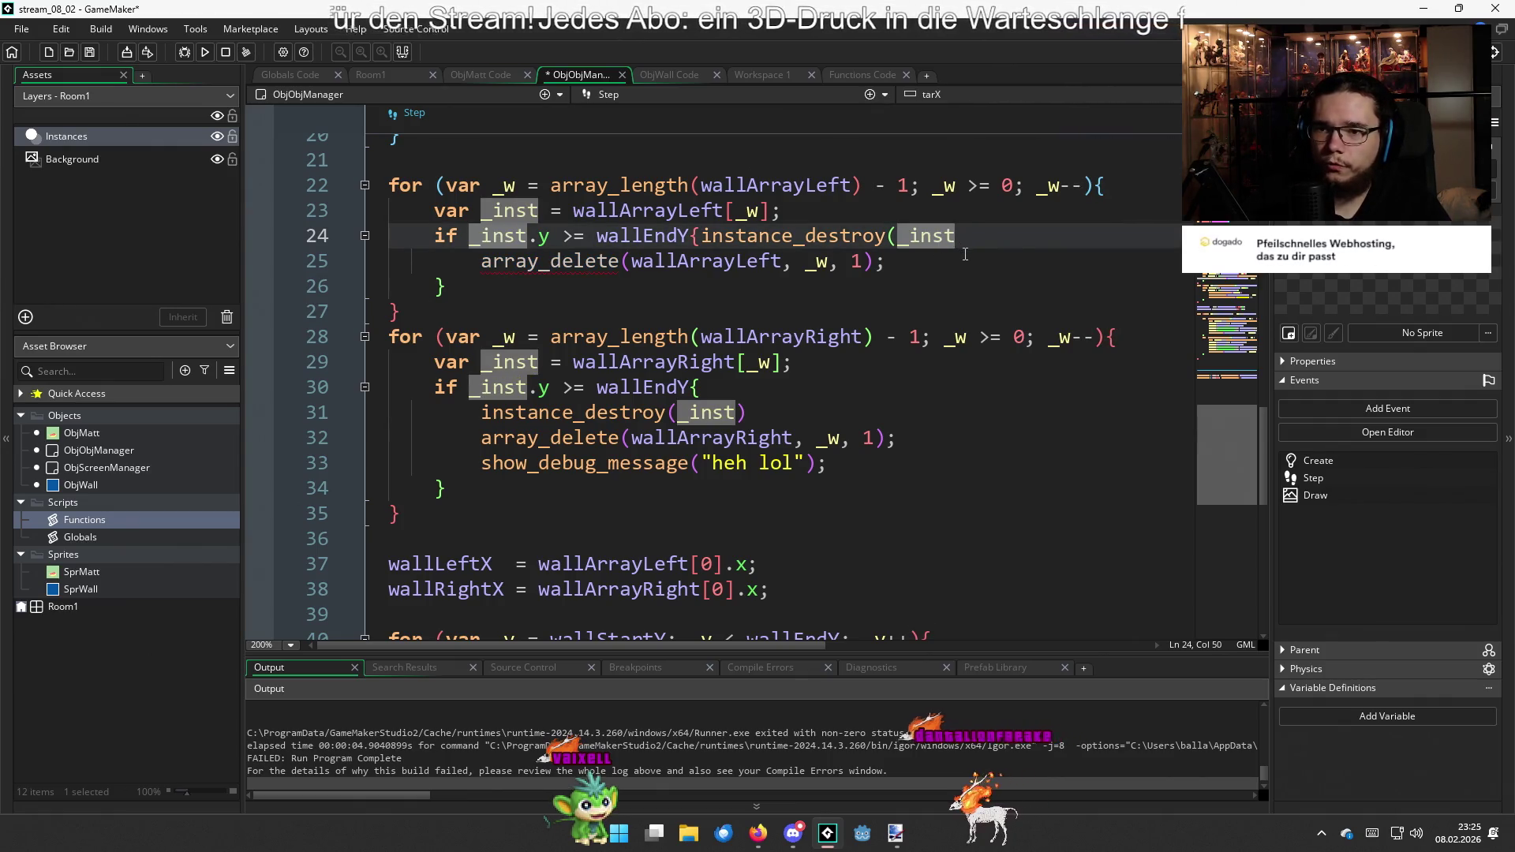
pyautogui.hotkey('ctrl', 'z')
pyautogui.hotkey('ctrl', 'z')
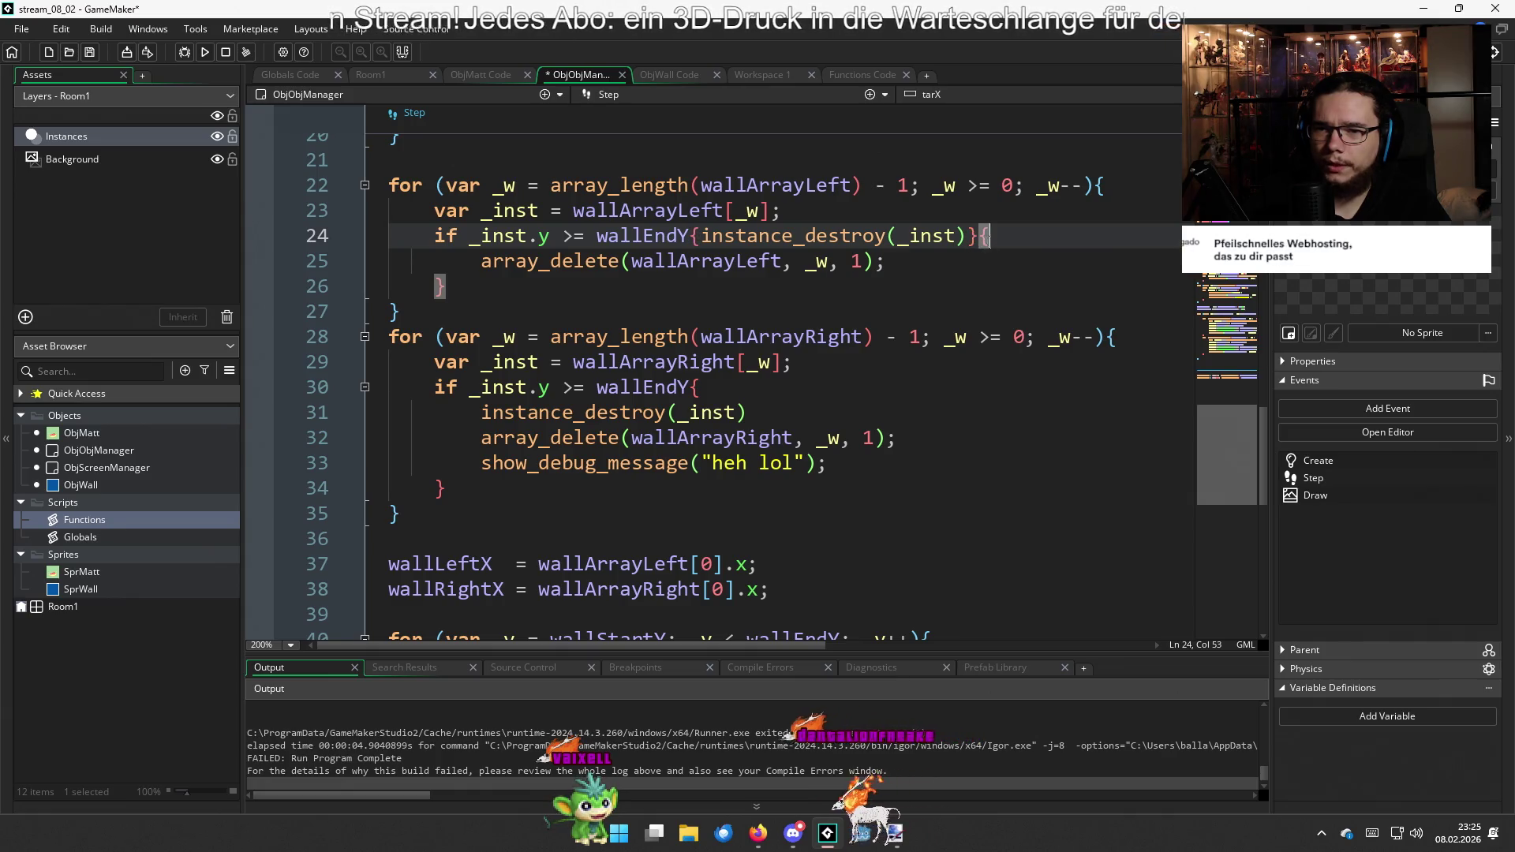
pyautogui.click(971, 237)
pyautogui.press('Delete')
pyautogui.press('Delete')
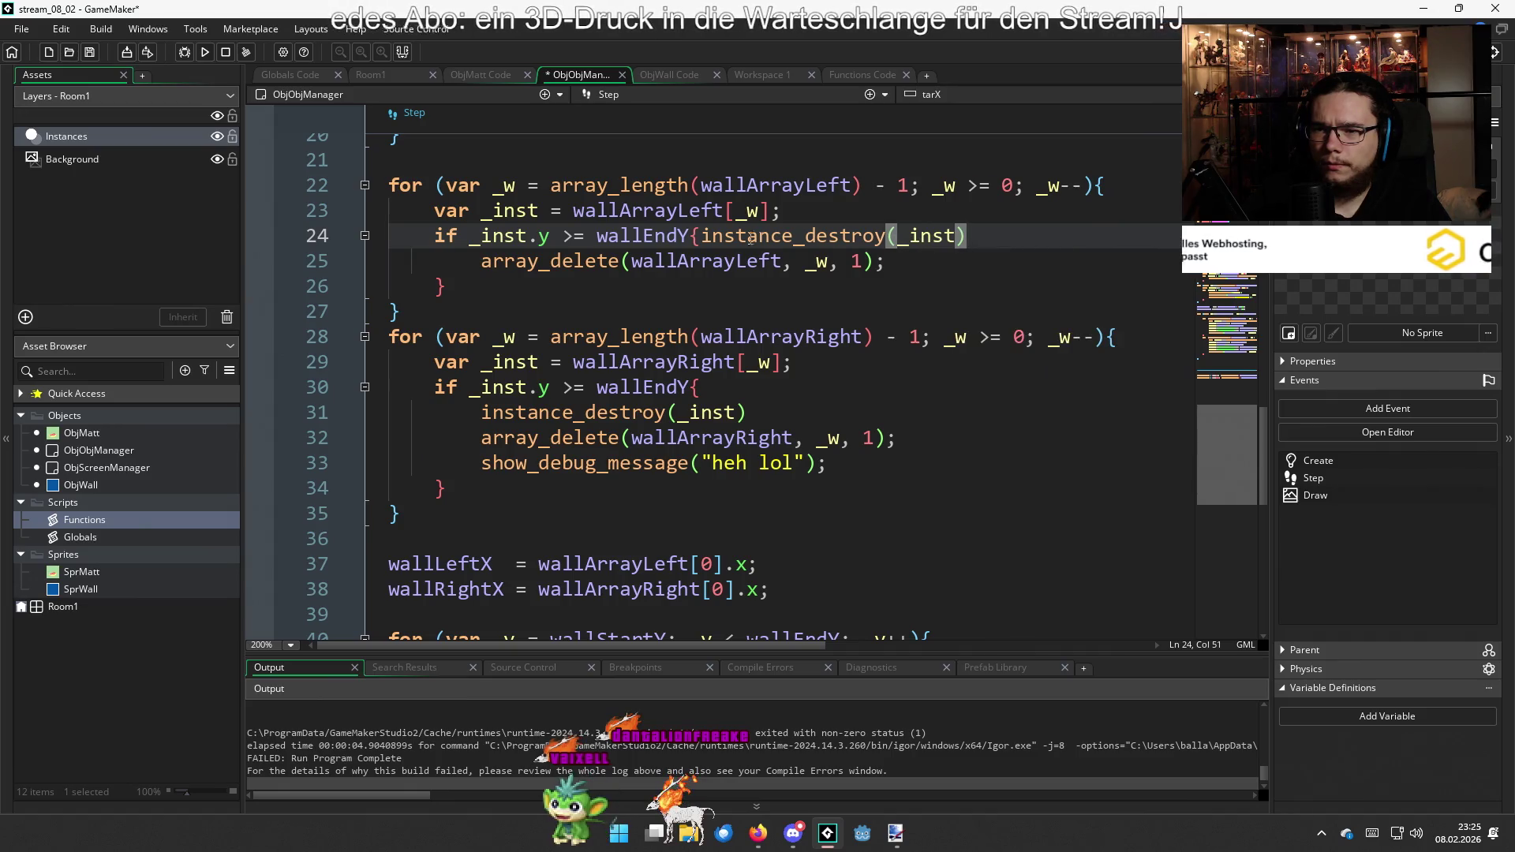
pyautogui.press('Return')
pyautogui.click(928, 278)
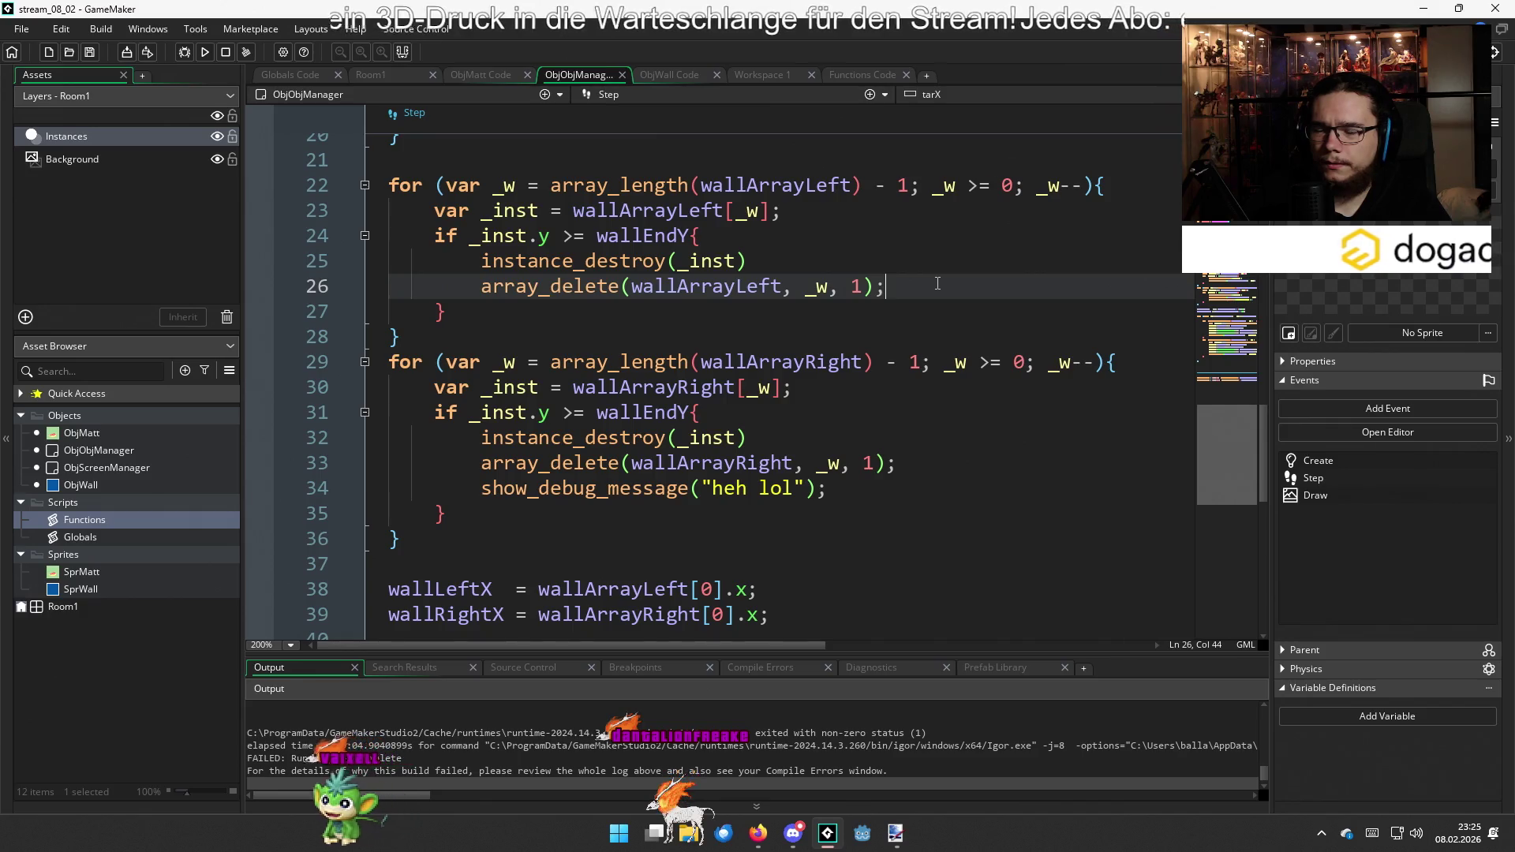
pyautogui.press('F5')
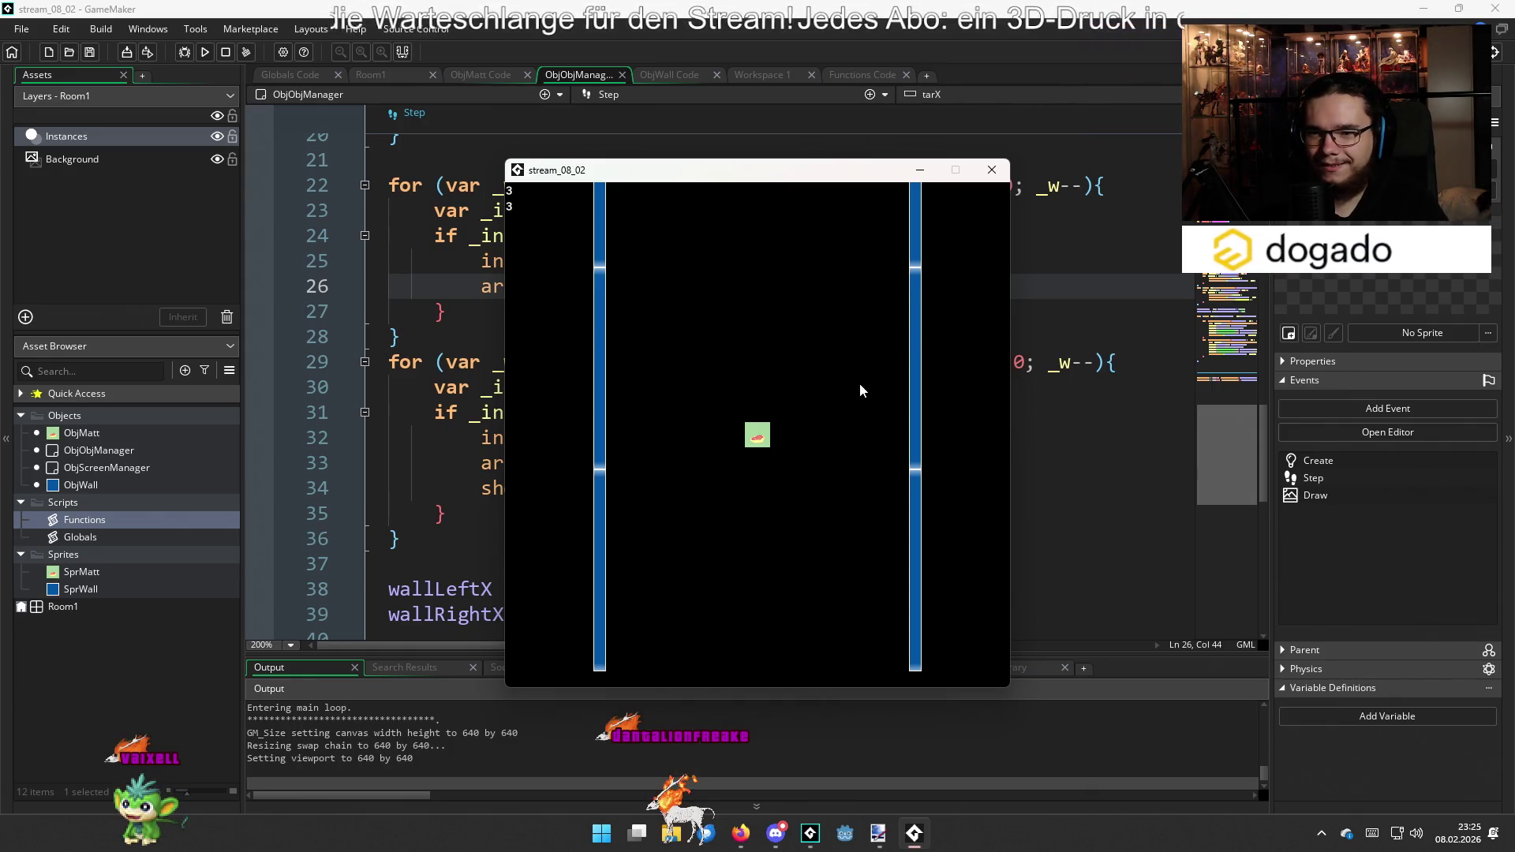
# Close the Windows test run, switch the target to HTML5, and launch it
pyautogui.click(991, 171)
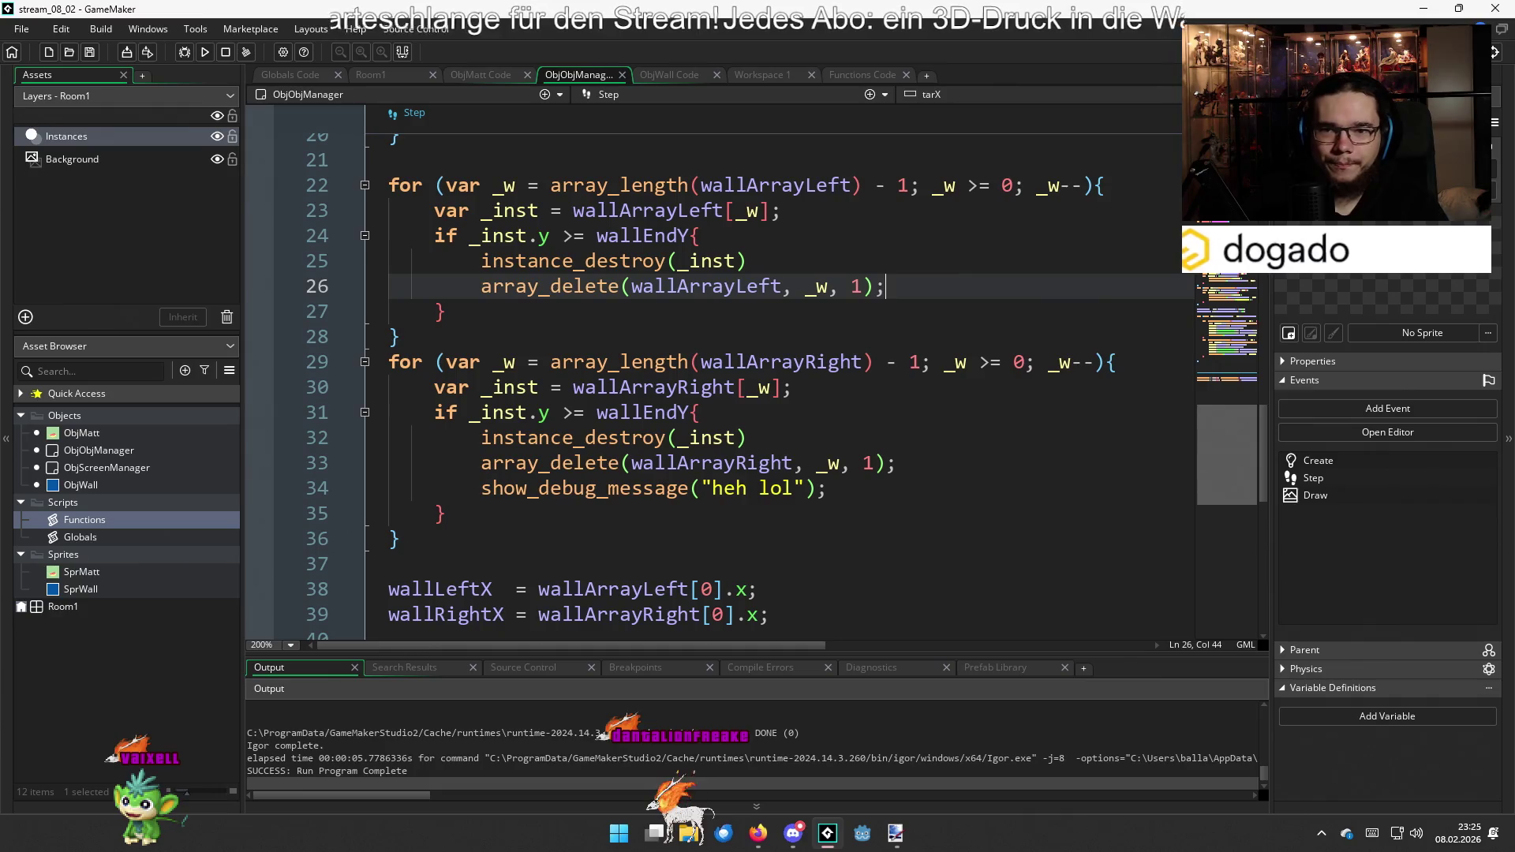
pyautogui.click(1342, 52)
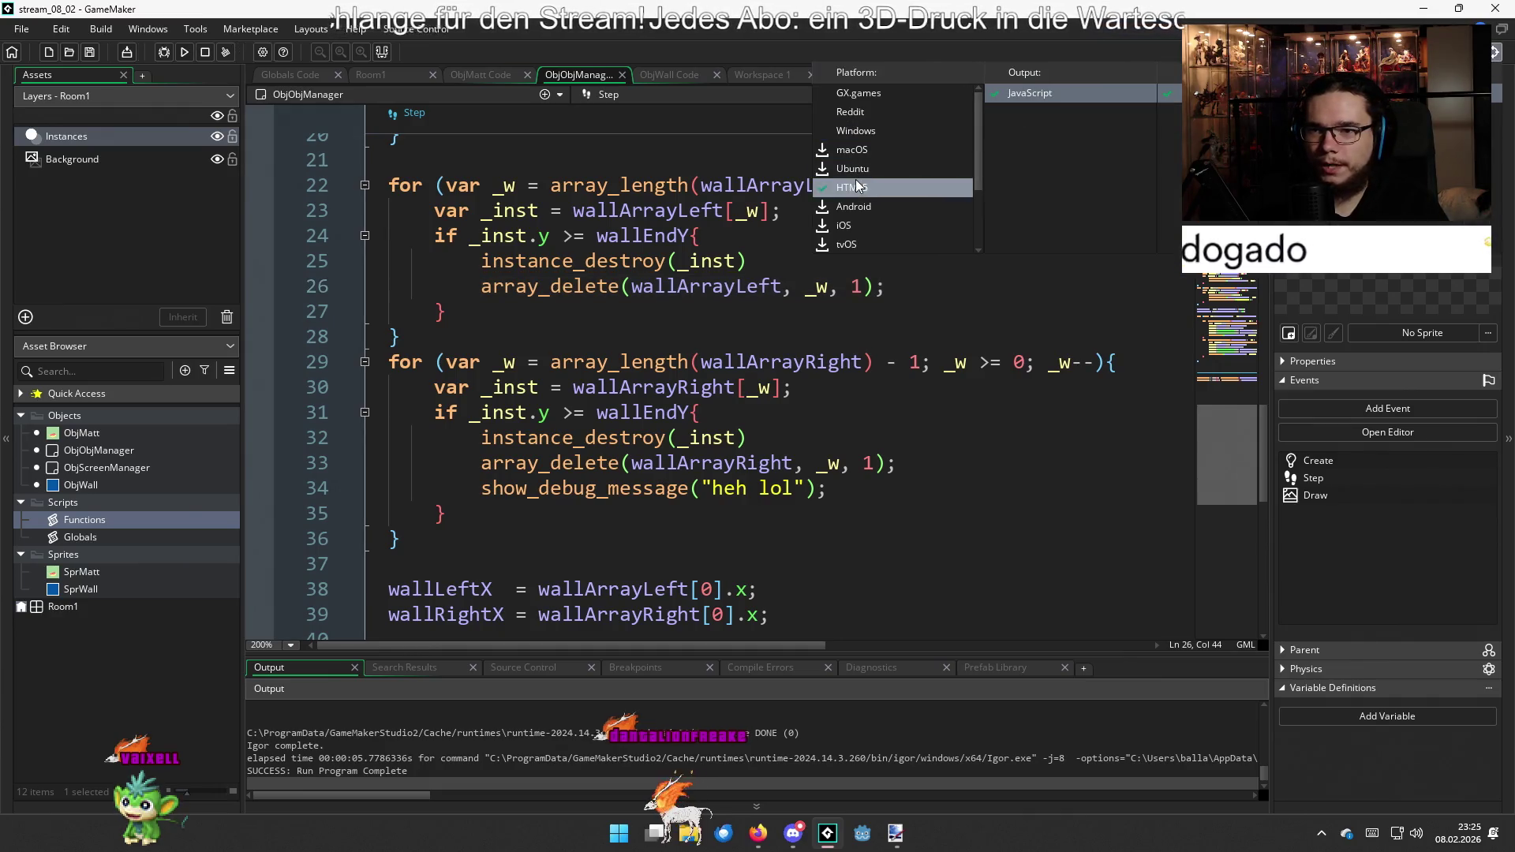
pyautogui.press('F5')
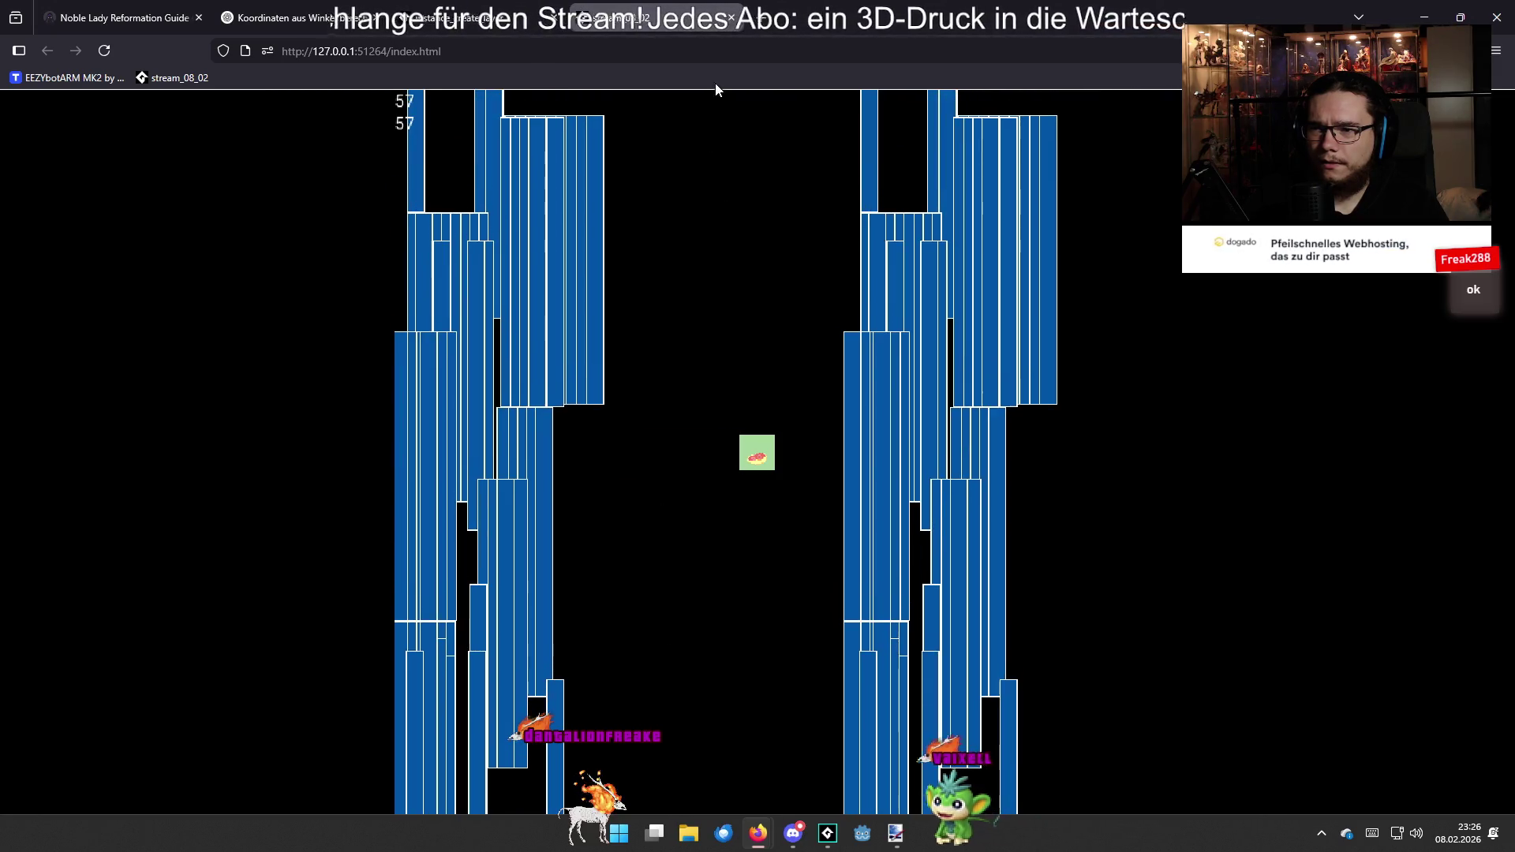
# Close the running game tab to return to the ChatGPT conversation
pyautogui.hotkey('ctrl', 'w')
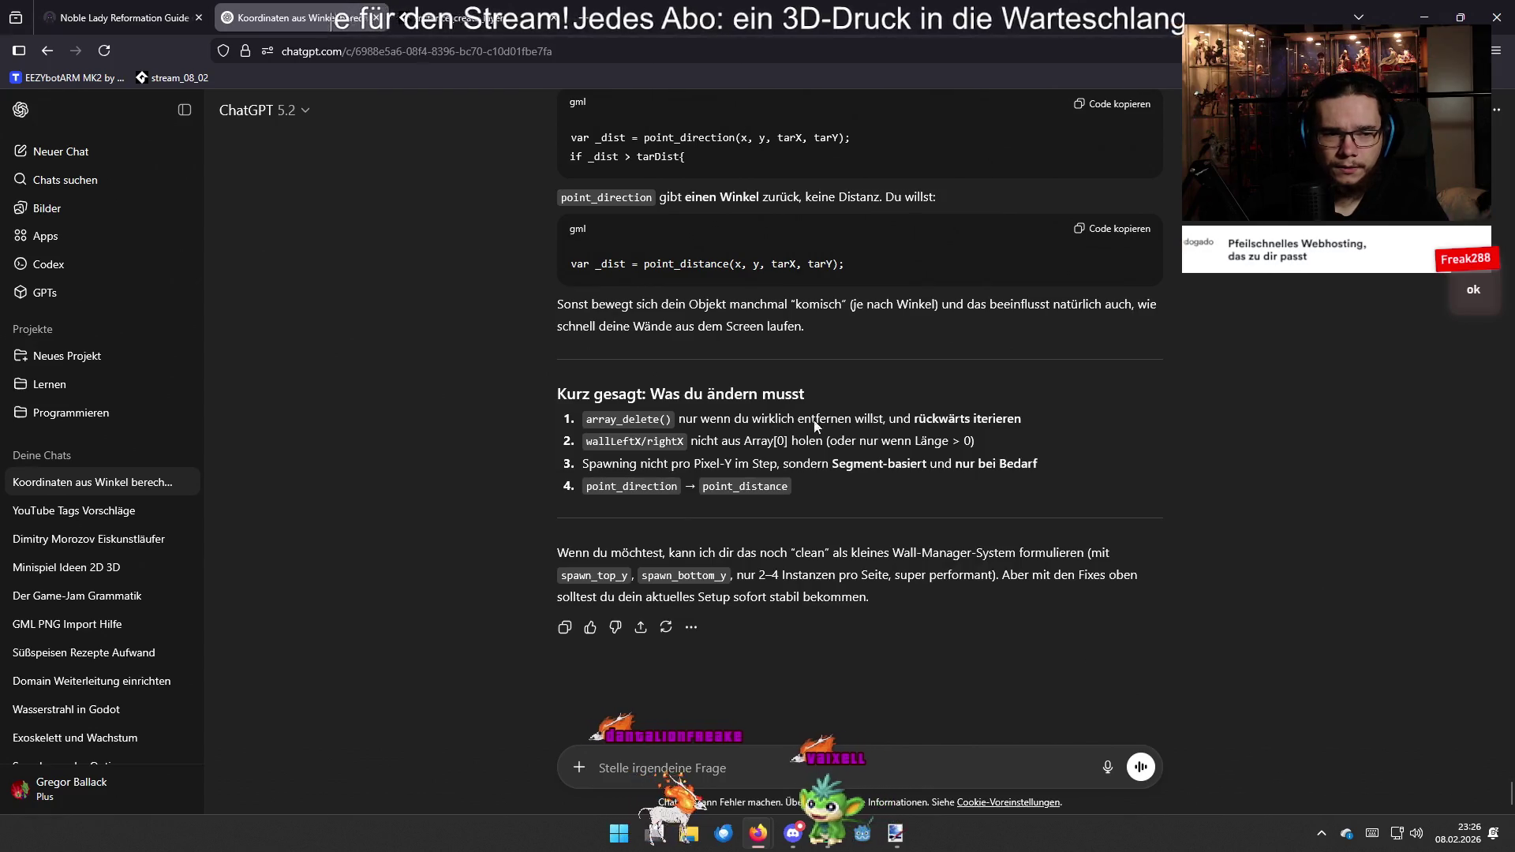
pyautogui.moveTo(899, 829)
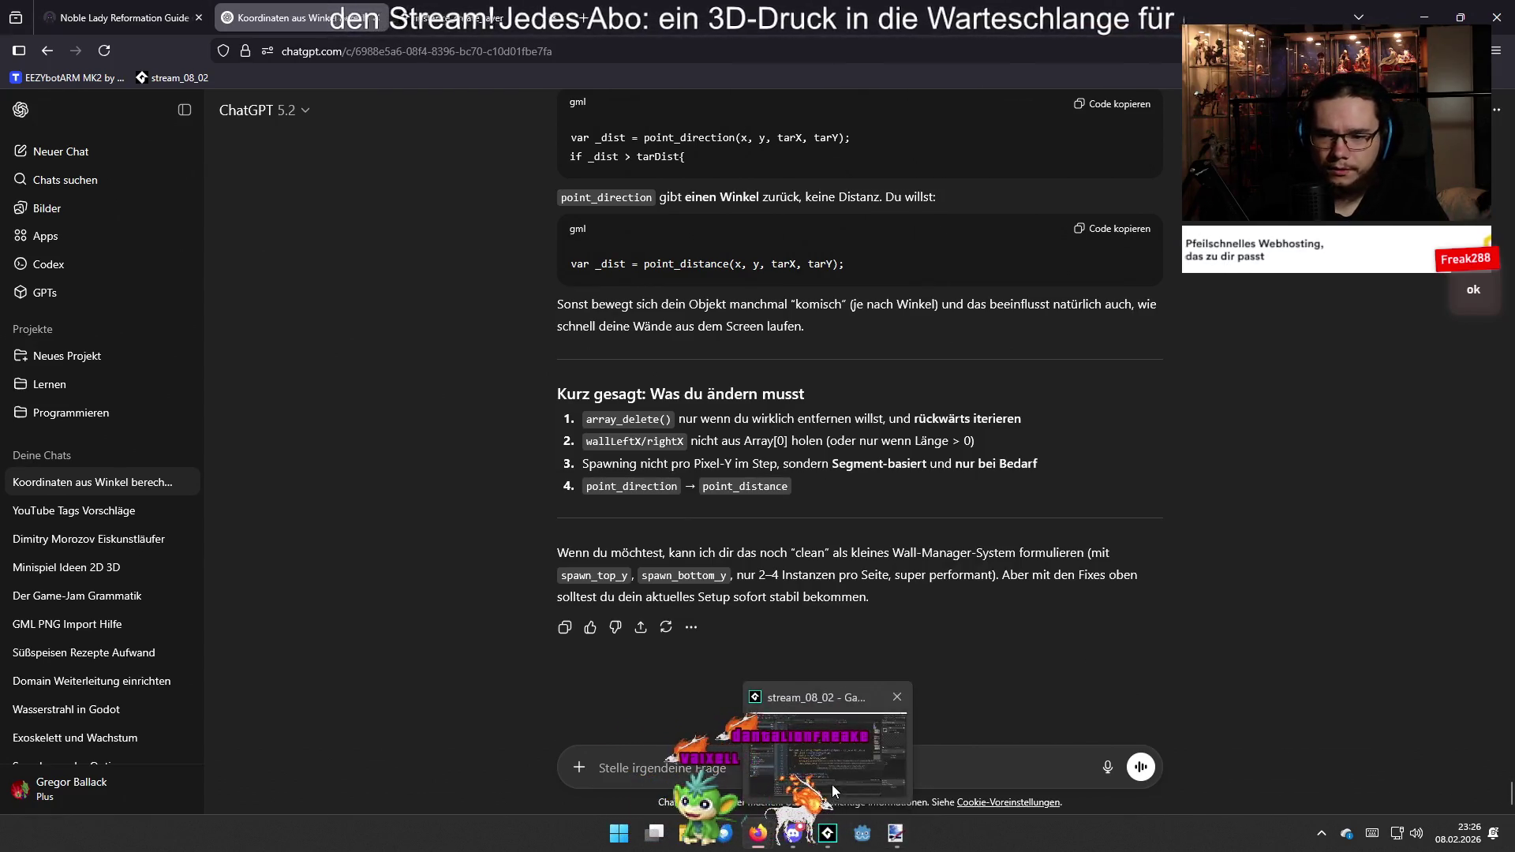
pyautogui.click(860, 758)
pyautogui.scroll(-4, 853, 395)
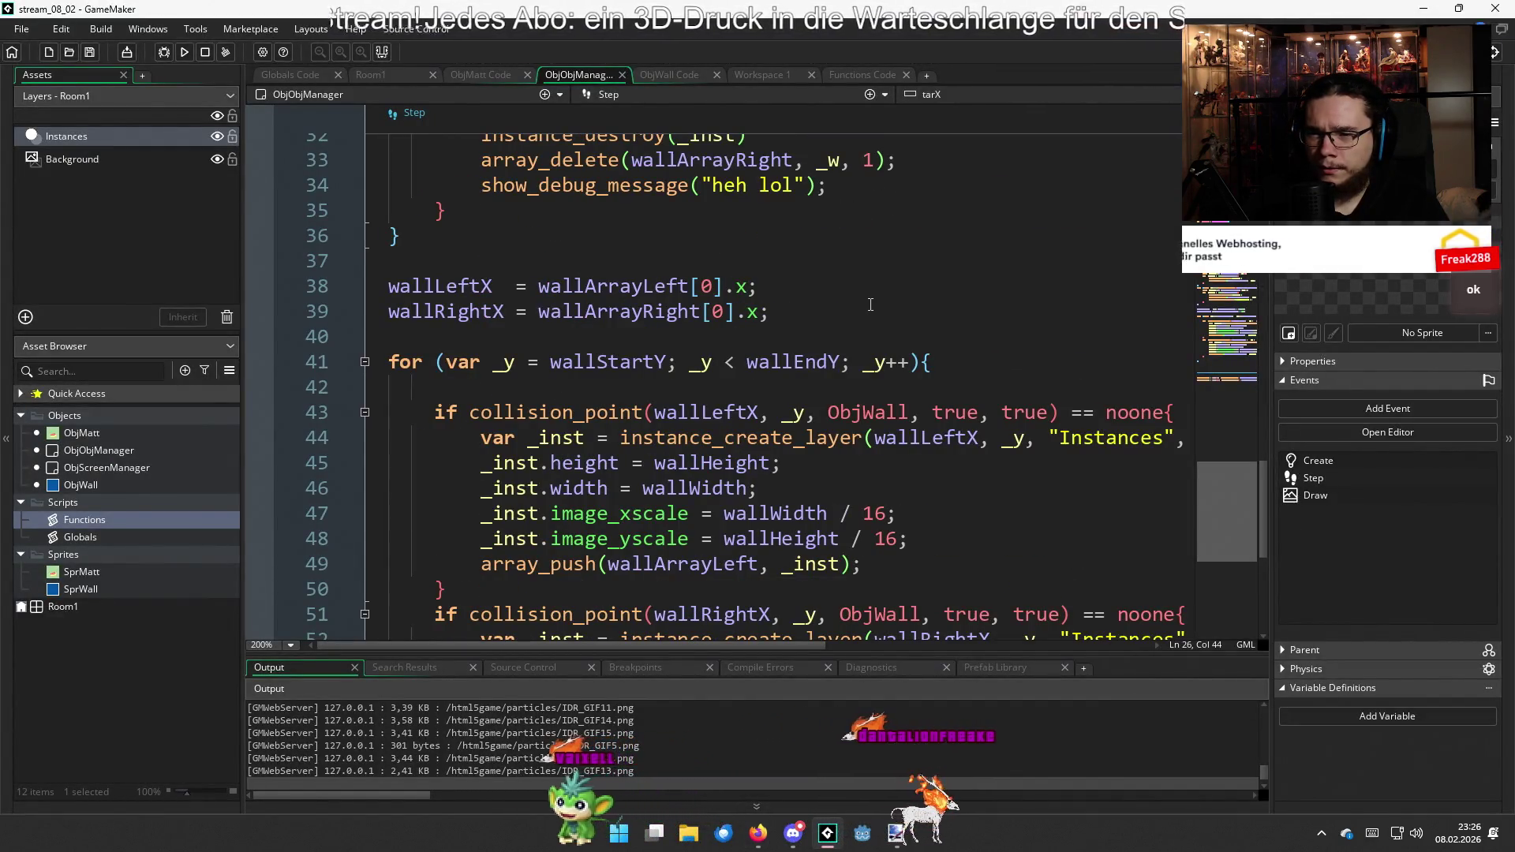
pyautogui.click(871, 304)
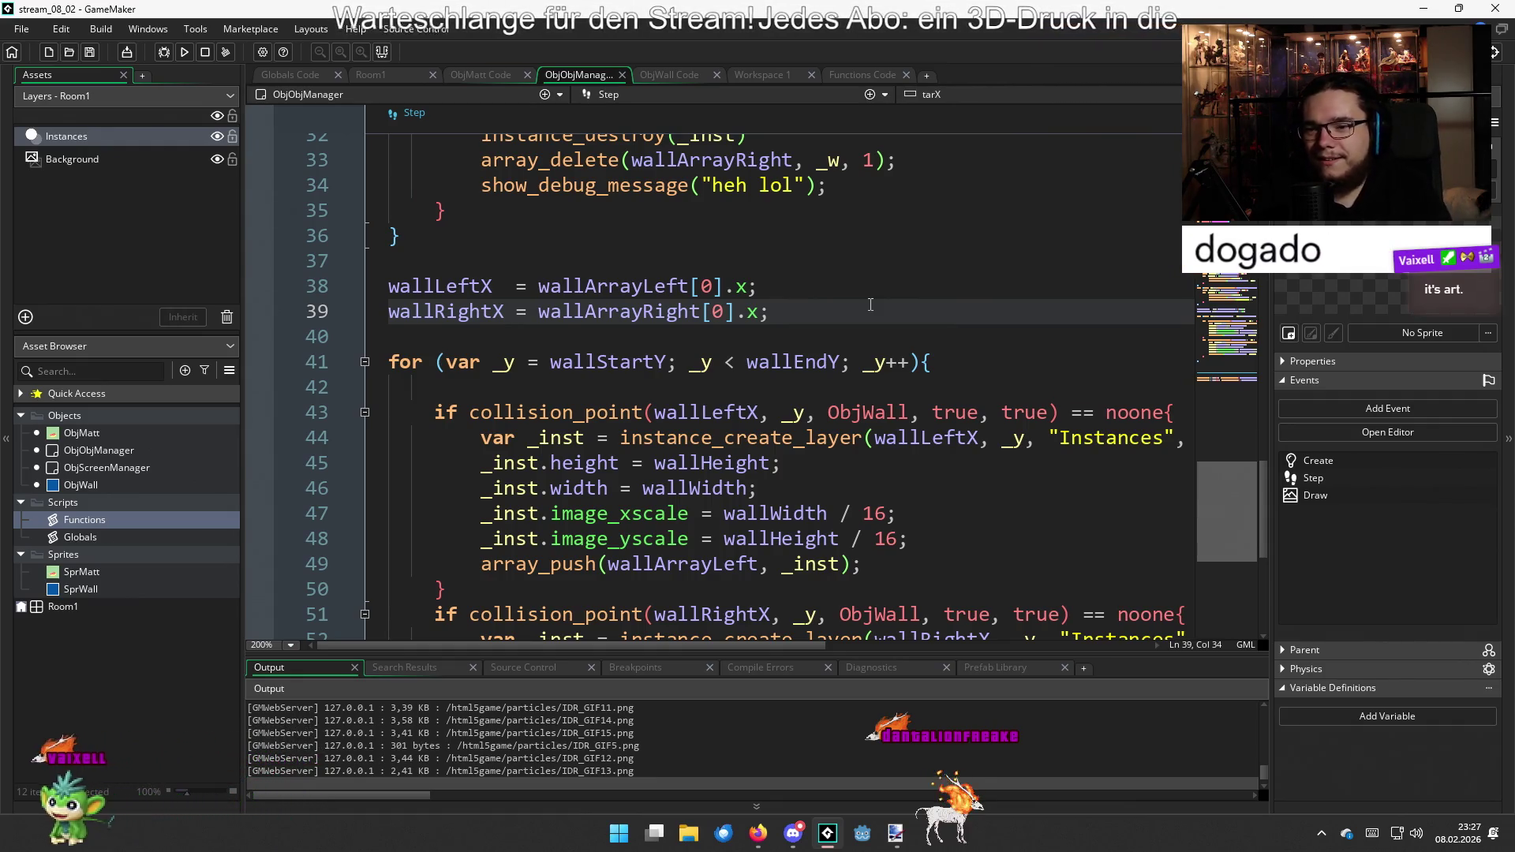
pyautogui.scroll(-5, 871, 308)
pyautogui.scroll(2, 874, 497)
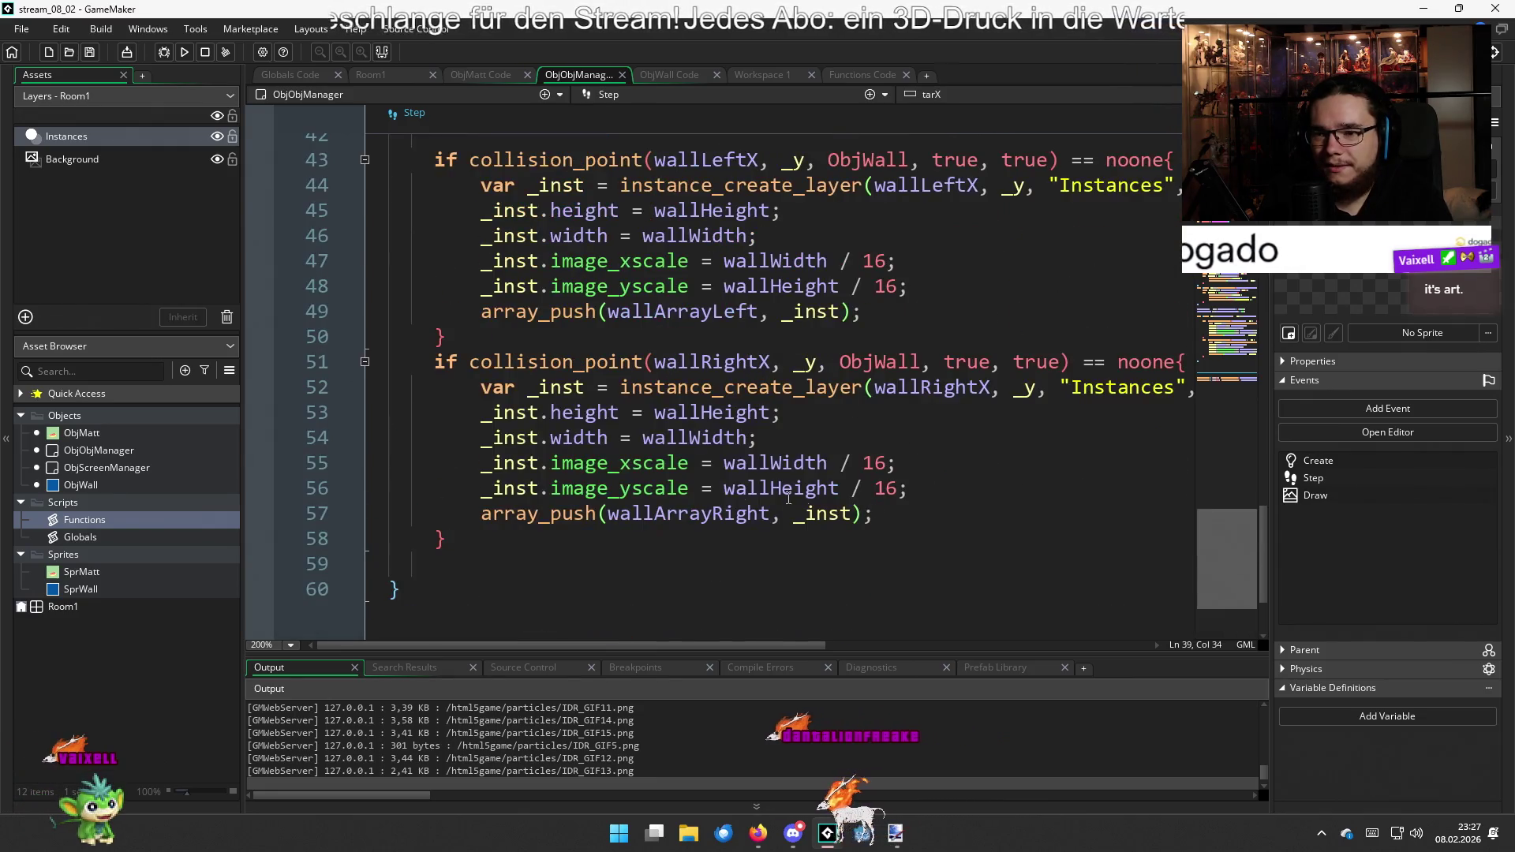
pyautogui.moveTo(535, 577)
pyautogui.mouseDown()
pyautogui.moveTo(505, 564)
pyautogui.moveTo(602, 371)
pyautogui.moveTo(603, 616)
pyautogui.moveTo(390, 336)
pyautogui.moveTo(458, 130)
pyautogui.moveTo(461, 365)
pyautogui.mouseUp()
pyautogui.moveTo(406, 399); pyautogui.dragTo(421, 327)
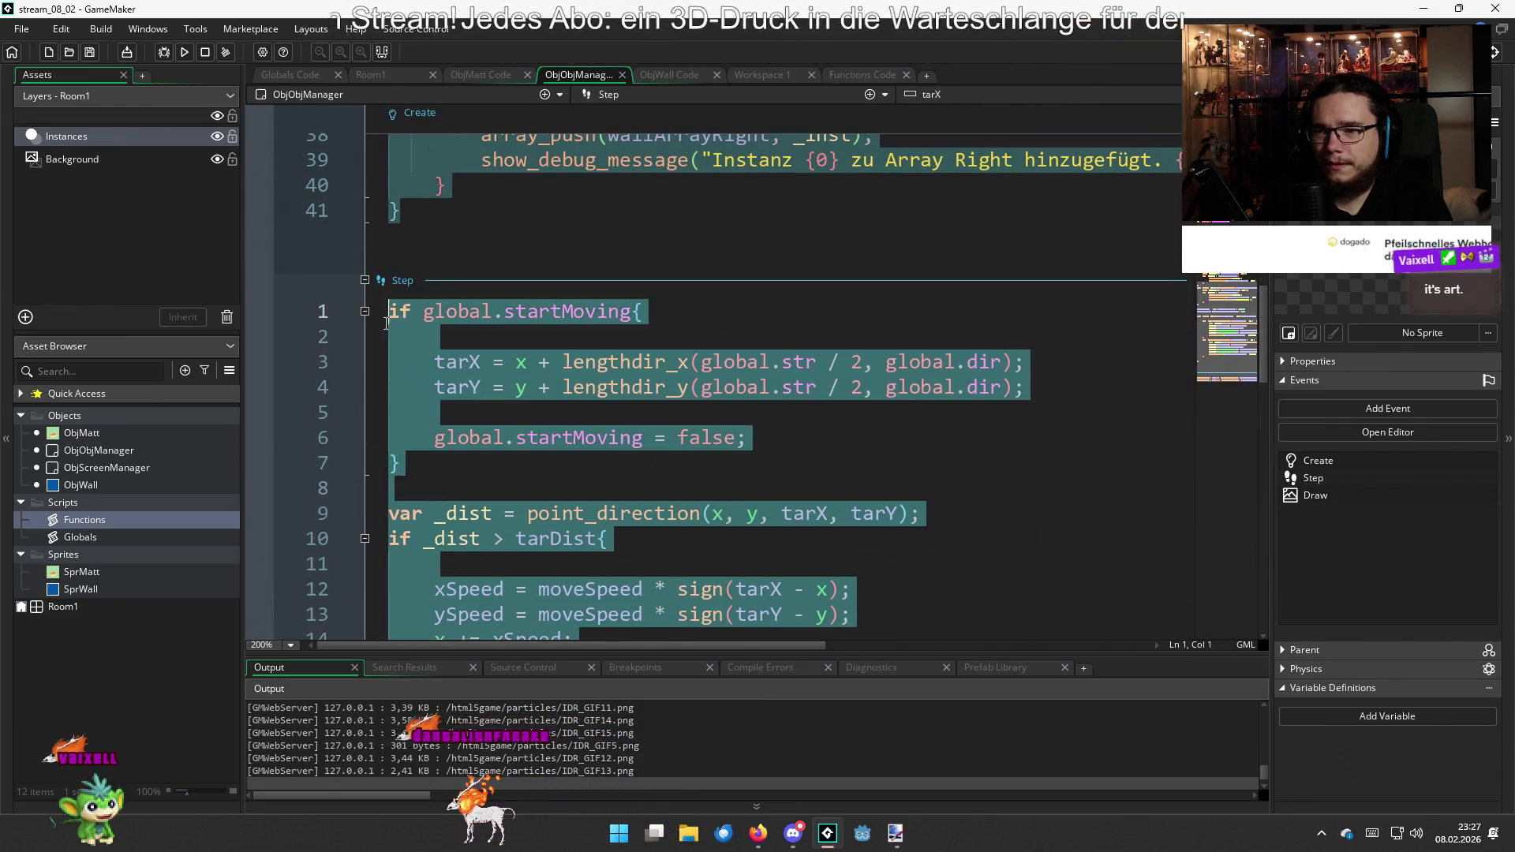
pyautogui.click(421, 327)
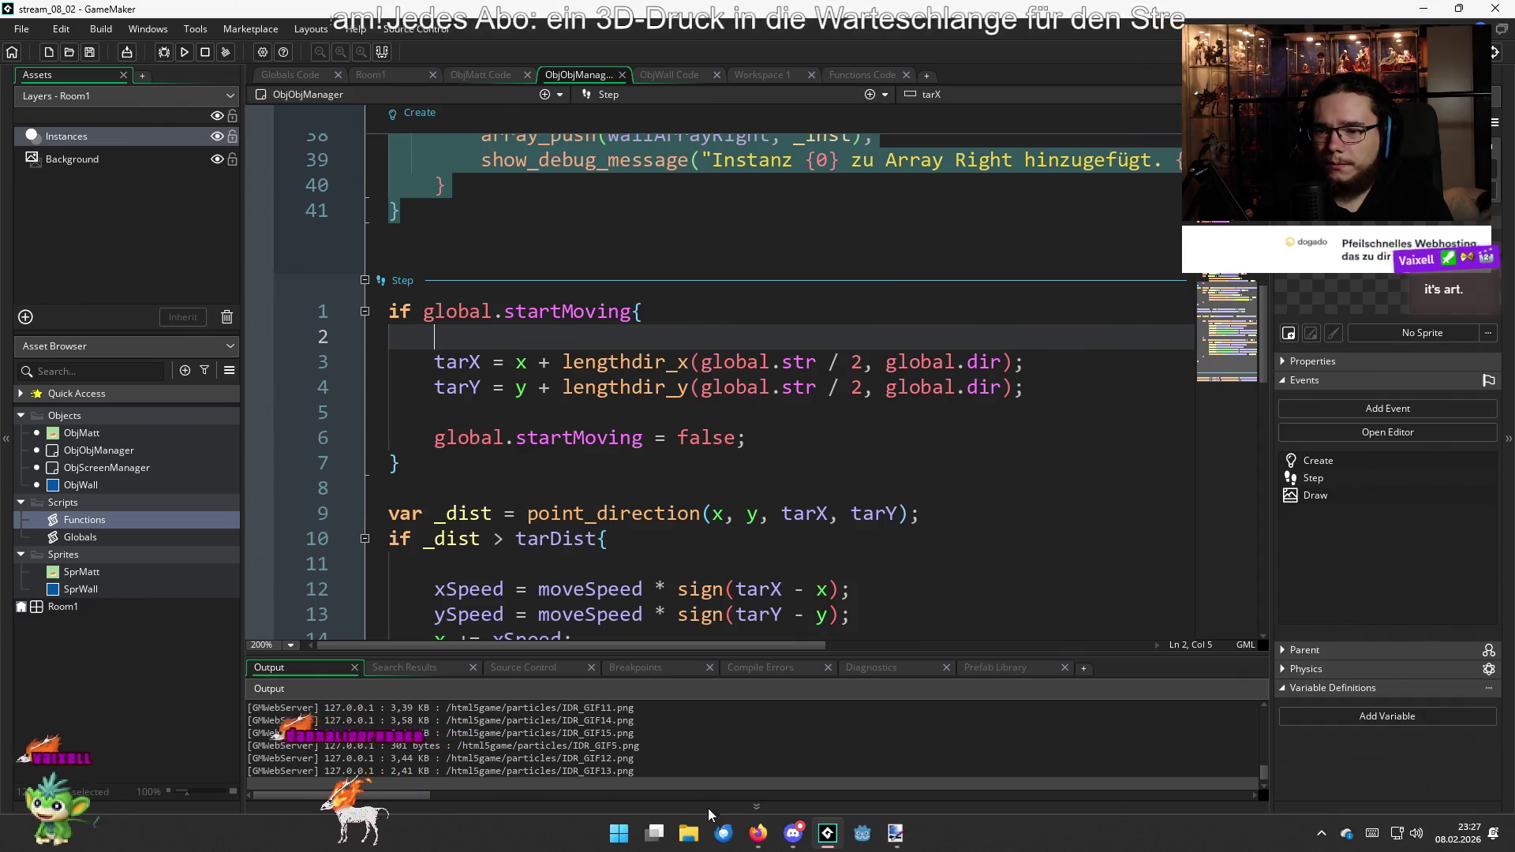
pyautogui.moveTo(758, 833)
pyautogui.click(774, 742)
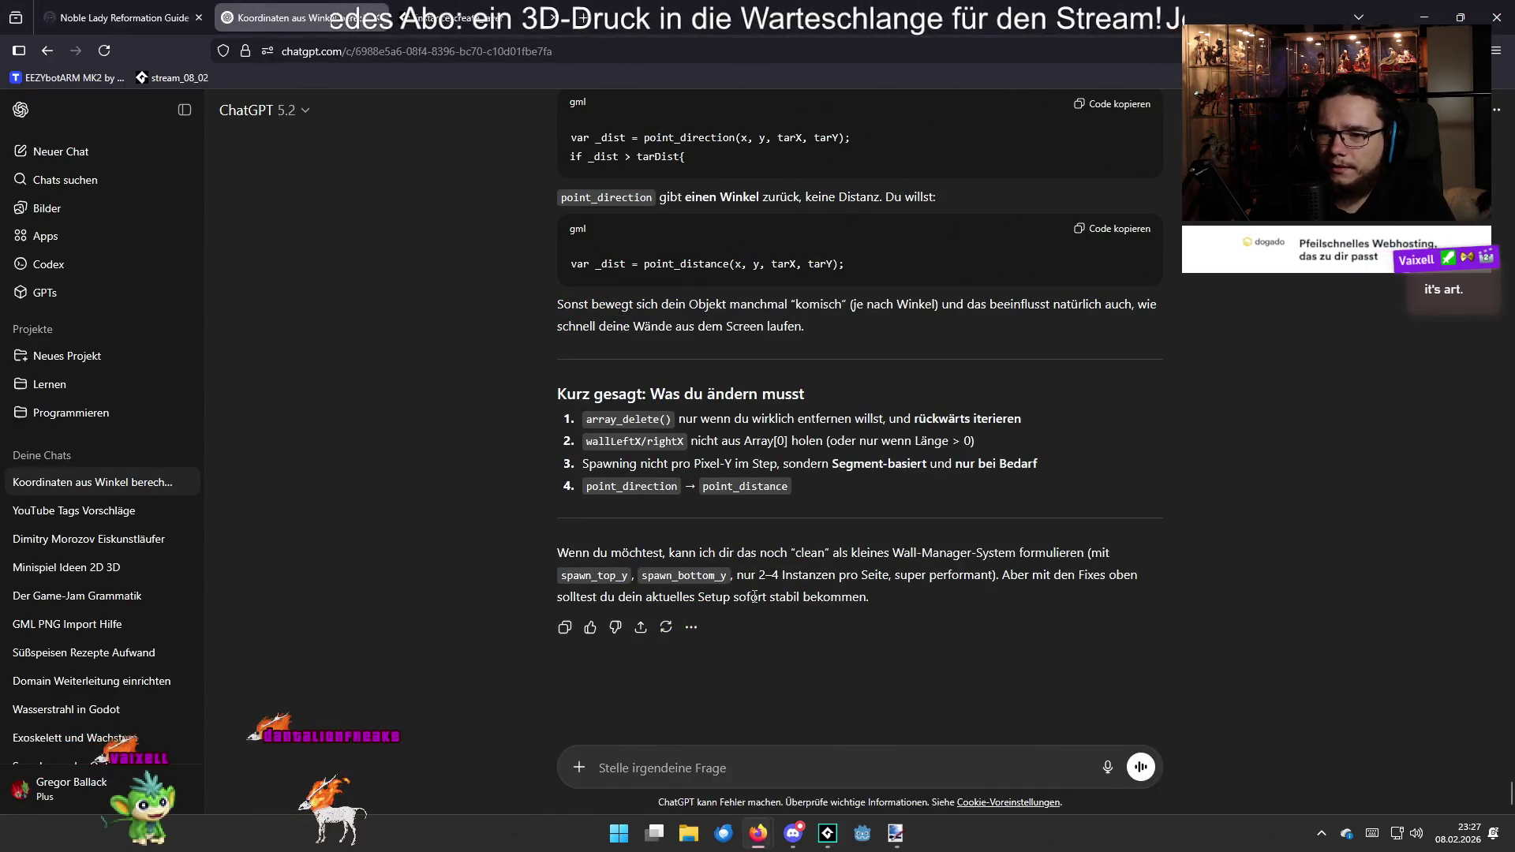
# Begin the ChatGPT follow-up saying the empty-array problem is solved ('habe ich gelöst.')
pyautogui.click(854, 779)
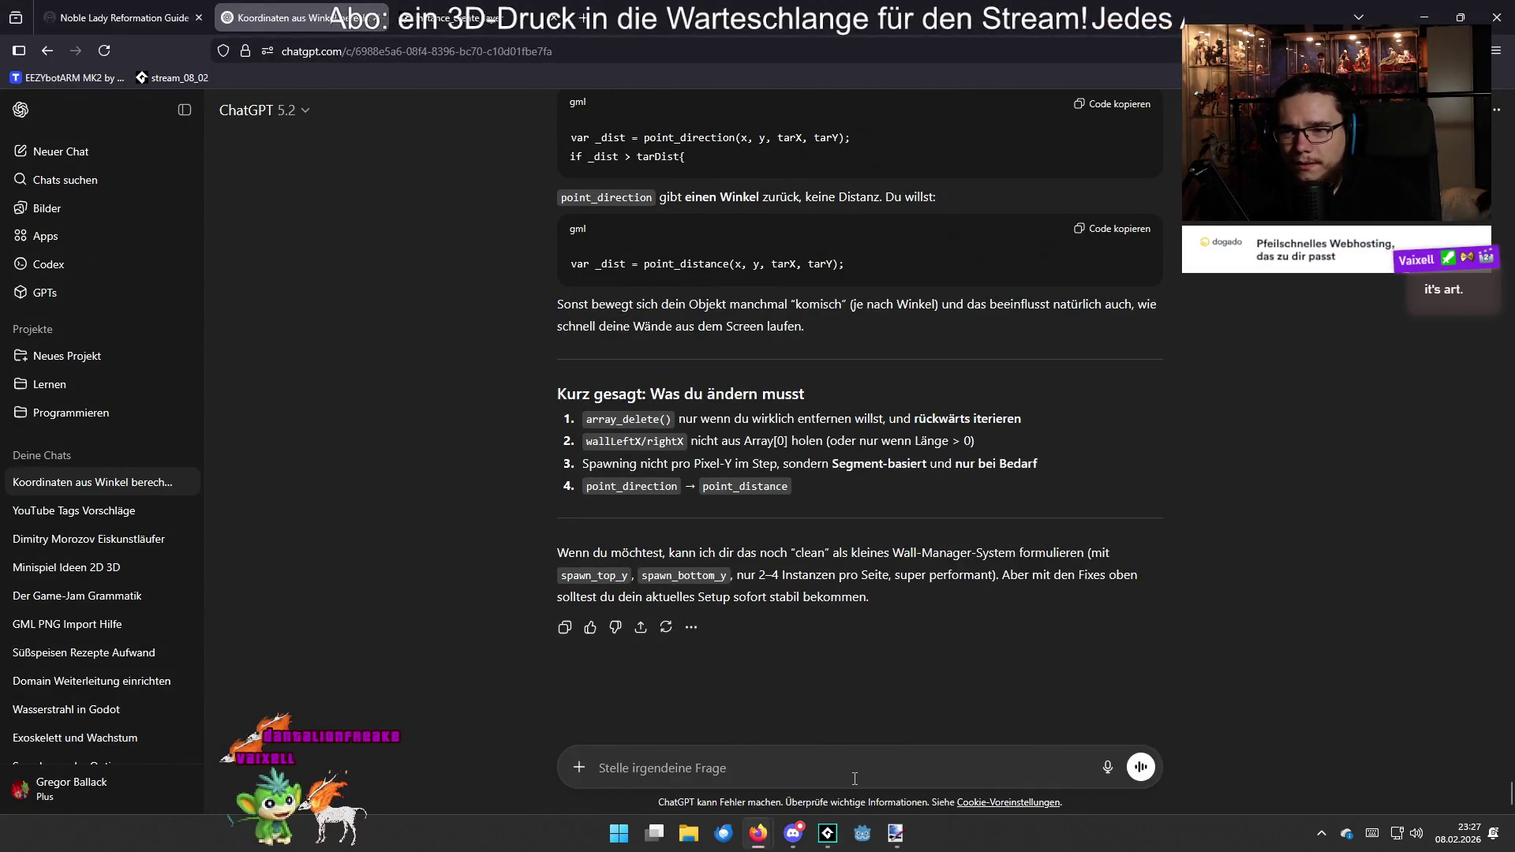
pyautogui.write('HEe')
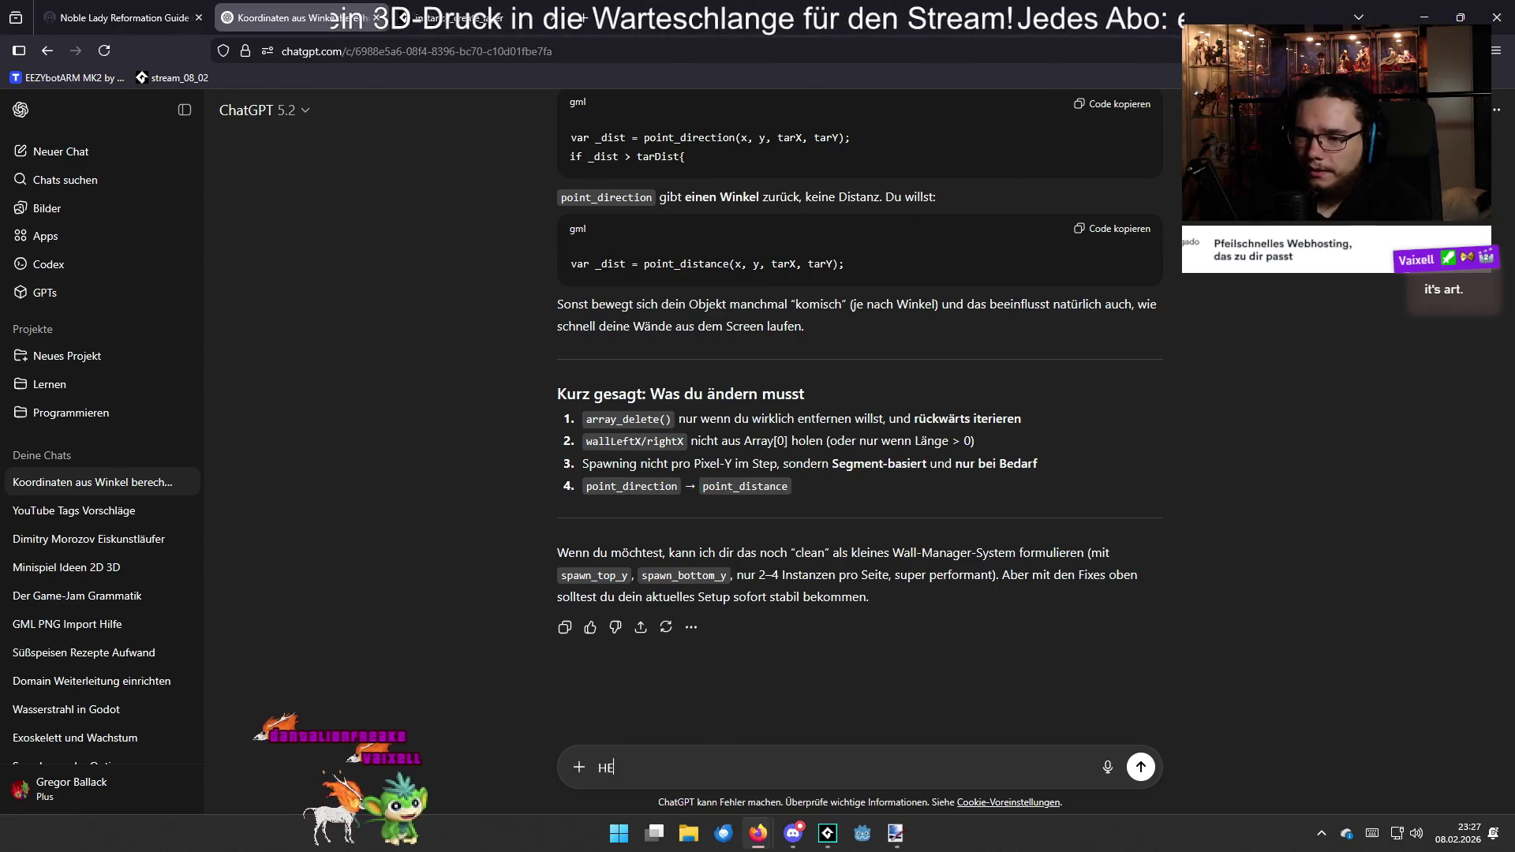
pyautogui.press('BackSpace')
pyautogui.press('BackSpace')
pyautogui.write('ey')
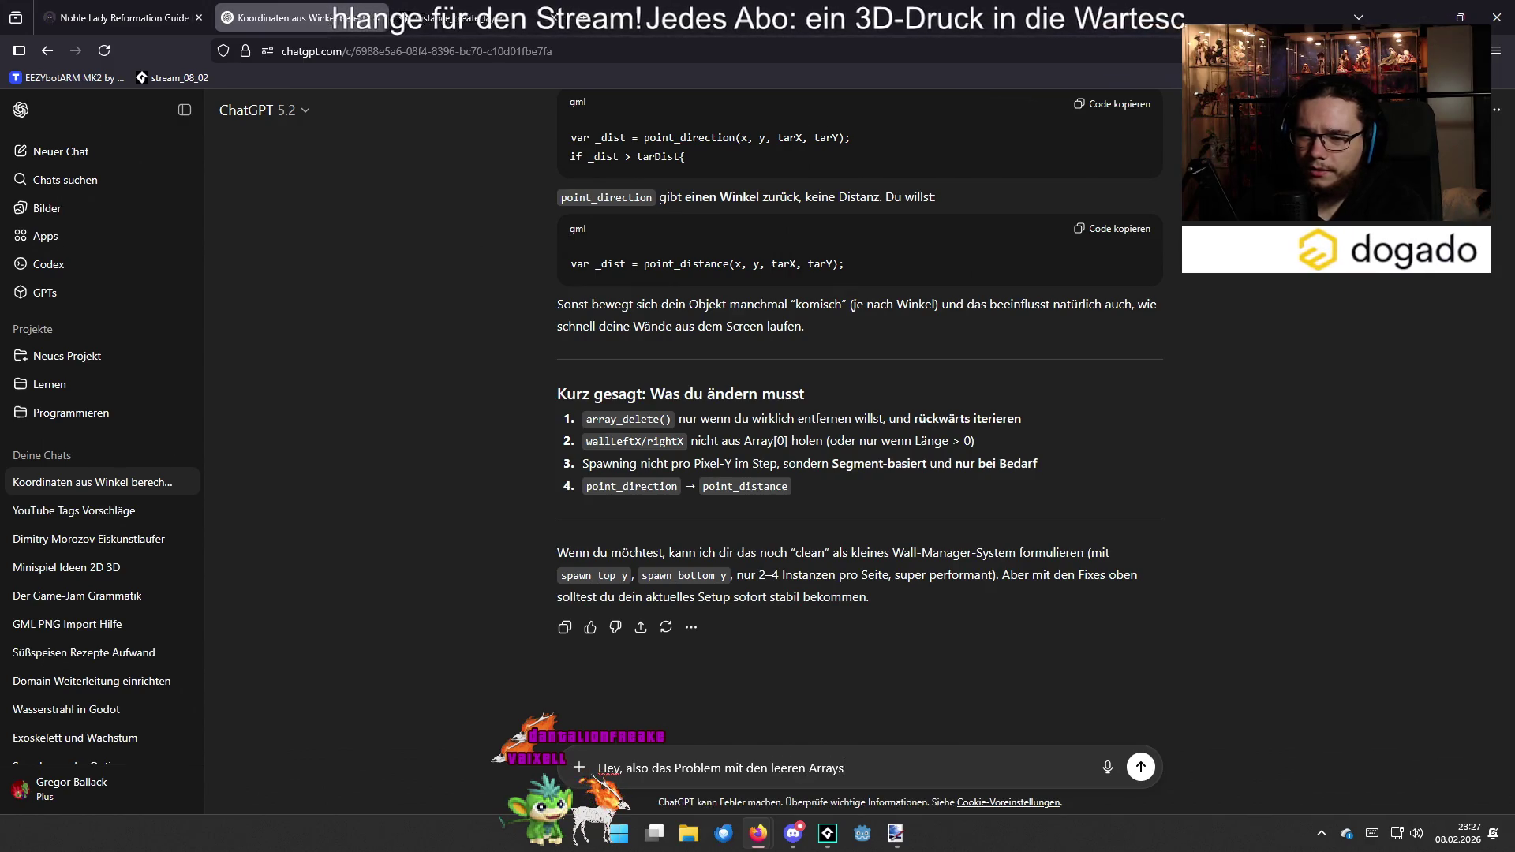
pyautogui.write('habe ich gelöst.')
pyautogui.hotkey('shift', 'Return')
# Explain in German that sliding walls should respawn at the wallLeftX and wallRightX positions, then send
pyautogui.write('Ich möchte, dass sich, wenn ')
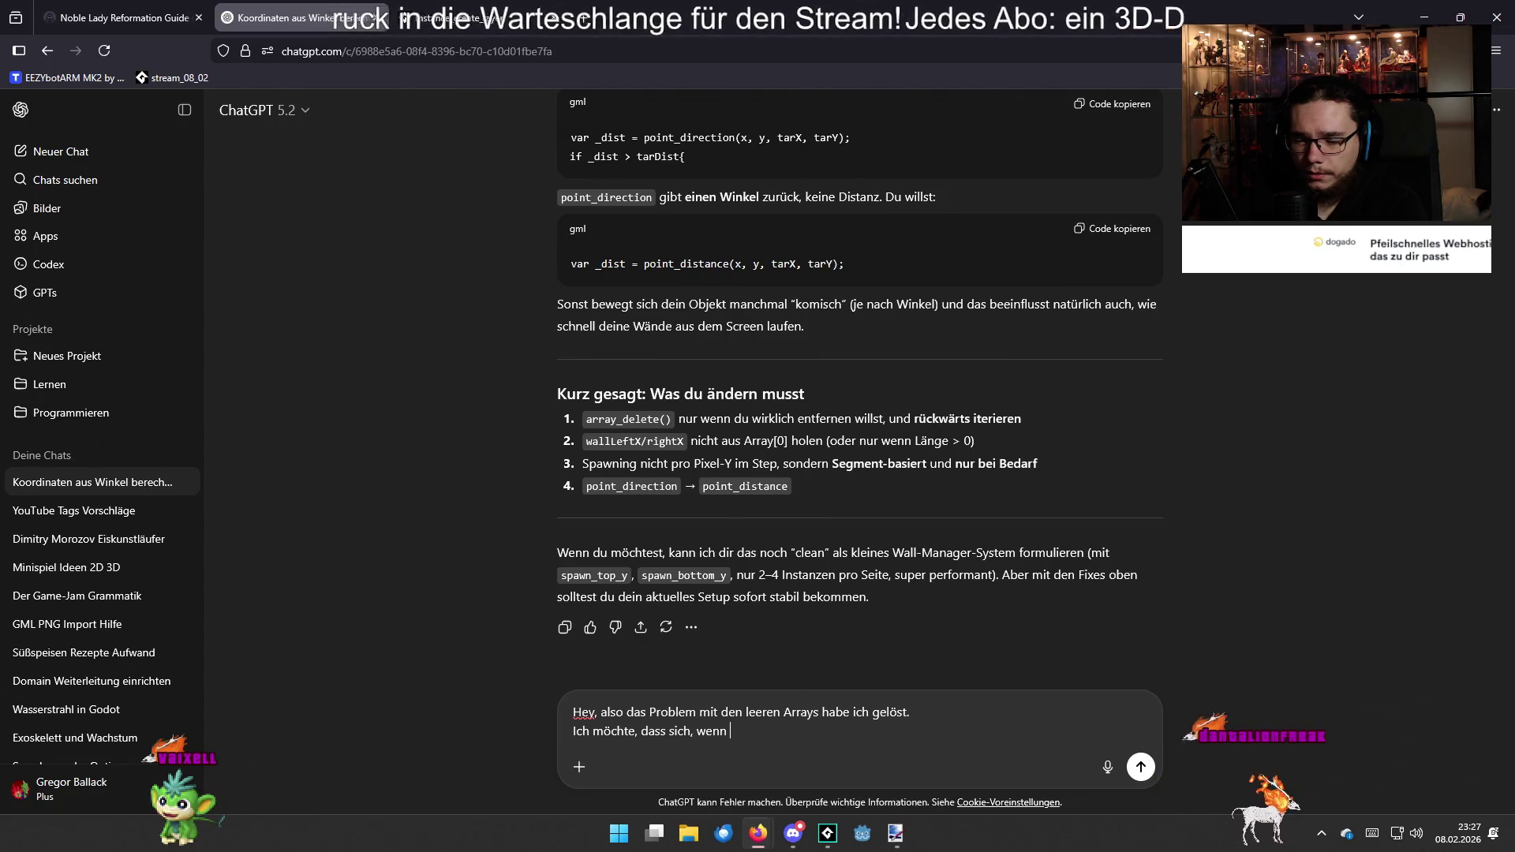
pyautogui.write('meine ')
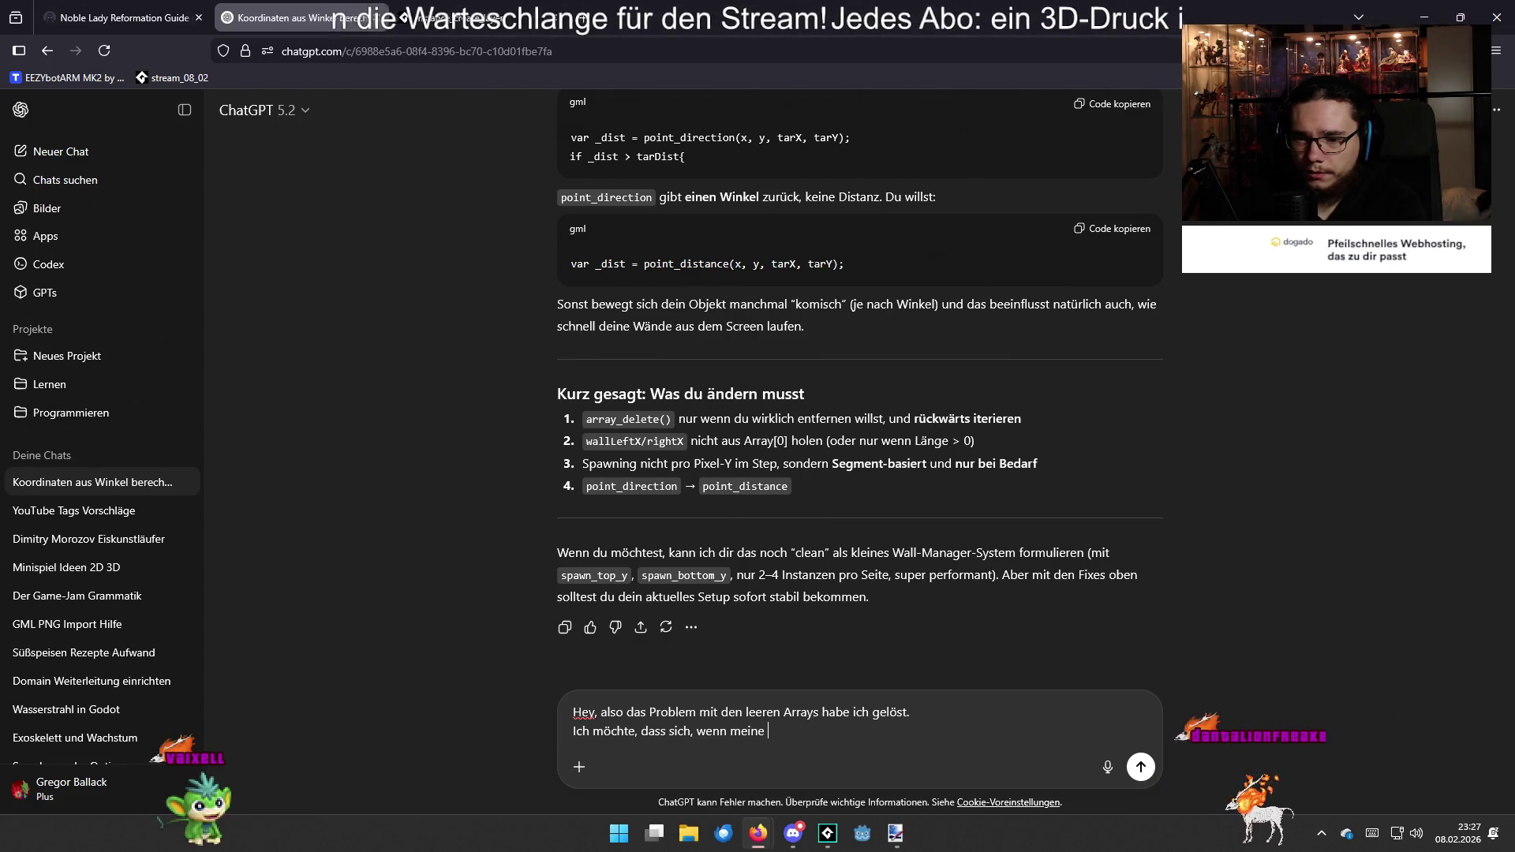
pyautogui.write('Wände')
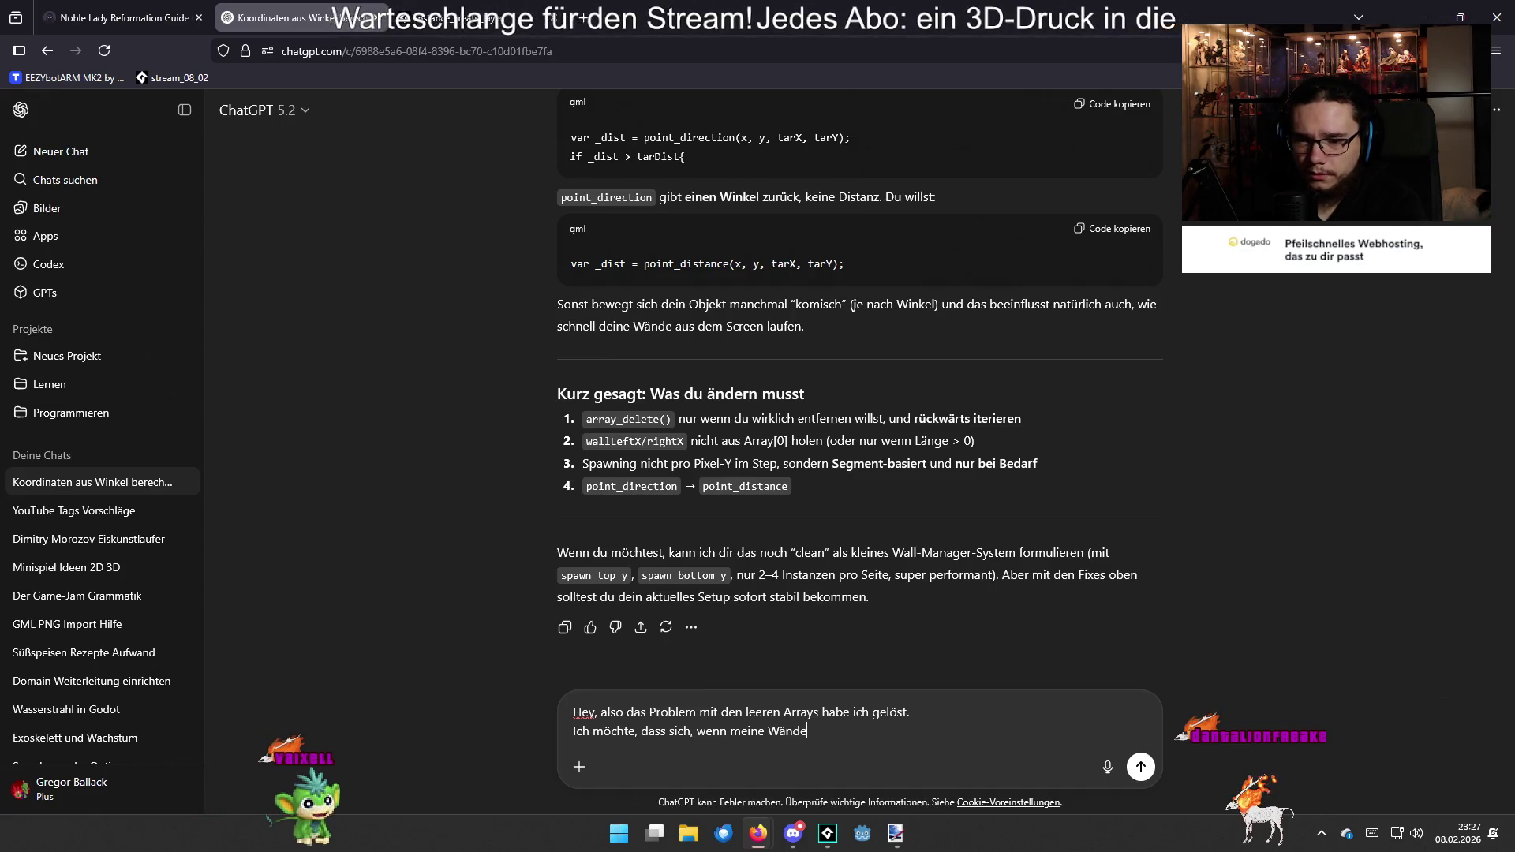
pyautogui.write(' nach unten rutch')
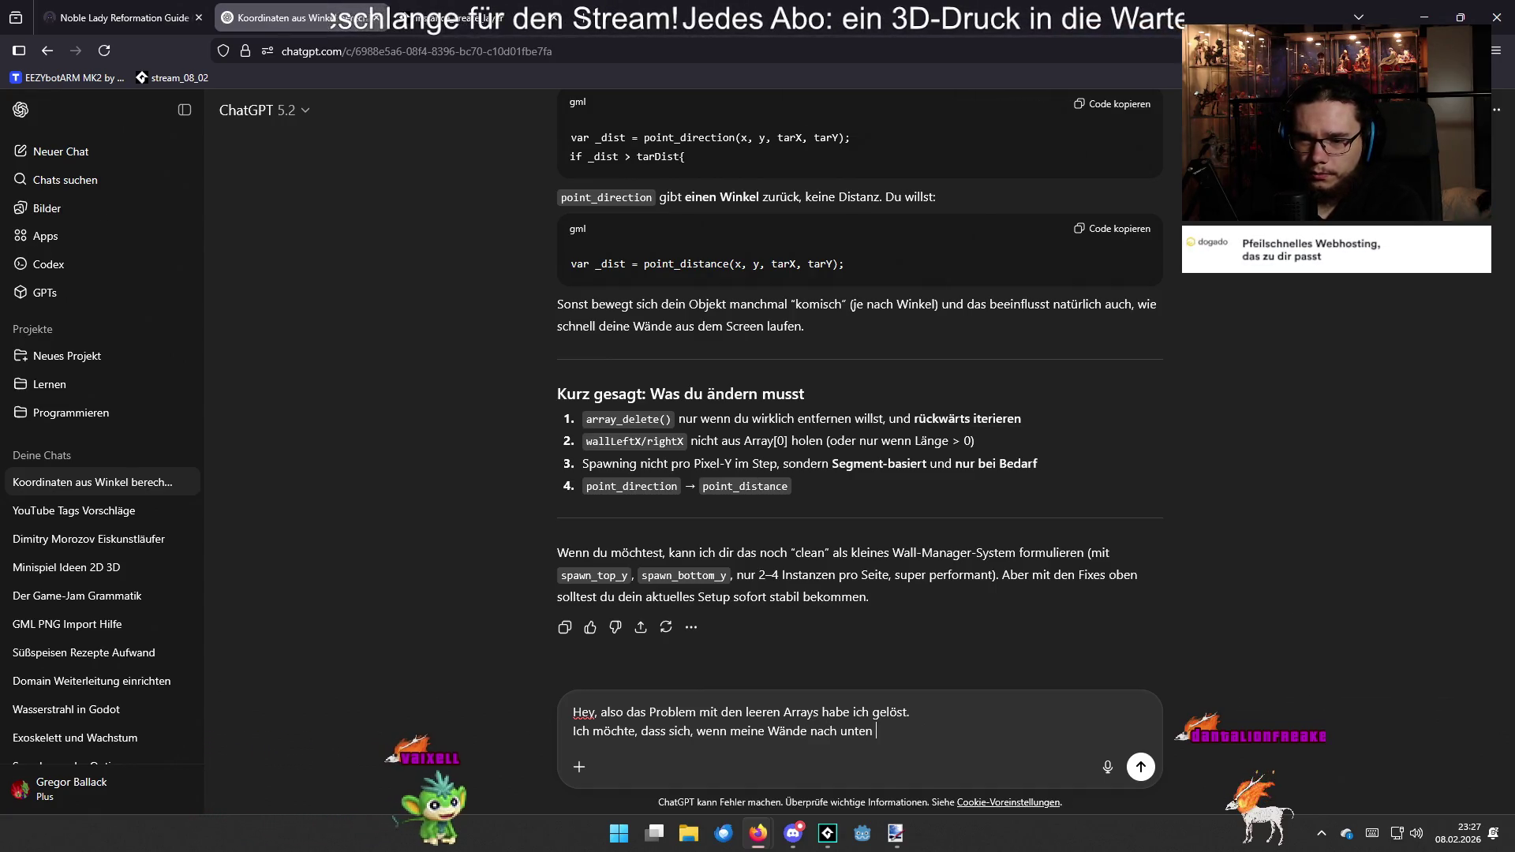
pyautogui.press('BackSpace')
pyautogui.press('BackSpace')
pyautogui.write('schen, darüber neue generieren. Nun beweg')
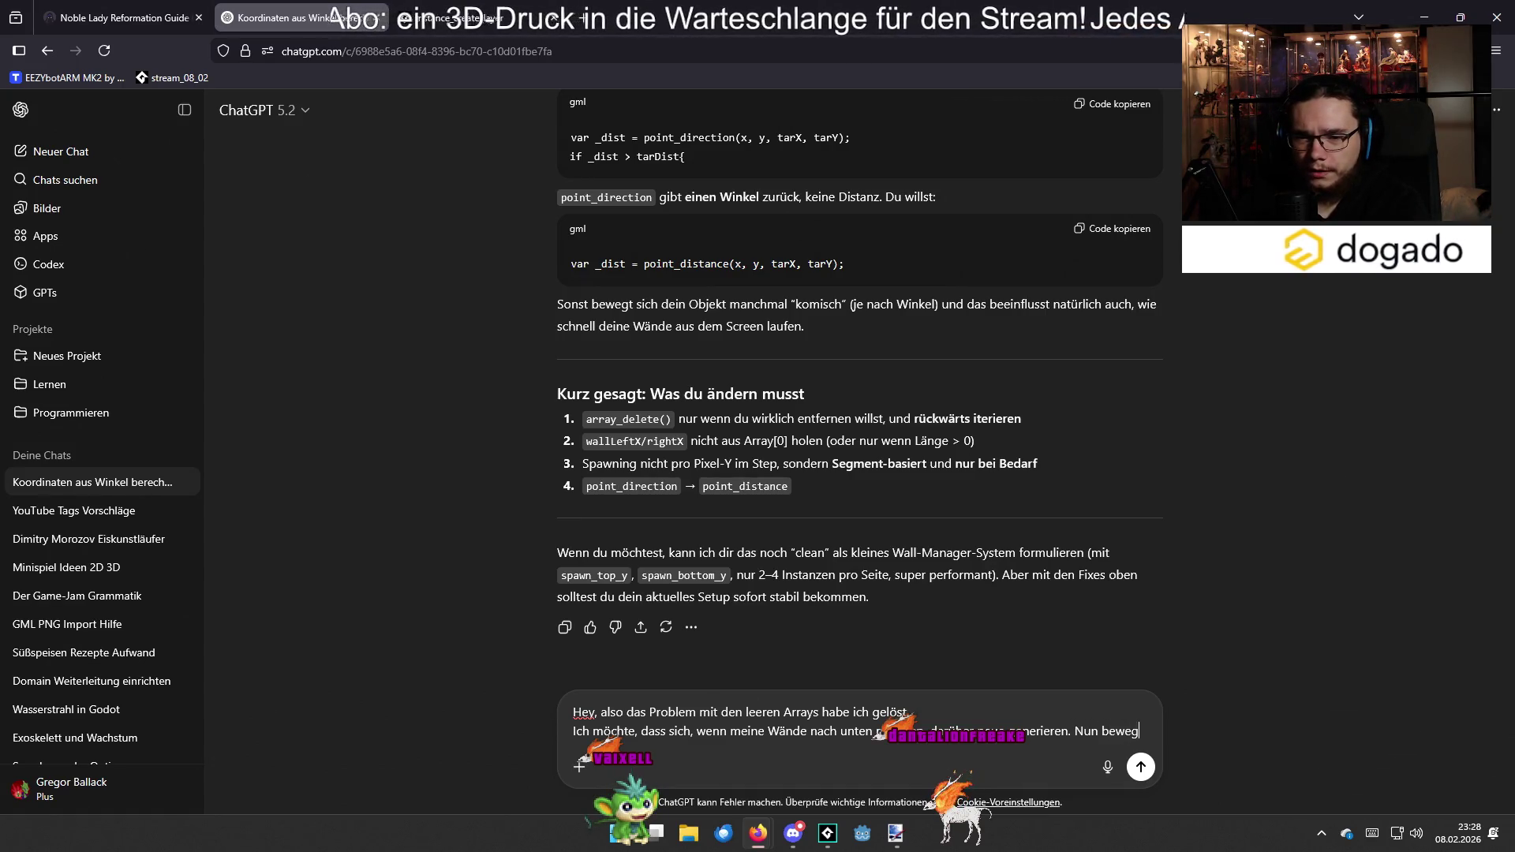
pyautogui.write('en sich meine Wände auch nach')
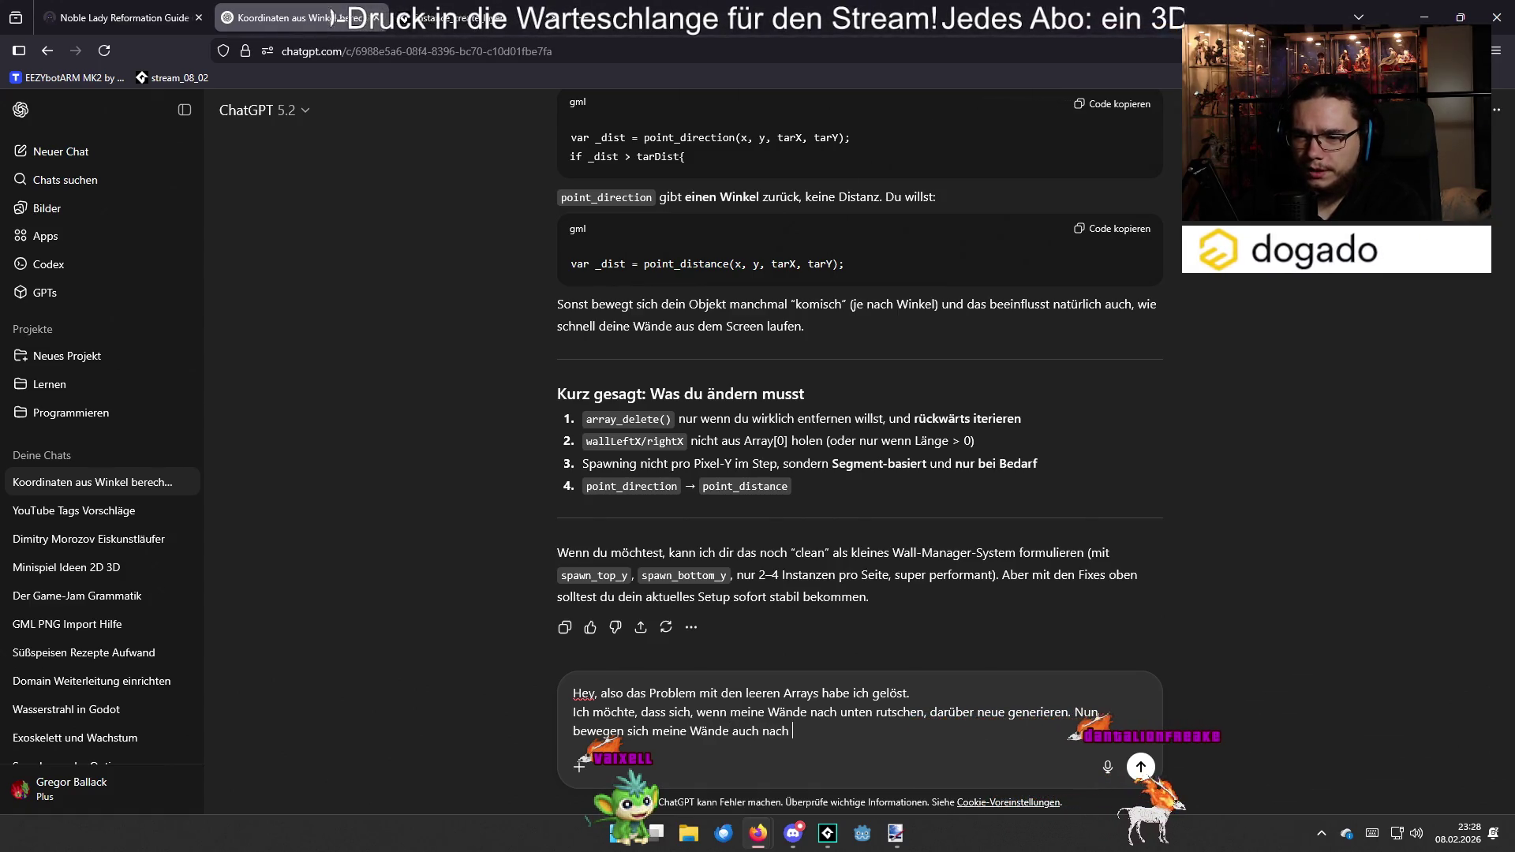
pyautogui.write('rec')
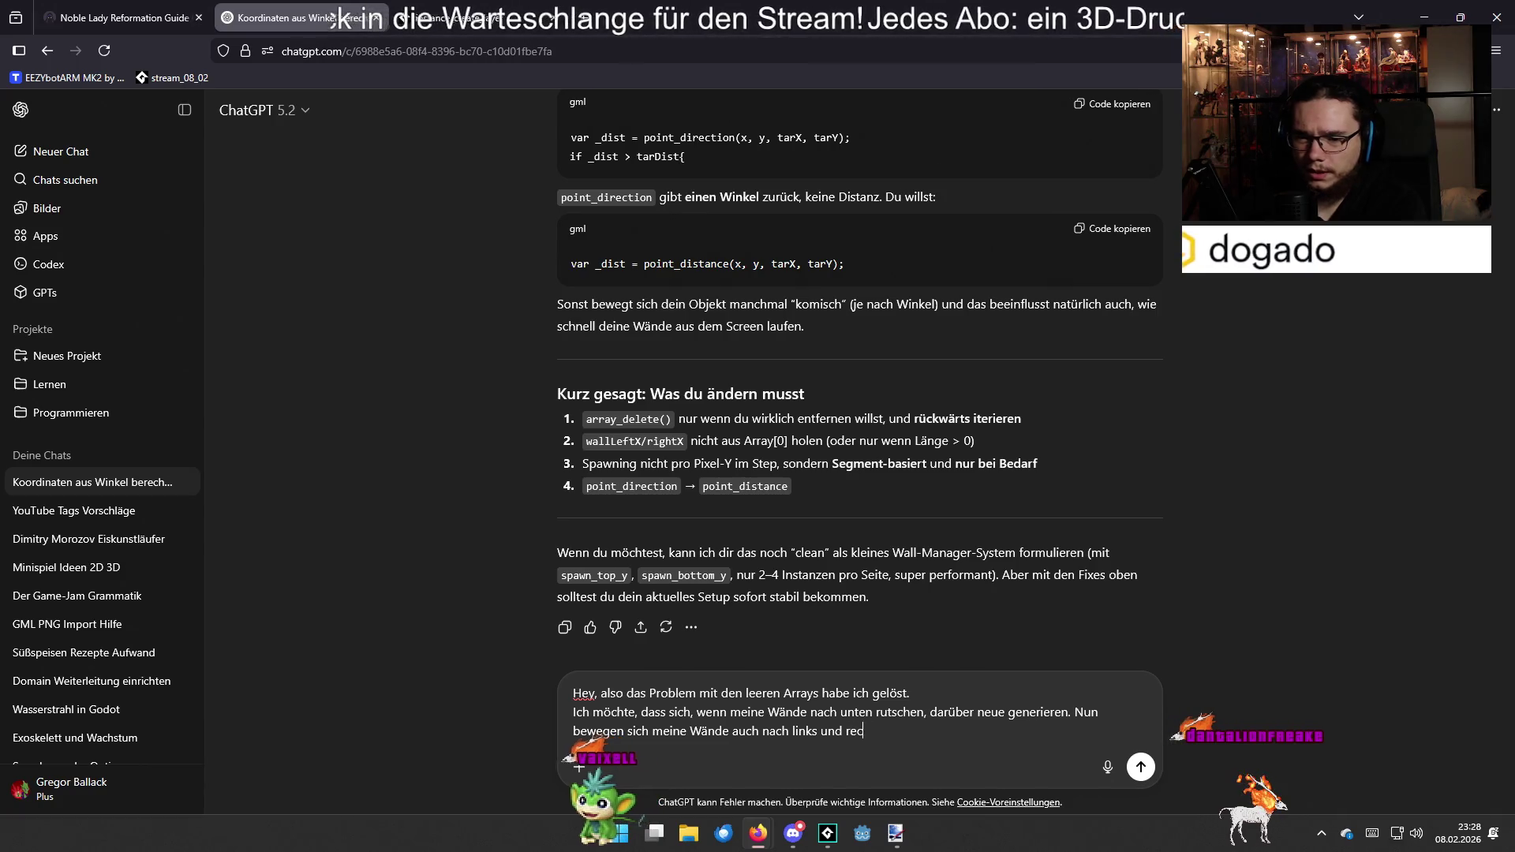
pyautogui.write('hts und durch d')
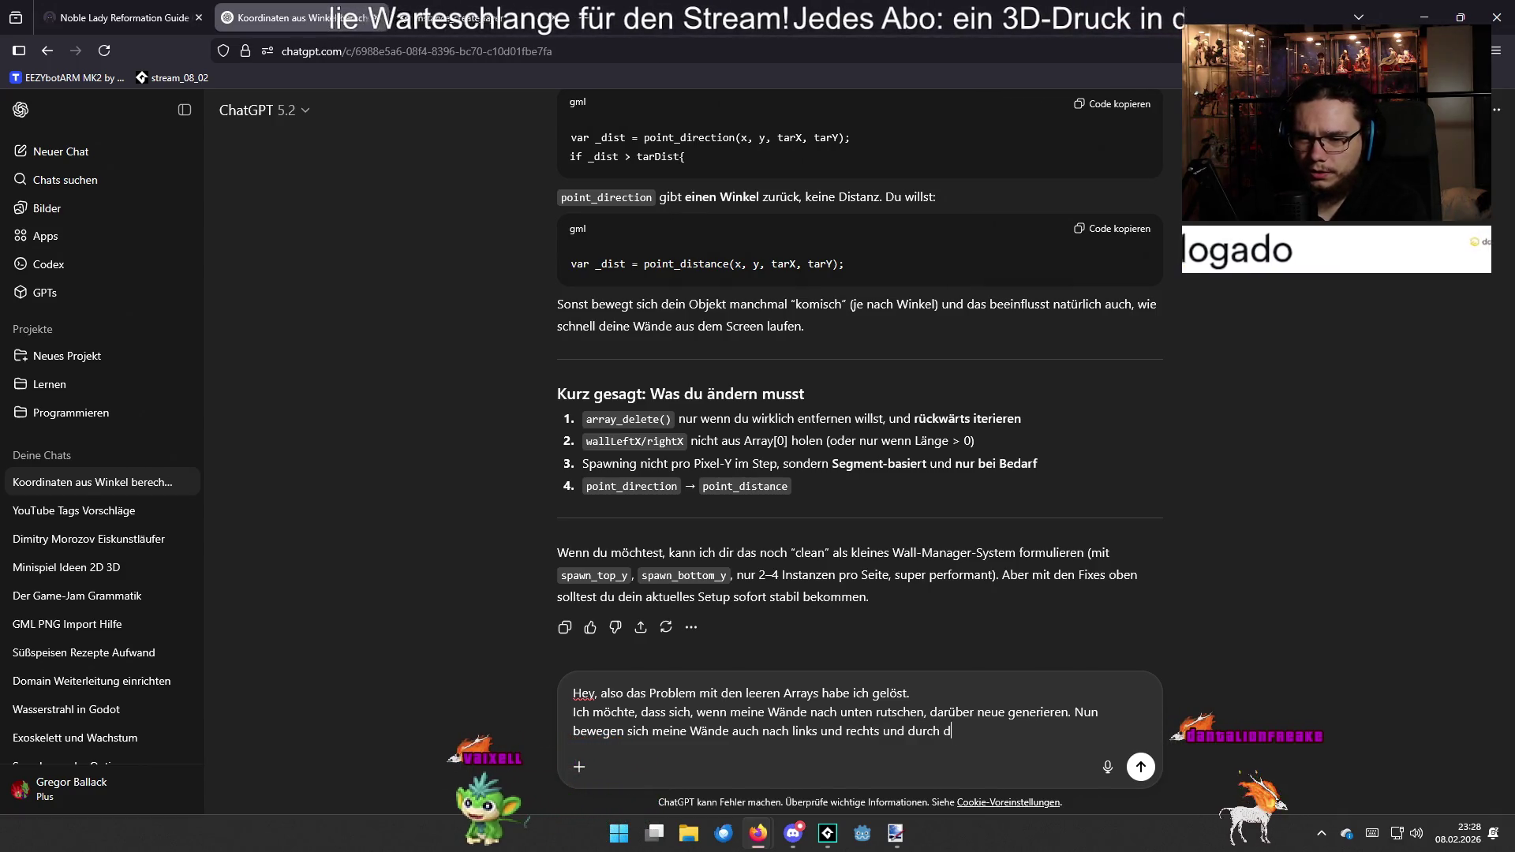
pyautogui.write('as Neusetzeen')
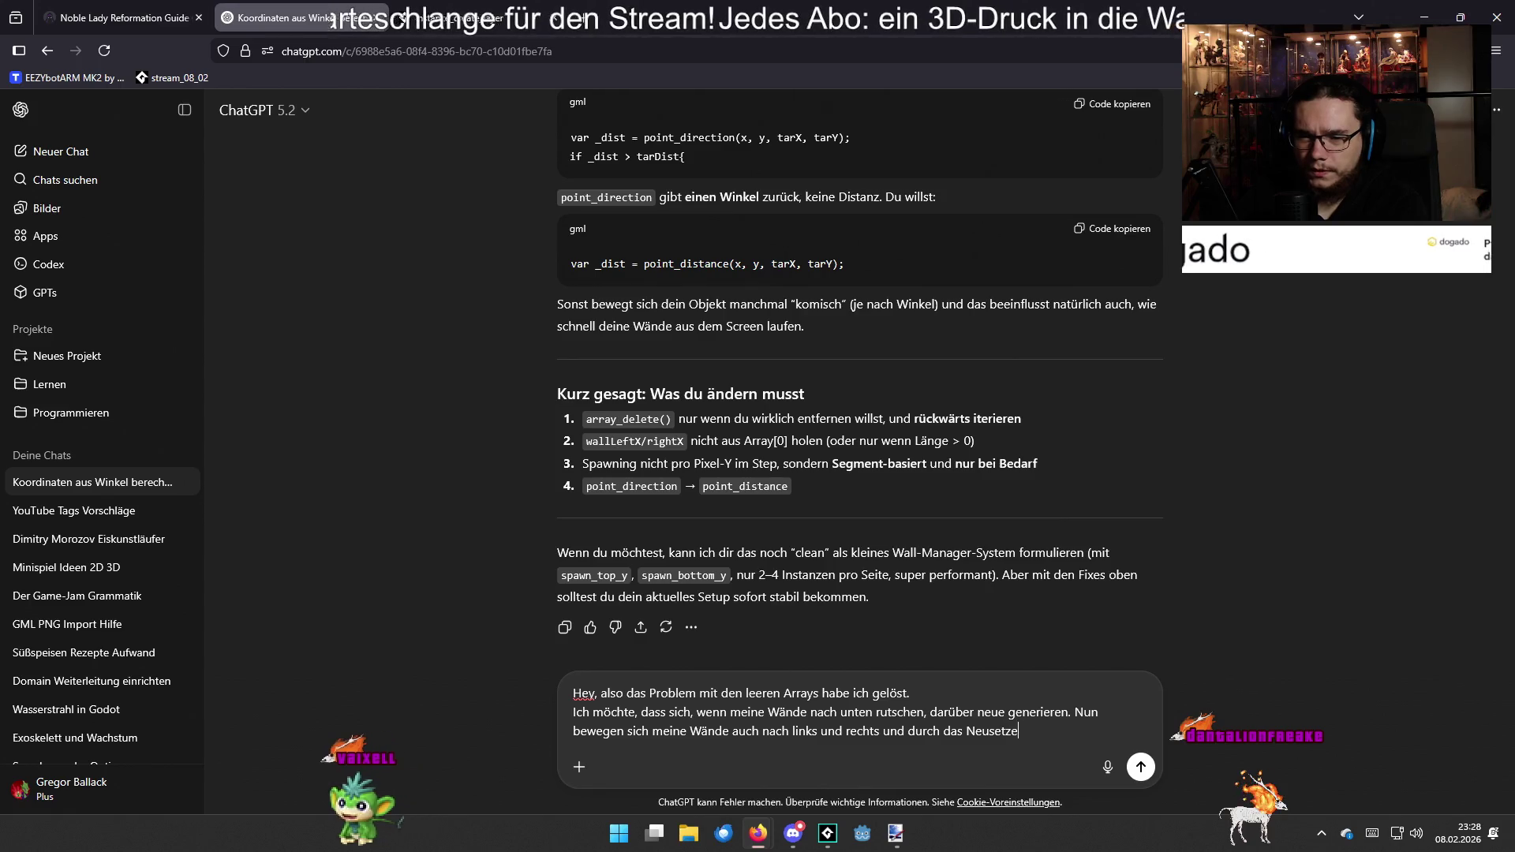
pyautogui.press('BackSpace')
pyautogui.press('BackSpace')
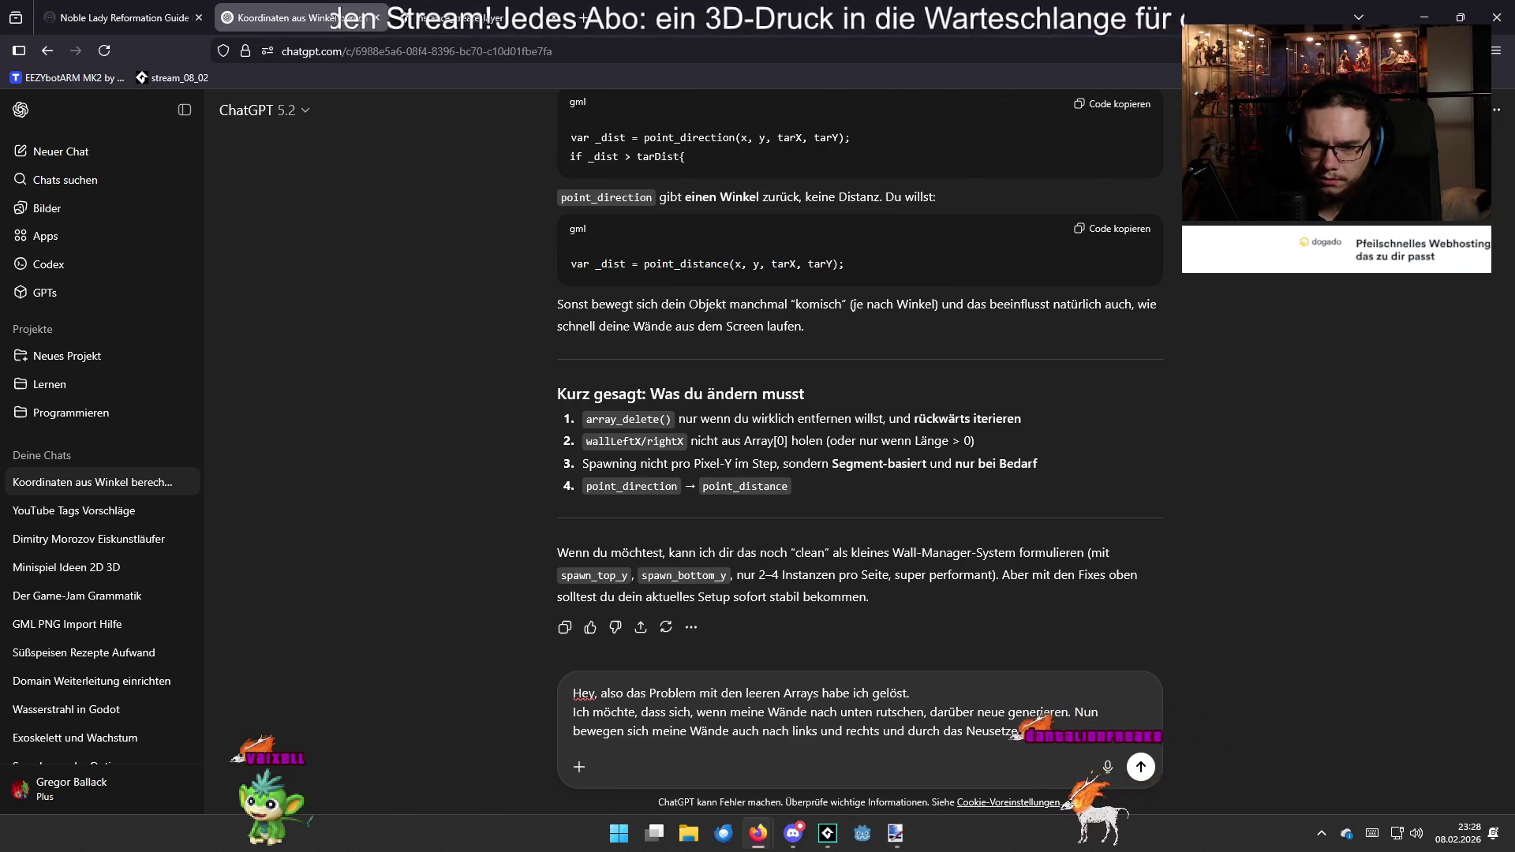
pyautogui.write('n ')
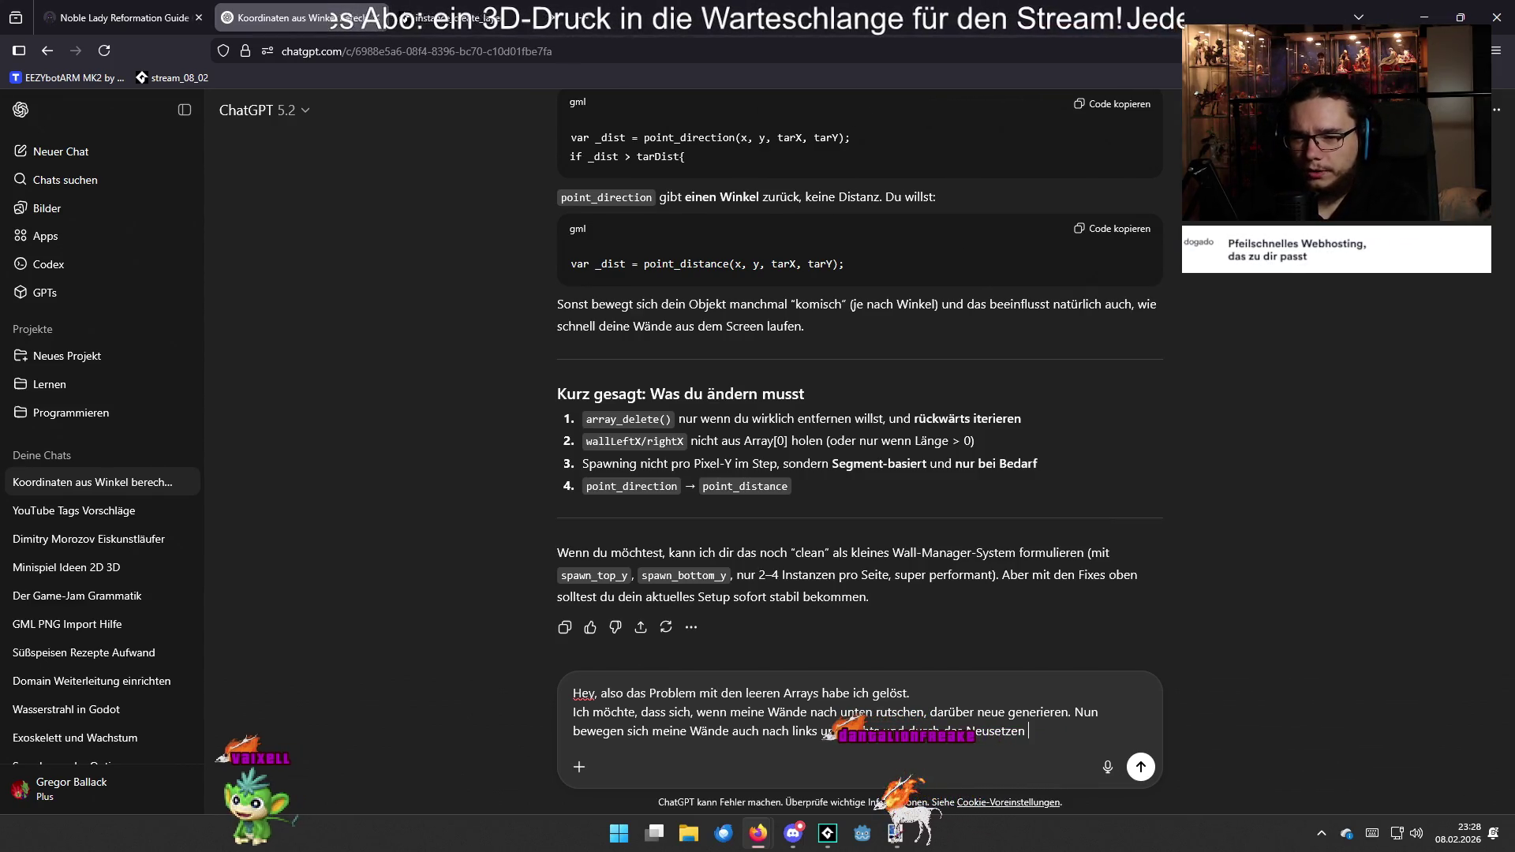
pyautogui.write('der w')
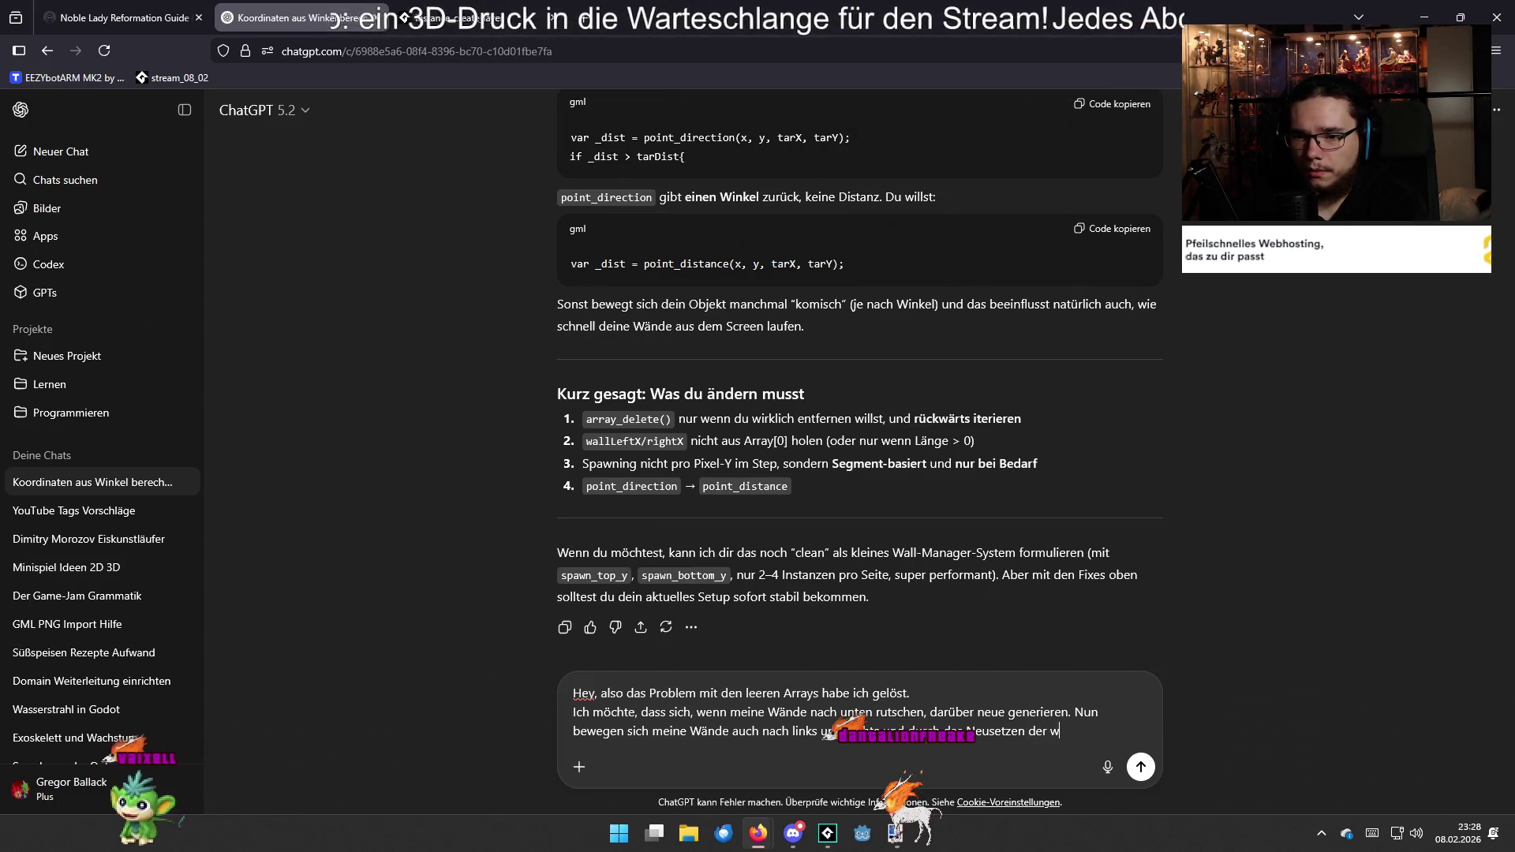
pyautogui.write('allLeftX u')
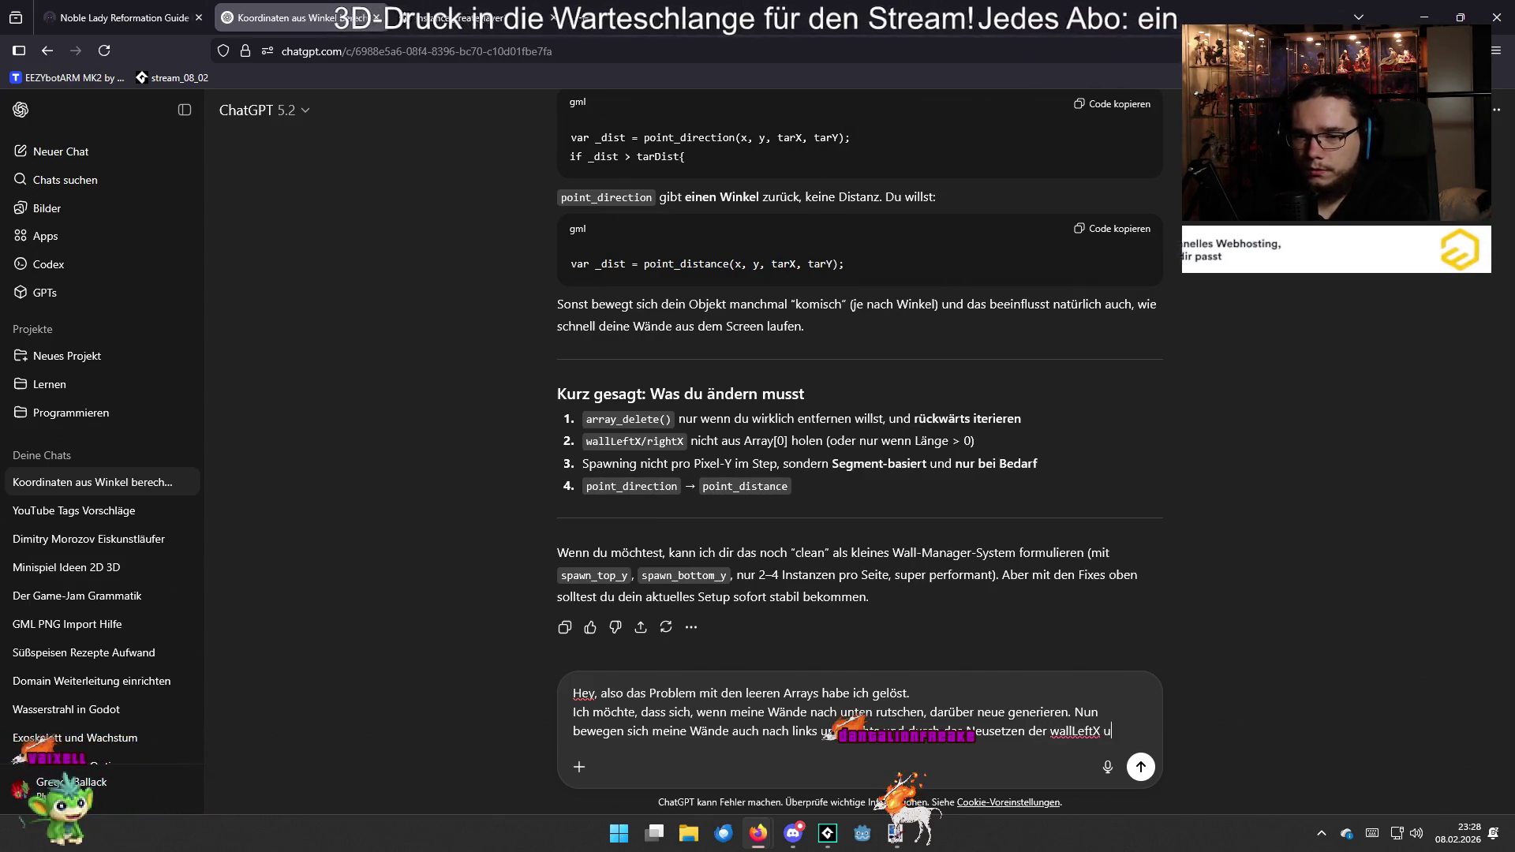
pyautogui.write('nd wallRiu')
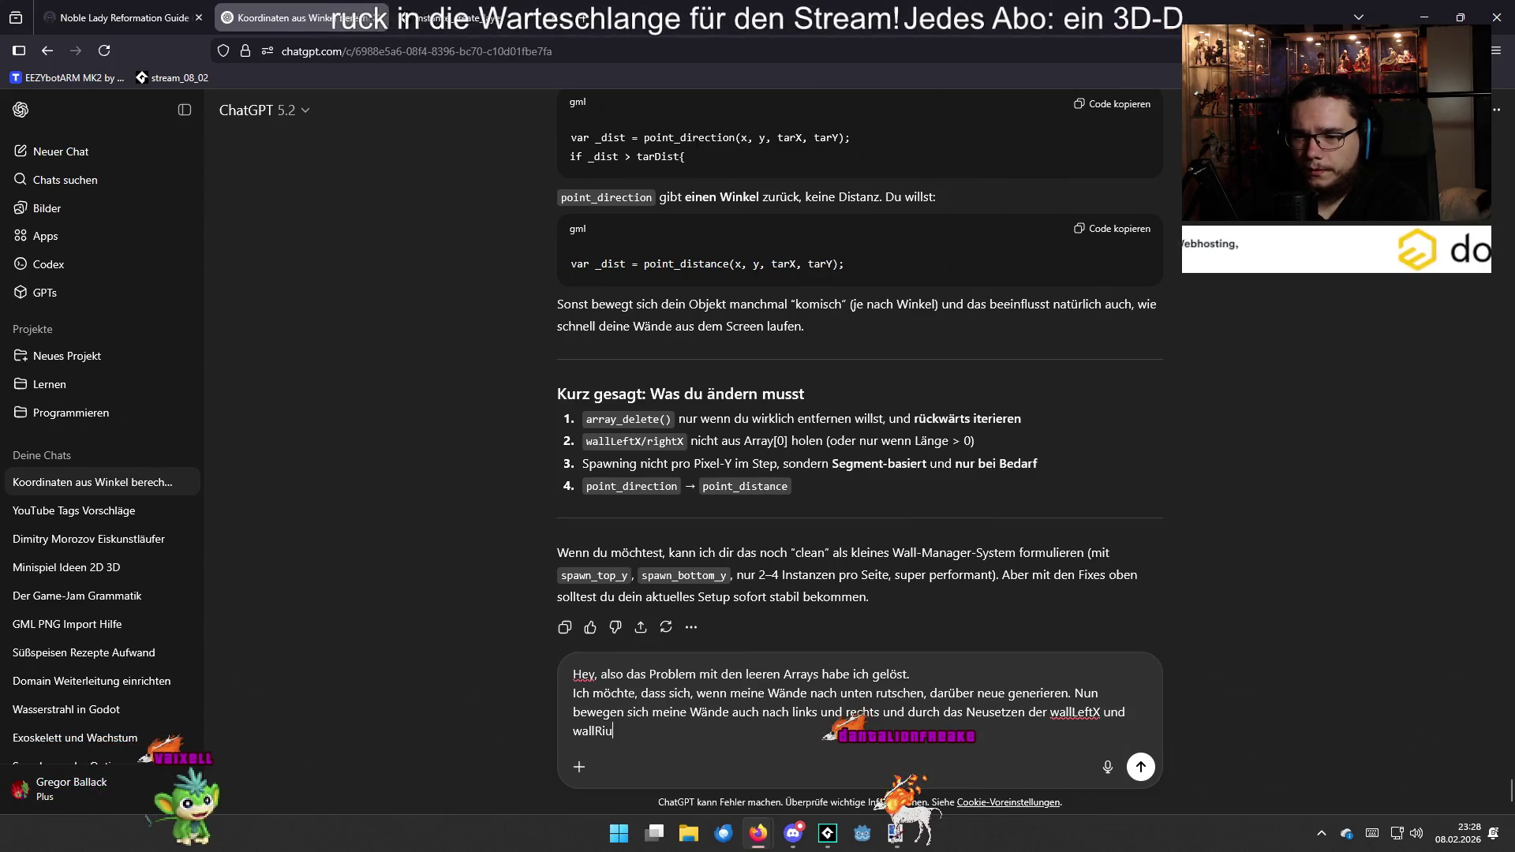
pyautogui.press('BackSpace')
pyautogui.write('ght')
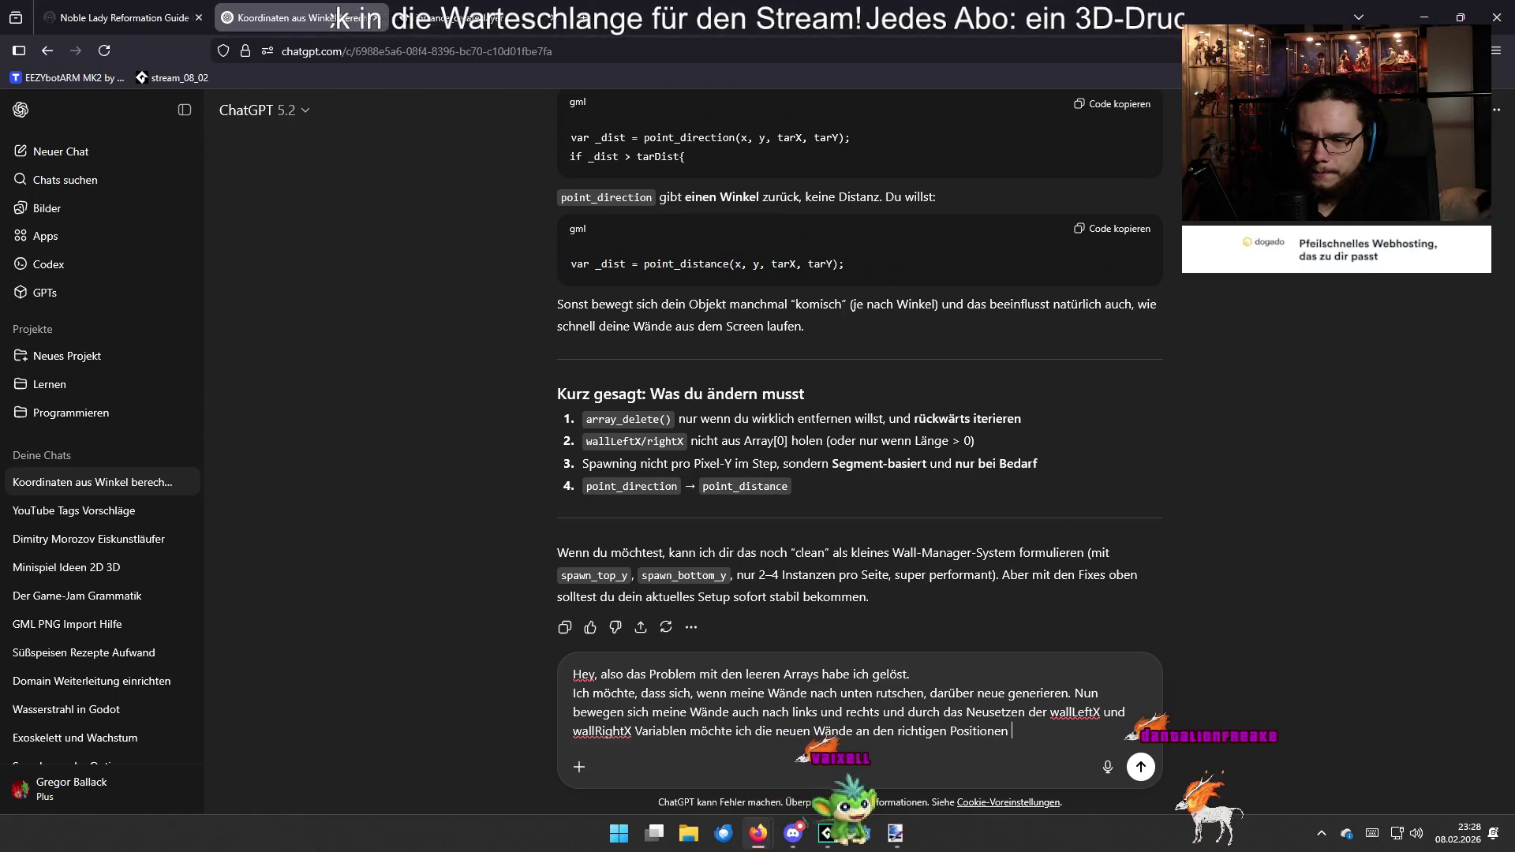
pyautogui.press('BackSpace')
pyautogui.press('BackSpace')
pyautogui.write('generieren.')
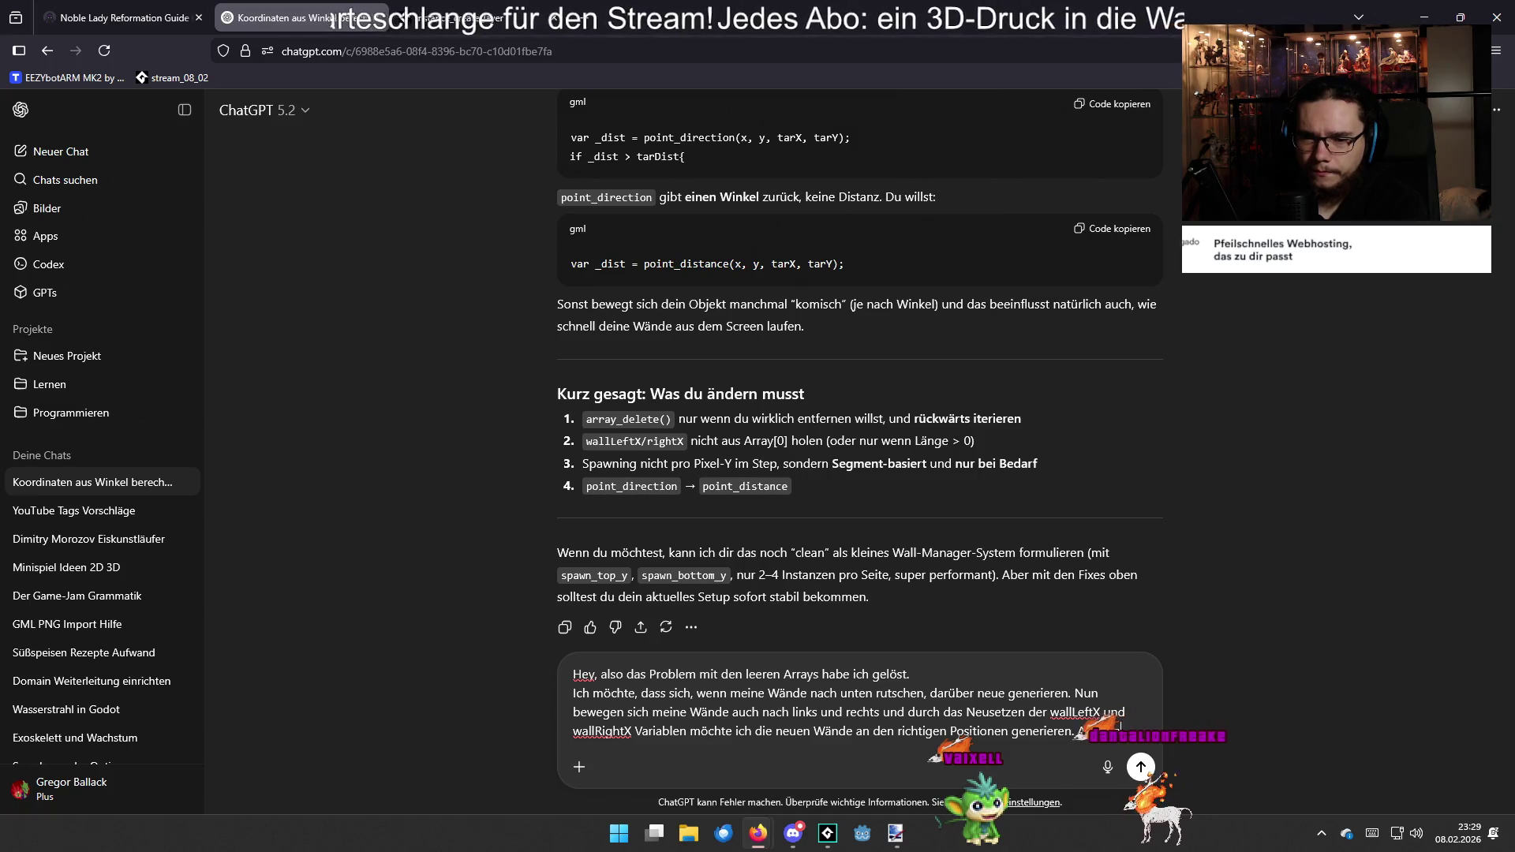
pyautogui.write(' Allerdings so')
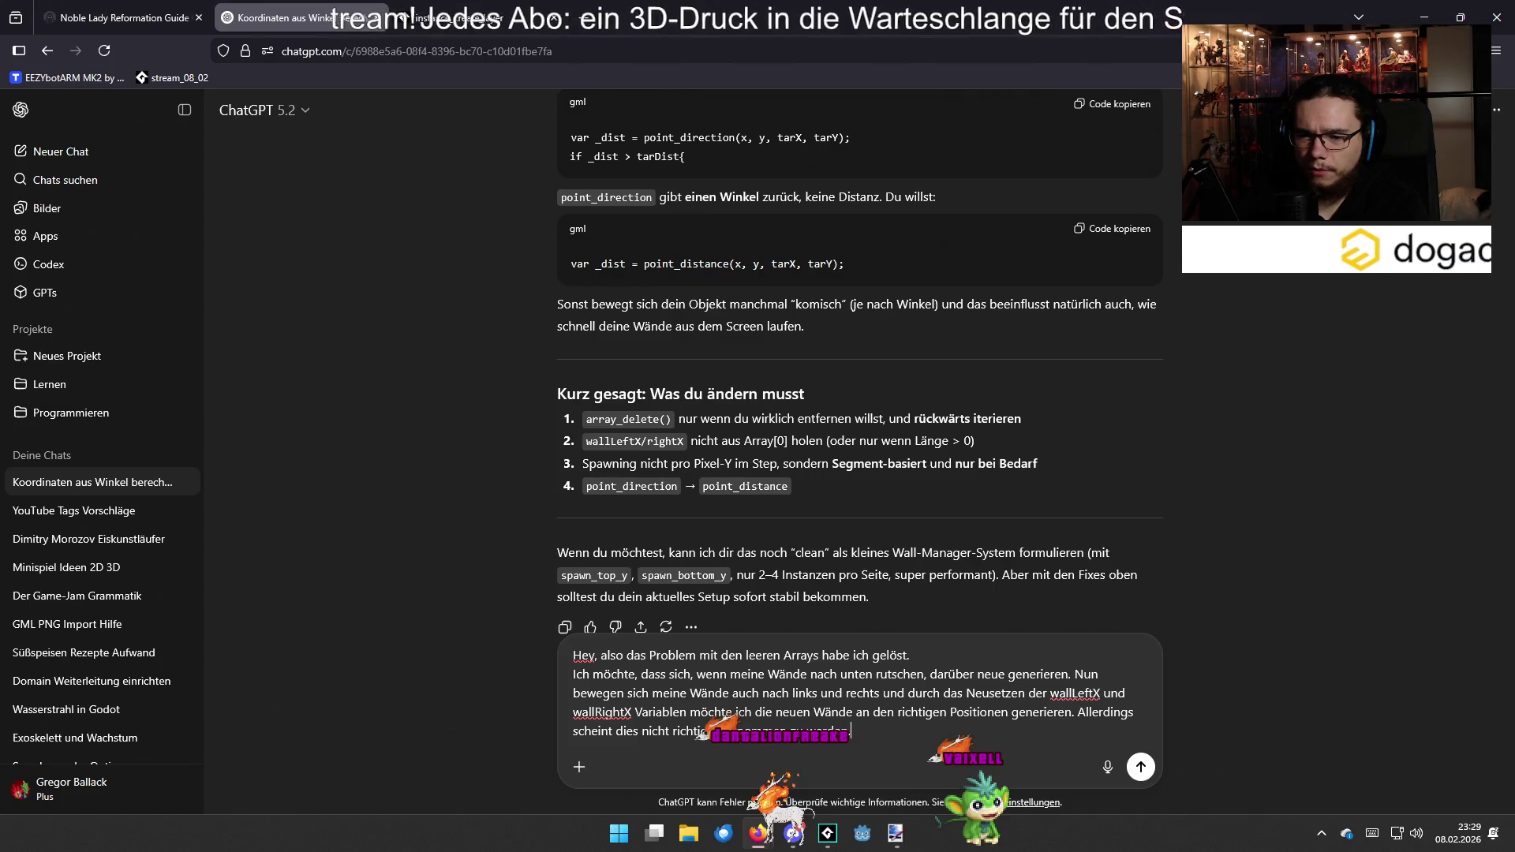
pyautogui.press('Return')
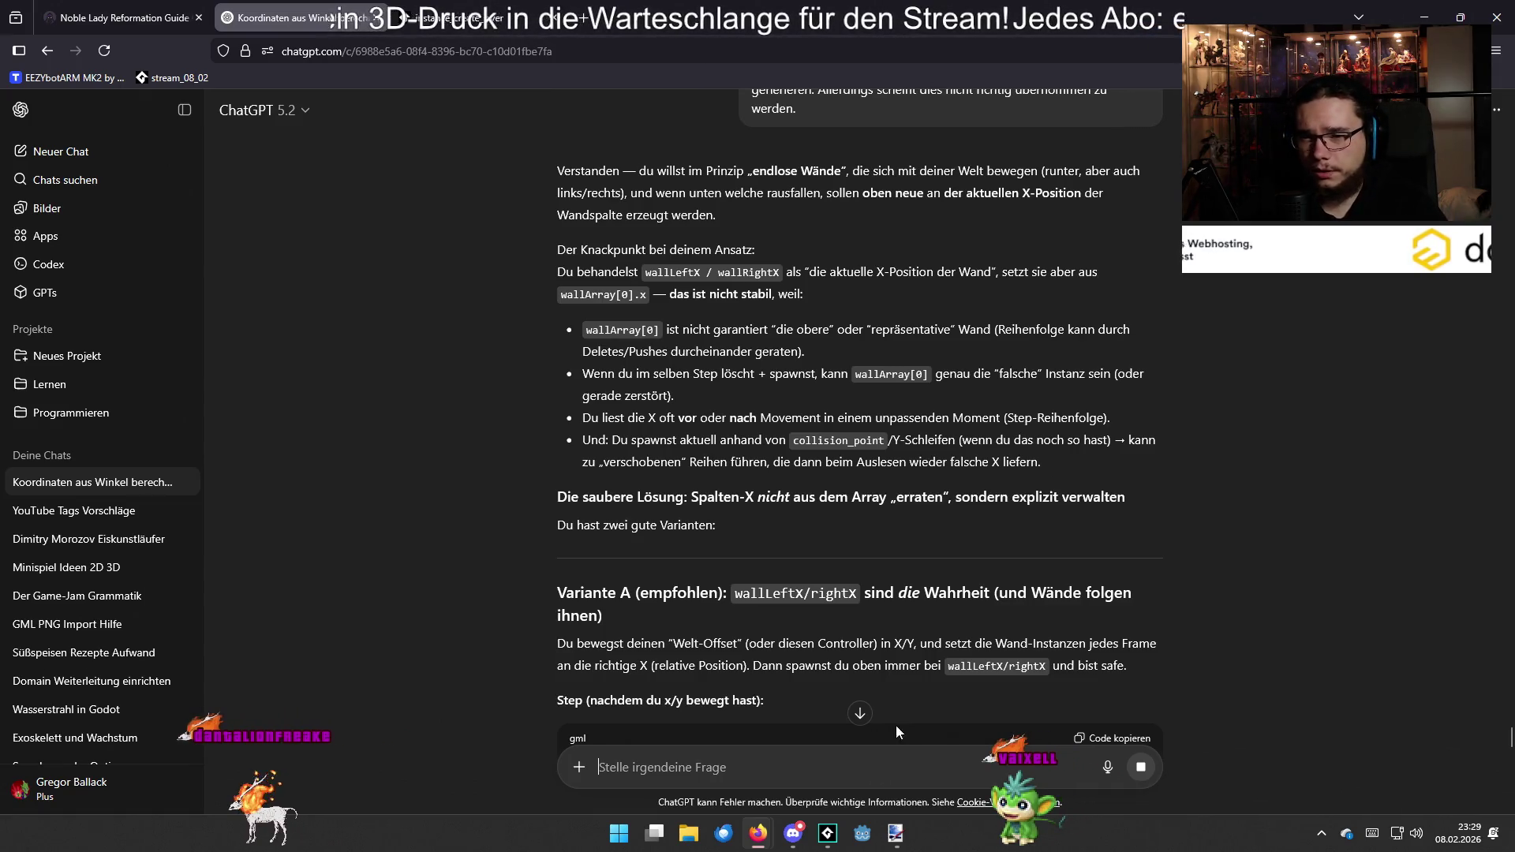
# After reading ChatGPT's Variant A recommendation, switch back to GameMaker
pyautogui.hotkey('alt', 'Tab')
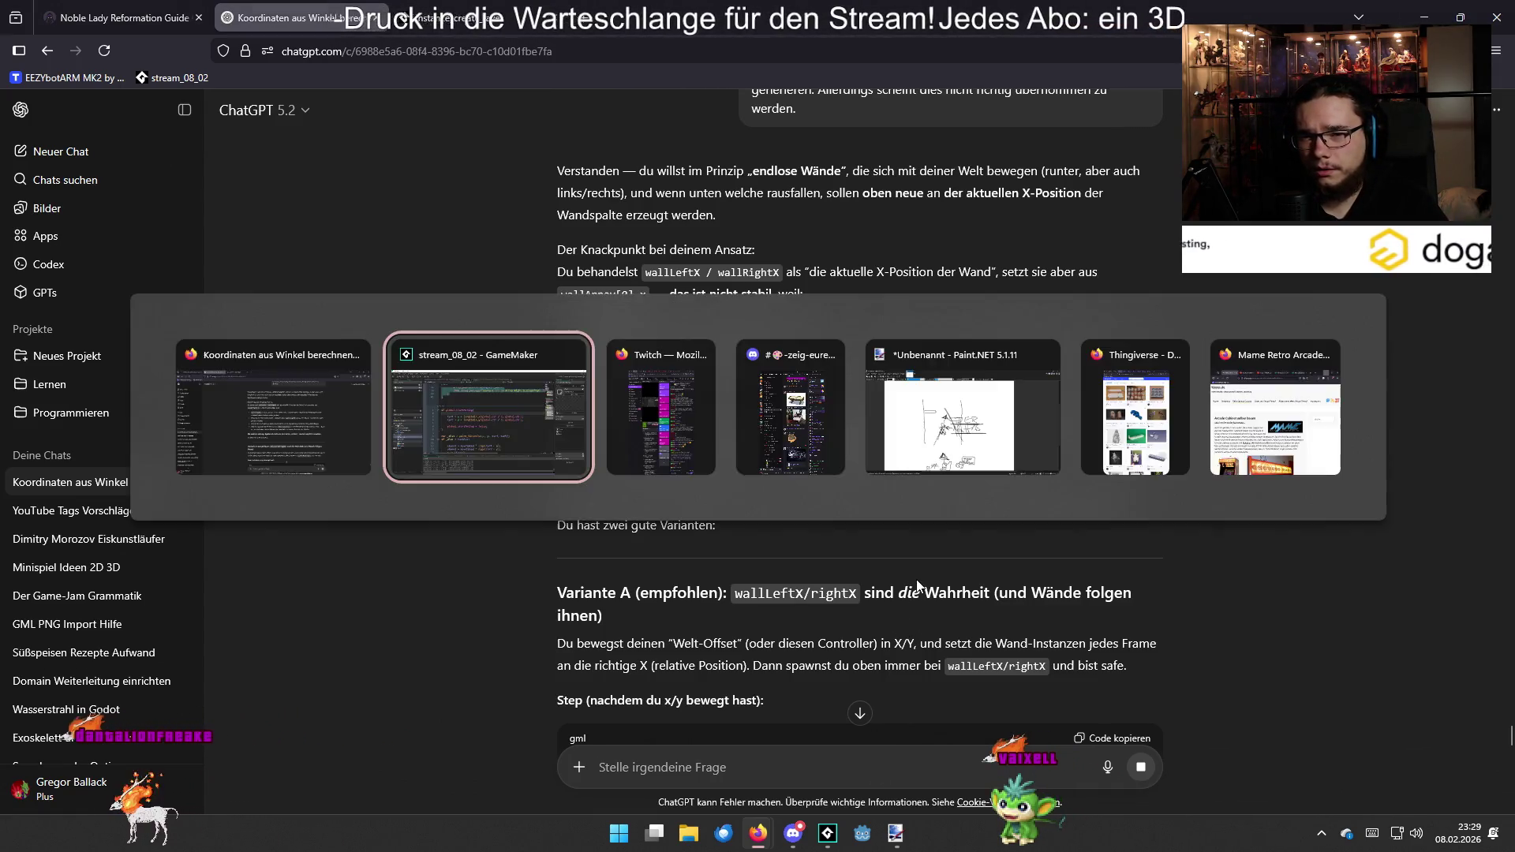
# Replace the index-0 lookup on line 38 with array_first(wallArrayLeft).x
pyautogui.scroll(-2, 694, 512)
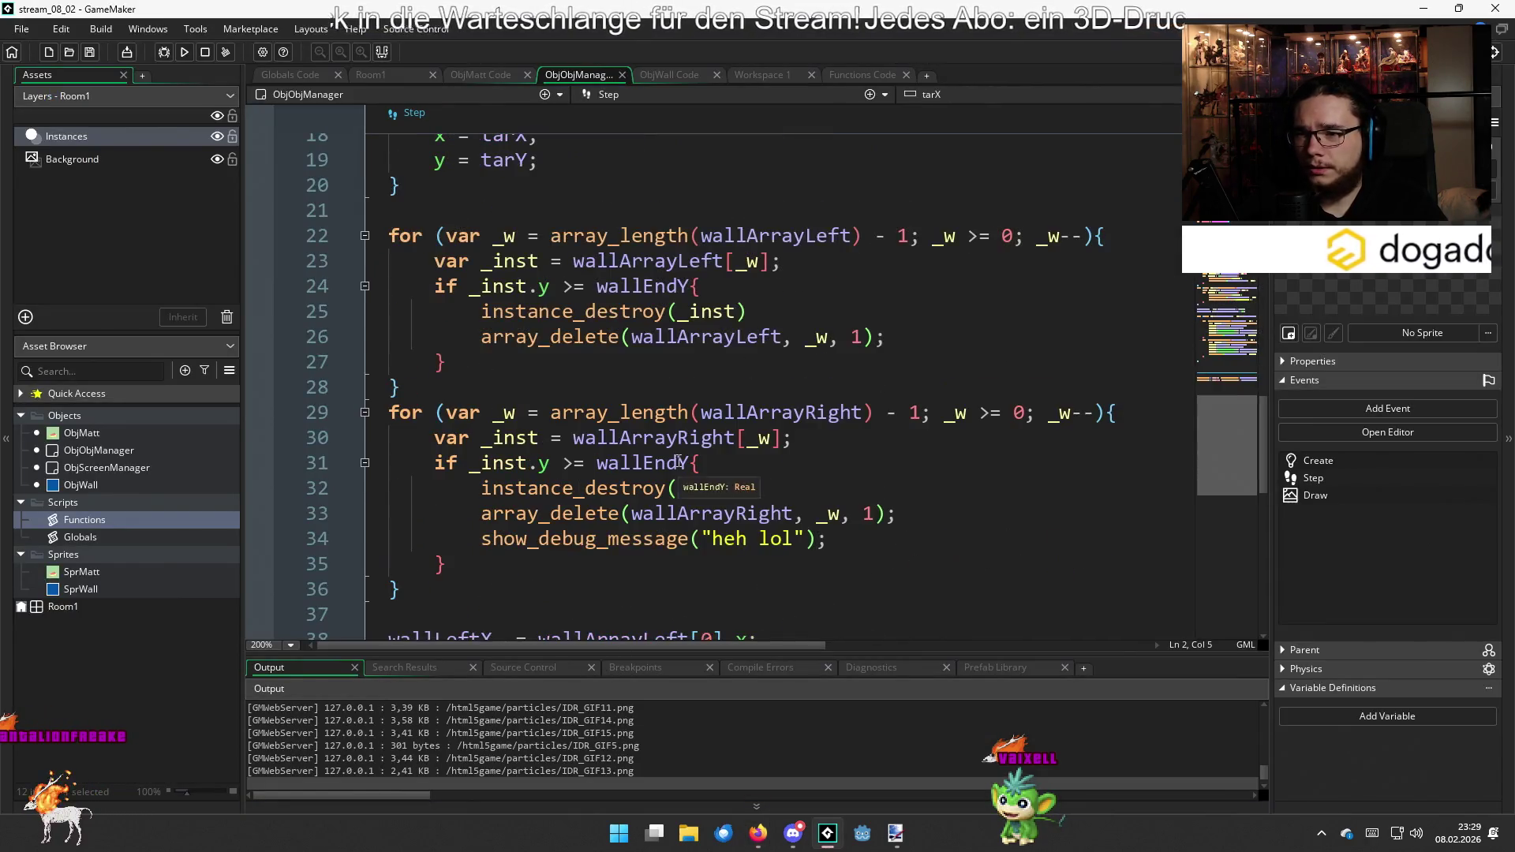
pyautogui.scroll(4, 679, 474)
pyautogui.click(769, 287)
pyautogui.scroll(-6, 780, 424)
pyautogui.scroll(-4, 780, 424)
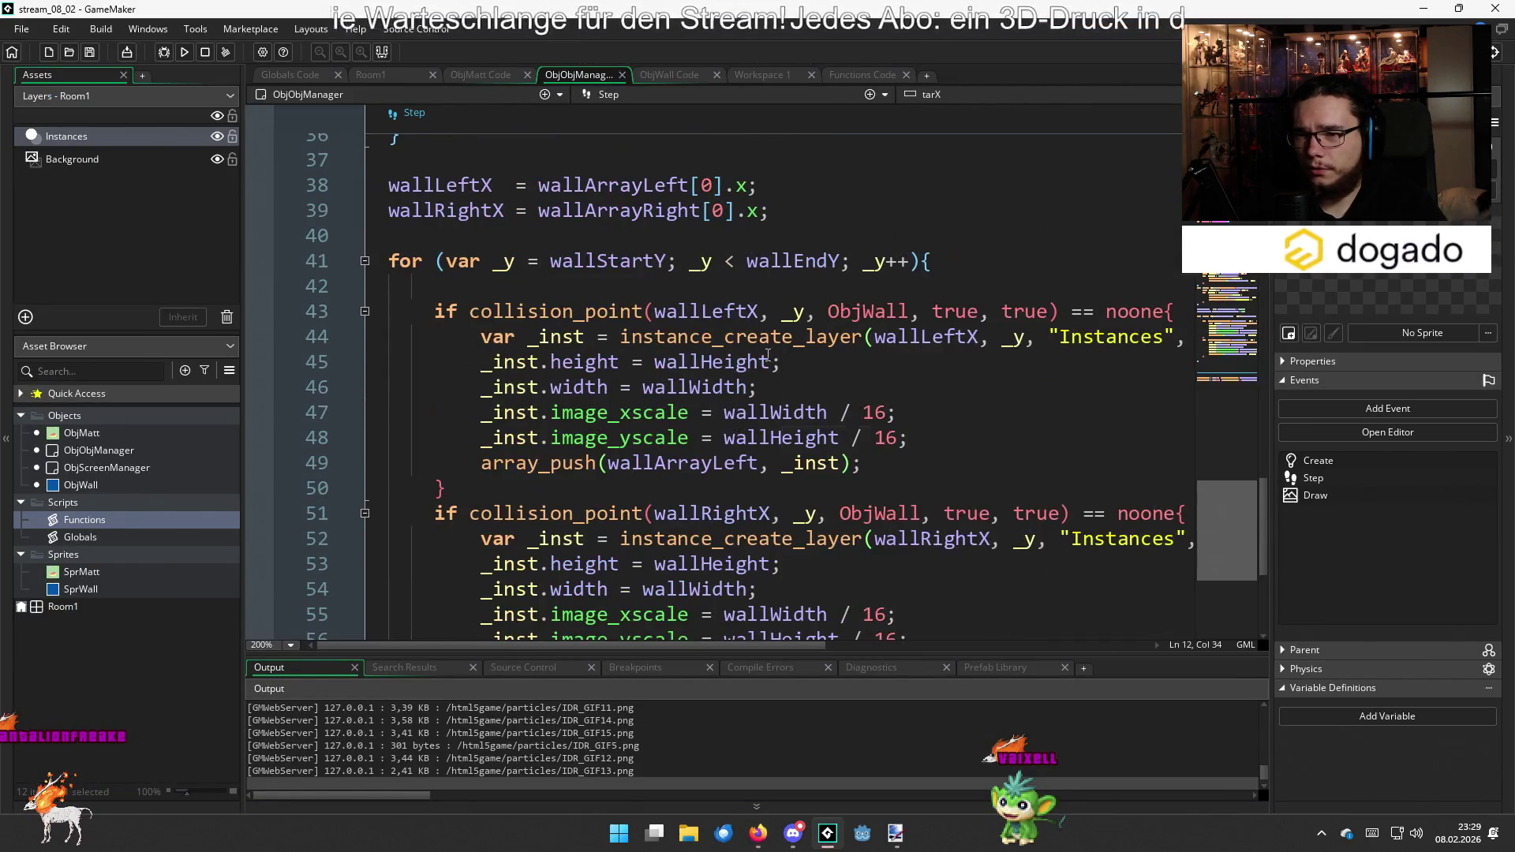
pyautogui.moveTo(748, 186); pyautogui.dragTo(540, 188)
pyautogui.write('ay_f')
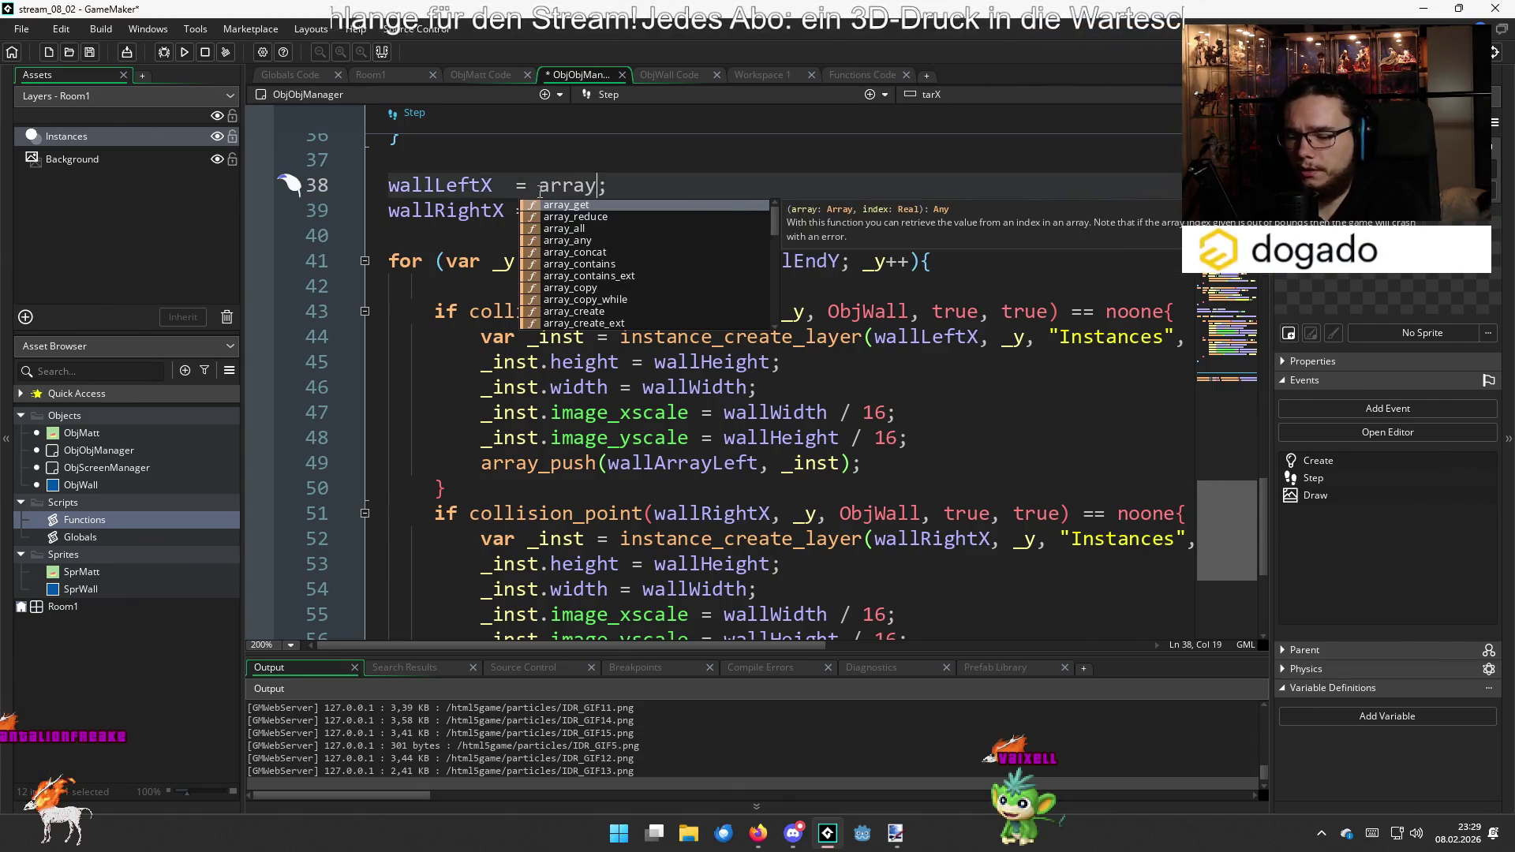
pyautogui.write('irst')
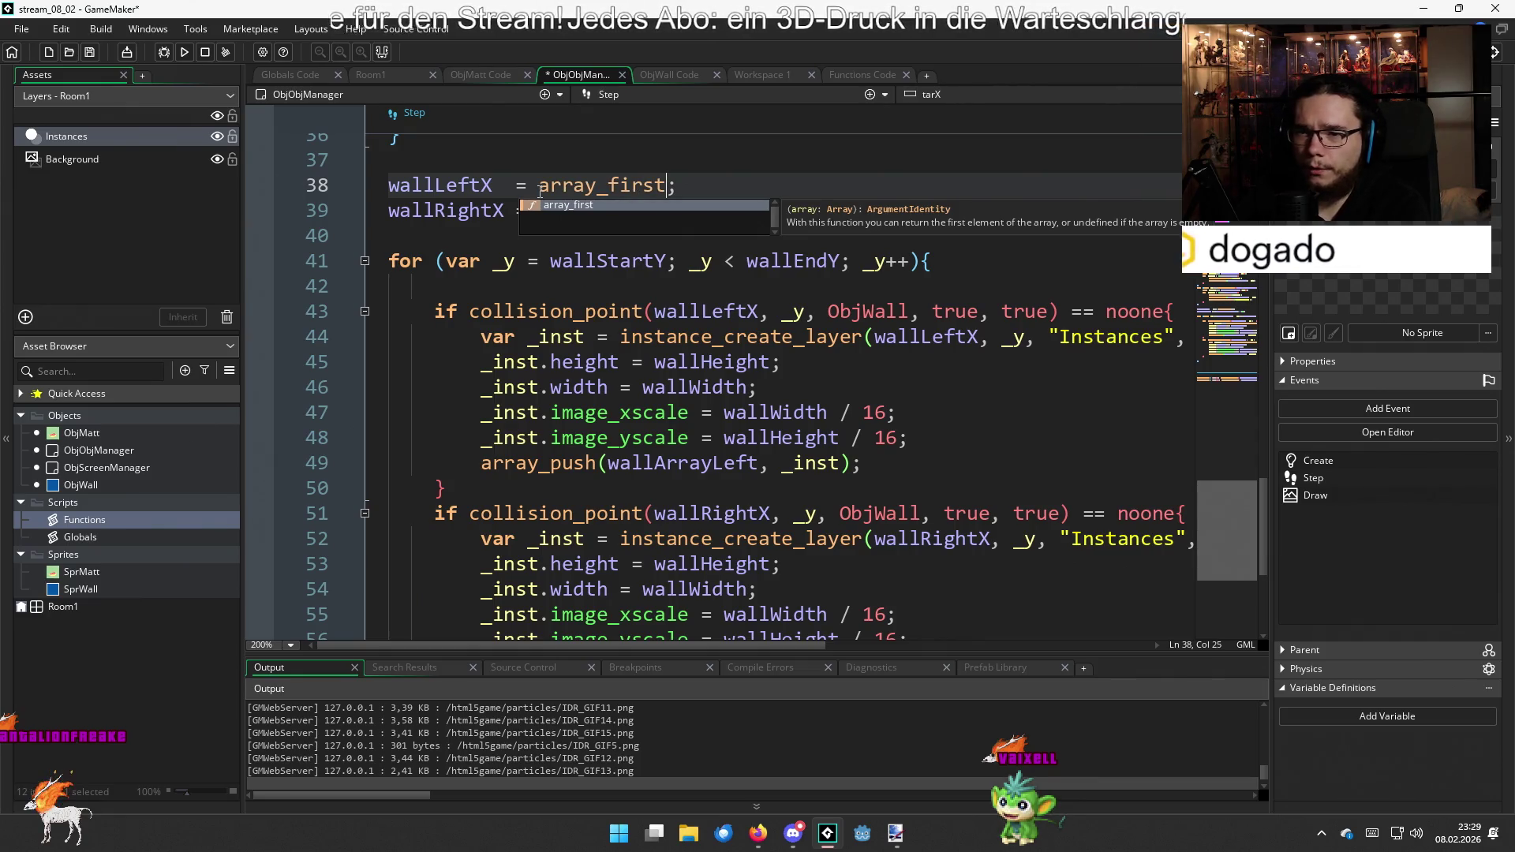
pyautogui.write('(')
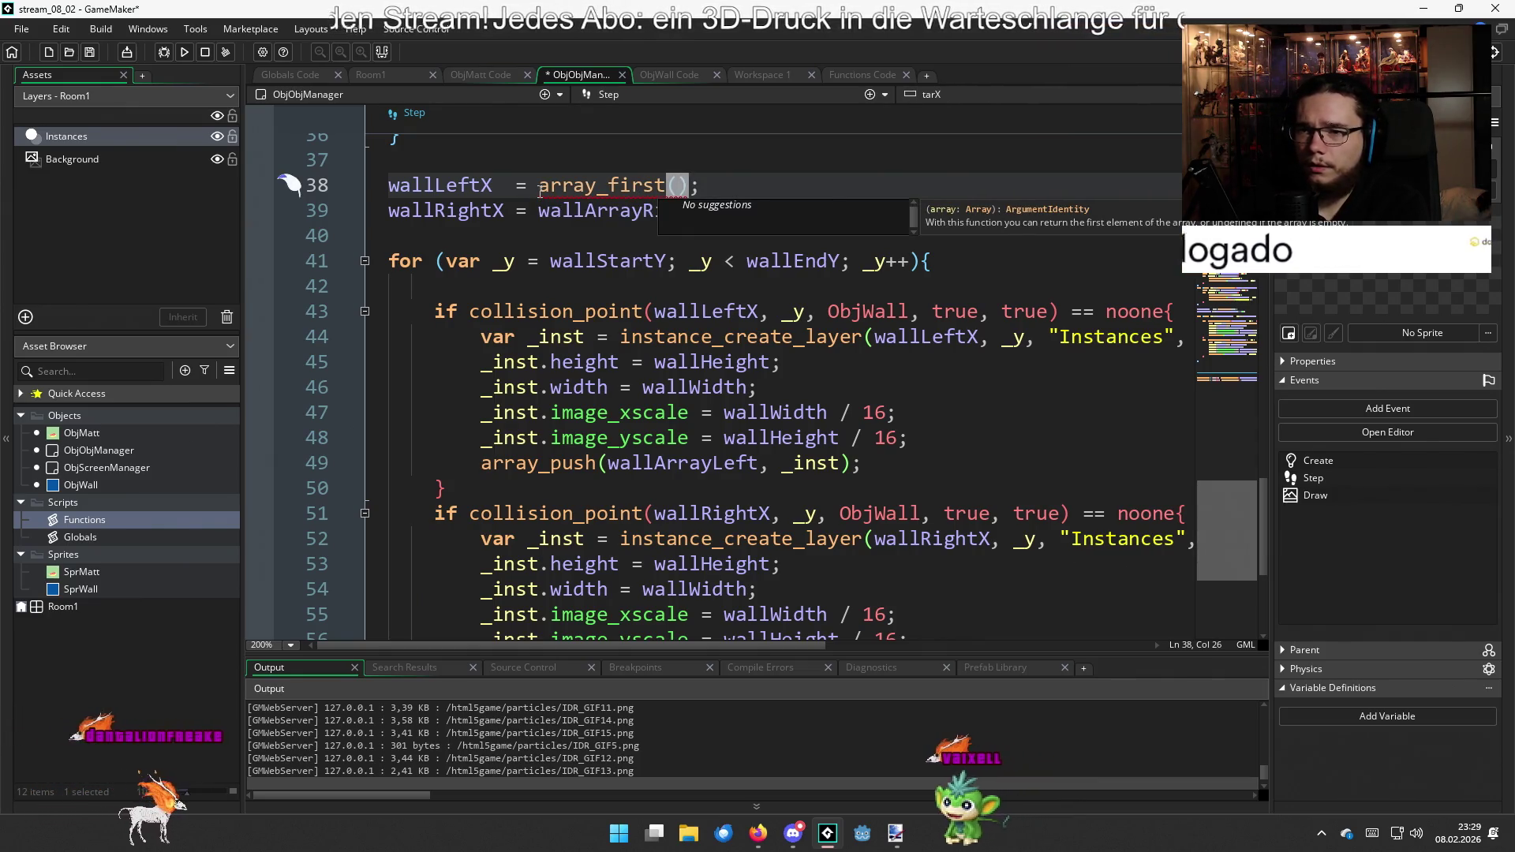
pyautogui.write('wall')
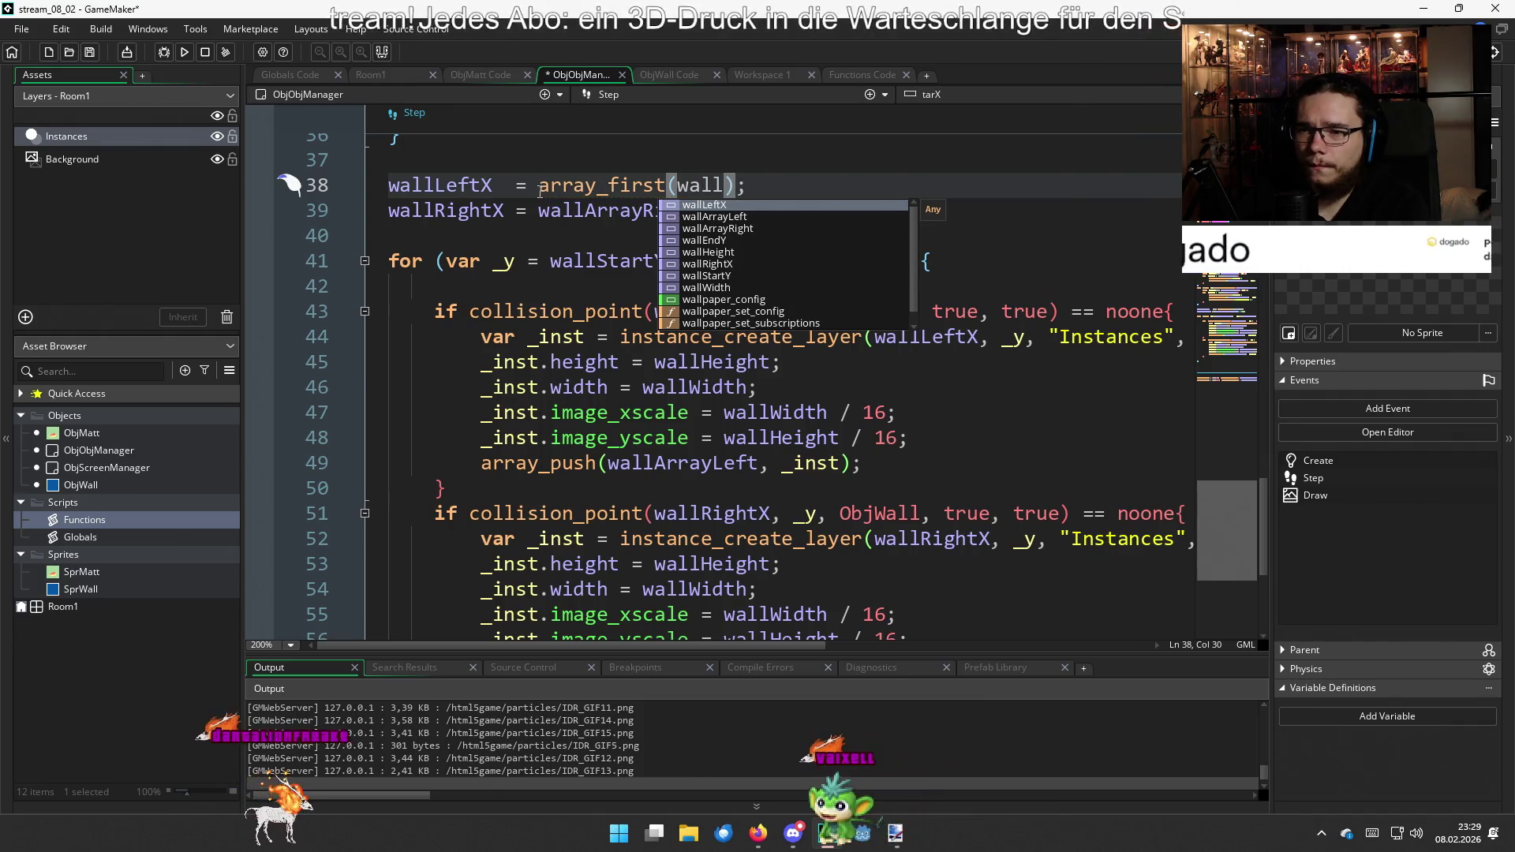
pyautogui.press('Down')
pyautogui.press('Return')
pyautogui.write('.')
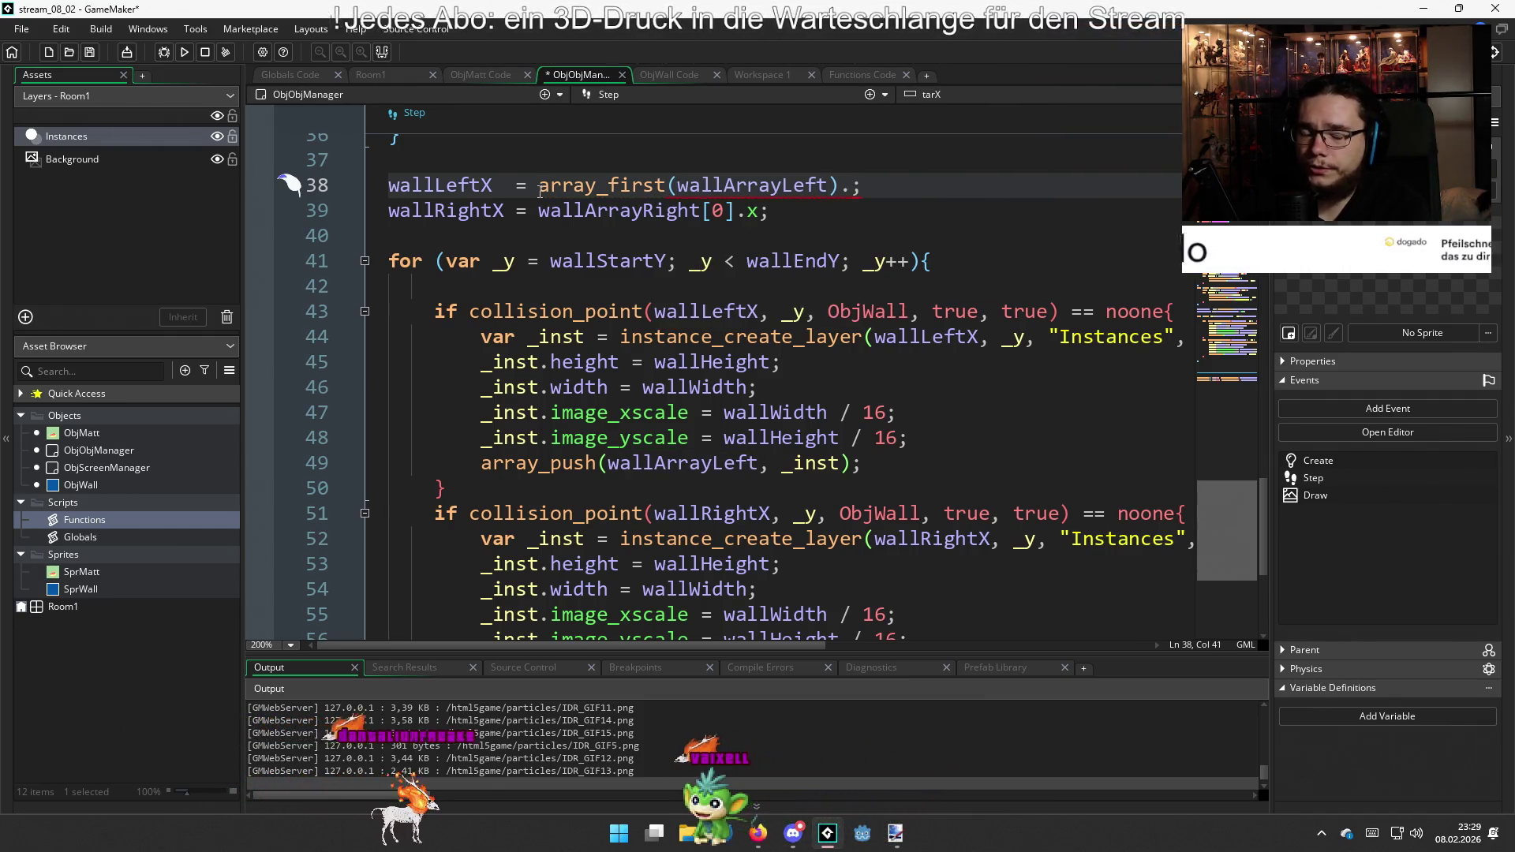
pyautogui.write('x')
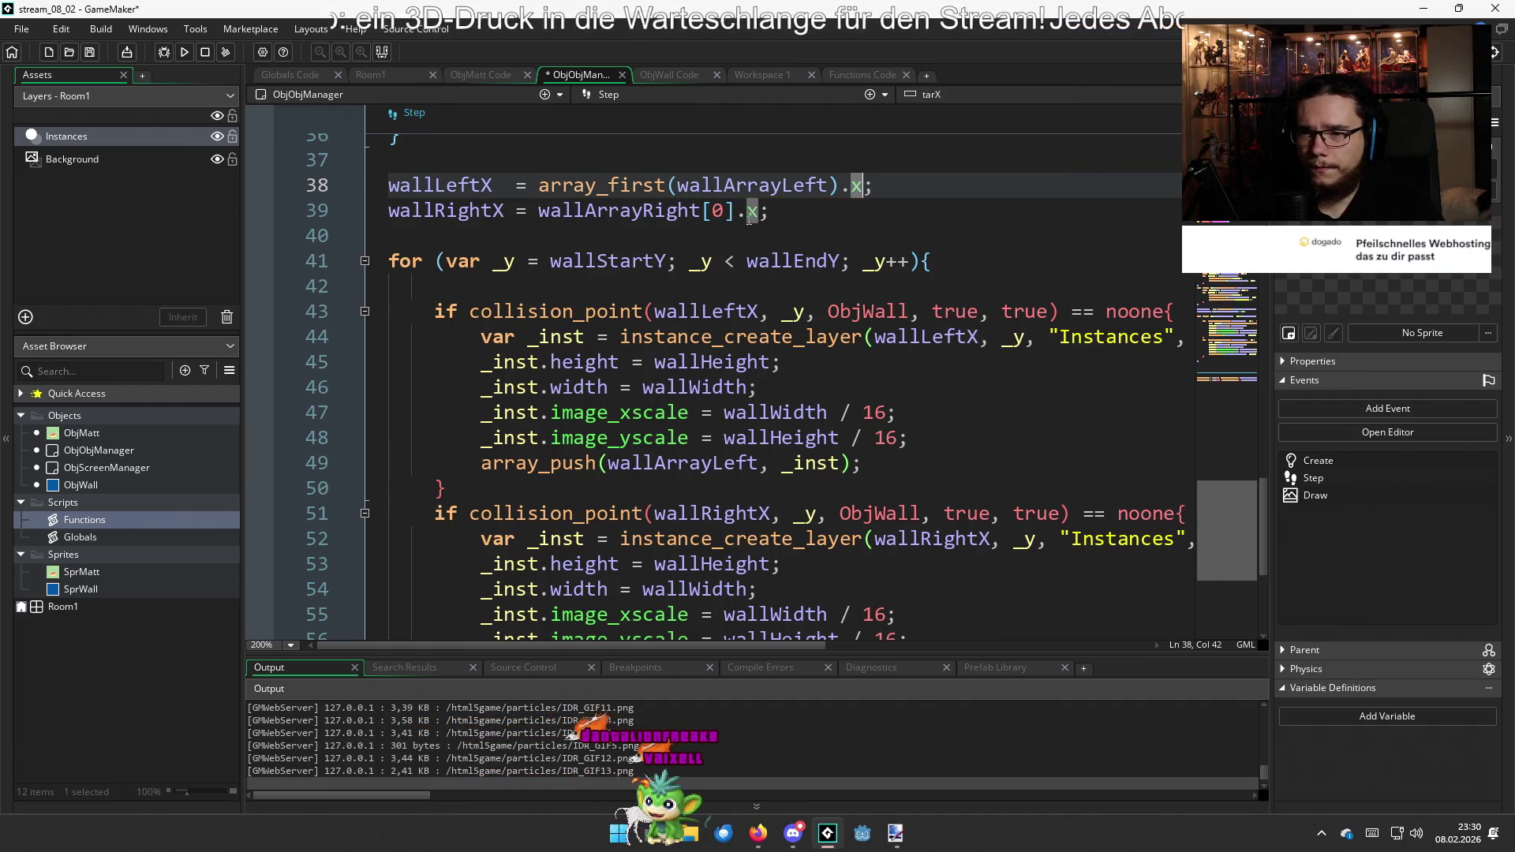
# Change line 39 to array_first(wallArrayRight).x and build the game
pyautogui.click(713, 212)
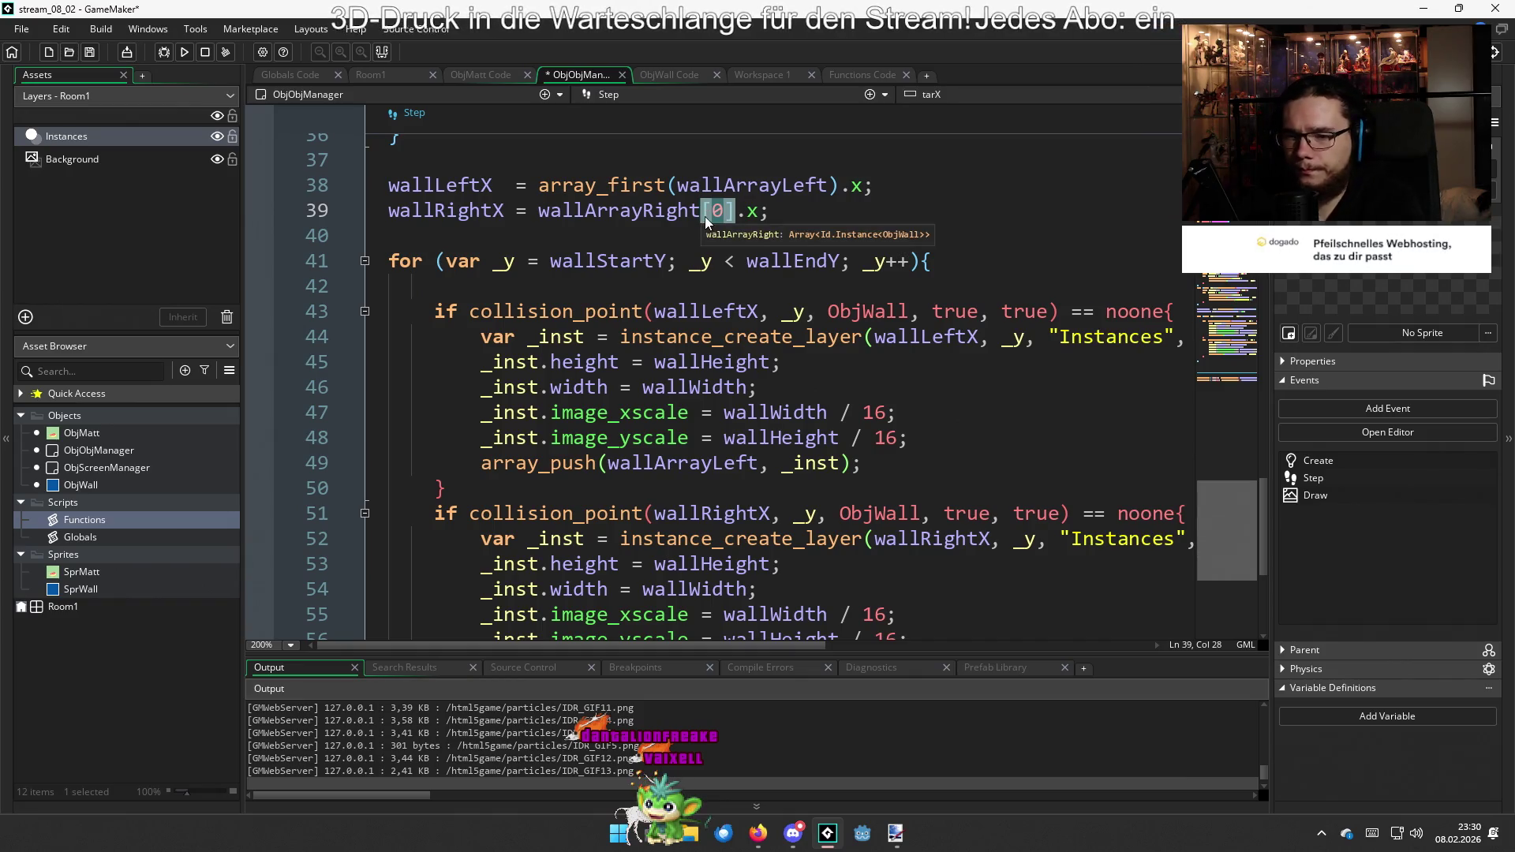
pyautogui.press('Delete')
pyautogui.press('Delete')
pyautogui.press('Delete')
pyautogui.write(')')
pyautogui.hotkey('ctrl', 'Left')
pyautogui.hotkey('ctrl', 'Left')
pyautogui.press('Right')
pyautogui.write('ay_fist')
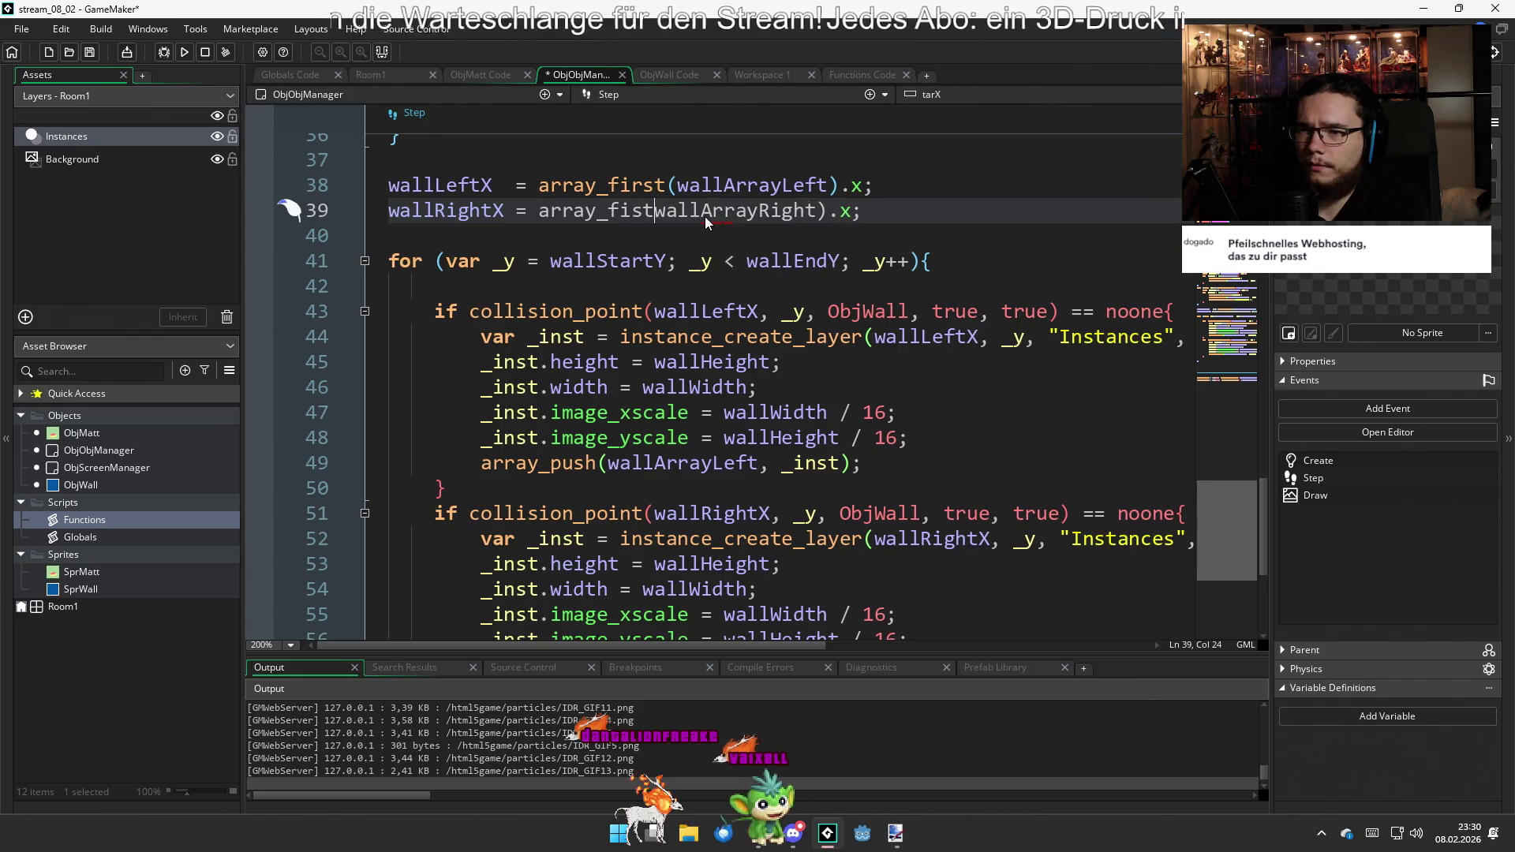
pyautogui.press('BackSpace')
pyautogui.press('BackSpace')
pyautogui.press('BackSpace')
pyautogui.write('irst(')
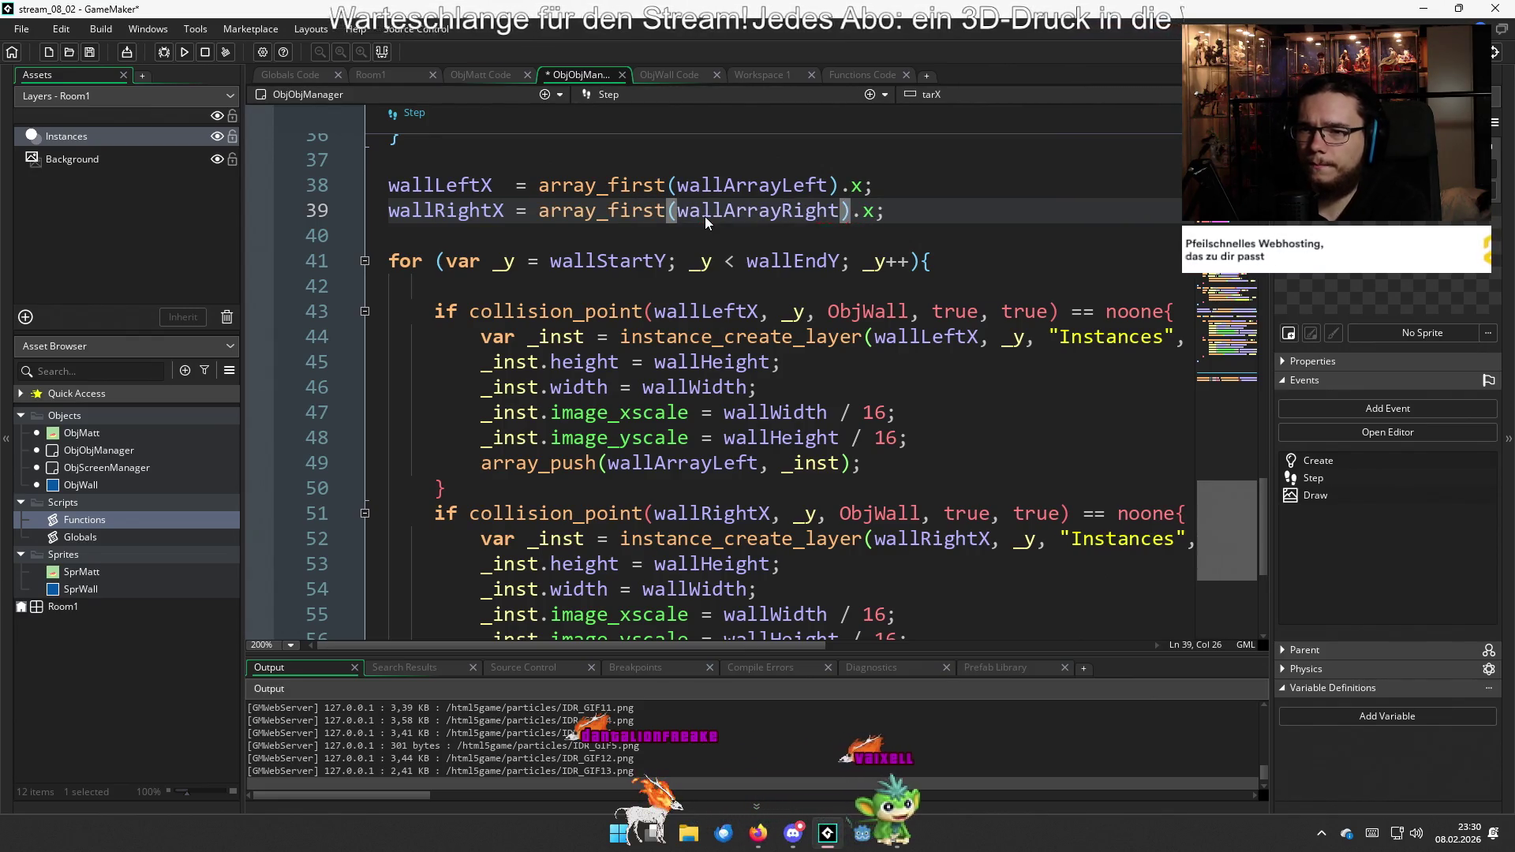
pyautogui.press('F5')
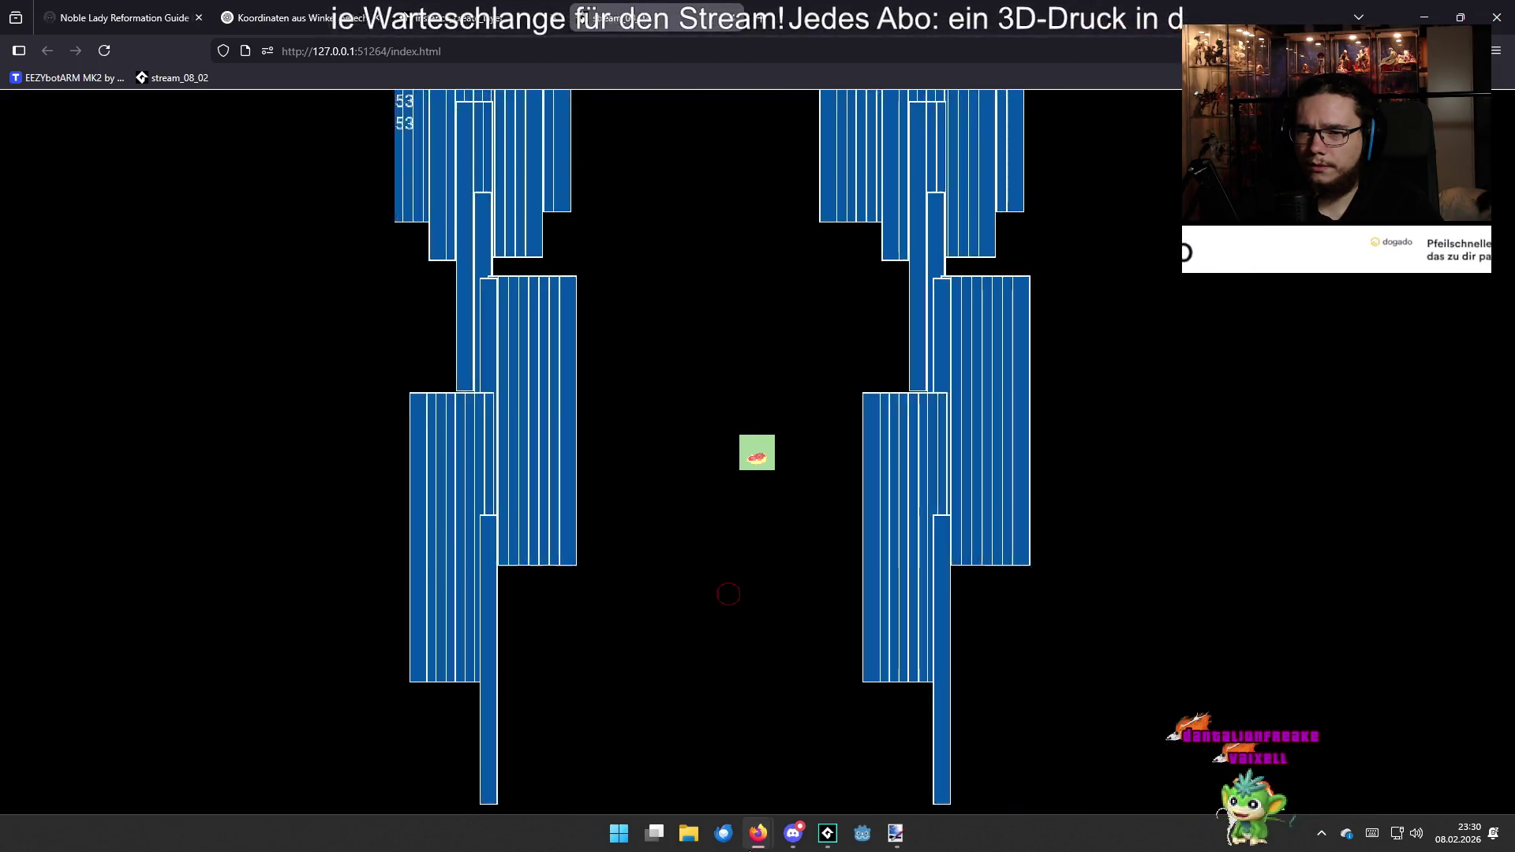
# Watch the walls spawn in the HTML5 build, then return to ChatGPT's Variant A code
pyautogui.moveTo(758, 833)
pyautogui.click(734, 529)
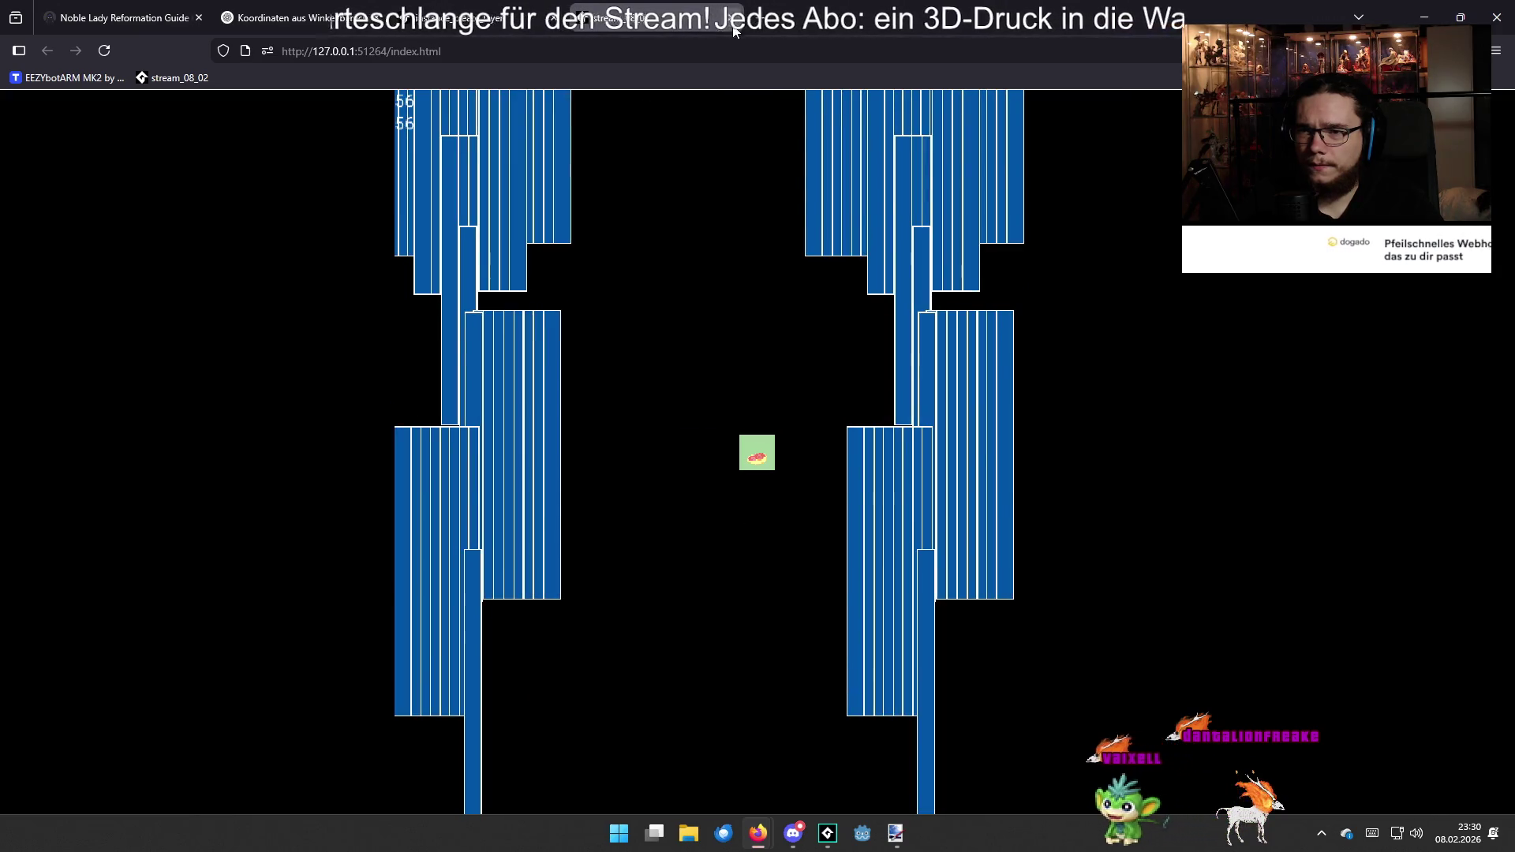
pyautogui.hotkey('ctrl', 'Tab')
pyautogui.scroll(-2, 770, 604)
pyautogui.scroll(-3, 744, 589)
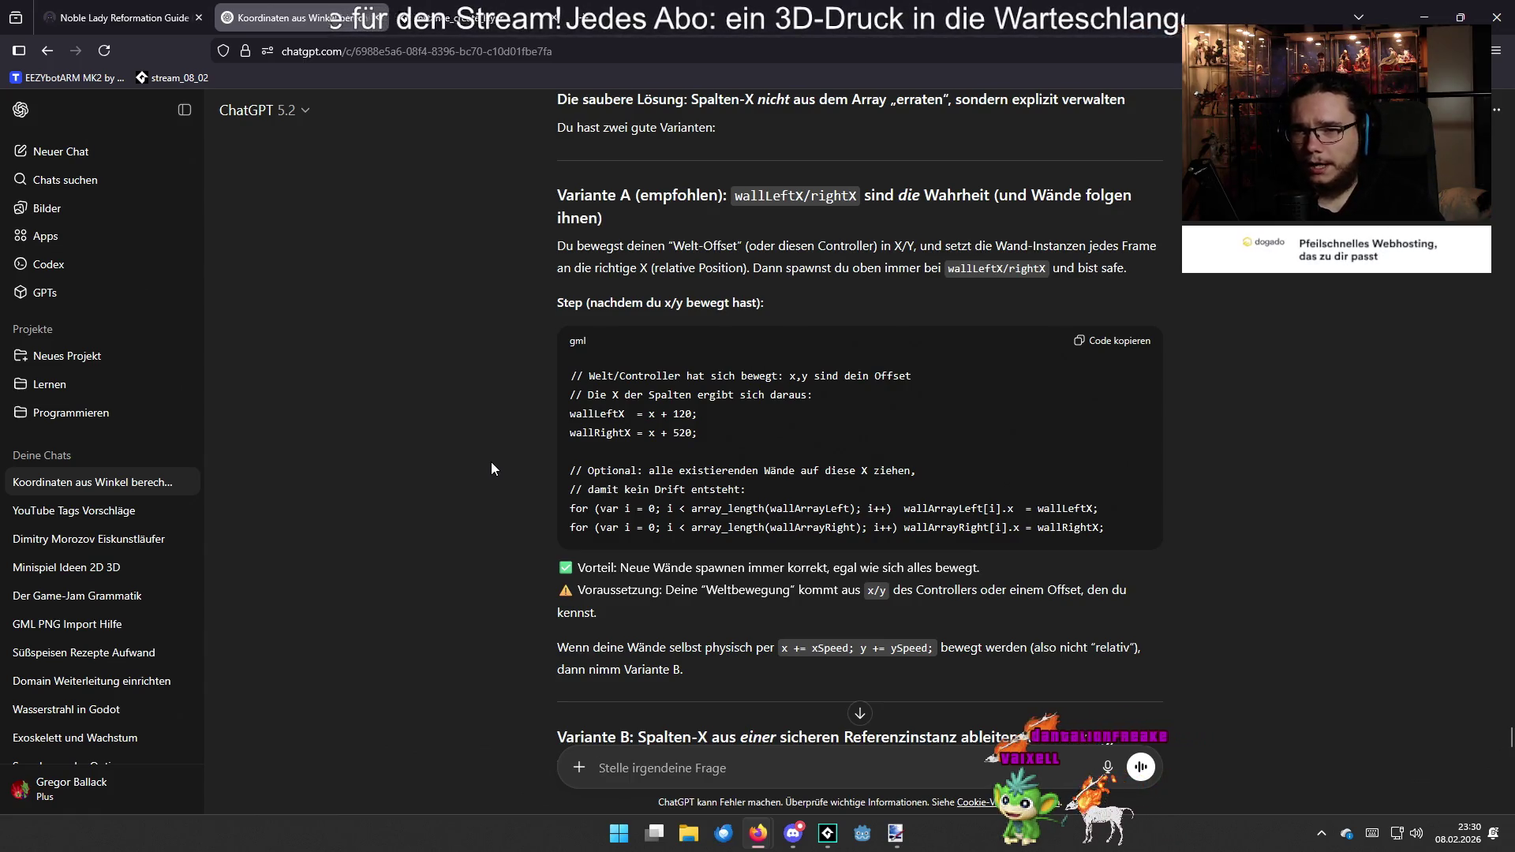
# Read ChatGPT's Step order: move walls, clean arrays, recompute wallLeftX/wallRightX, spawn new walls; return to GameMaker
pyautogui.scroll(-2, 491, 465)
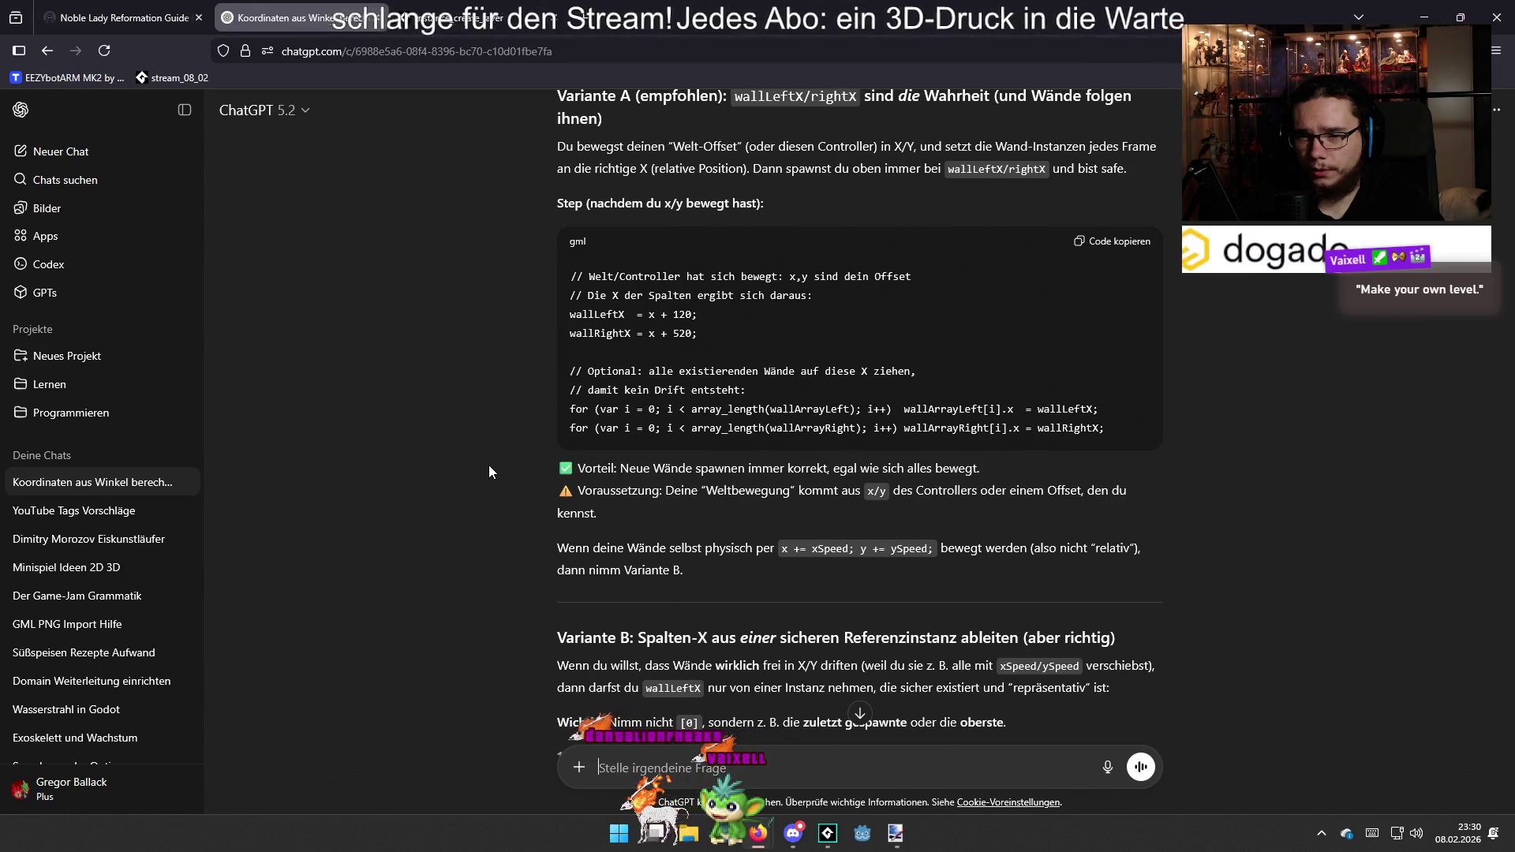
pyautogui.scroll(-4, 489, 471)
pyautogui.scroll(-3, 489, 476)
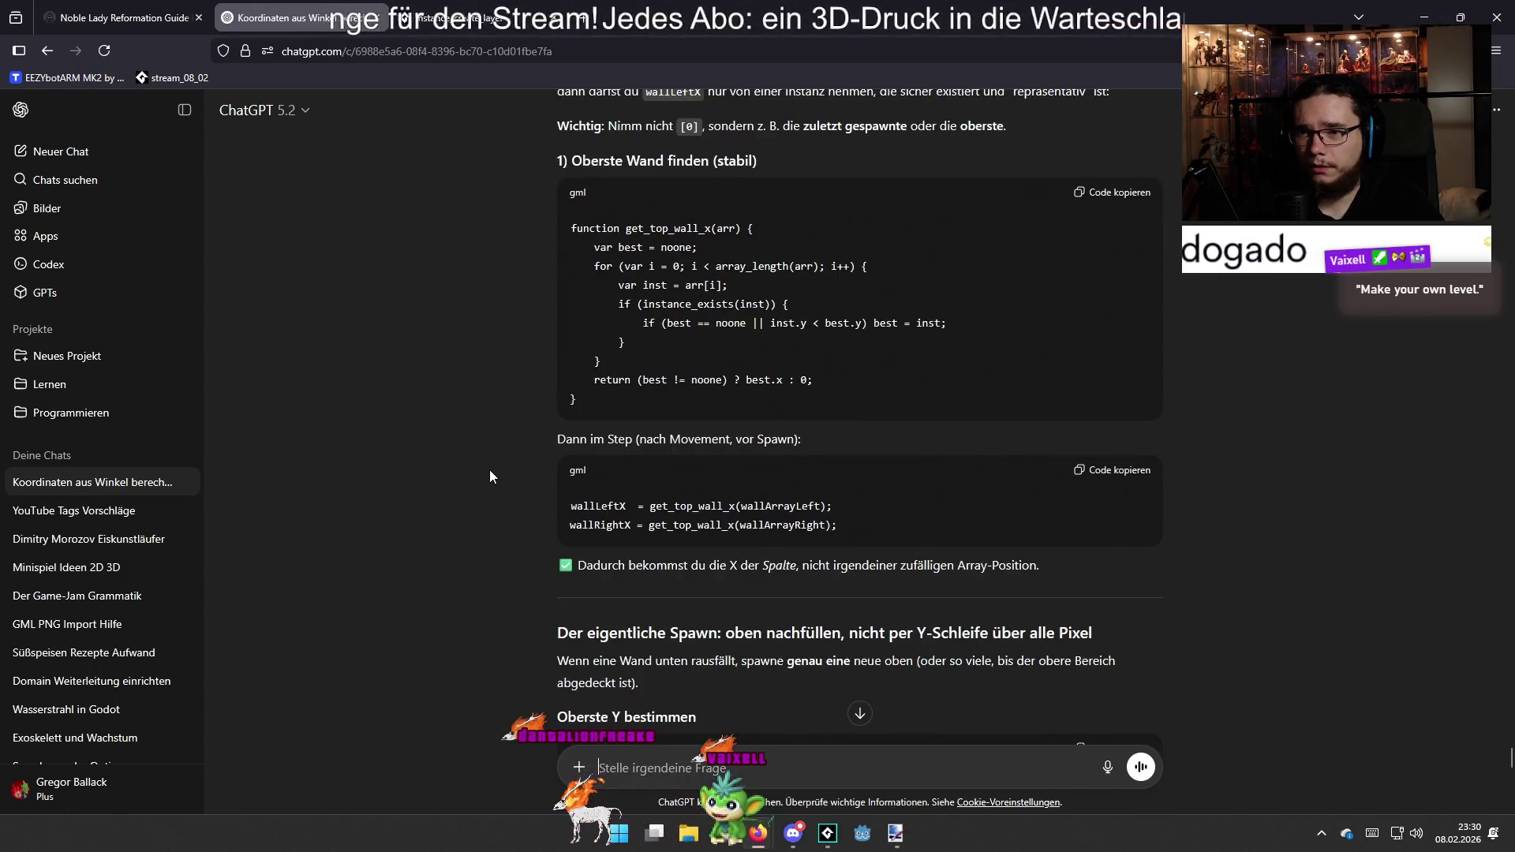
pyautogui.scroll(1, 489, 476)
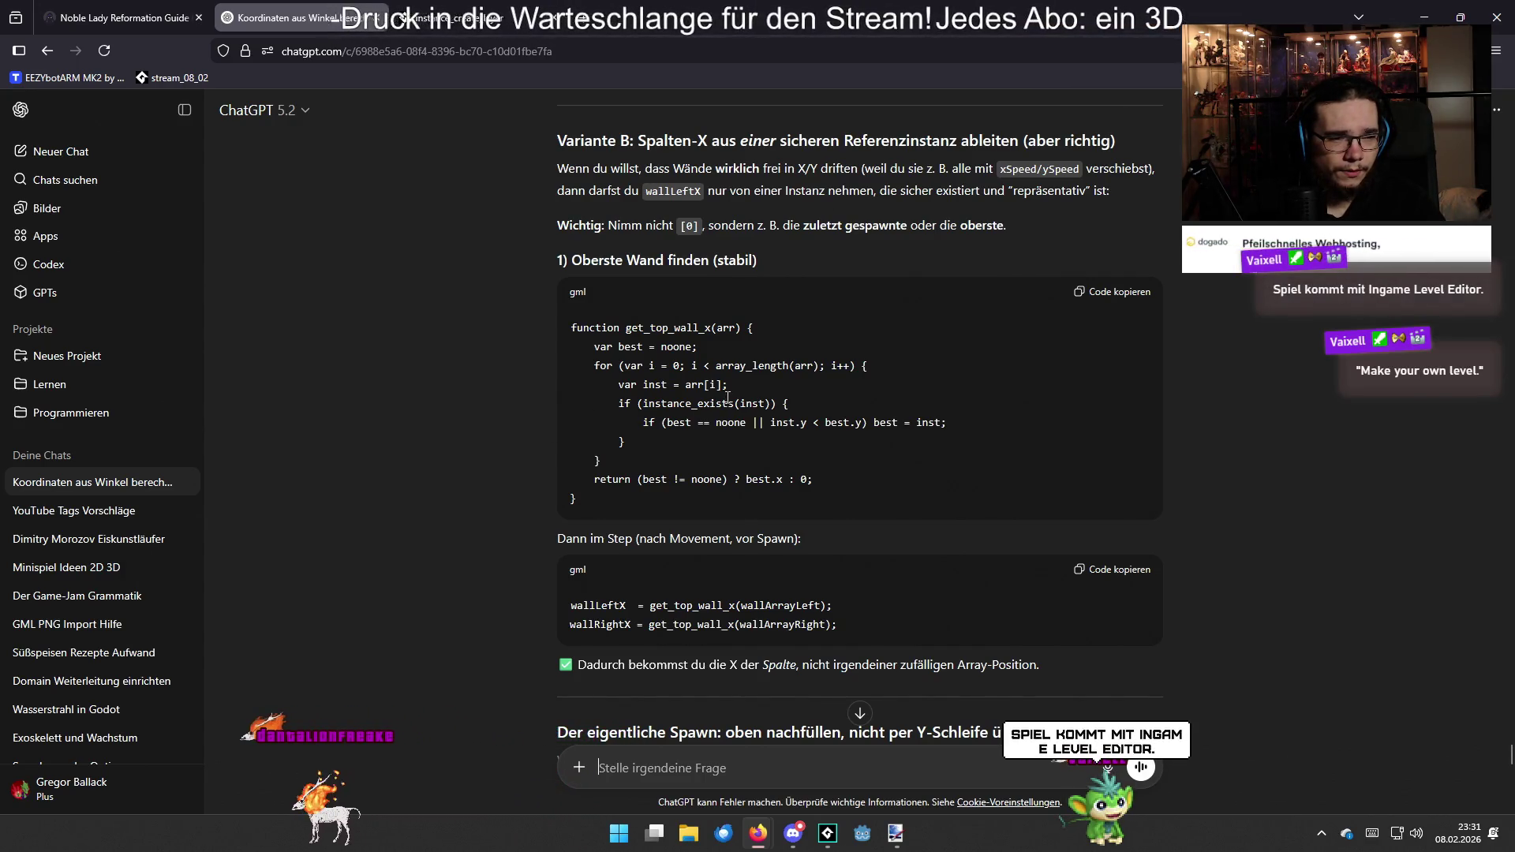
pyautogui.scroll(-5, 728, 397)
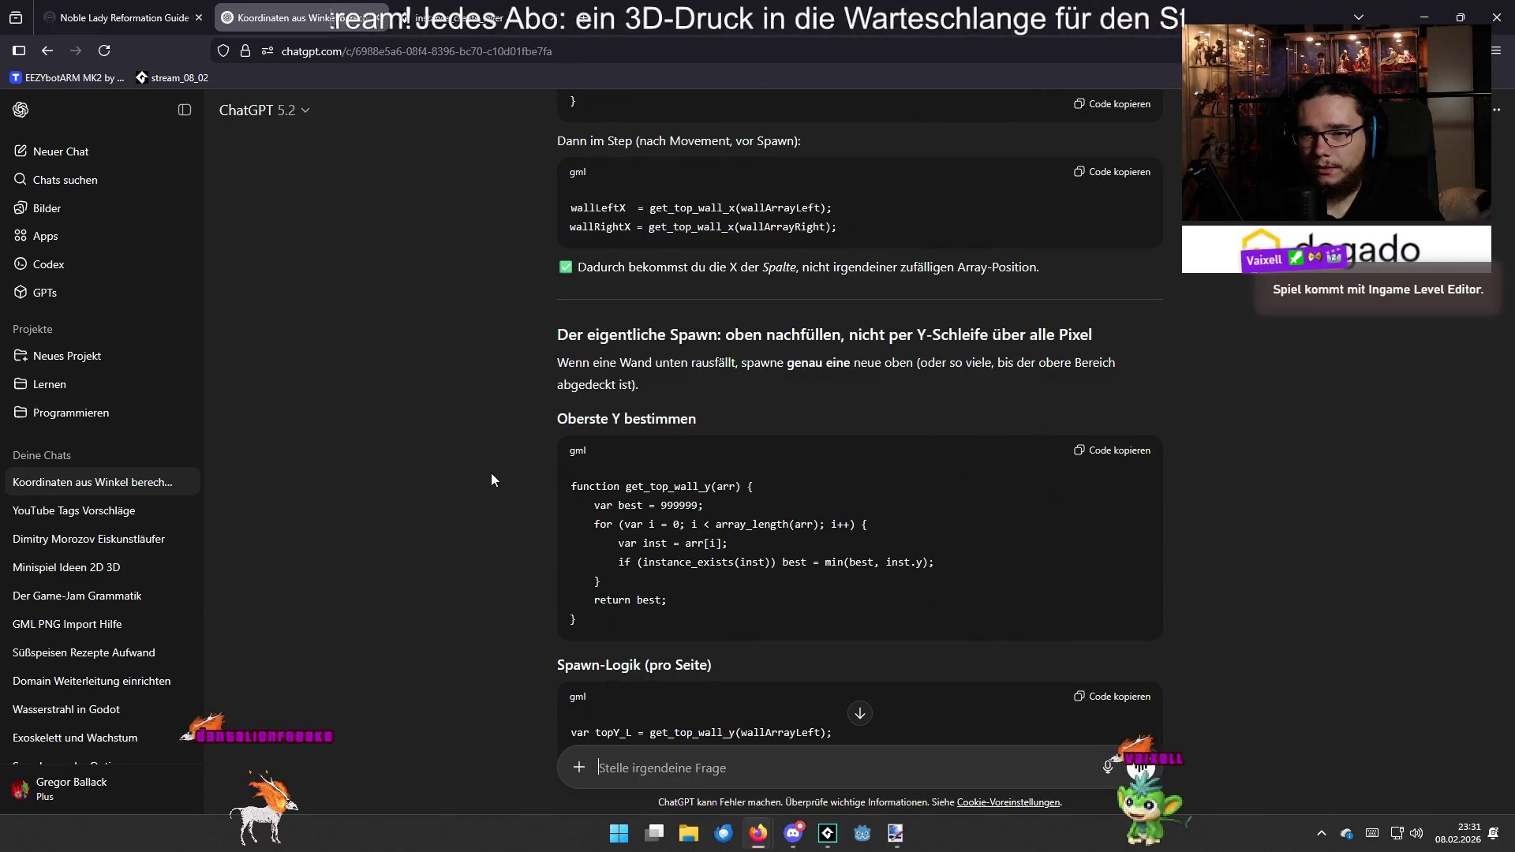
pyautogui.scroll(-2, 491, 474)
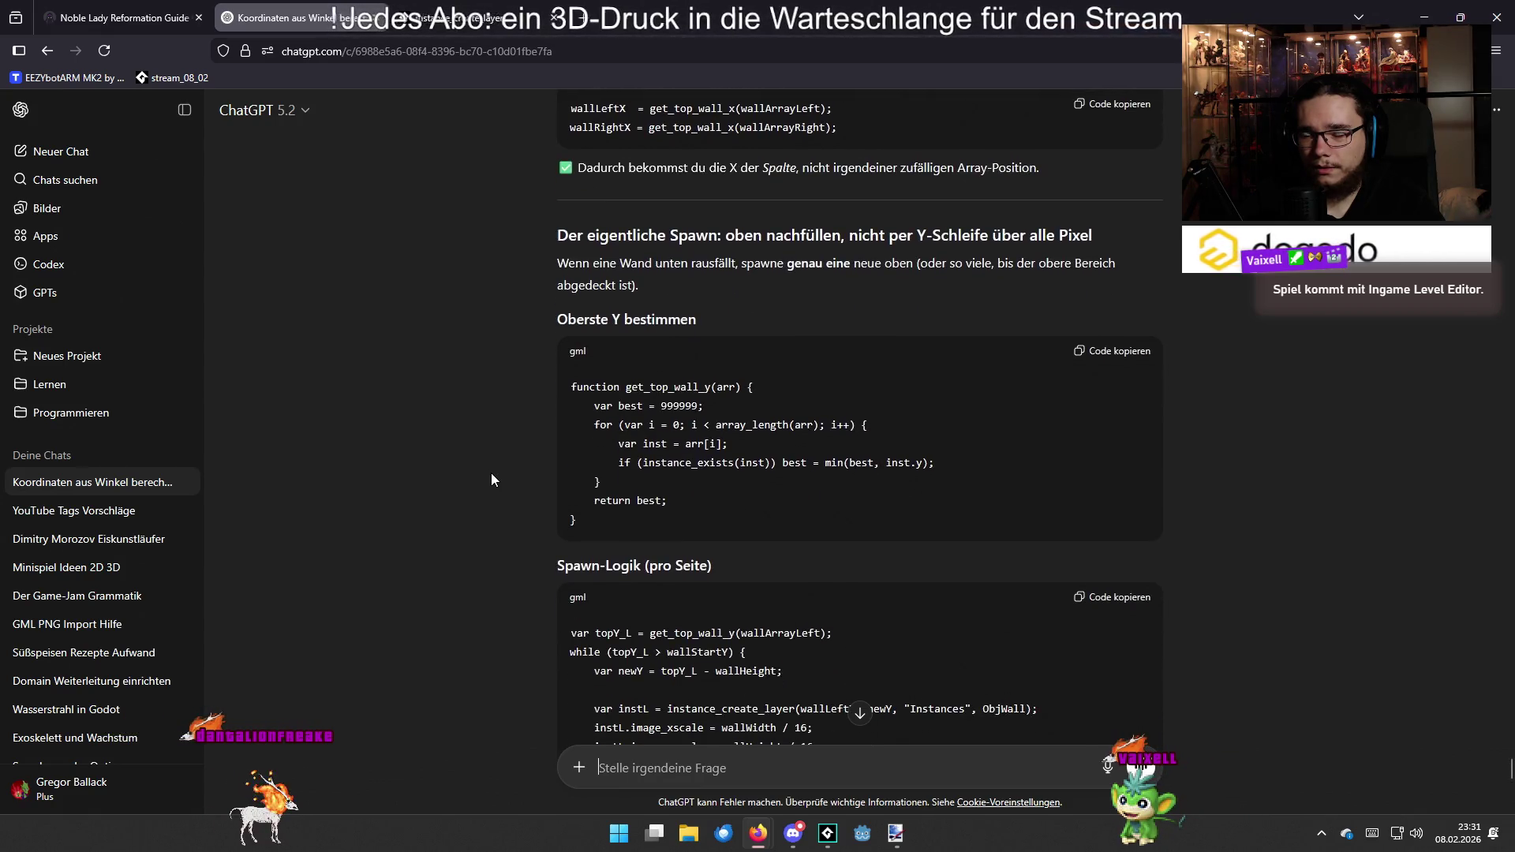
pyautogui.scroll(-7, 491, 480)
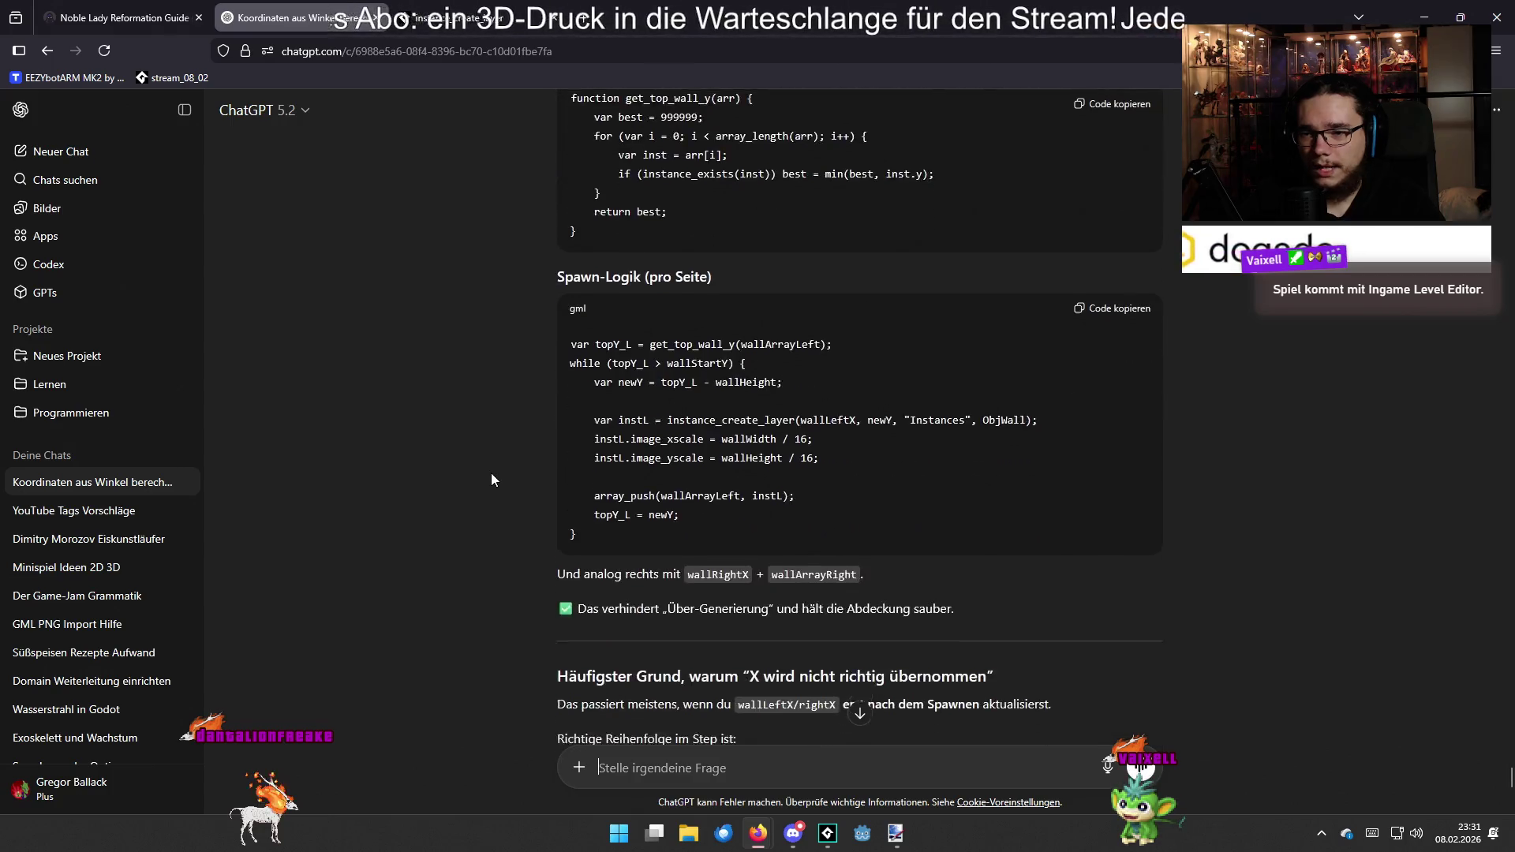
pyautogui.scroll(-2, 491, 480)
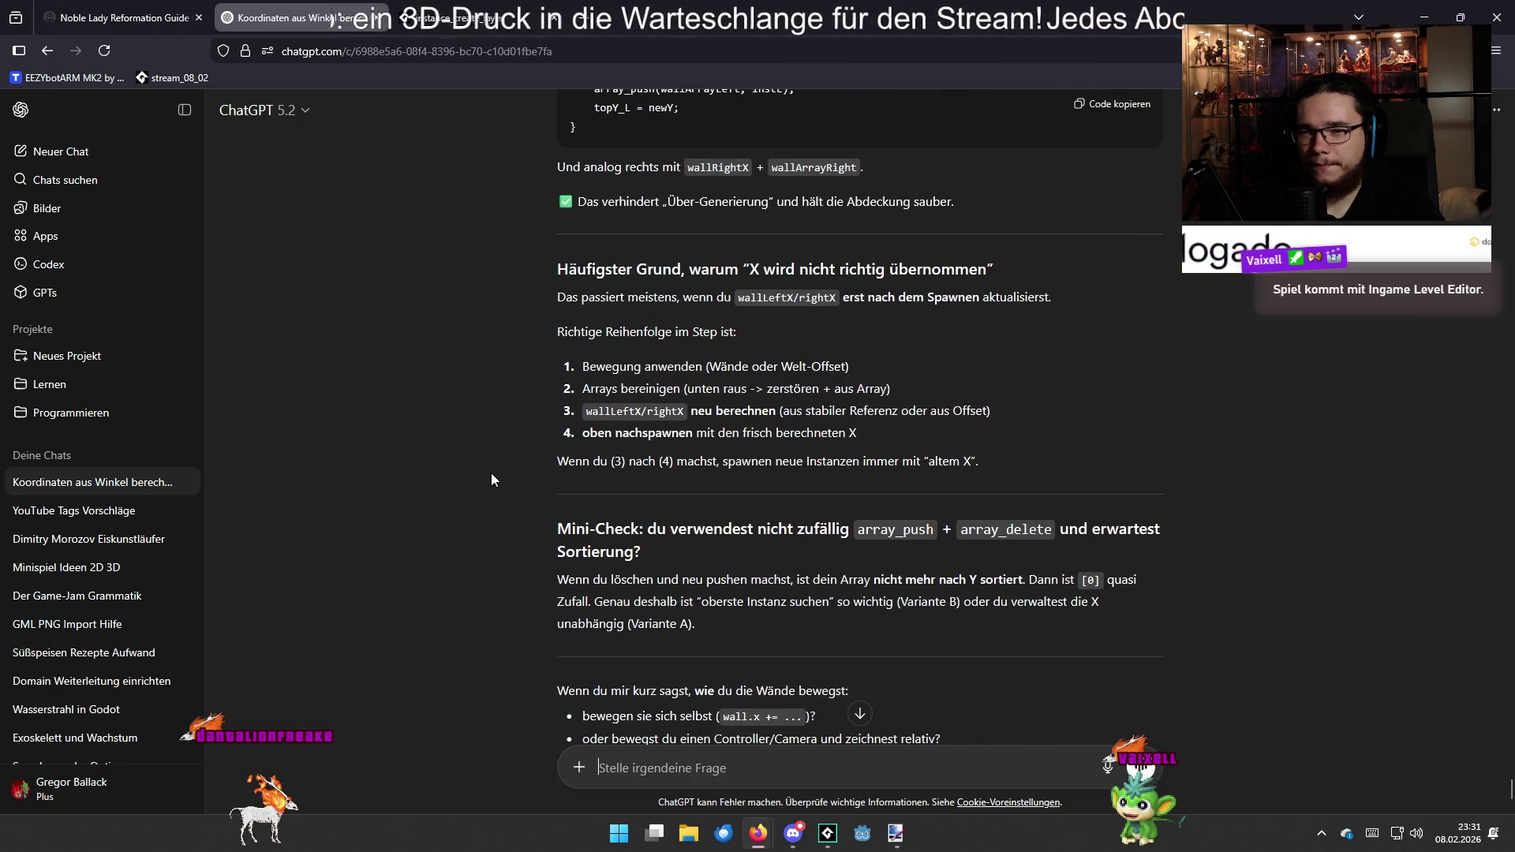
pyautogui.scroll(-2, 491, 480)
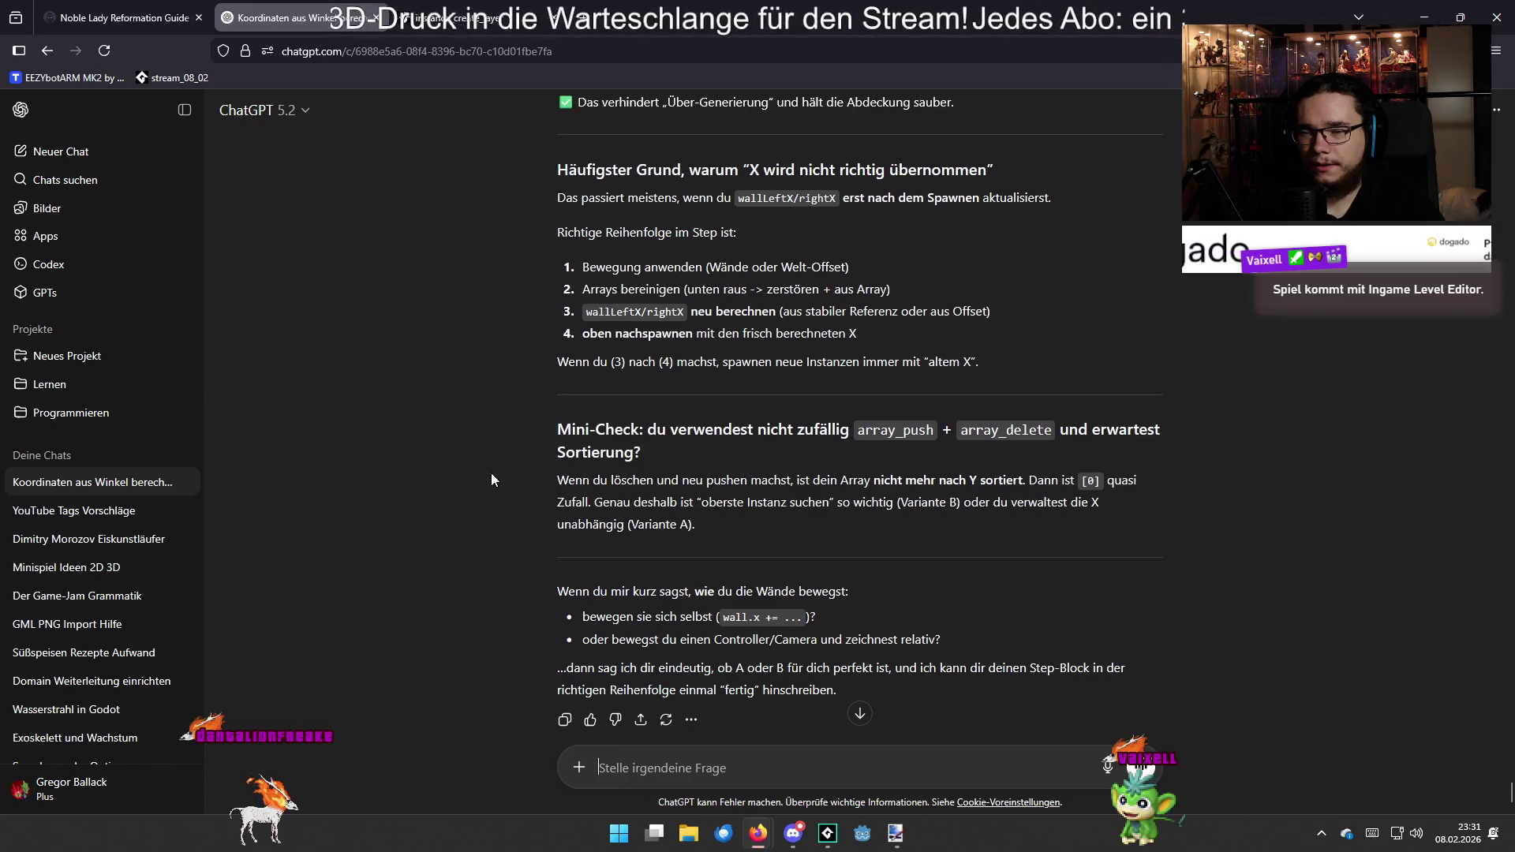
pyautogui.scroll(-2, 491, 480)
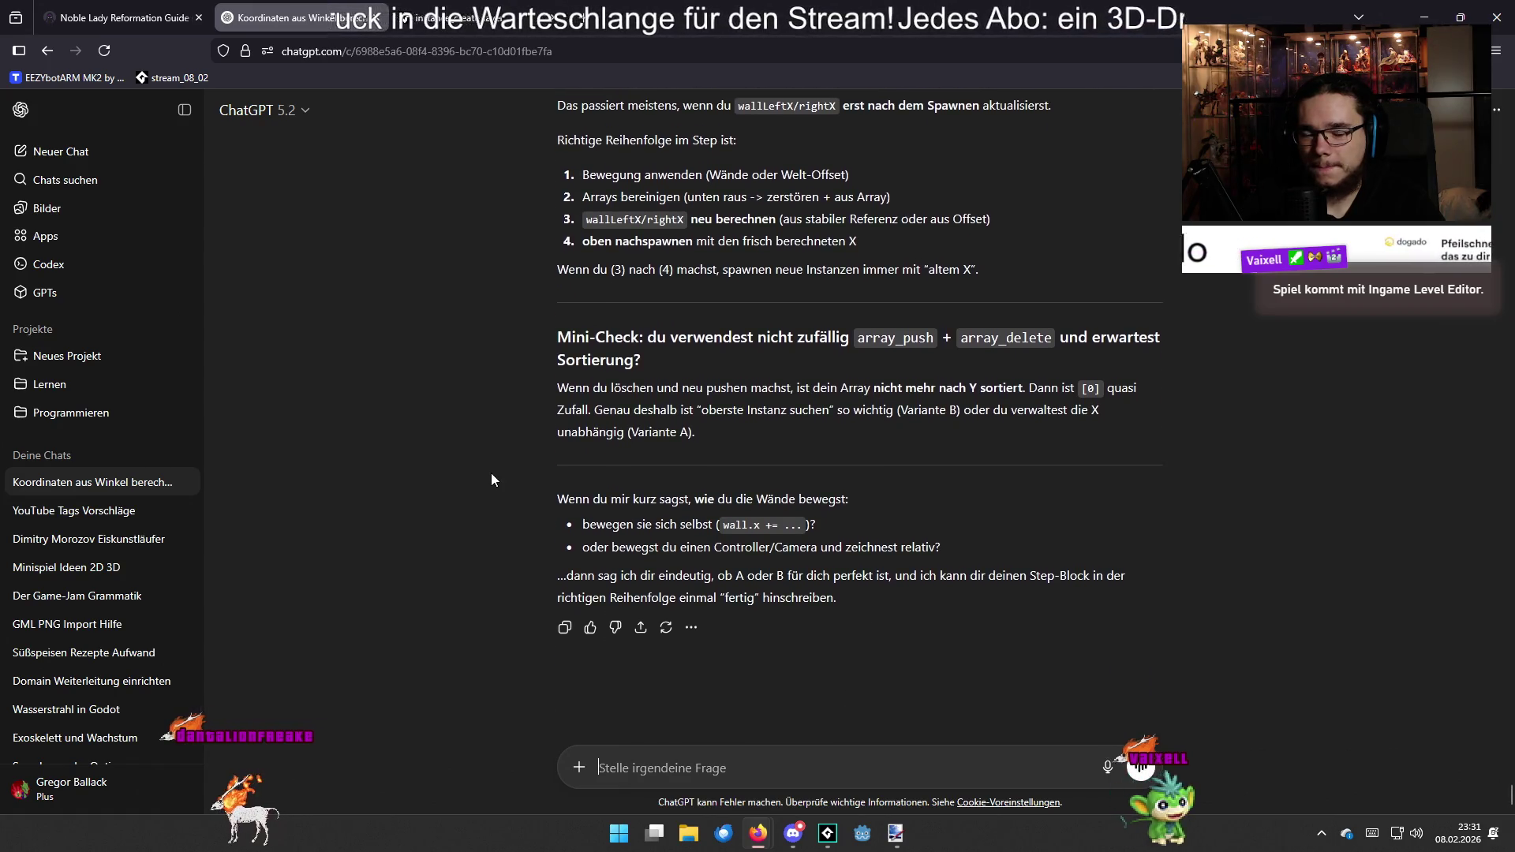
pyautogui.hotkey('alt', 'Tab')
pyautogui.hotkey('alt', 'Tab')
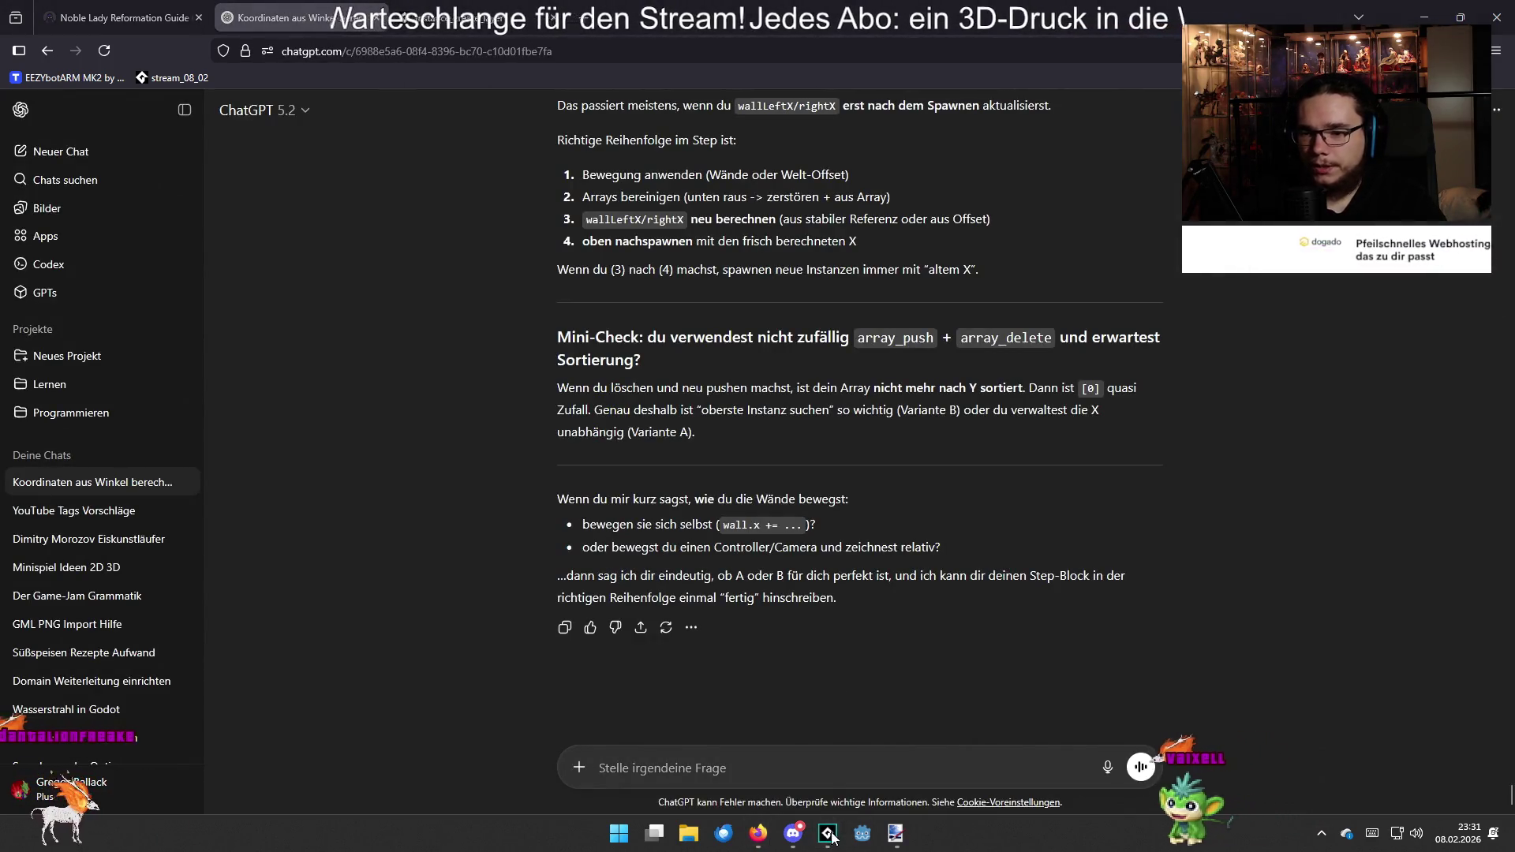
pyautogui.click(828, 834)
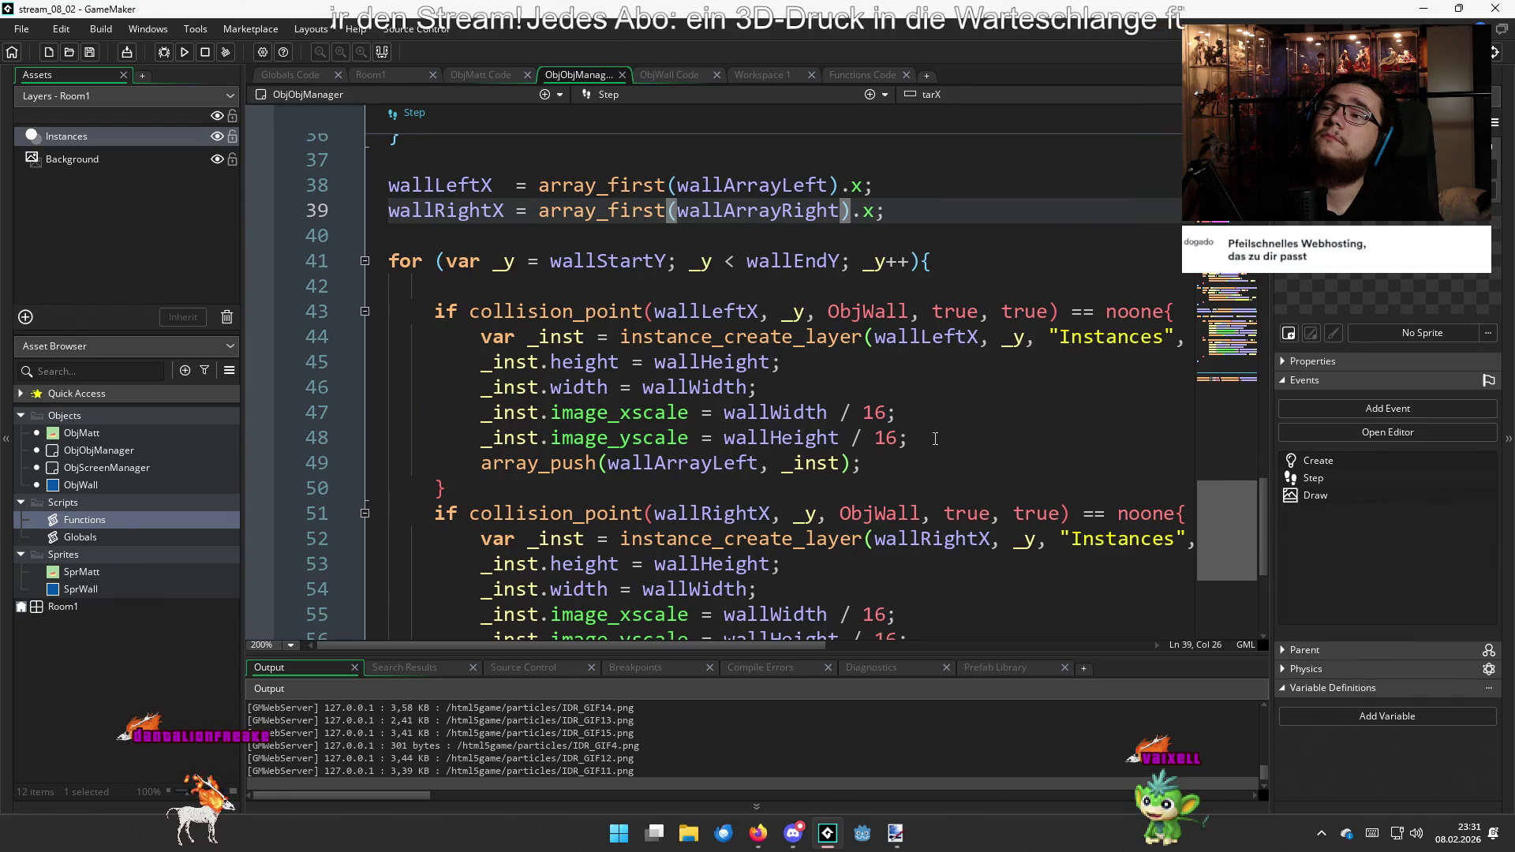
# Delete the point_direction movement block, lines 9–20, from the manager's Step code
pyautogui.scroll(-2, 935, 439)
pyautogui.scroll(4, 929, 389)
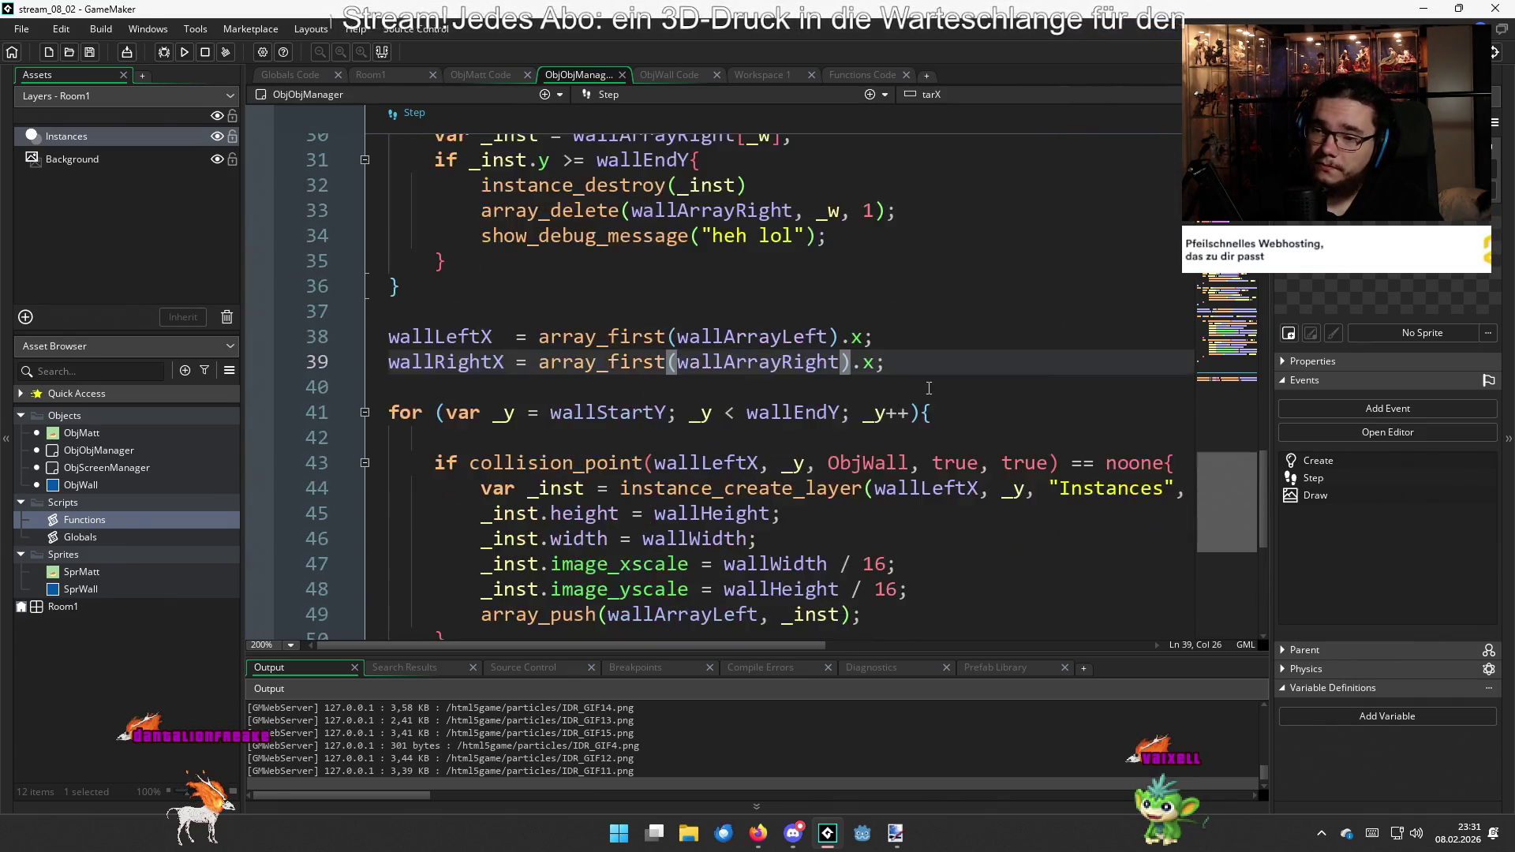
pyautogui.scroll(10, 929, 388)
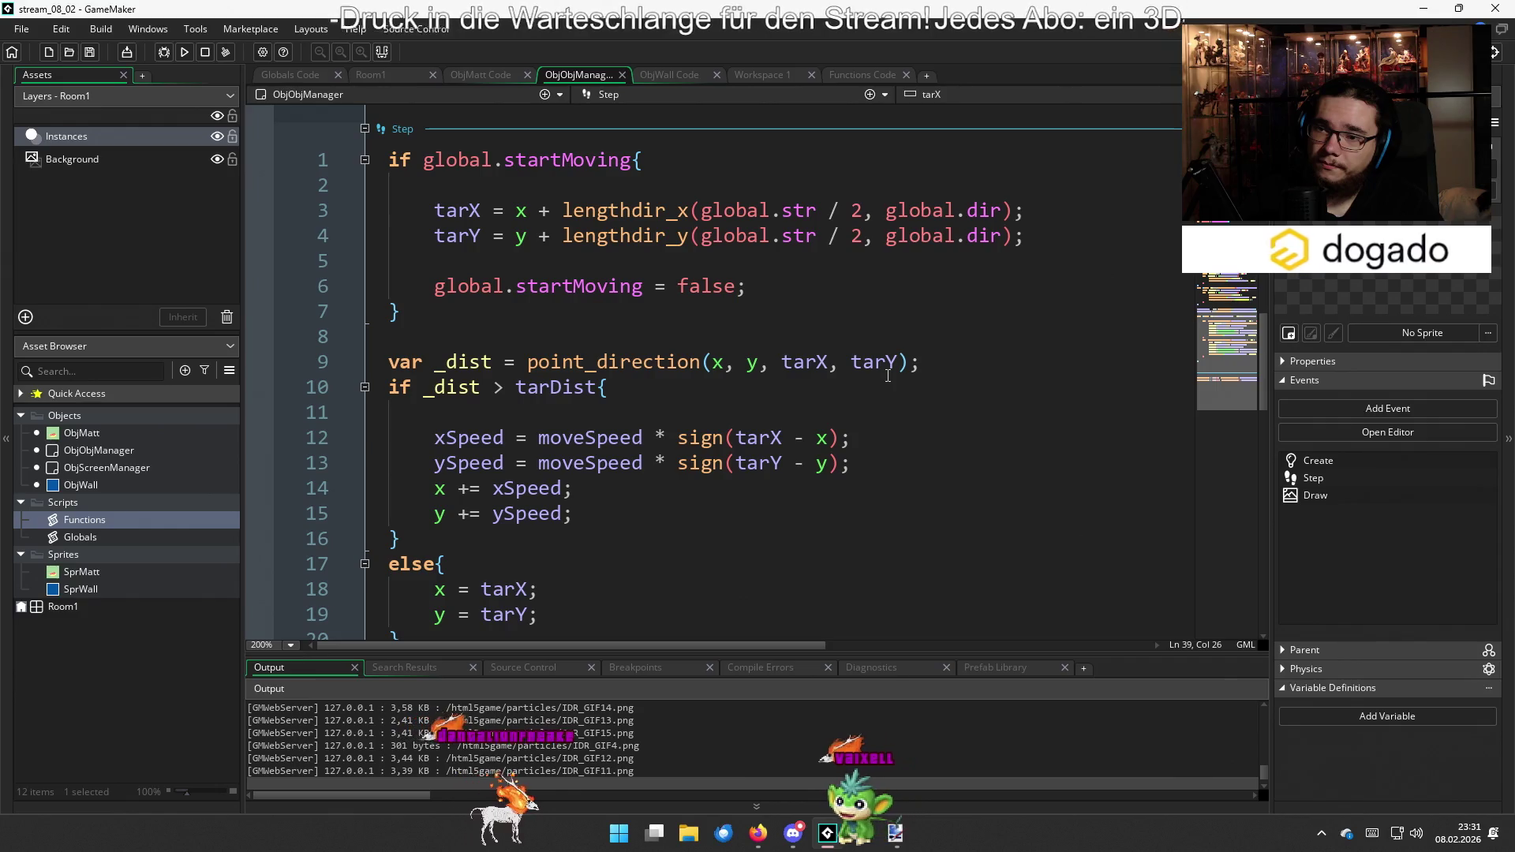
pyautogui.scroll(-4, 711, 395)
pyautogui.scroll(2, 553, 442)
pyautogui.click(476, 486)
pyautogui.moveTo(476, 456)
pyautogui.mouseDown()
pyautogui.moveTo(482, 641)
pyautogui.moveTo(442, 127)
pyautogui.moveTo(423, 351)
pyautogui.mouseUp()
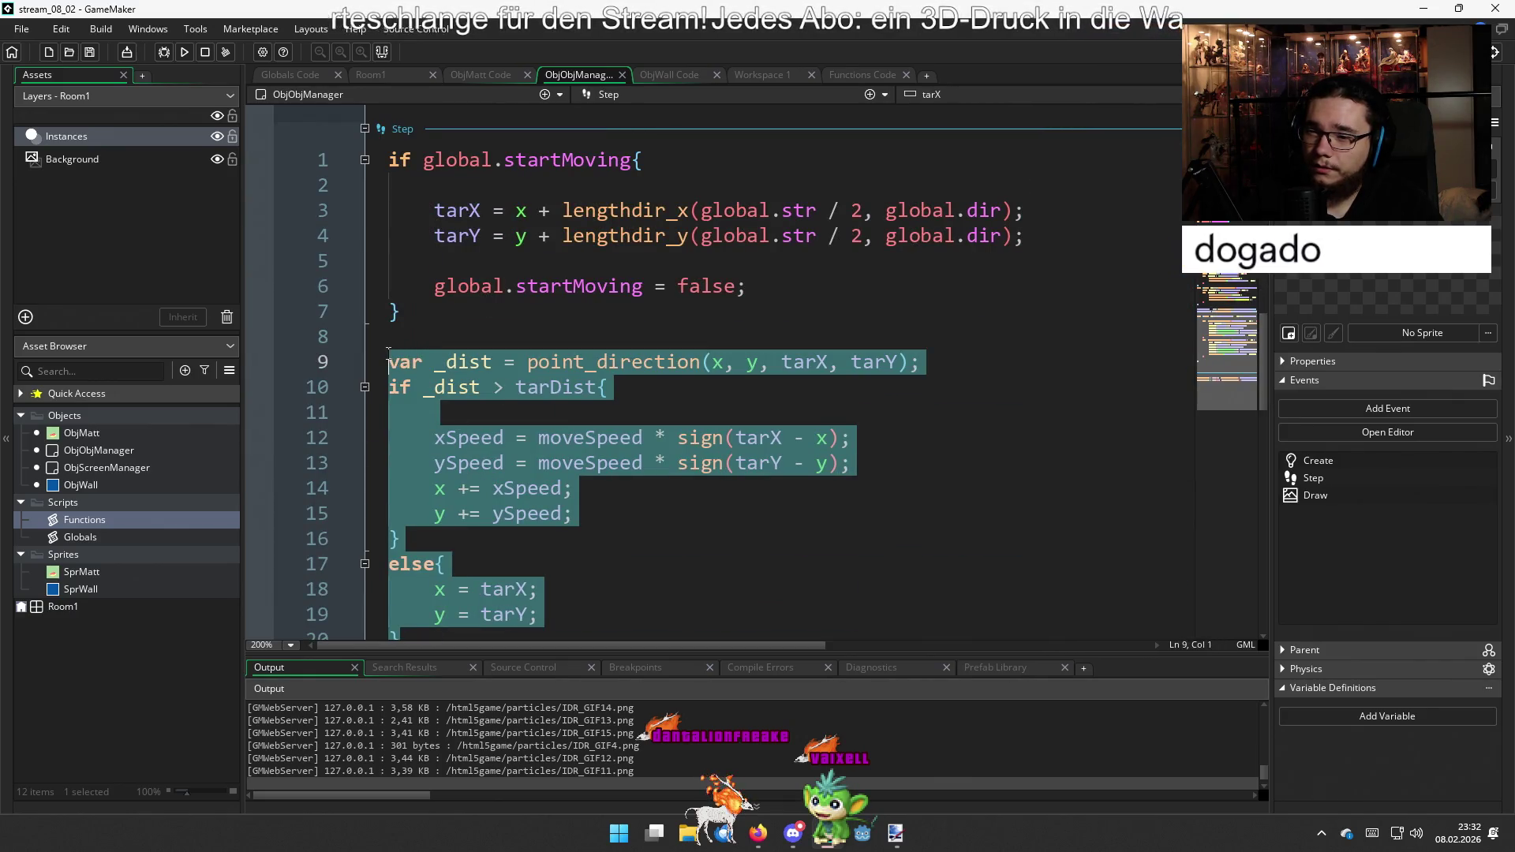
pyautogui.press('BackSpace')
pyautogui.press('BackSpace')
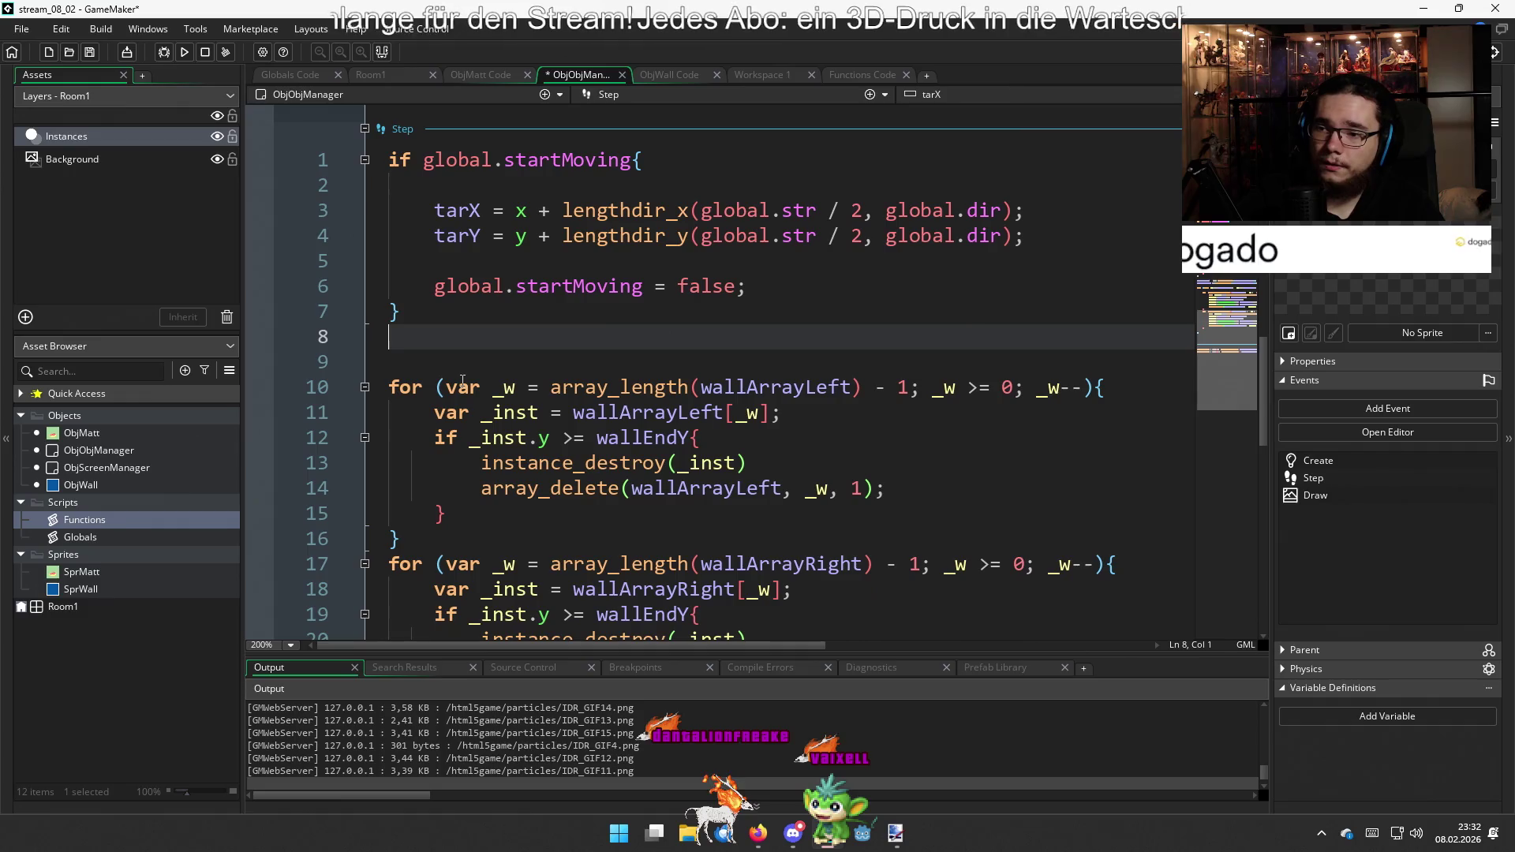
pyautogui.press('Delete')
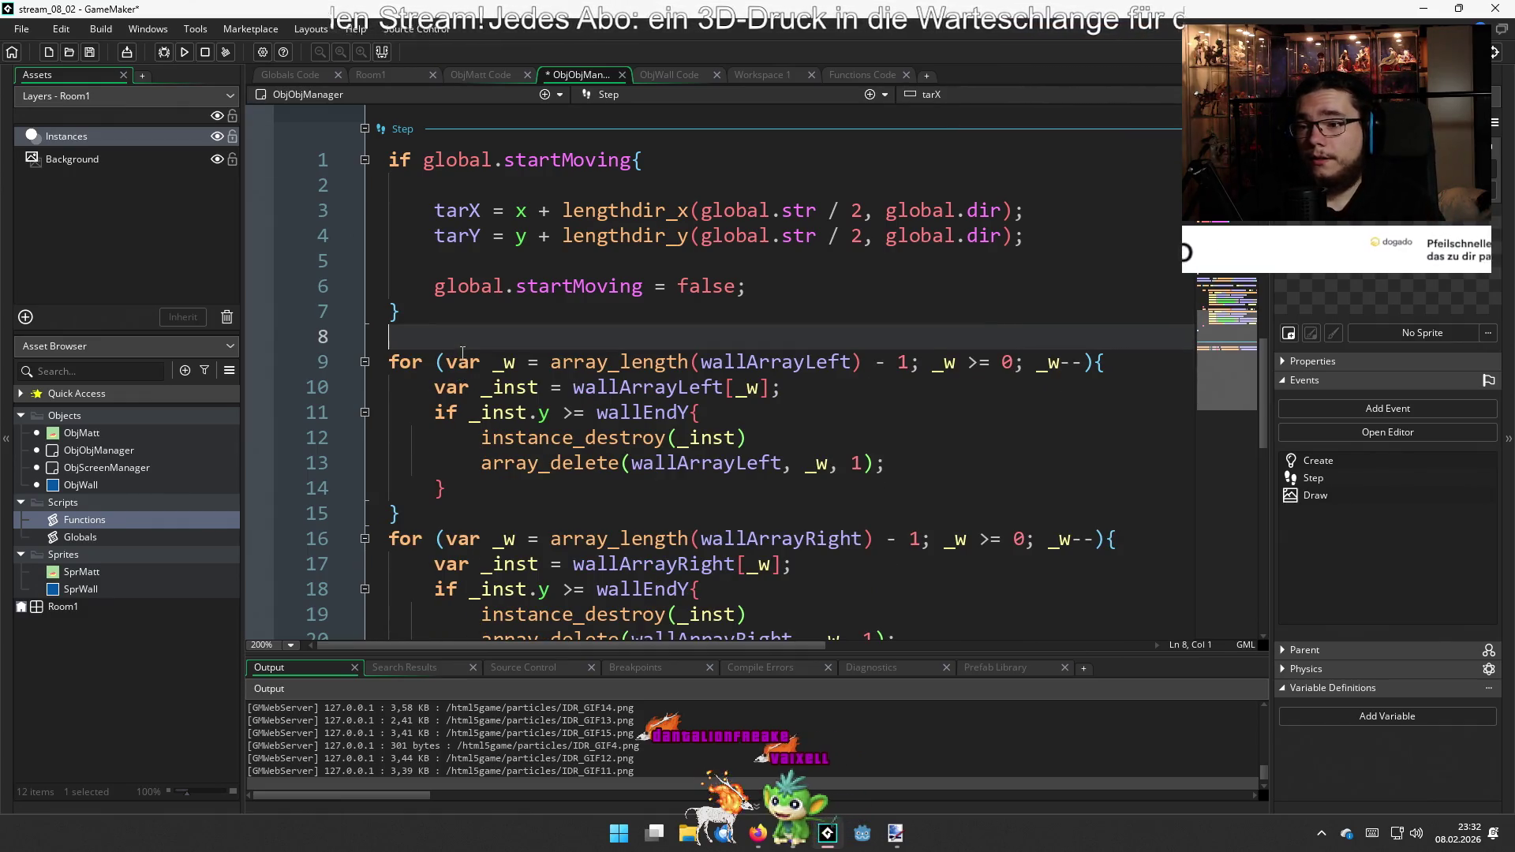
# Delete the wallLeftX and wallRightX assignment lines and insert blank lines above the wall loops
pyautogui.scroll(-6, 463, 348)
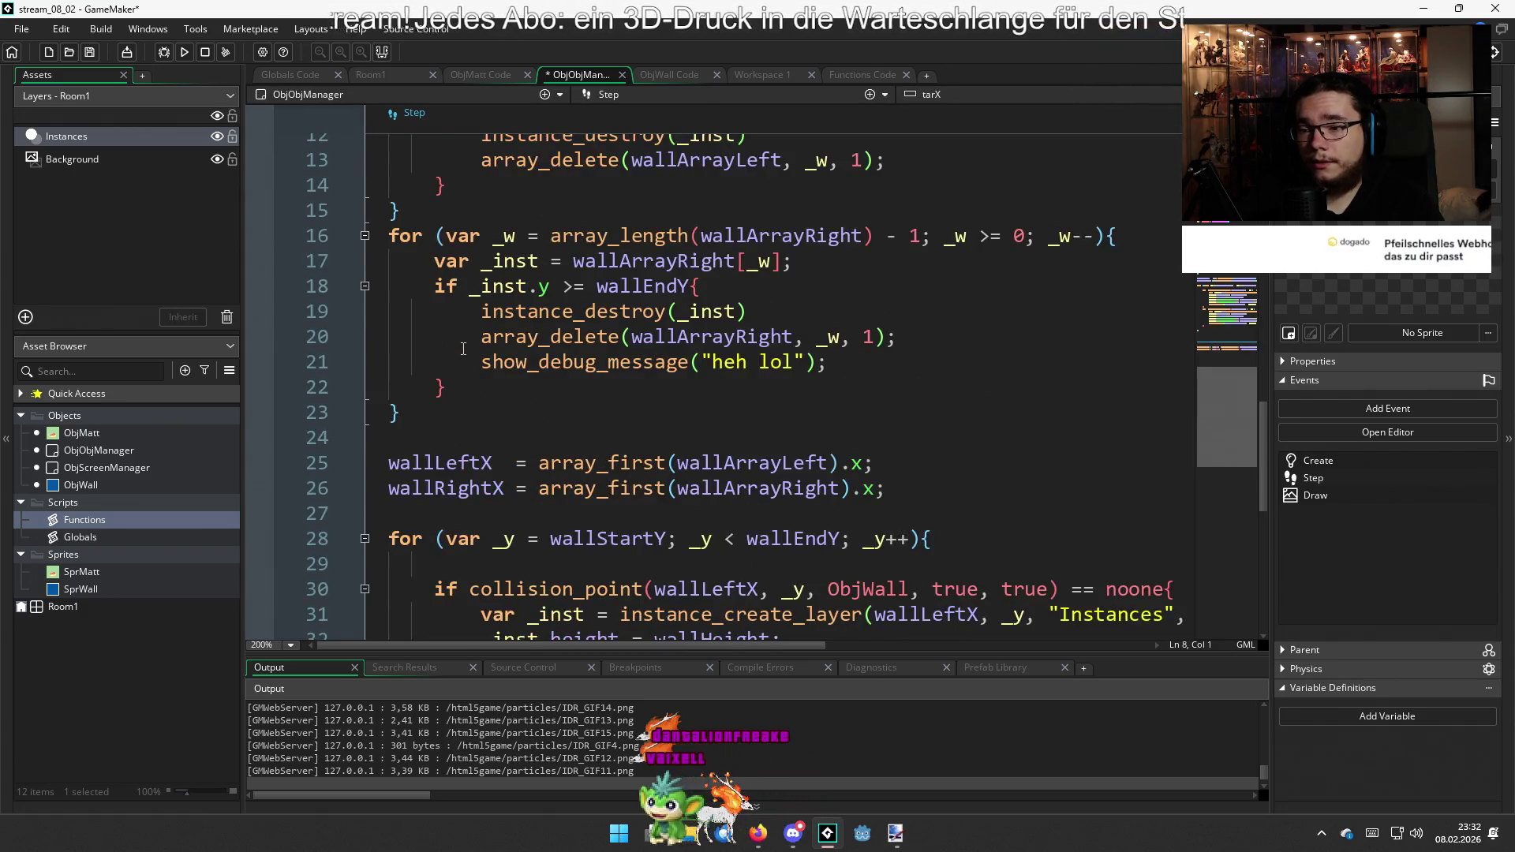
pyautogui.moveTo(921, 339)
pyautogui.mouseDown()
pyautogui.moveTo(379, 341)
pyautogui.moveTo(258, 322)
pyautogui.mouseUp()
pyautogui.press('BackSpace')
pyautogui.press('BackSpace')
pyautogui.press('BackSpace')
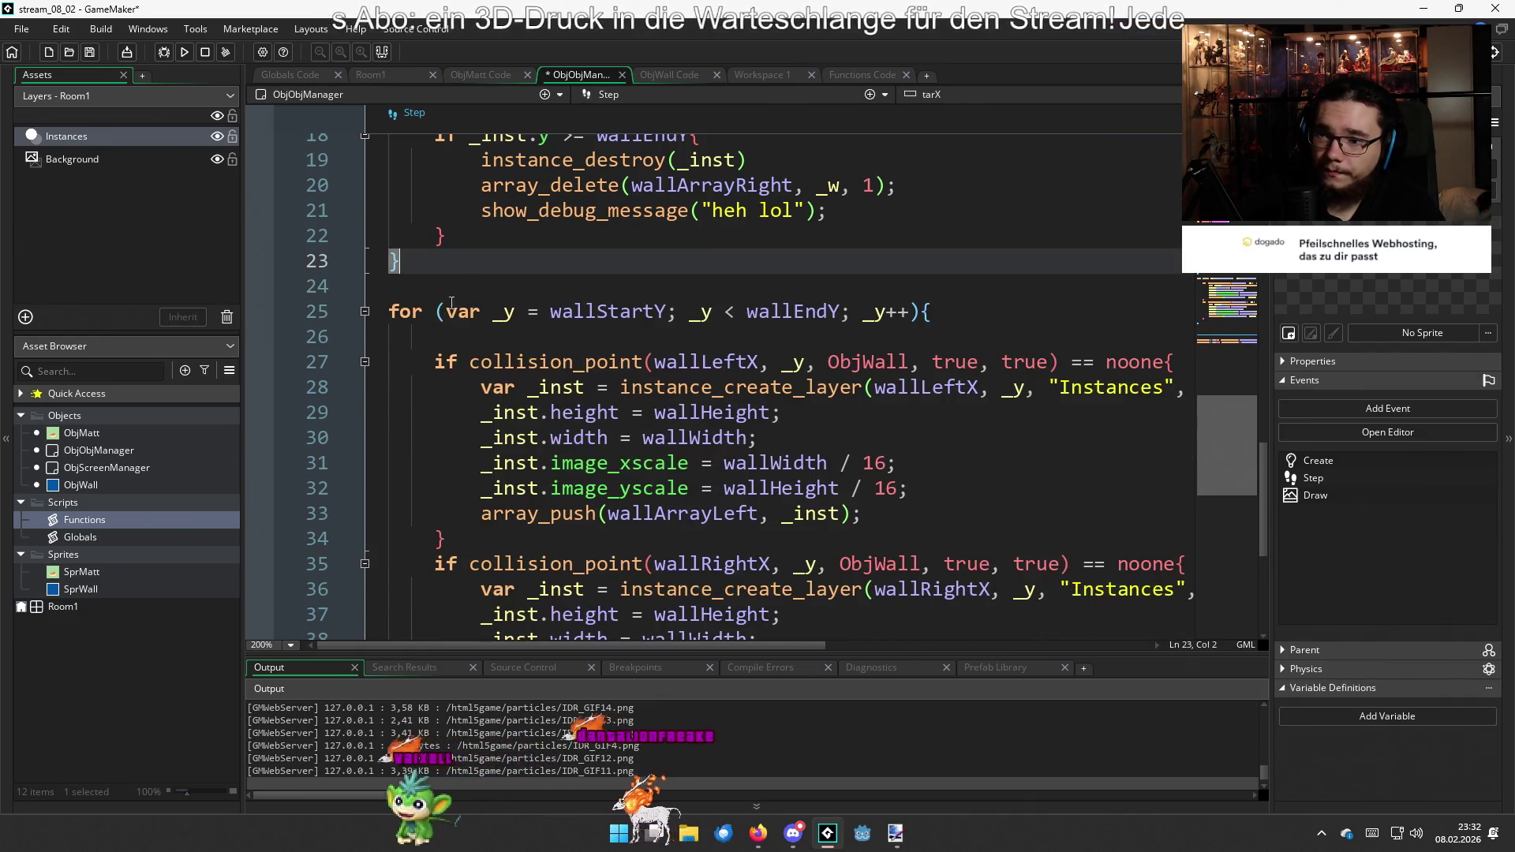
pyautogui.scroll(6, 474, 316)
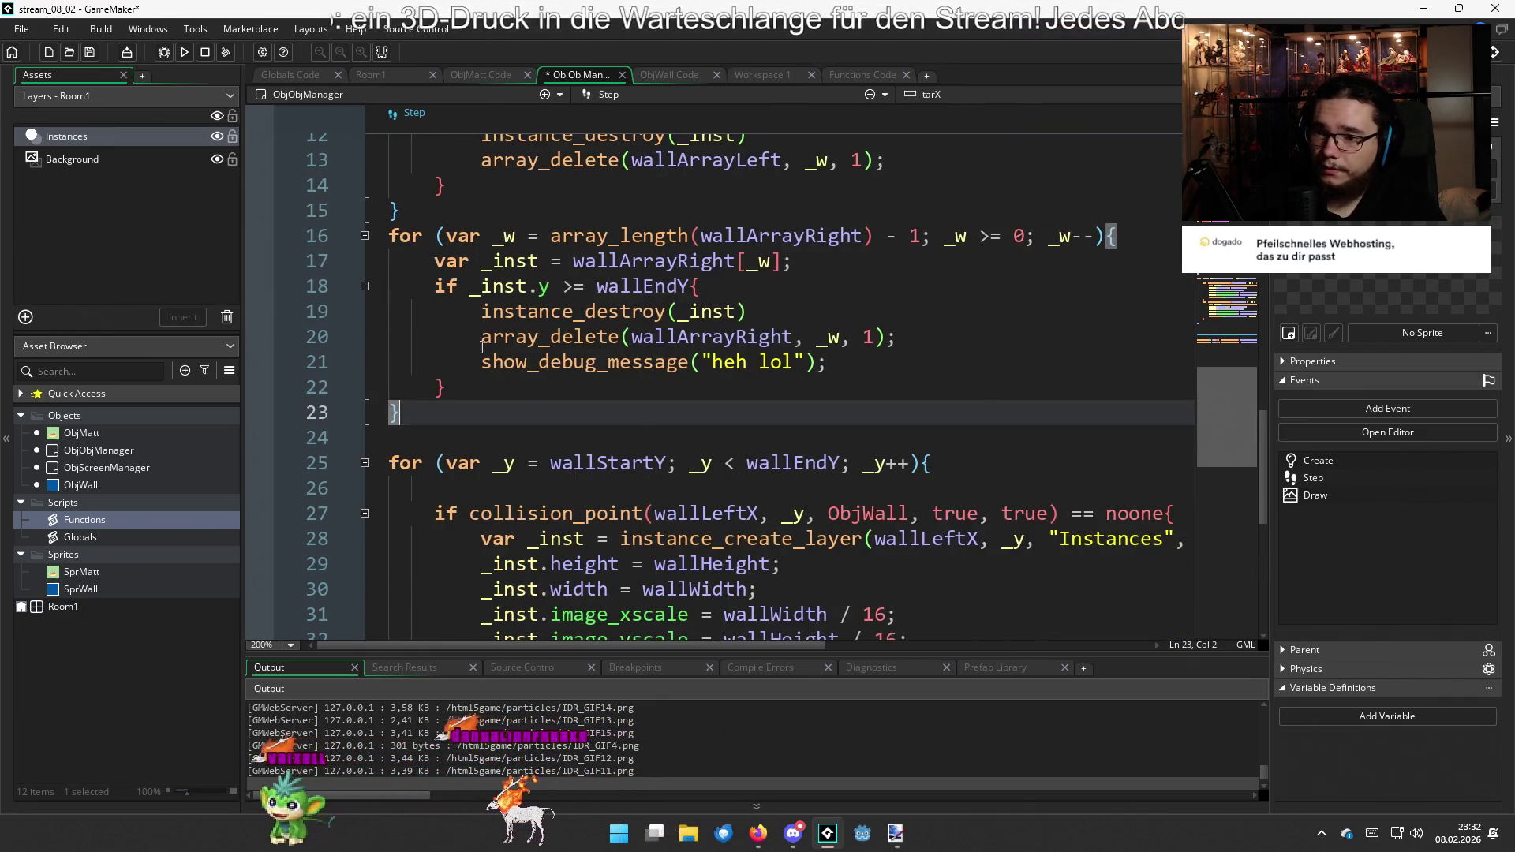
pyautogui.scroll(2, 481, 351)
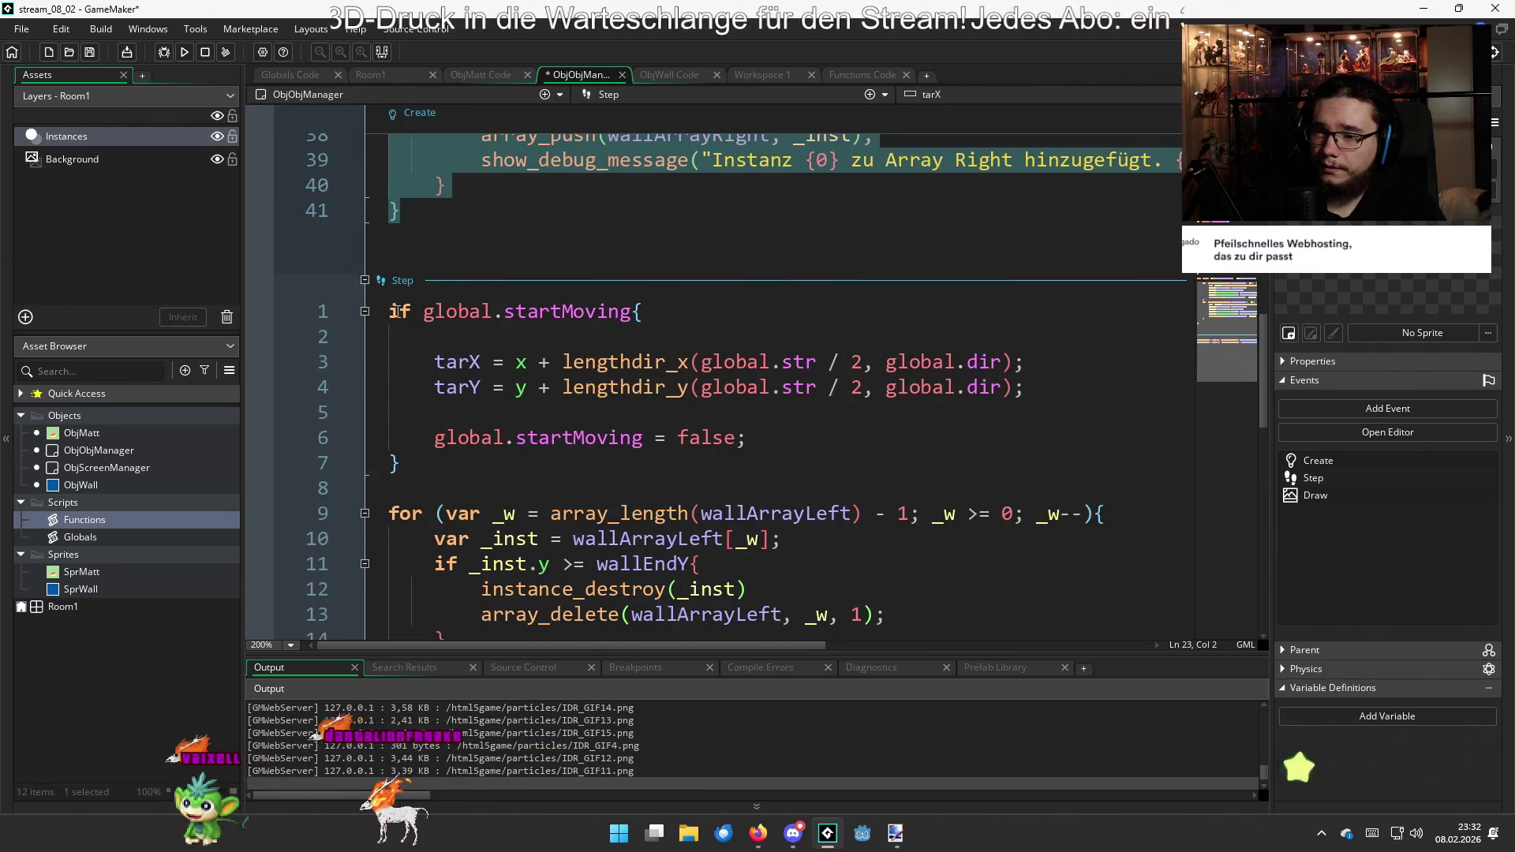
pyautogui.scroll(-7, 495, 413)
pyautogui.scroll(3, 520, 363)
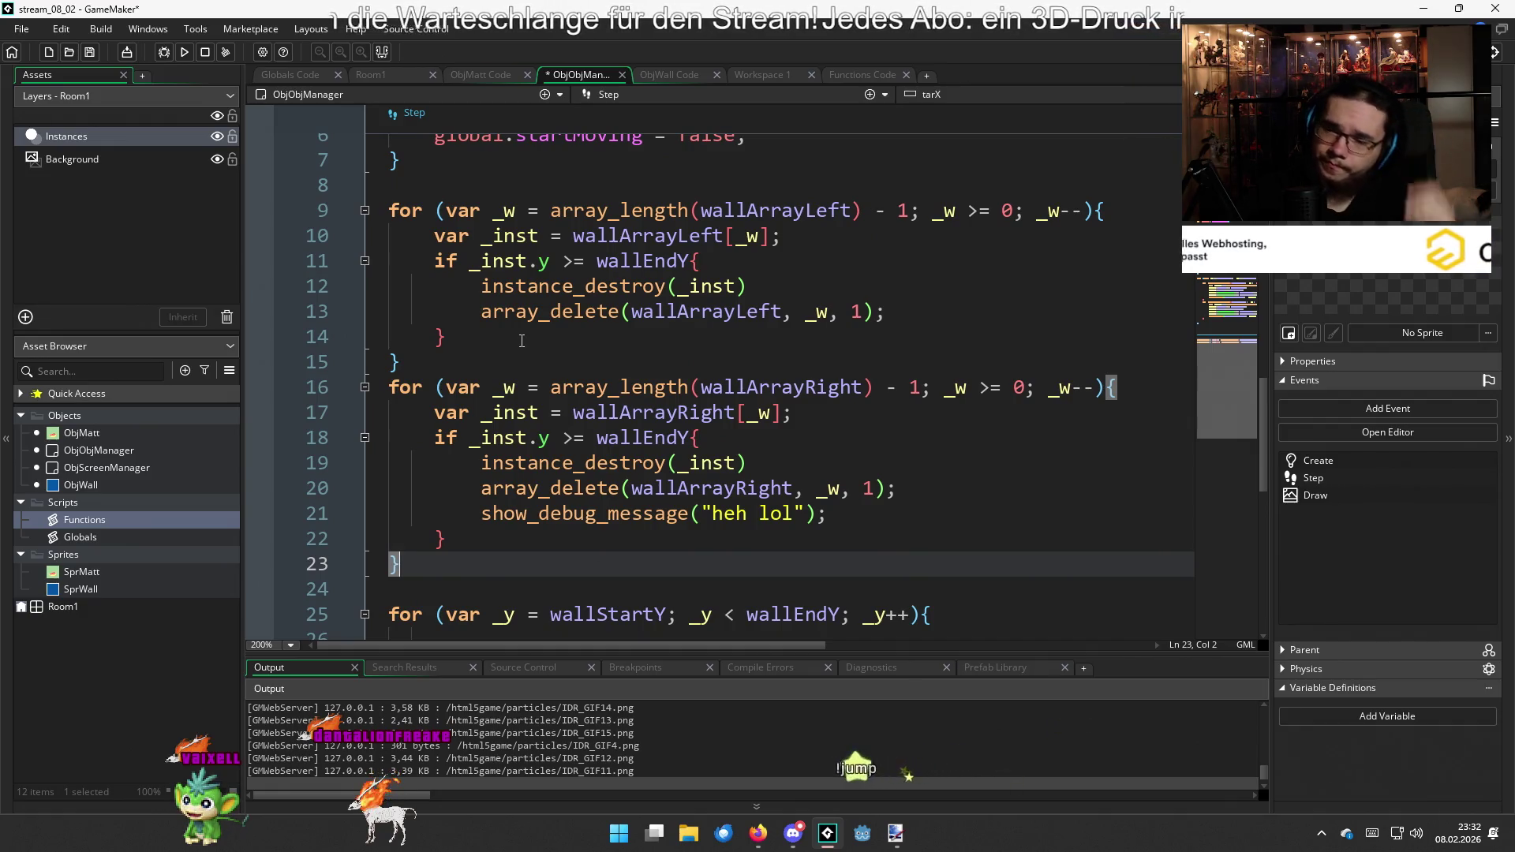
pyautogui.scroll(-4, 538, 350)
pyautogui.scroll(6, 568, 395)
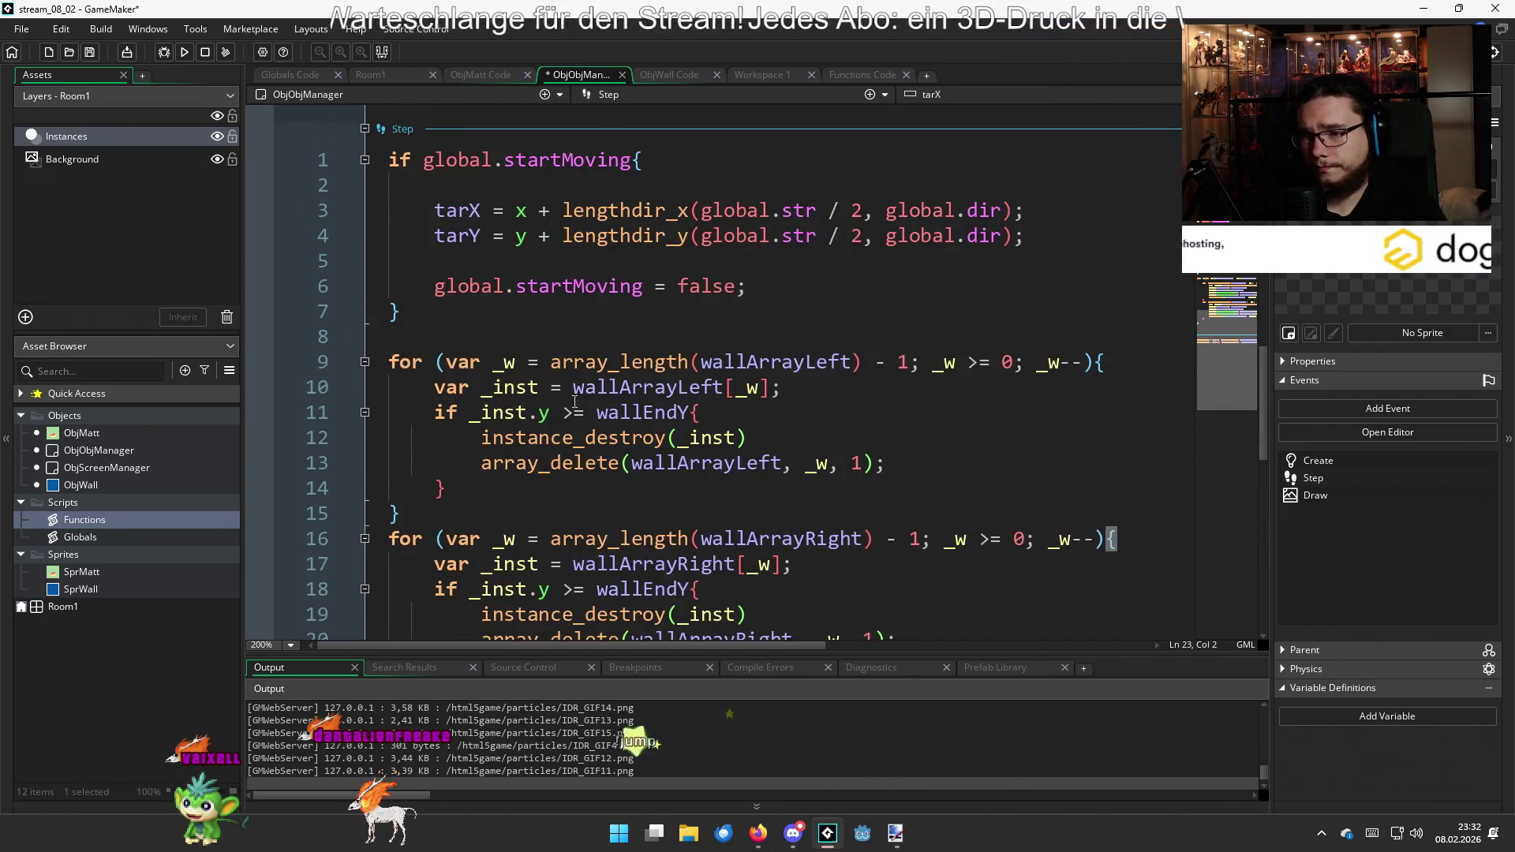
pyautogui.scroll(-4, 577, 407)
pyautogui.scroll(4, 580, 412)
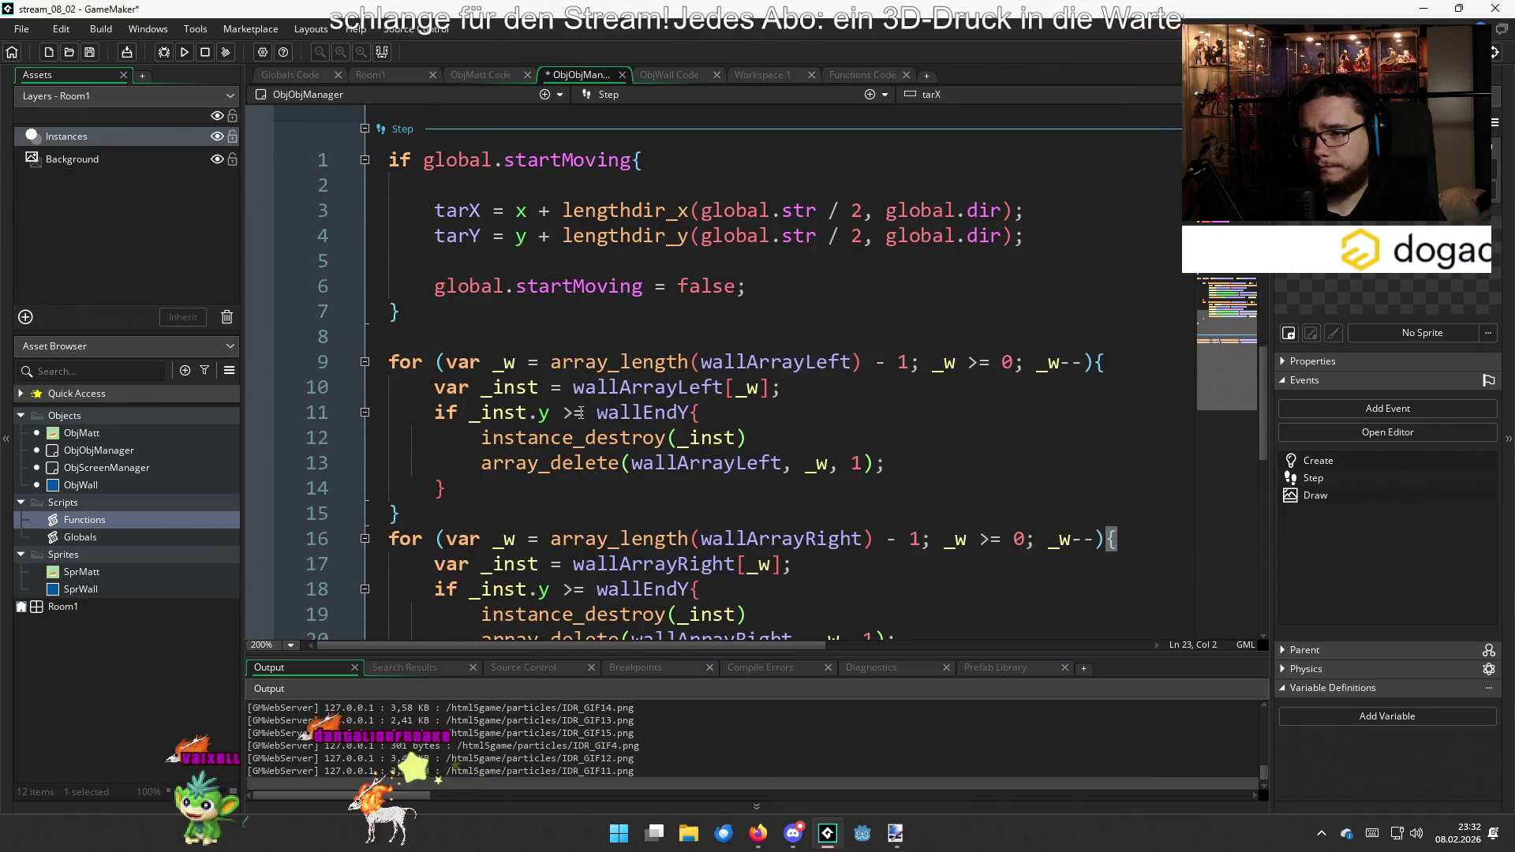
pyautogui.click(483, 337)
pyautogui.scroll(-10, 552, 395)
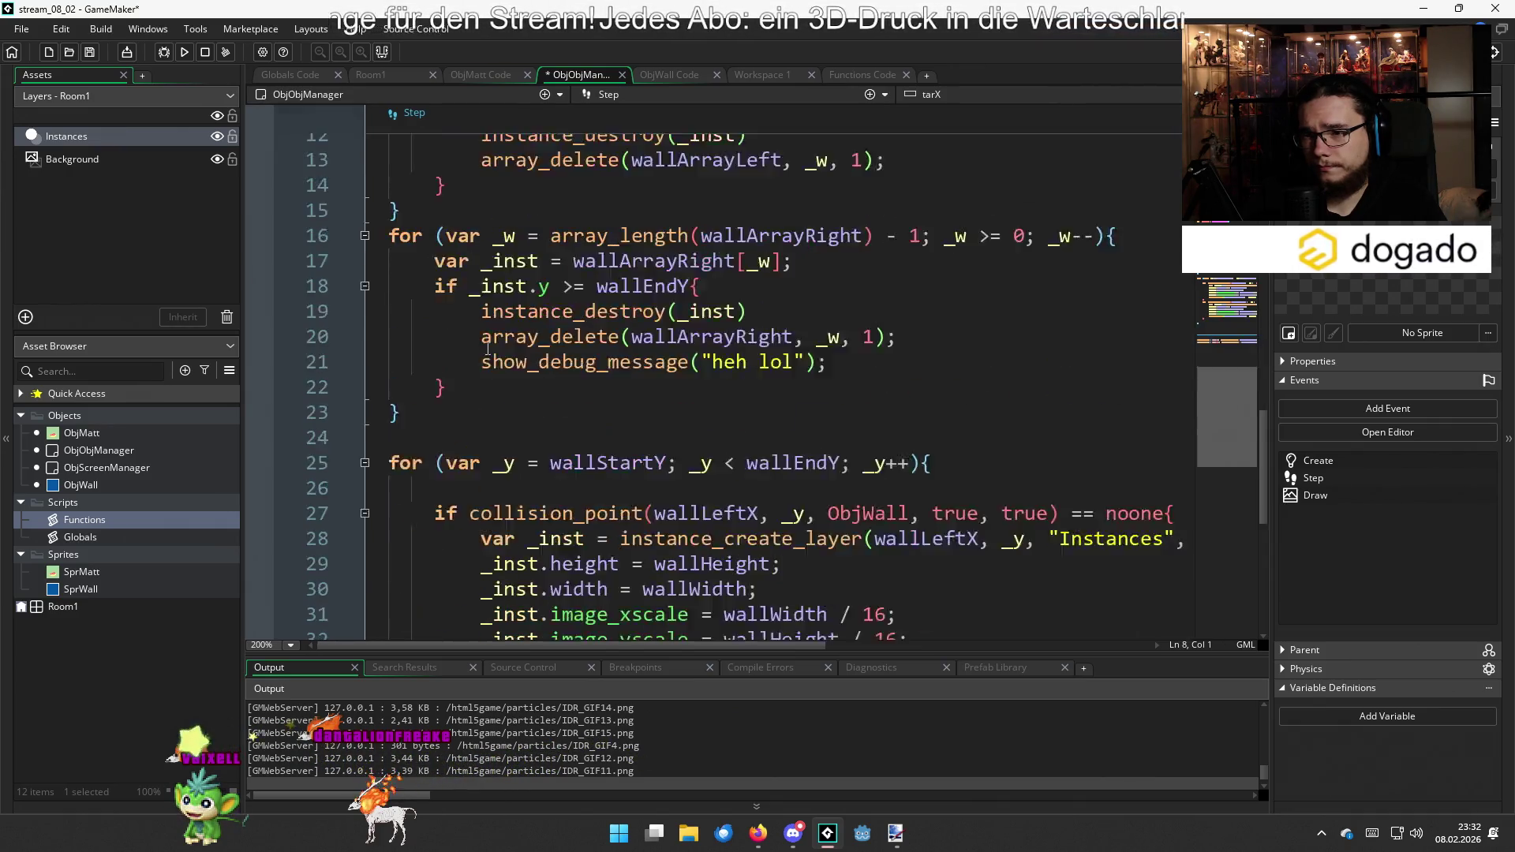
pyautogui.scroll(2, 703, 539)
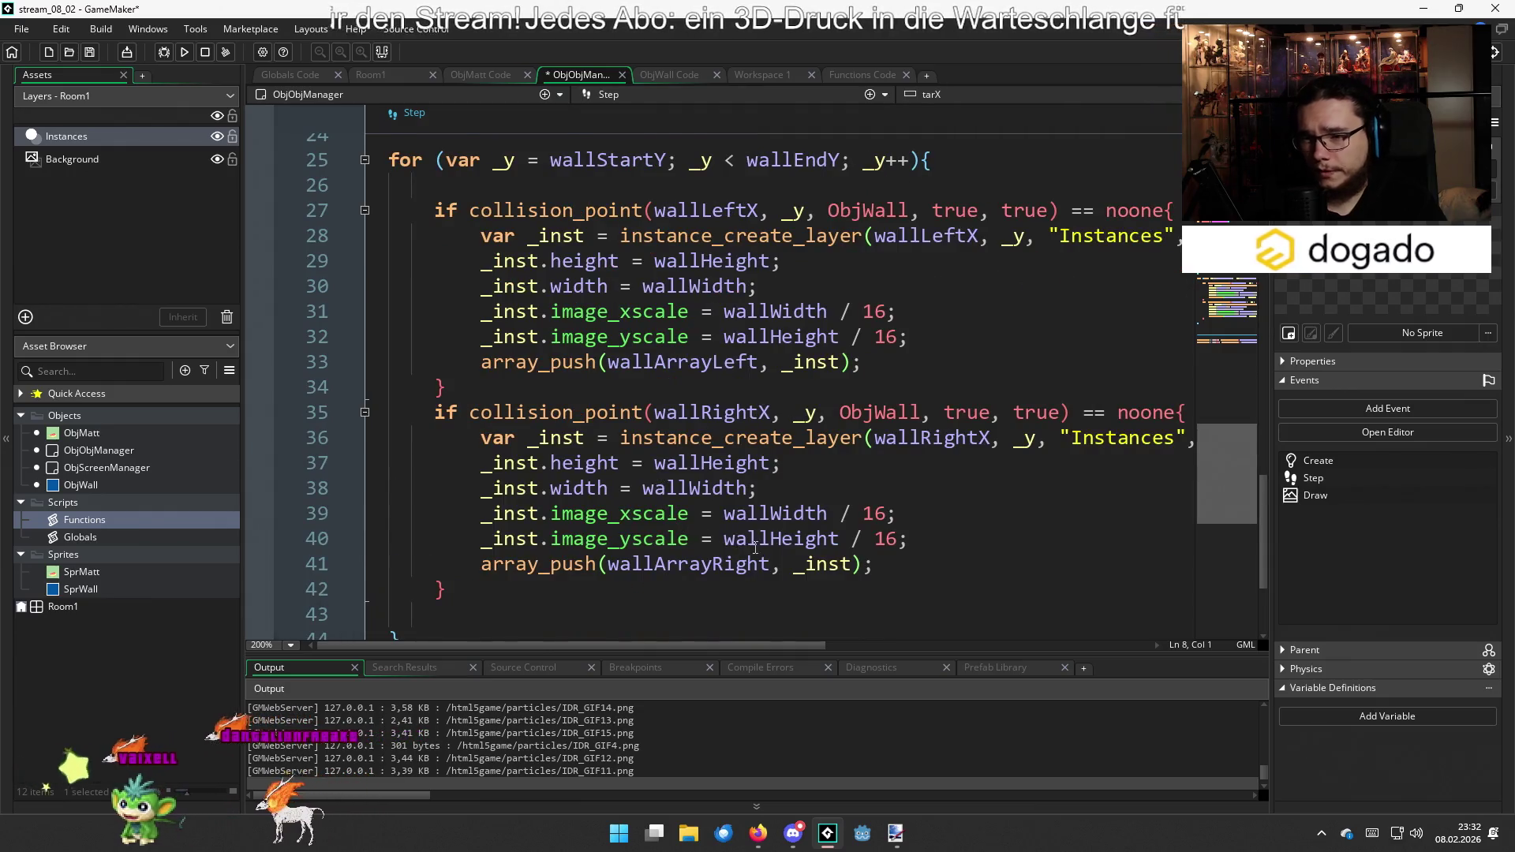
pyautogui.scroll(2, 755, 547)
pyautogui.scroll(6, 756, 547)
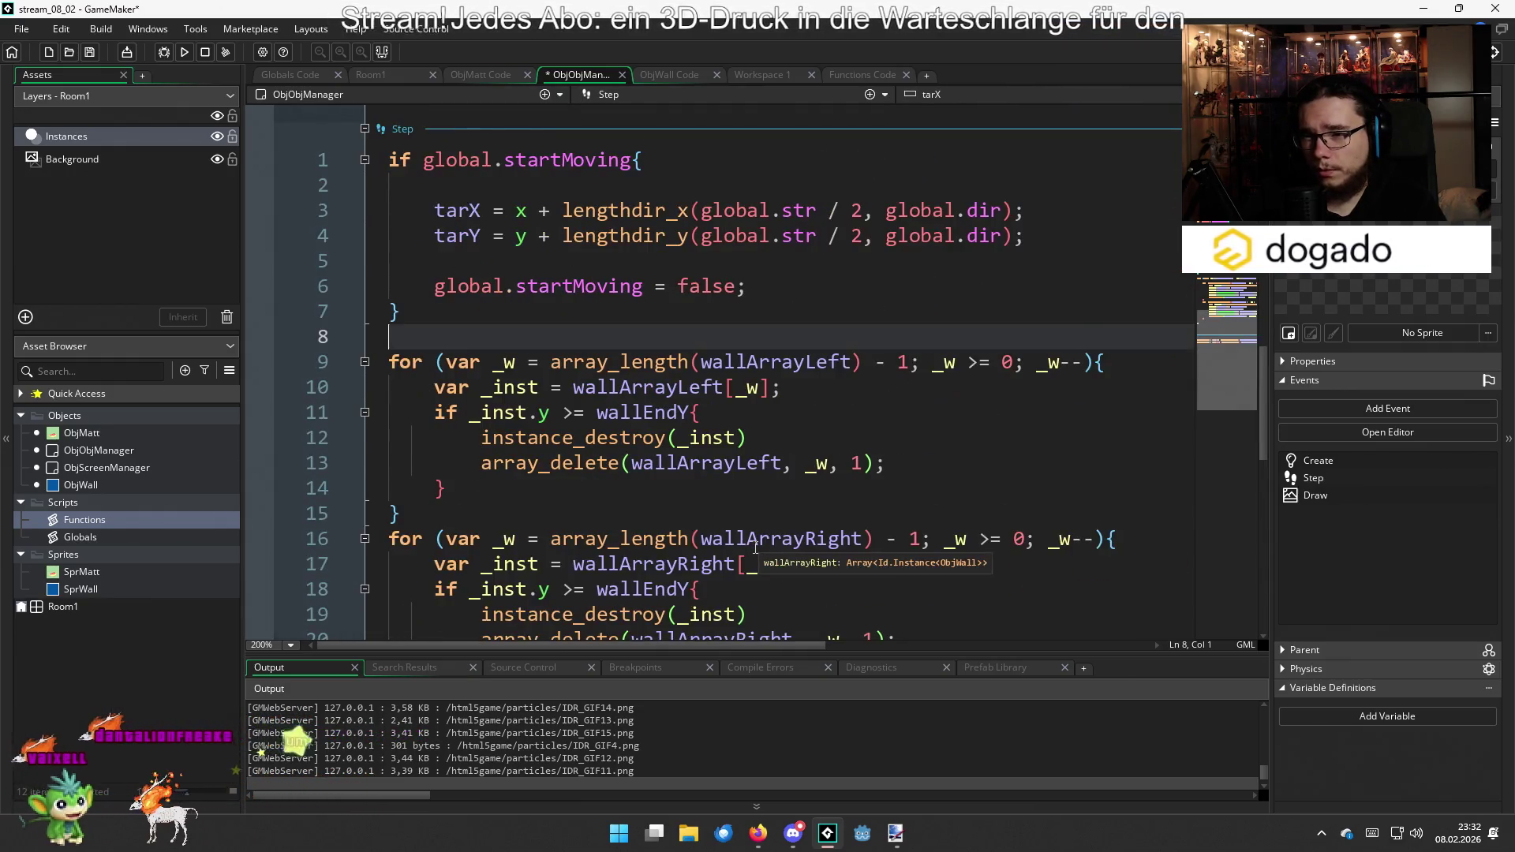
pyautogui.press('Return')
pyautogui.press('Return')
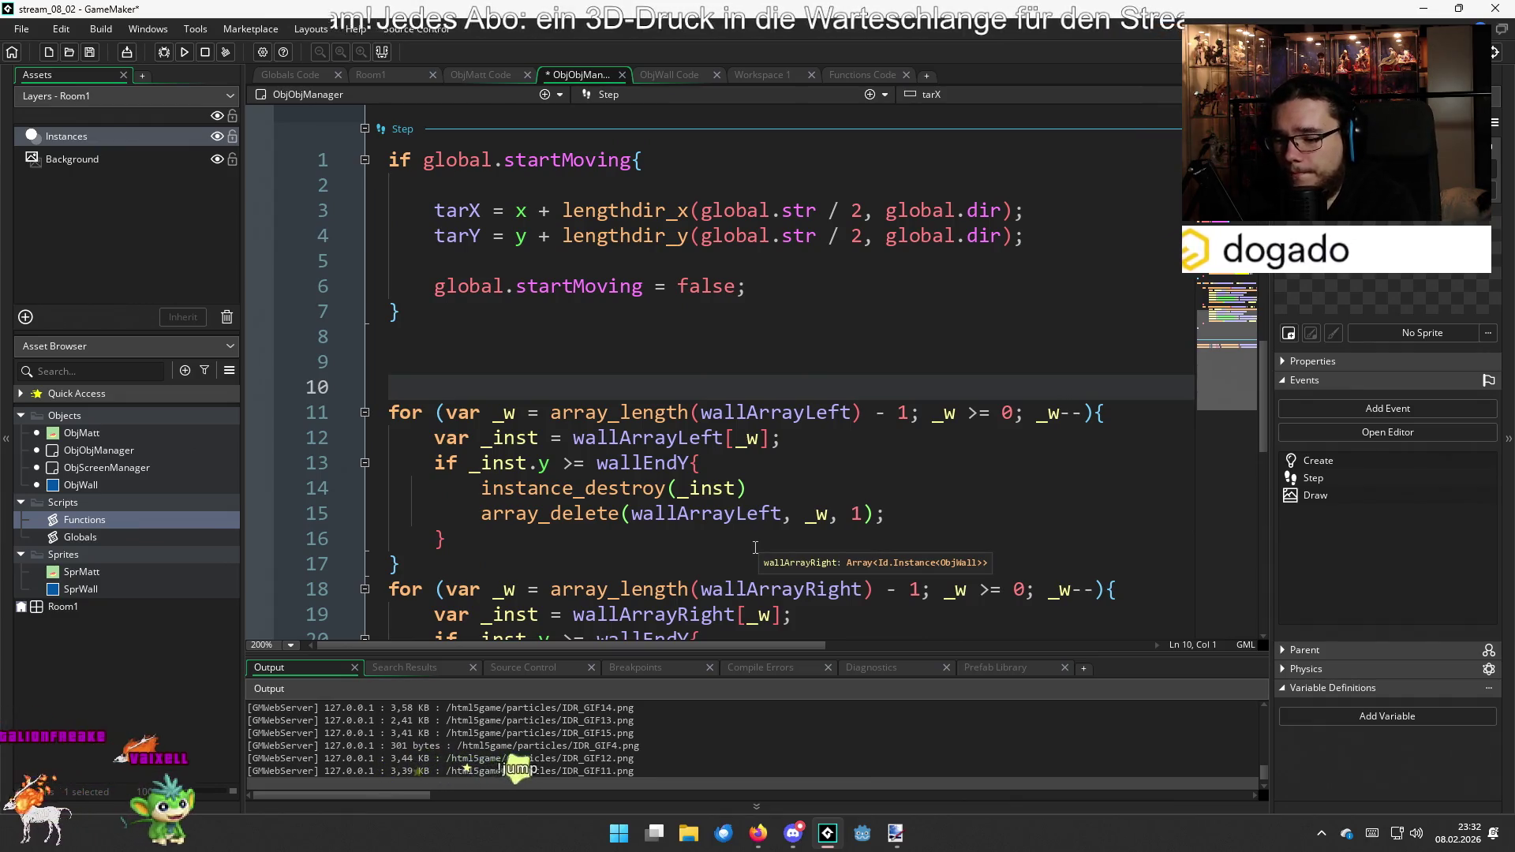
# Insert a #region marker at line 9, above the wall loops
pyautogui.press('Up')
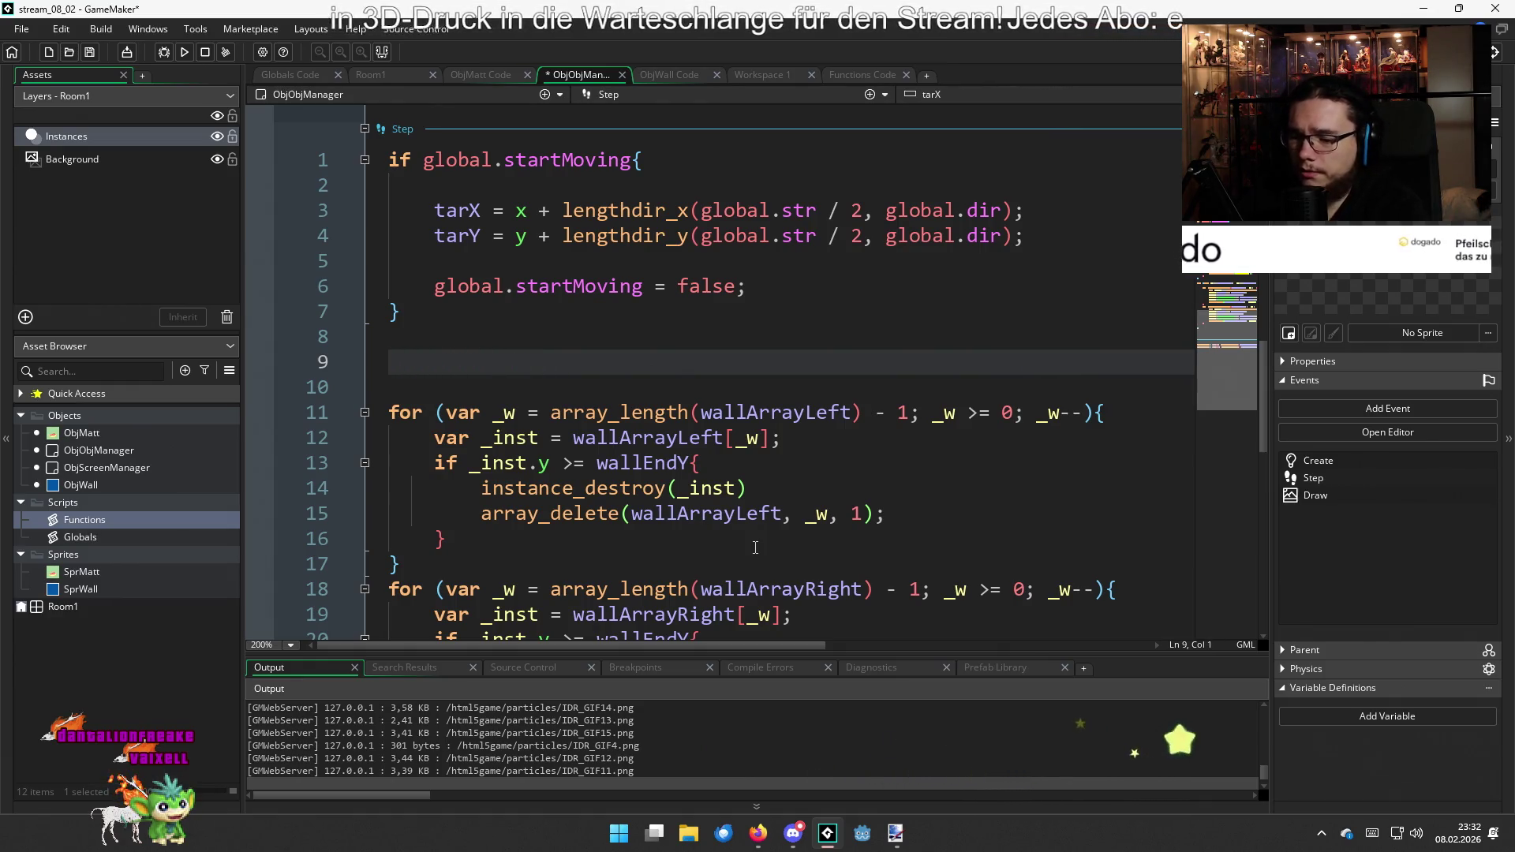
pyautogui.write('Ra')
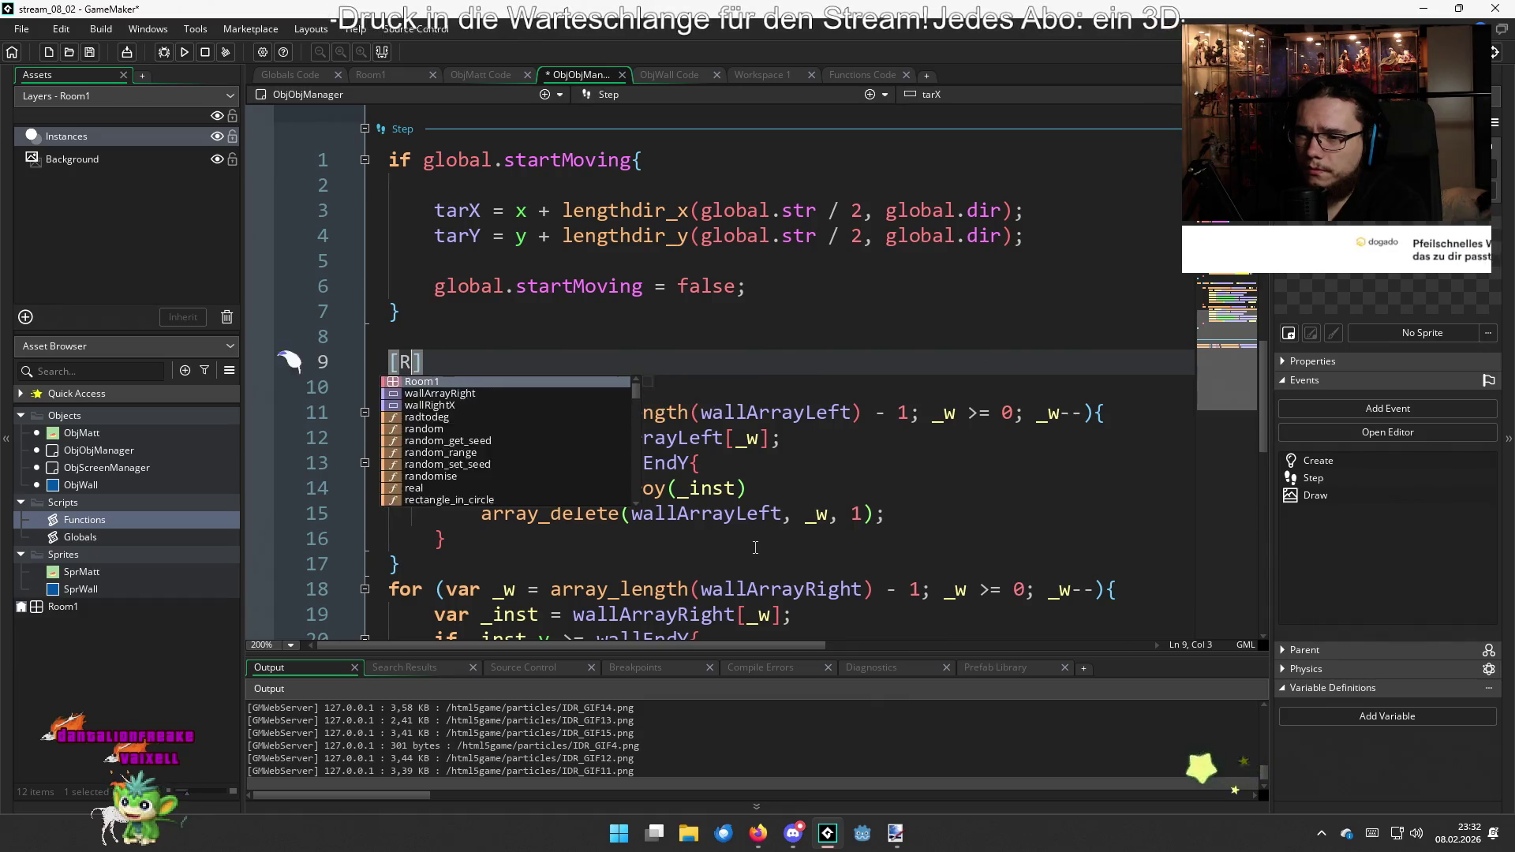
pyautogui.press('BackSpace')
pyautogui.press('BackSpace')
pyautogui.write('rang')
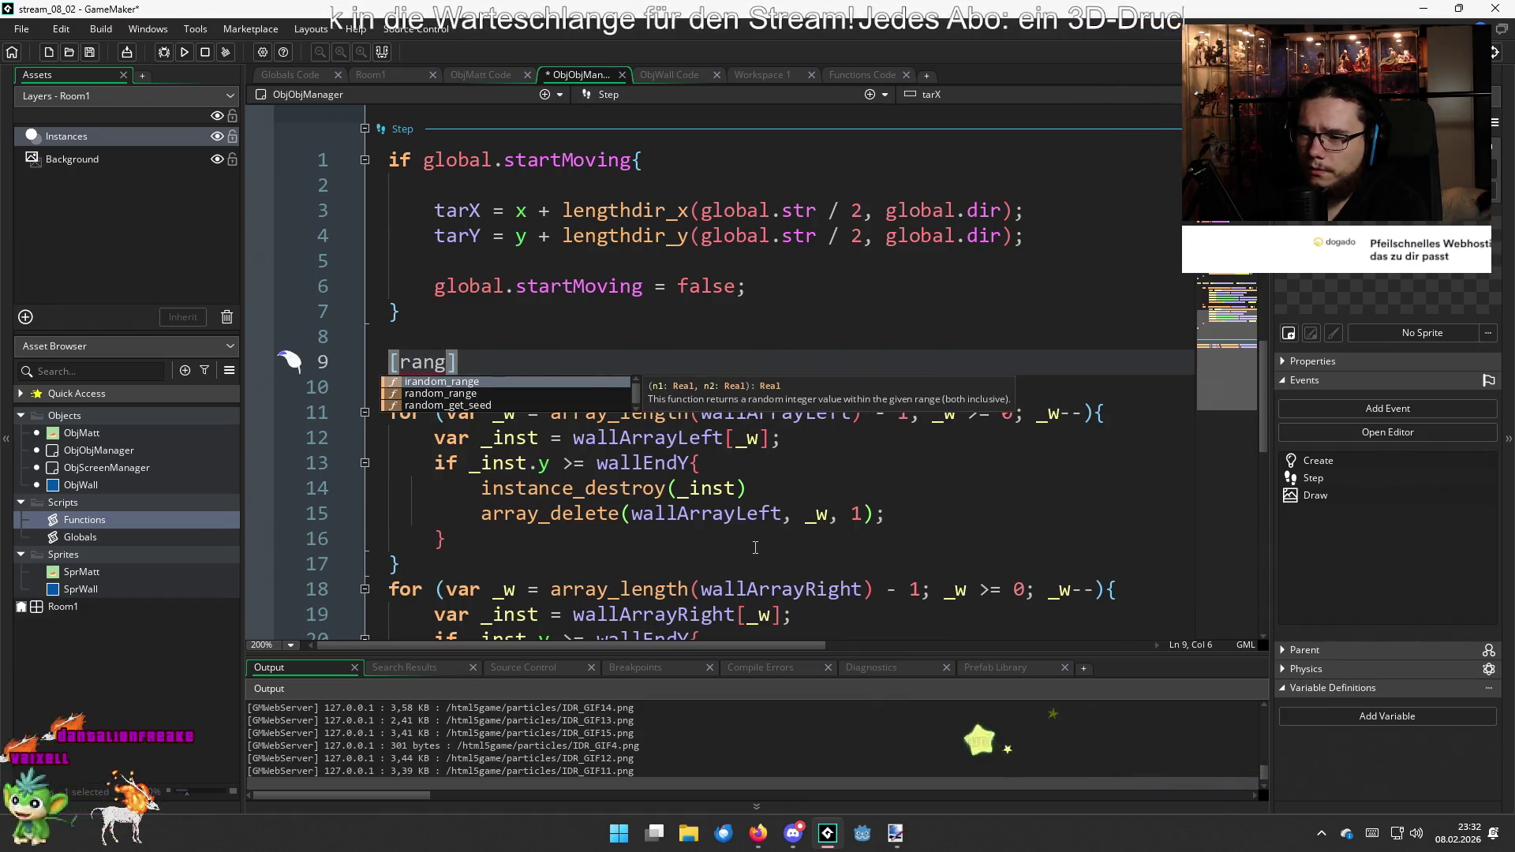
pyautogui.press('BackSpace')
pyautogui.press('BackSpace')
pyautogui.press('BackSpace')
pyautogui.press('BackSpace')
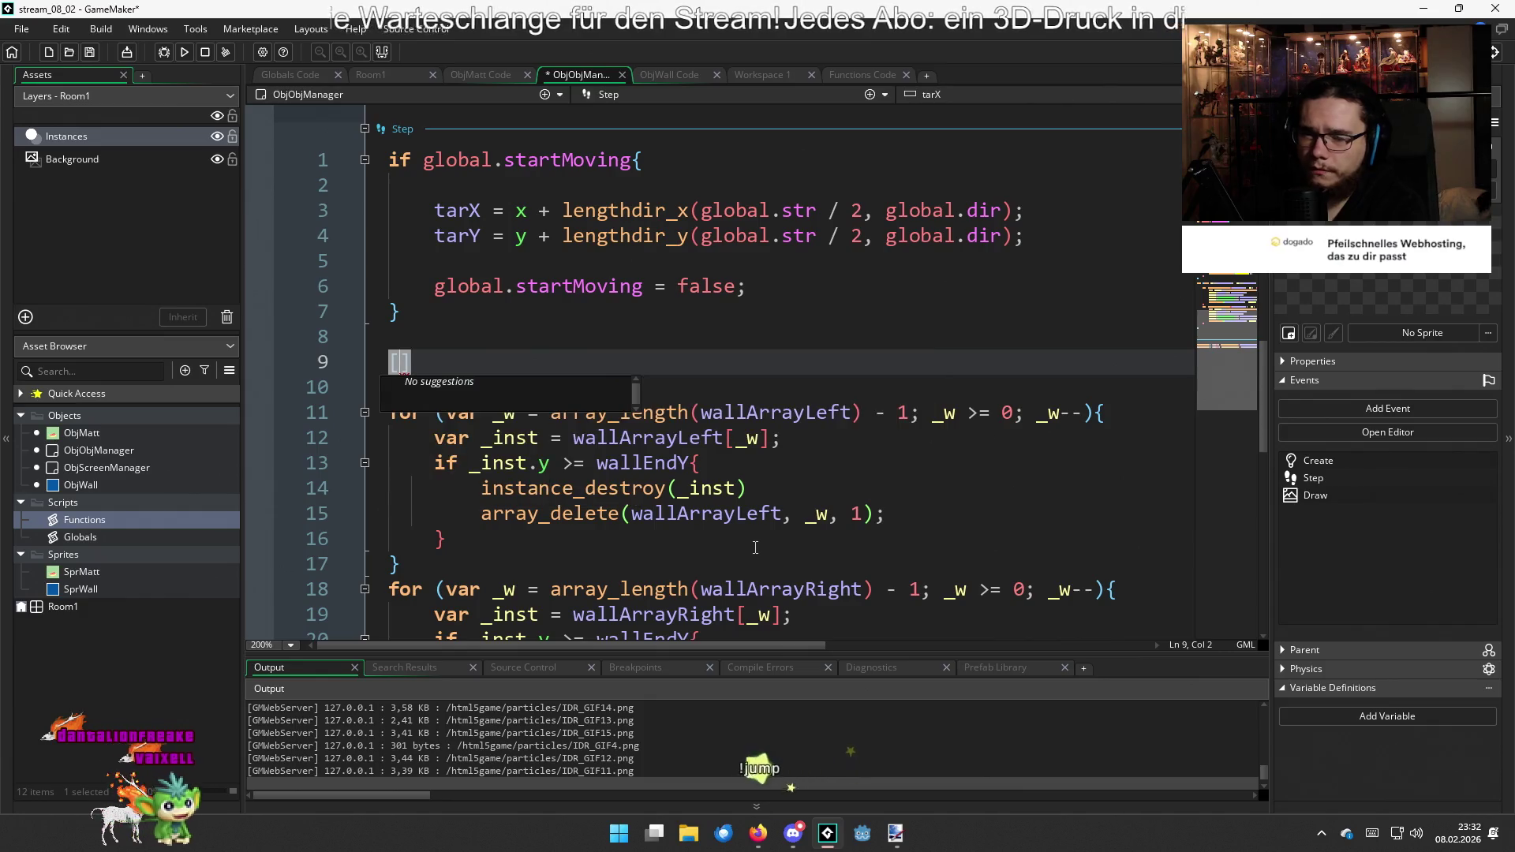
pyautogui.write('rteg')
pyautogui.press('BackSpace')
pyautogui.press('BackSpace')
pyautogui.press('BackSpace')
pyautogui.write('#r')
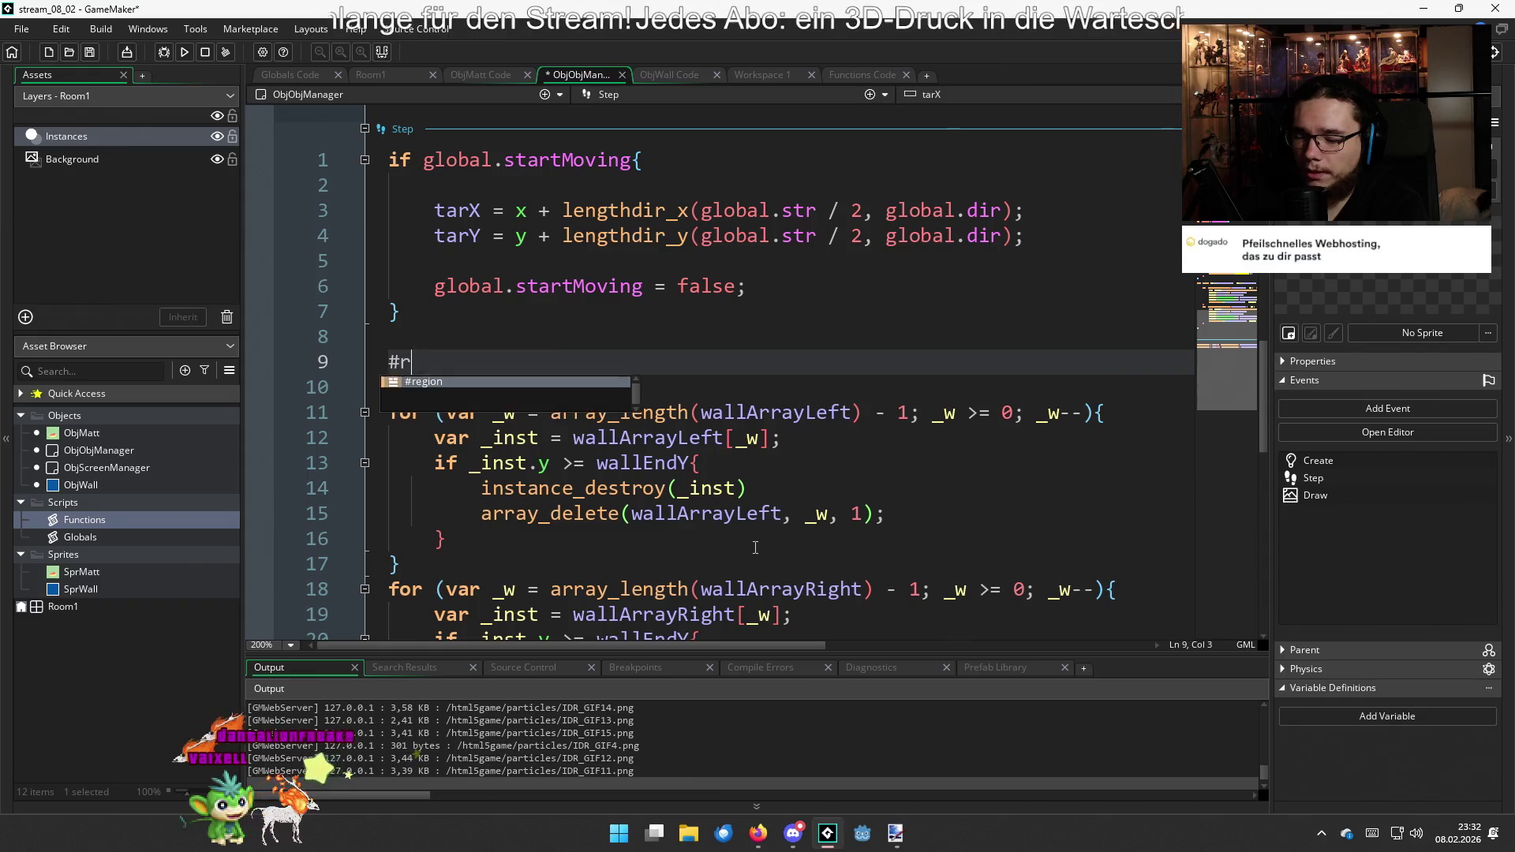
pyautogui.write('eg')
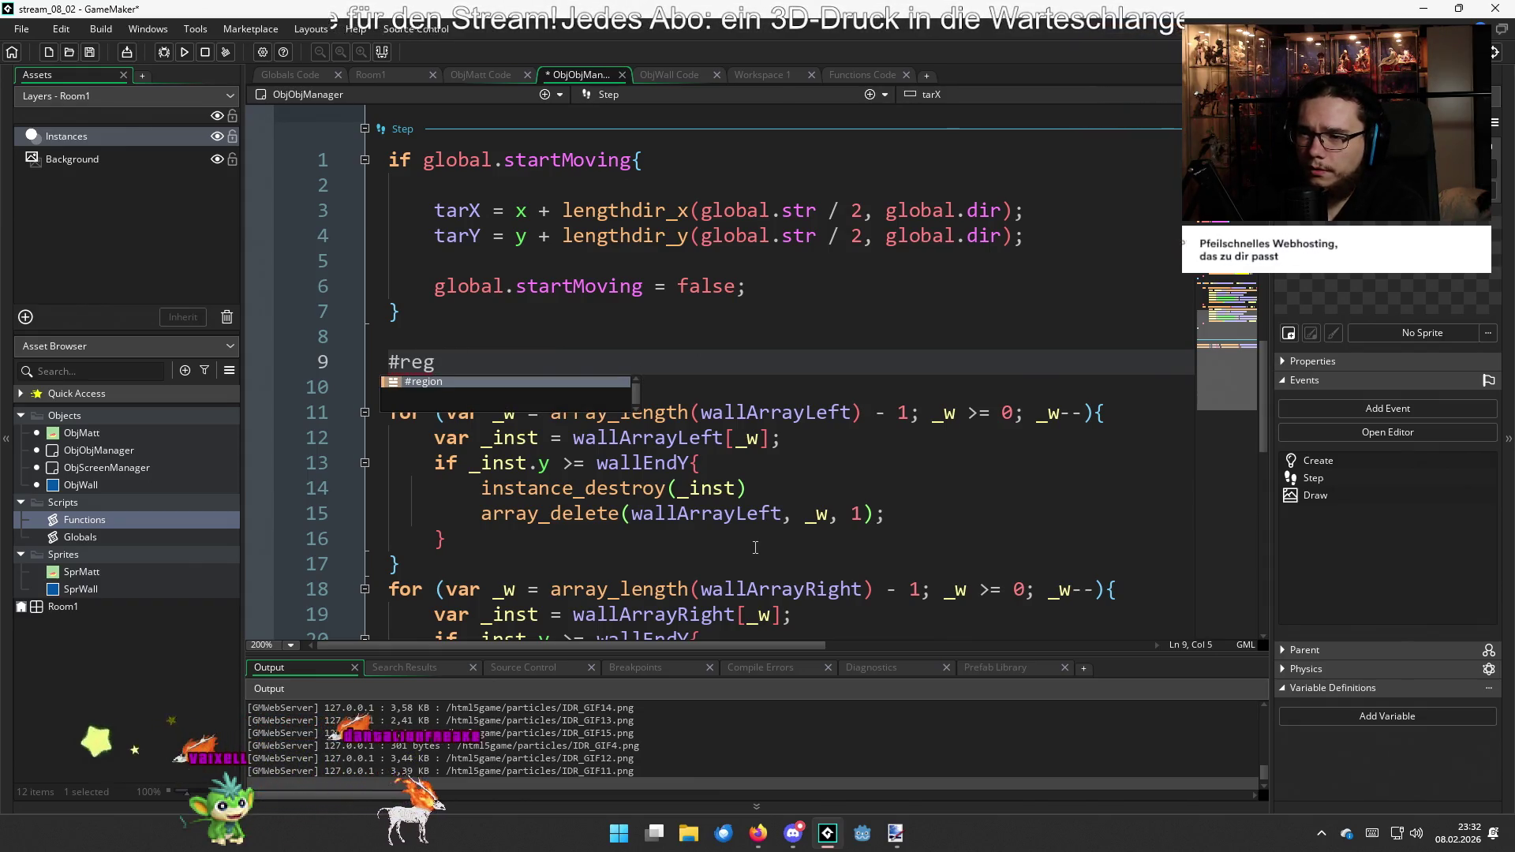
pyautogui.press('Return')
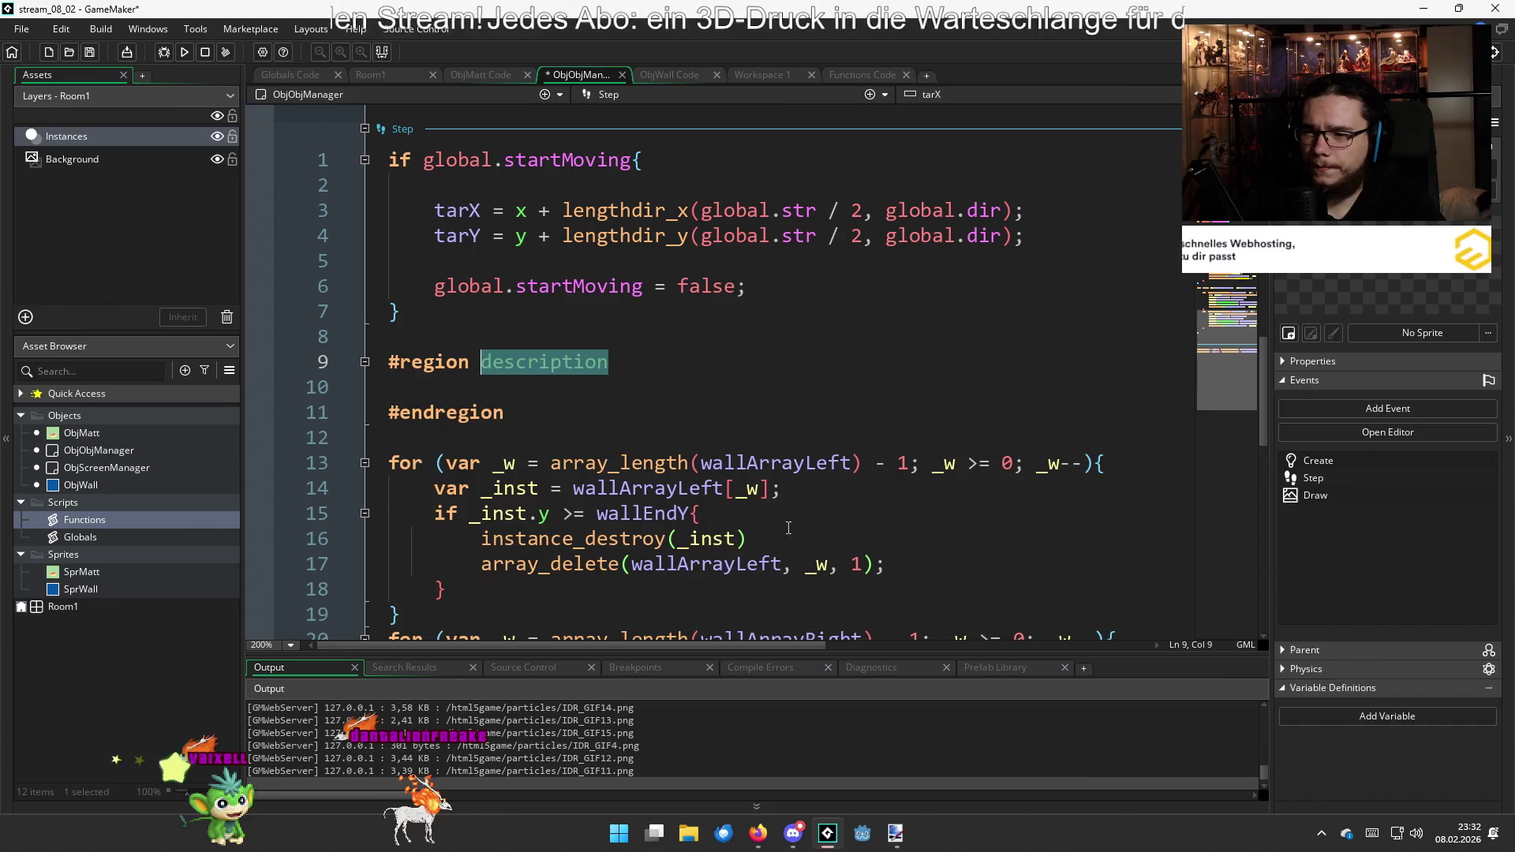
pyautogui.click(543, 417)
# Close the region with #endregion after the loops' final closing brace
pyautogui.scroll(-10, 543, 417)
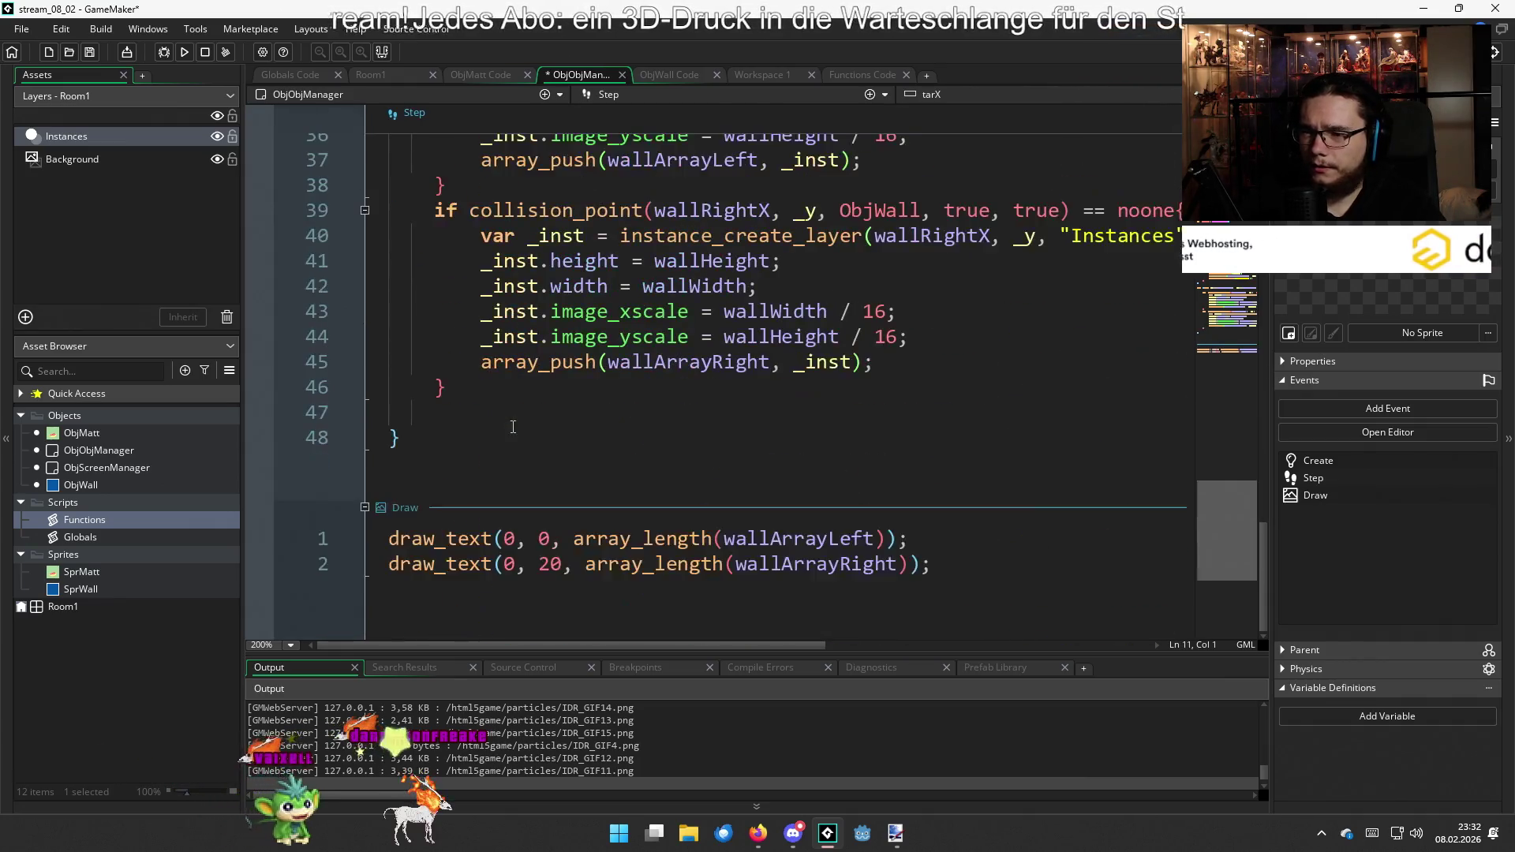
pyautogui.click(488, 427)
pyautogui.press('Return')
pyautogui.press('Return')
pyautogui.write('#endregion')
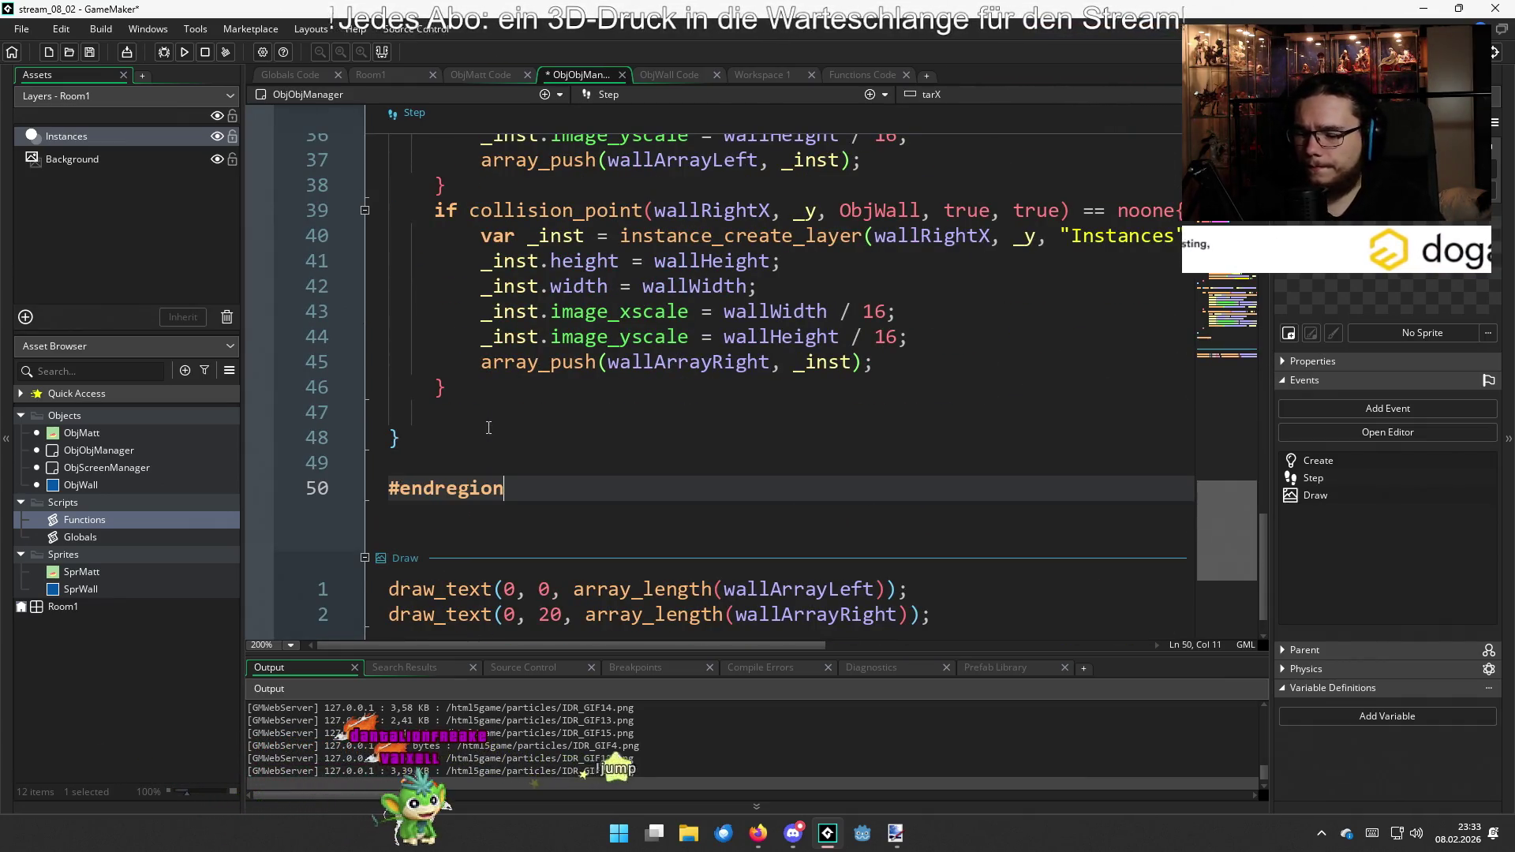
pyautogui.scroll(13, 495, 436)
pyautogui.click(472, 565)
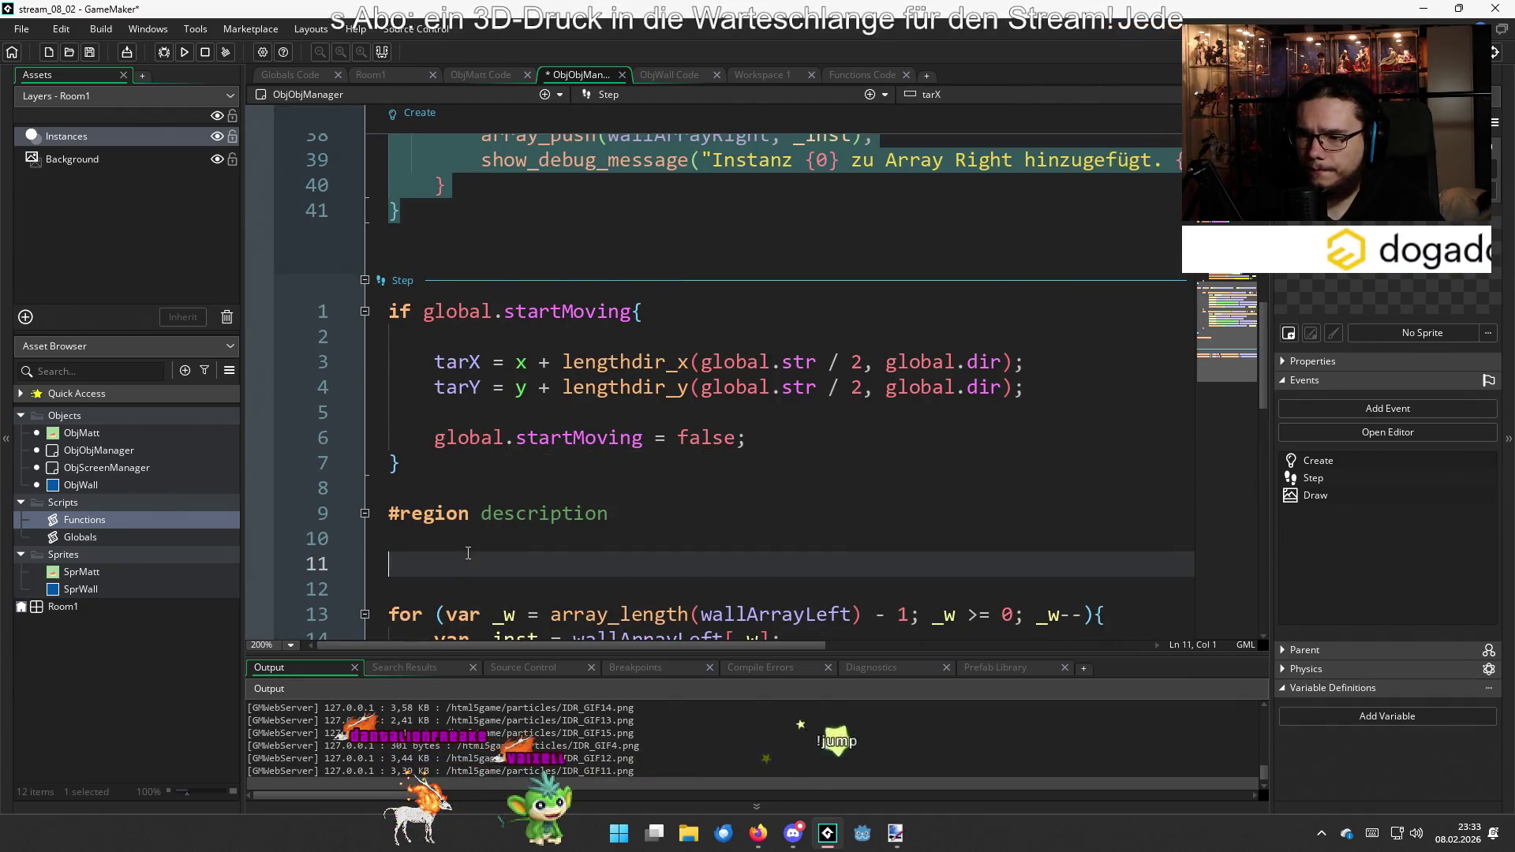
# Name the wall-loop region 'Wall handling' and collapse it
pyautogui.press('BackSpace')
pyautogui.press('BackSpace')
pyautogui.doubleClick(490, 514)
pyautogui.write('de')
pyautogui.press('BackSpace')
pyautogui.press('BackSpace')
pyautogui.write('Wall ')
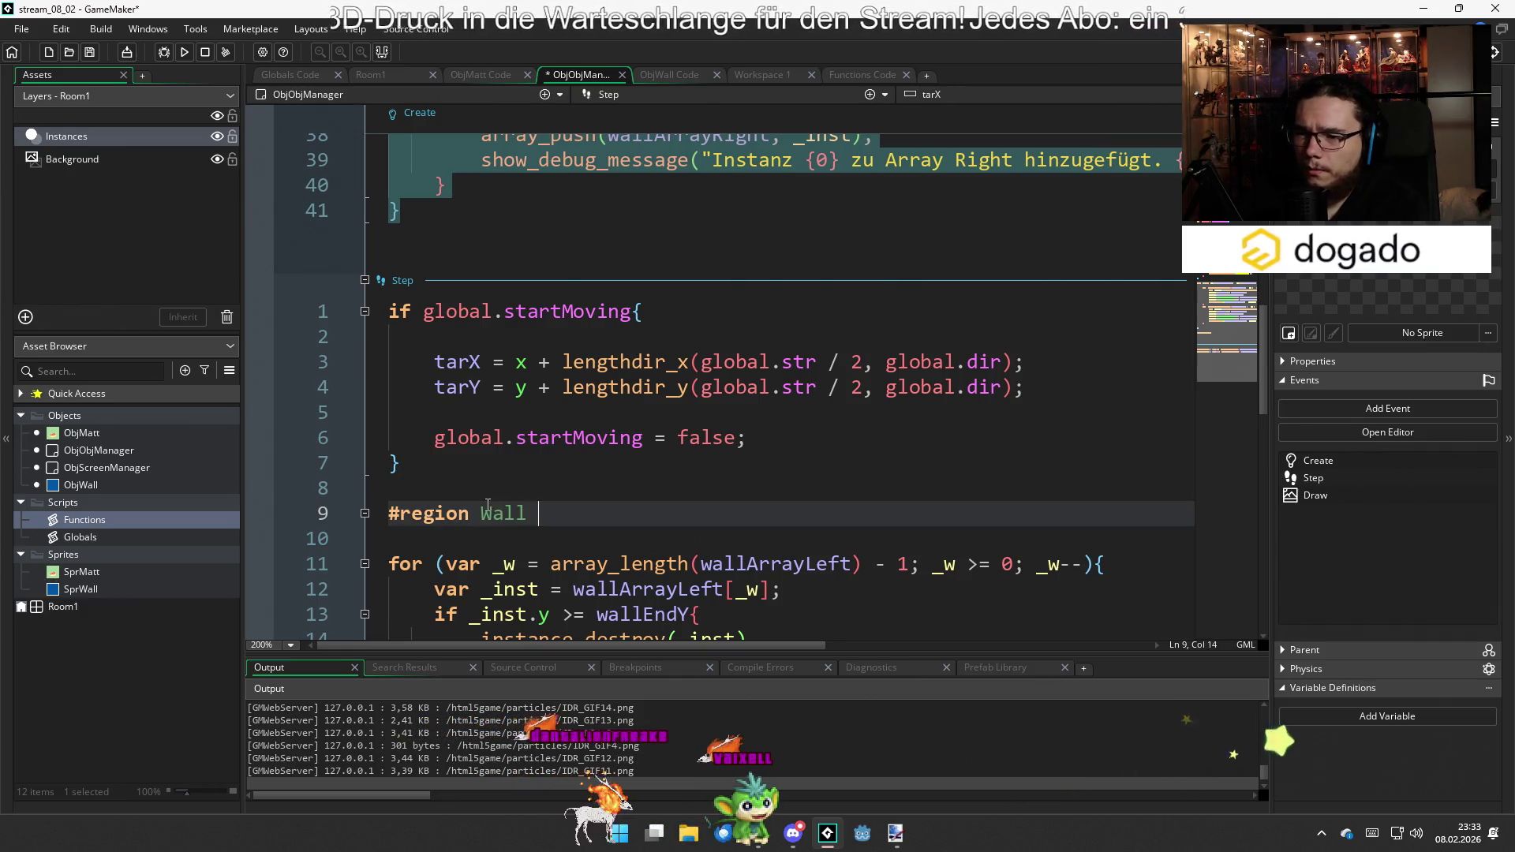
pyautogui.write('handling')
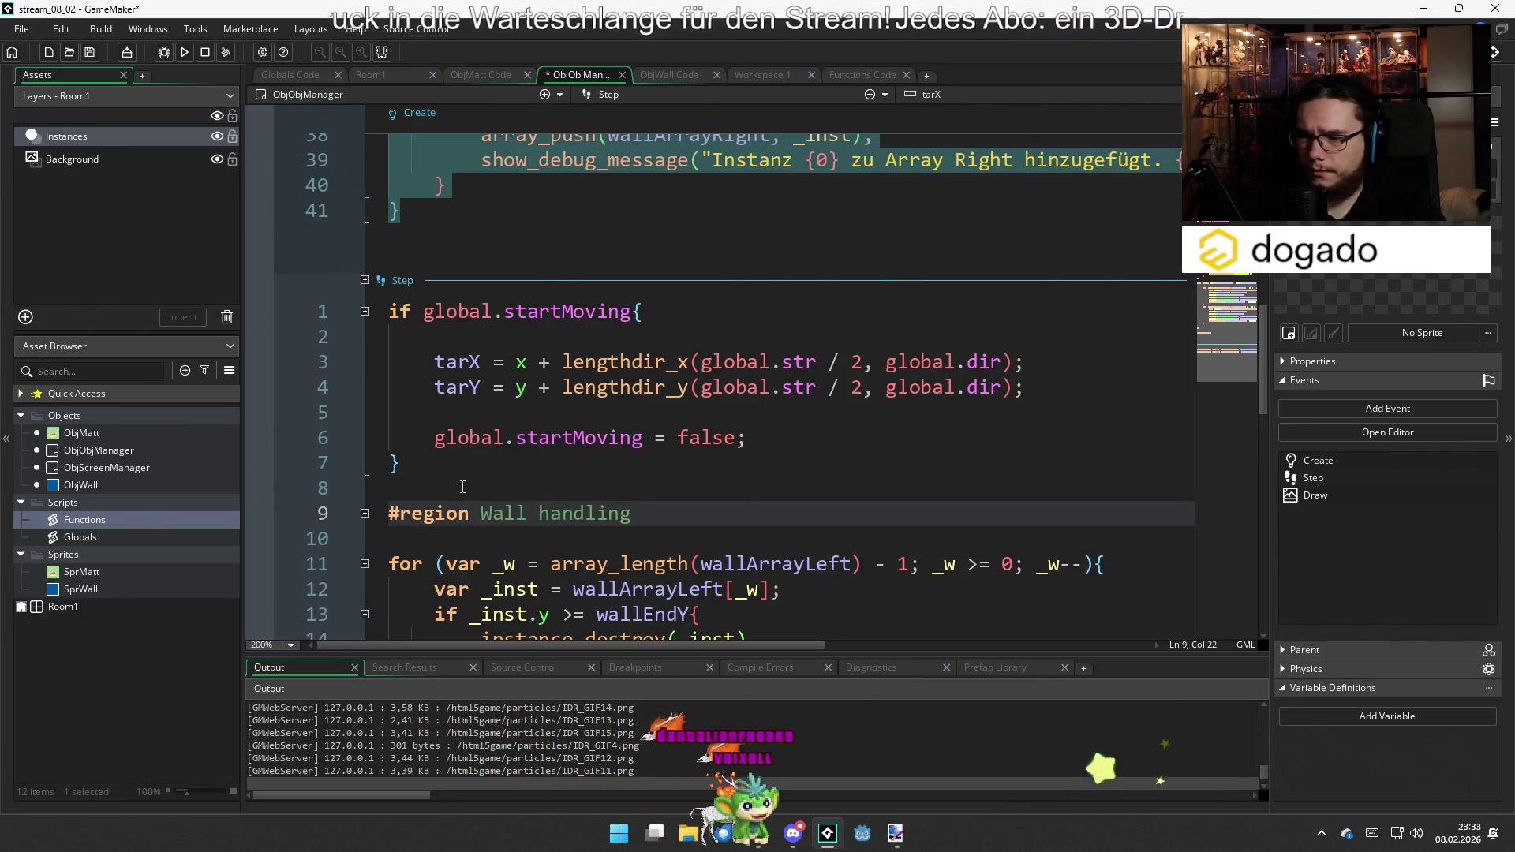
pyautogui.click(463, 487)
pyautogui.click(365, 513)
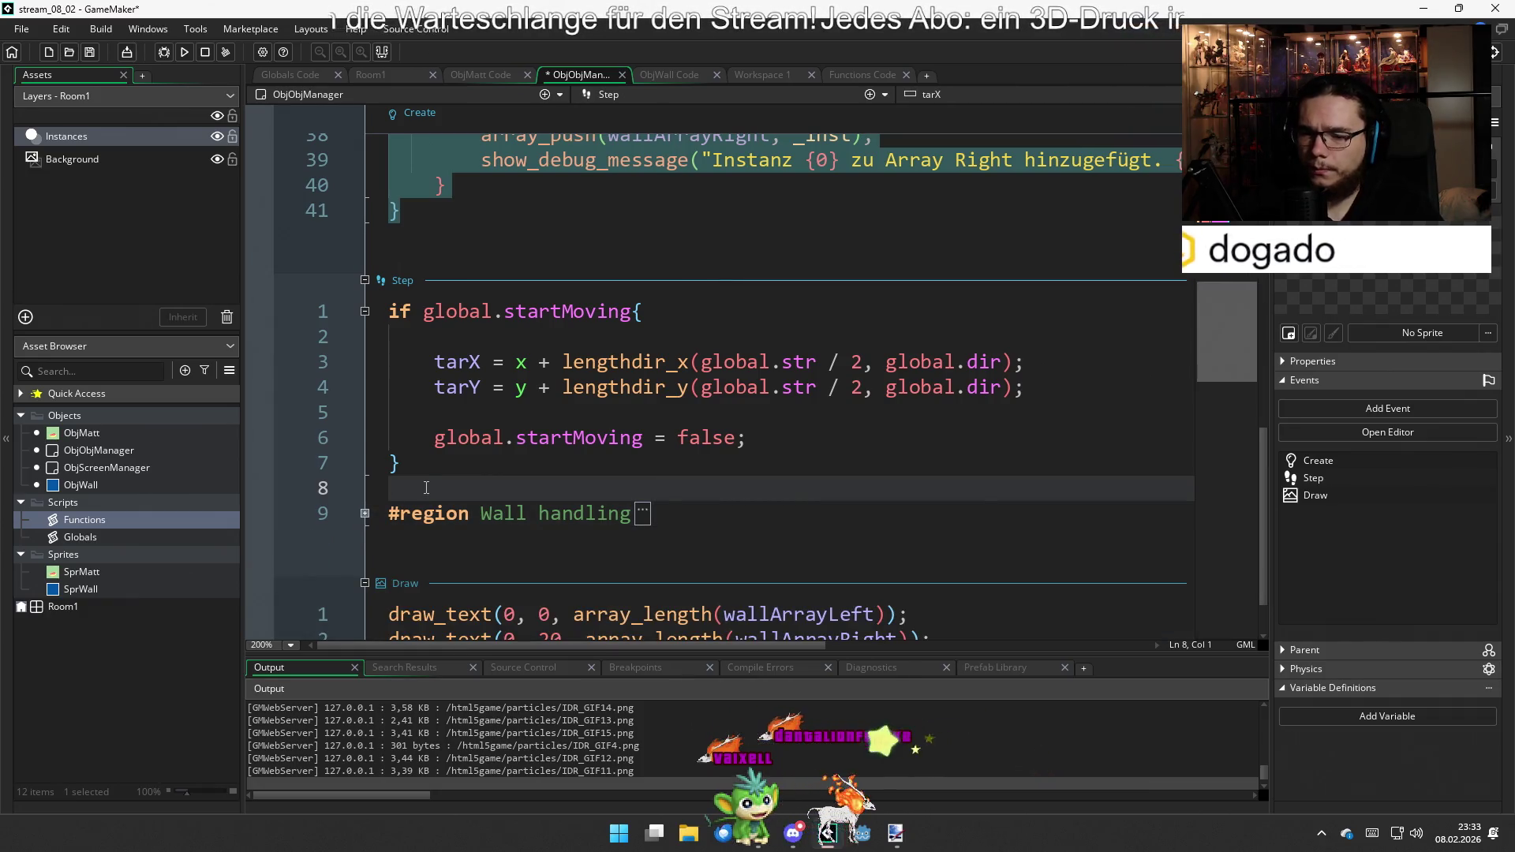
# Add a new 'Wall movement' region with blank lines below the startMoving block
pyautogui.press('Return')
pyautogui.press('Return')
pyautogui.press('Up')
pyautogui.press('Up')
pyautogui.press('Down')
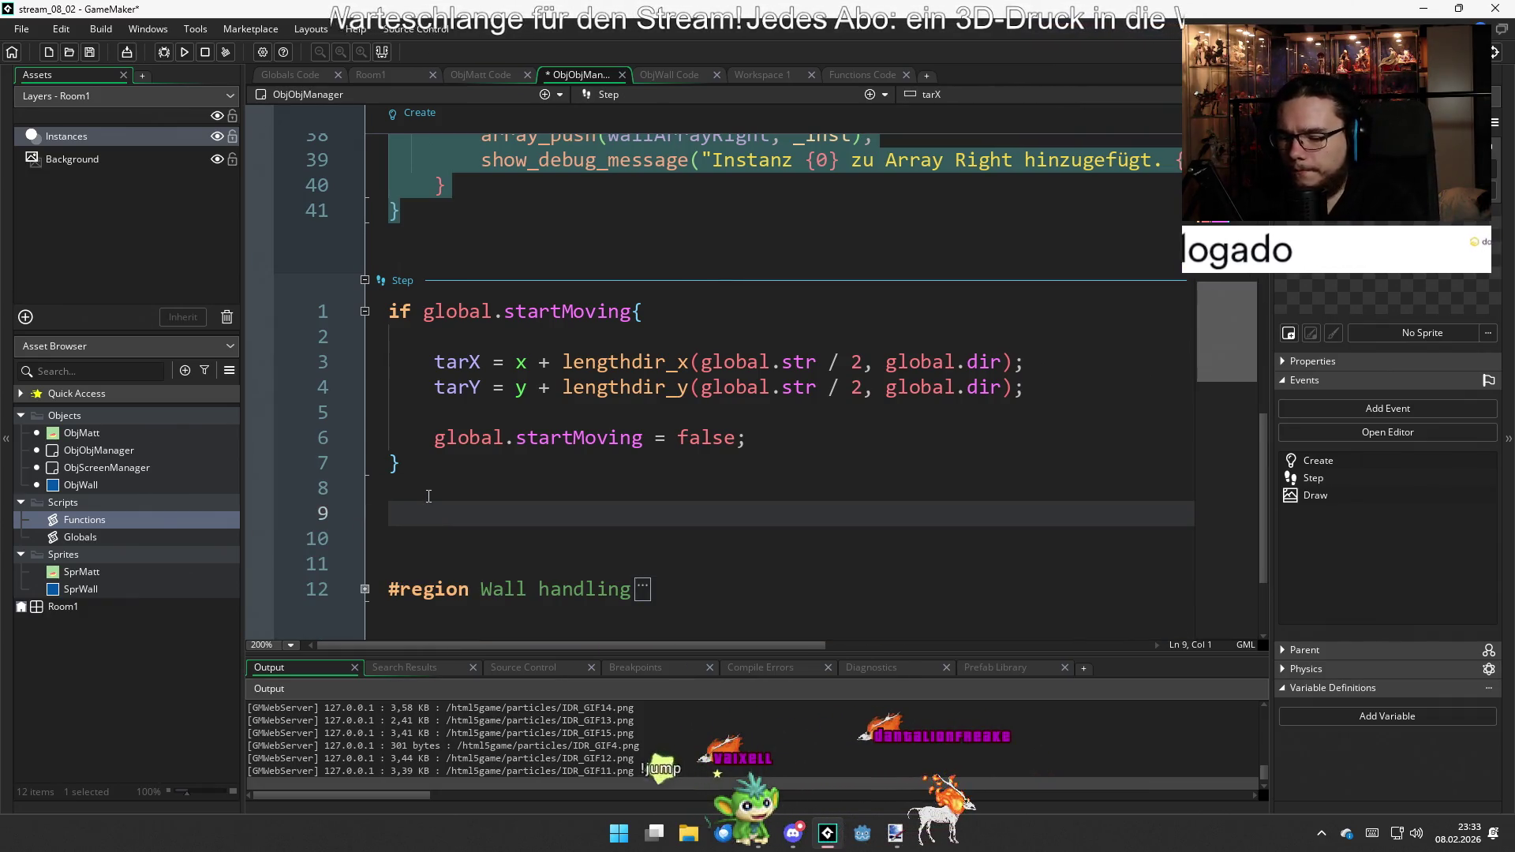
pyautogui.write('region')
pyautogui.press('Return')
pyautogui.write('mob')
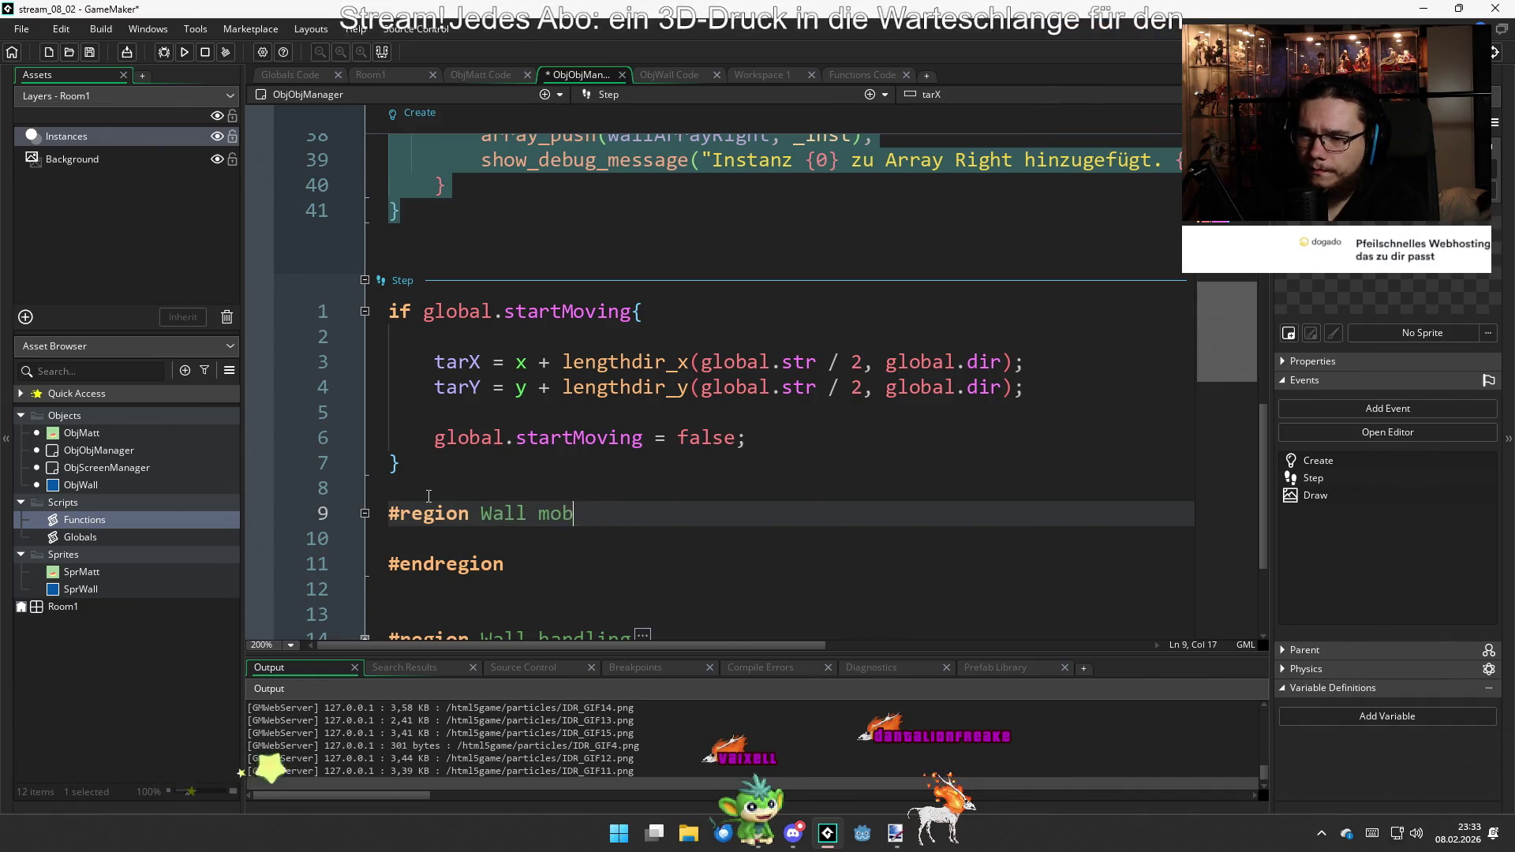
pyautogui.press('BackSpace')
pyautogui.press('BackSpace')
pyautogui.press('BackSpace')
pyautogui.write('nt')
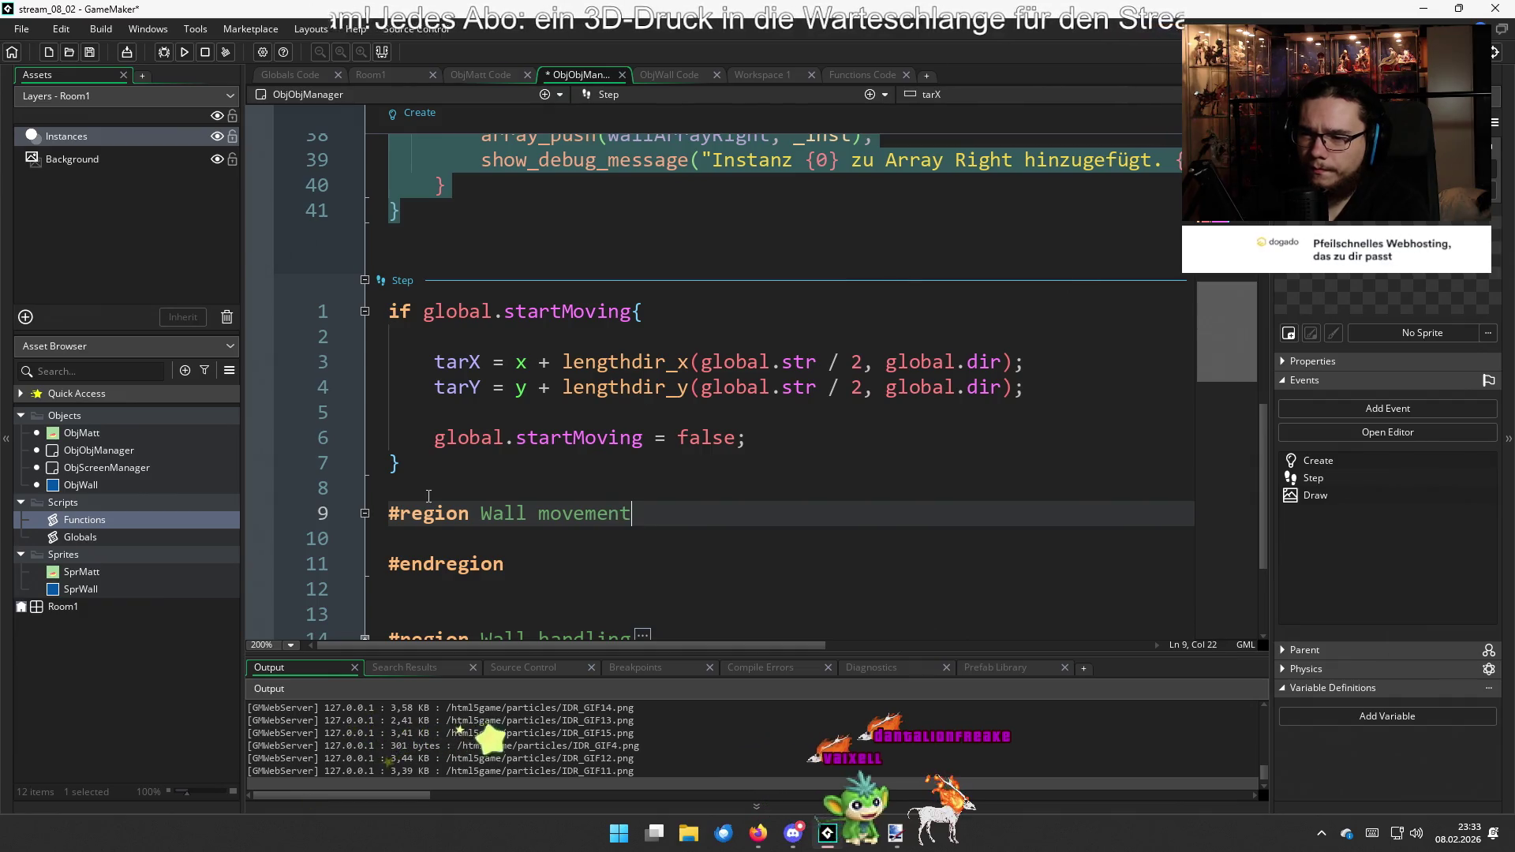
pyautogui.press('Return')
pyautogui.press('Return')
pyautogui.press('Return')
pyautogui.press('Up')
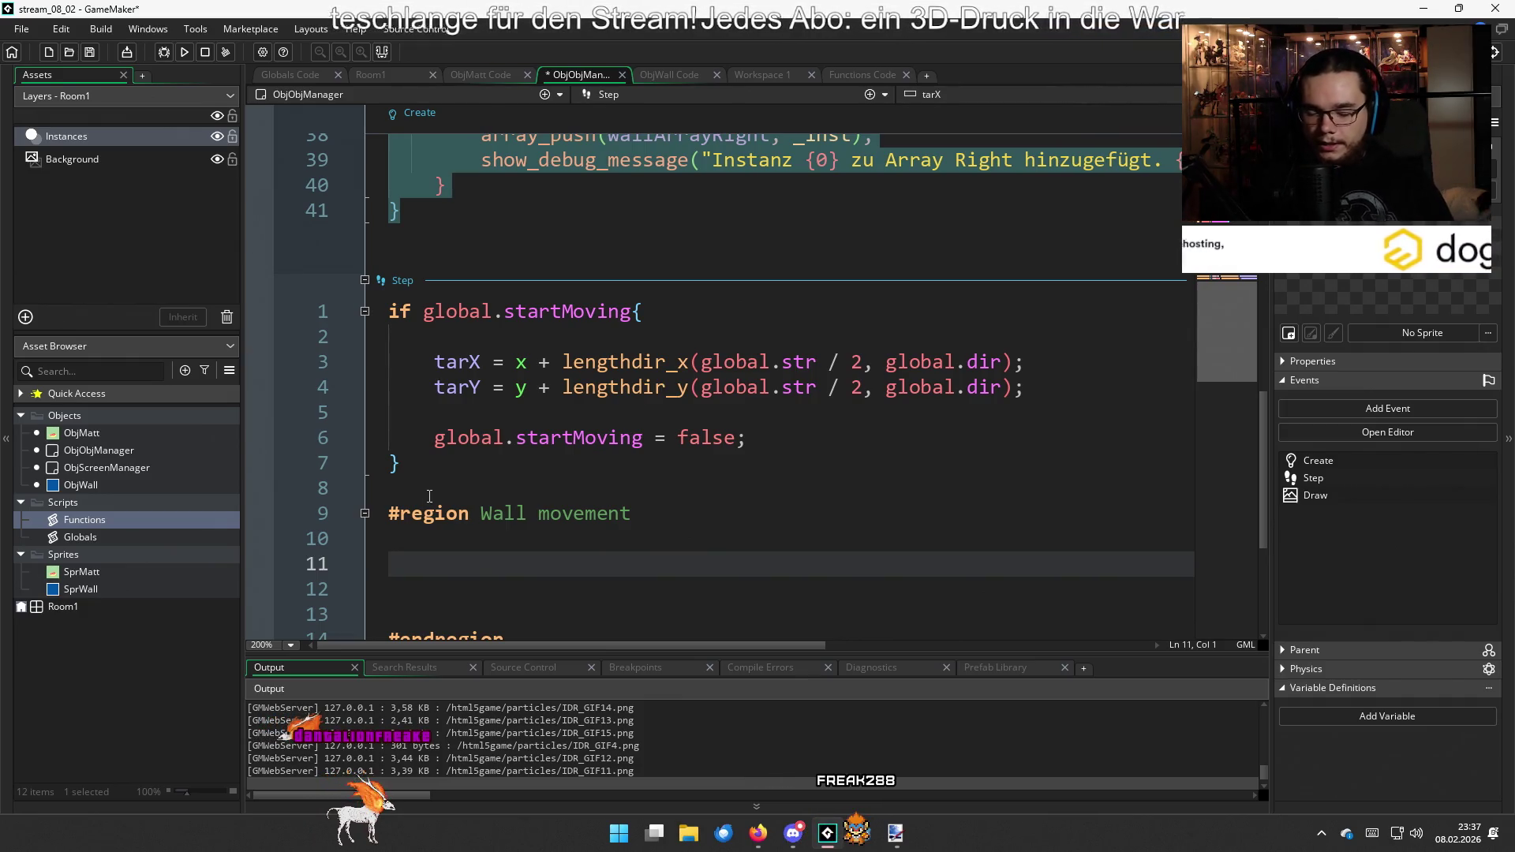
# Cut the global.startMoving if-block from lines 1–7 of the Step event
pyautogui.scroll(-2, 603, 466)
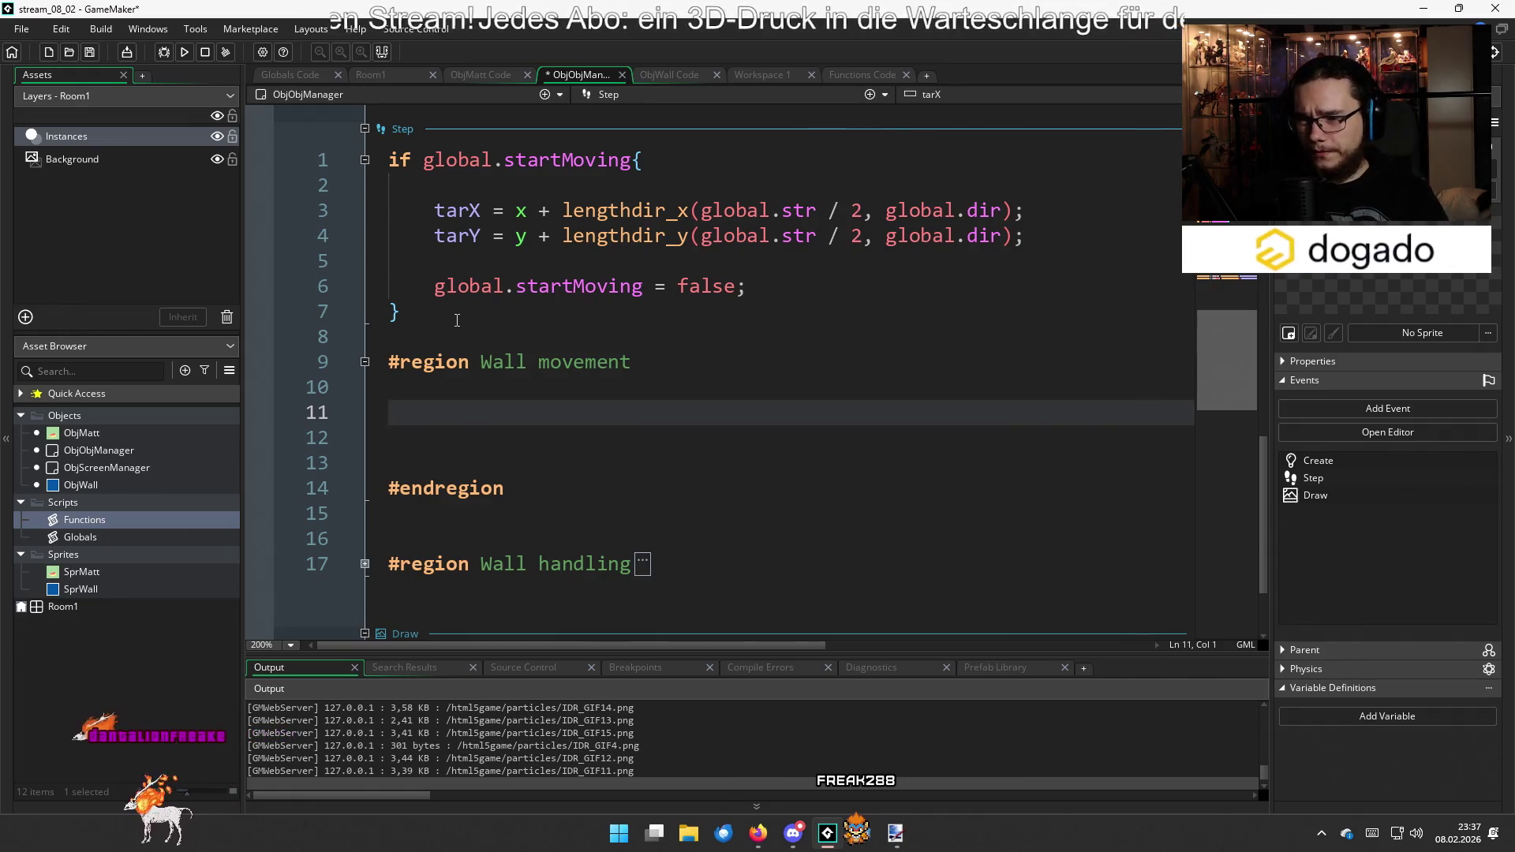
pyautogui.moveTo(407, 314); pyautogui.dragTo(355, 167)
pyautogui.hotkey('ctrl', 'x')
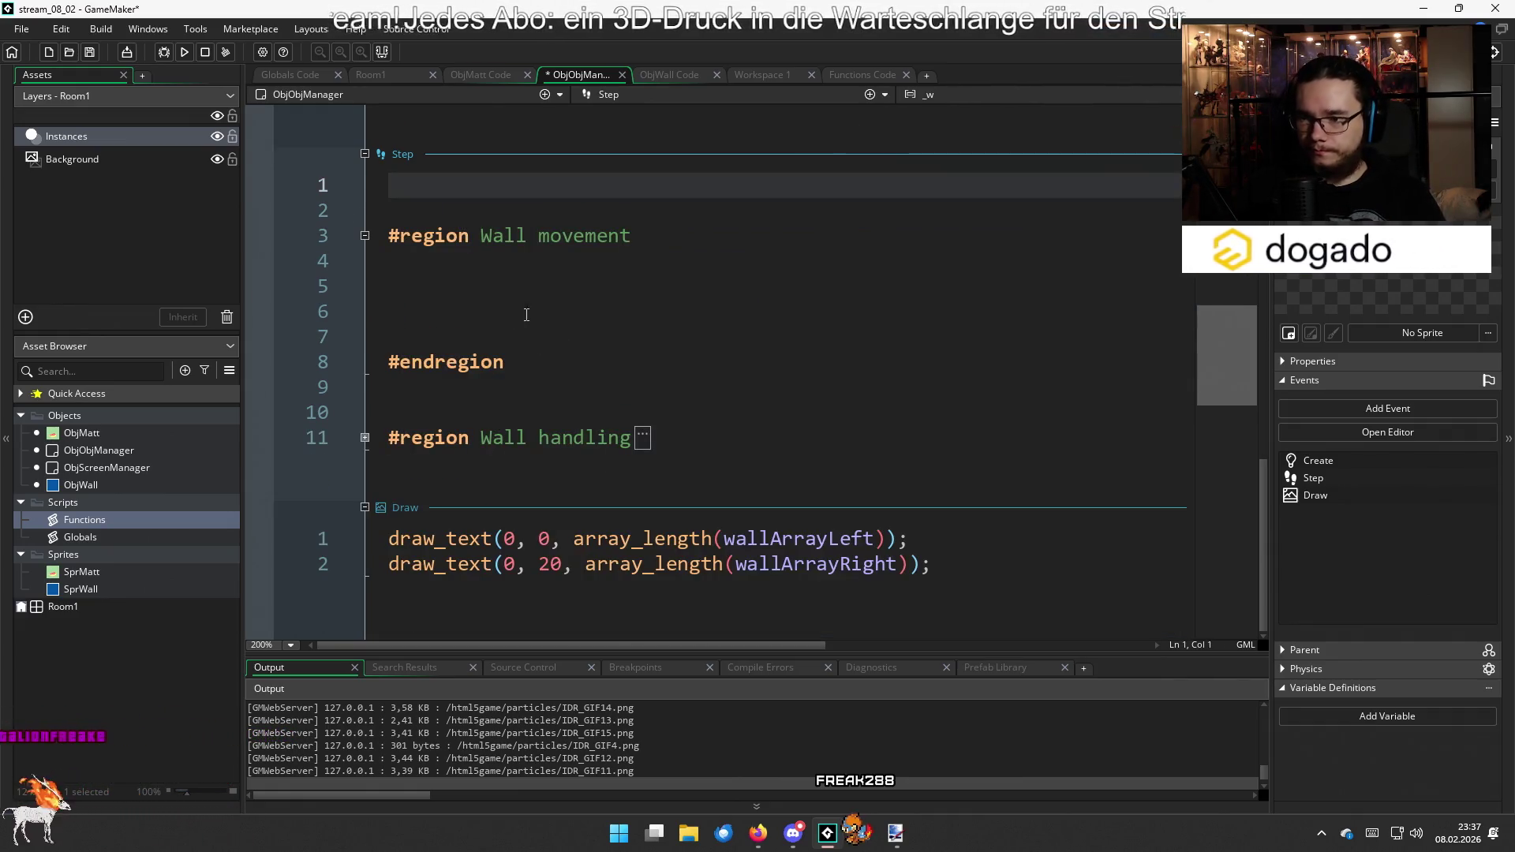
# Paste the startMoving block into Wall movement and open an 'if x != tarX || y != tarY' block below it
pyautogui.click(520, 285)
pyautogui.hotkey('ctrl', 'v')
pyautogui.click(567, 454)
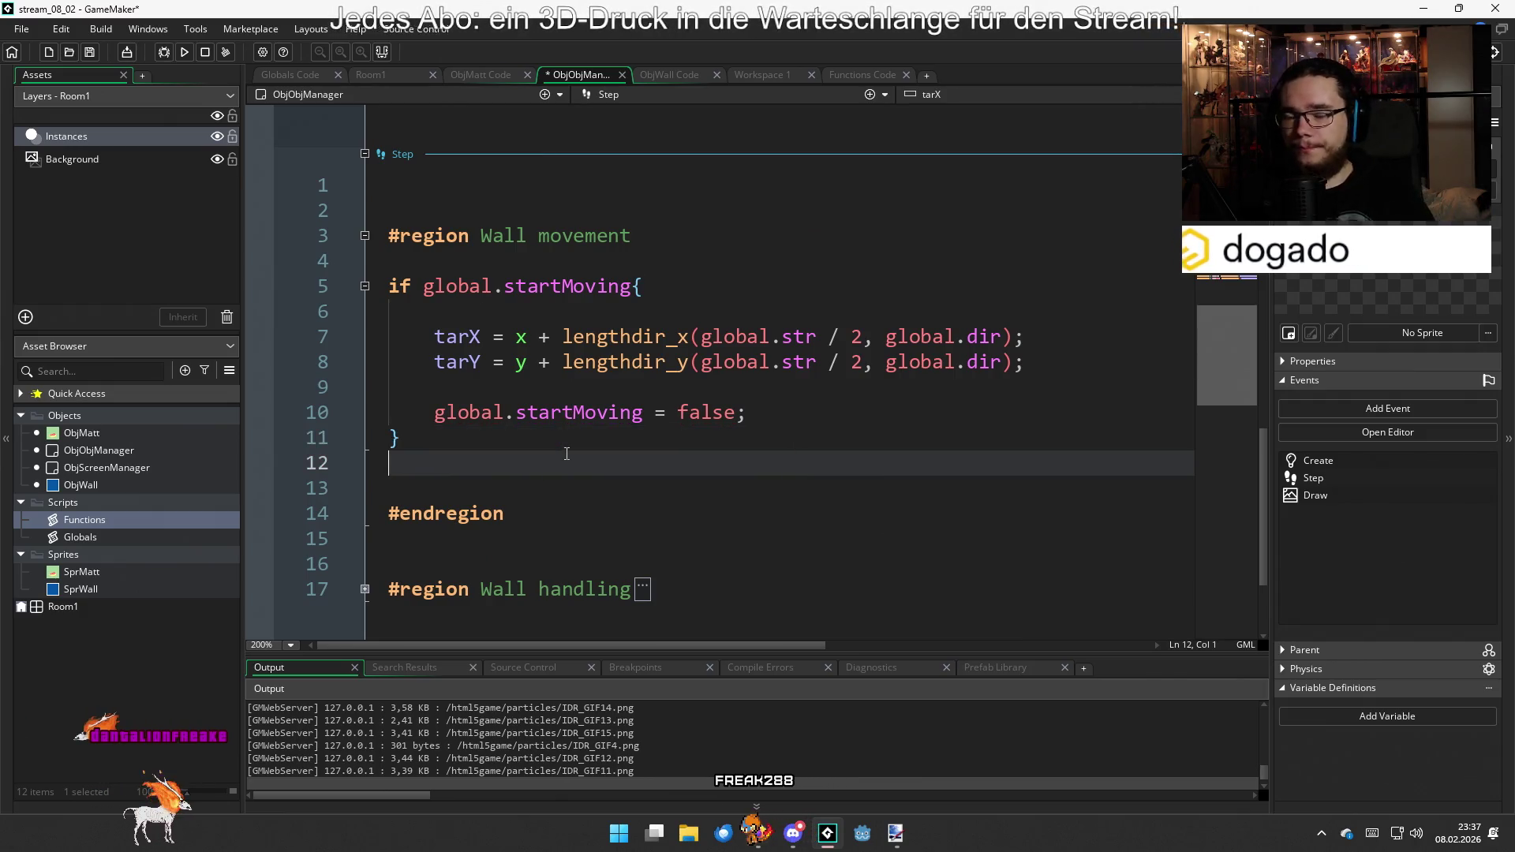
pyautogui.press('Return')
pyautogui.press('Return')
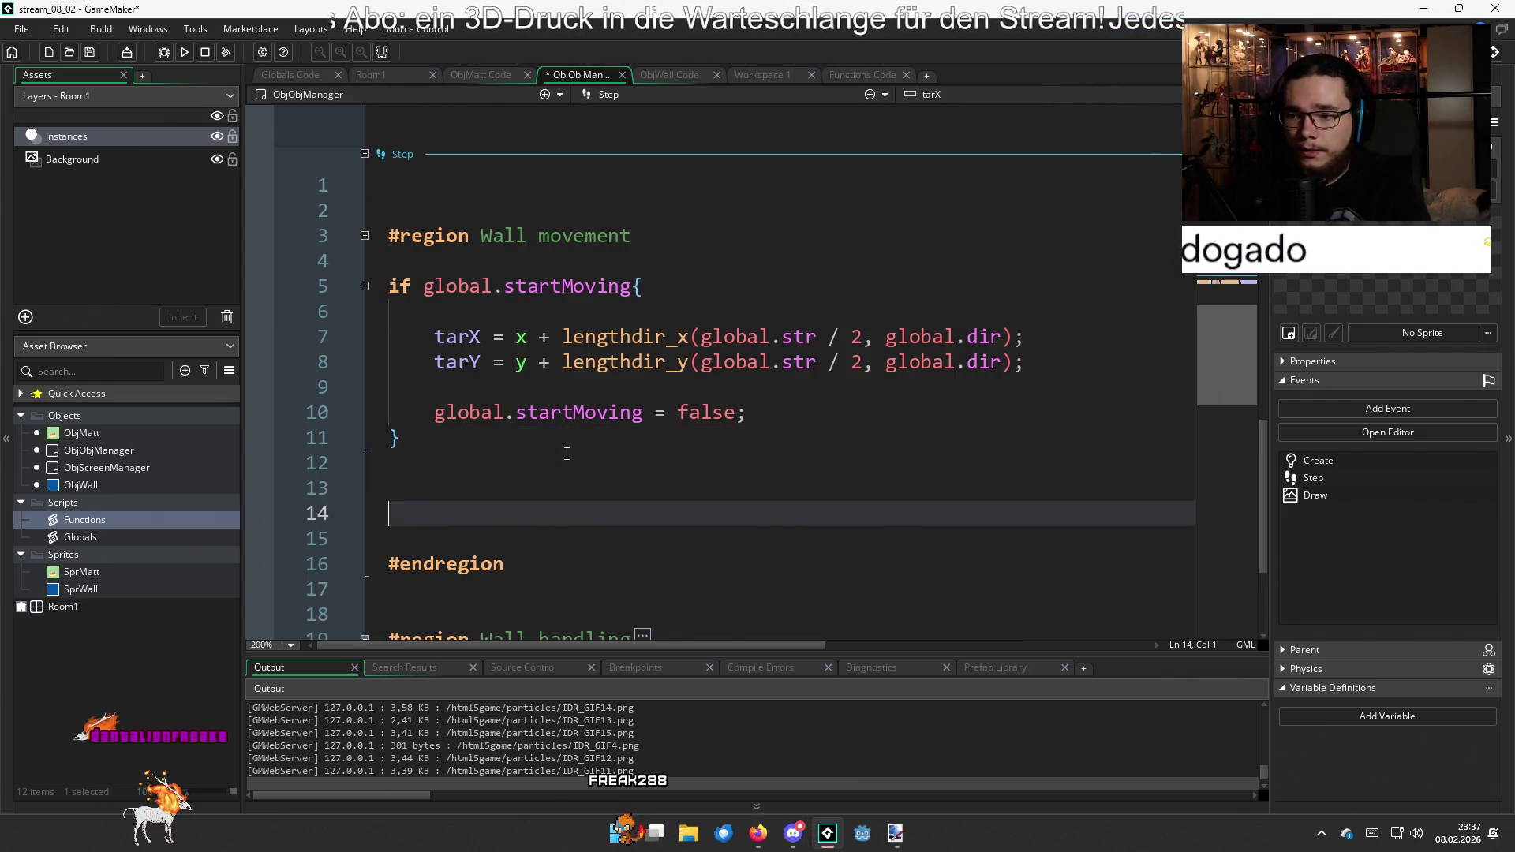
pyautogui.press('Up')
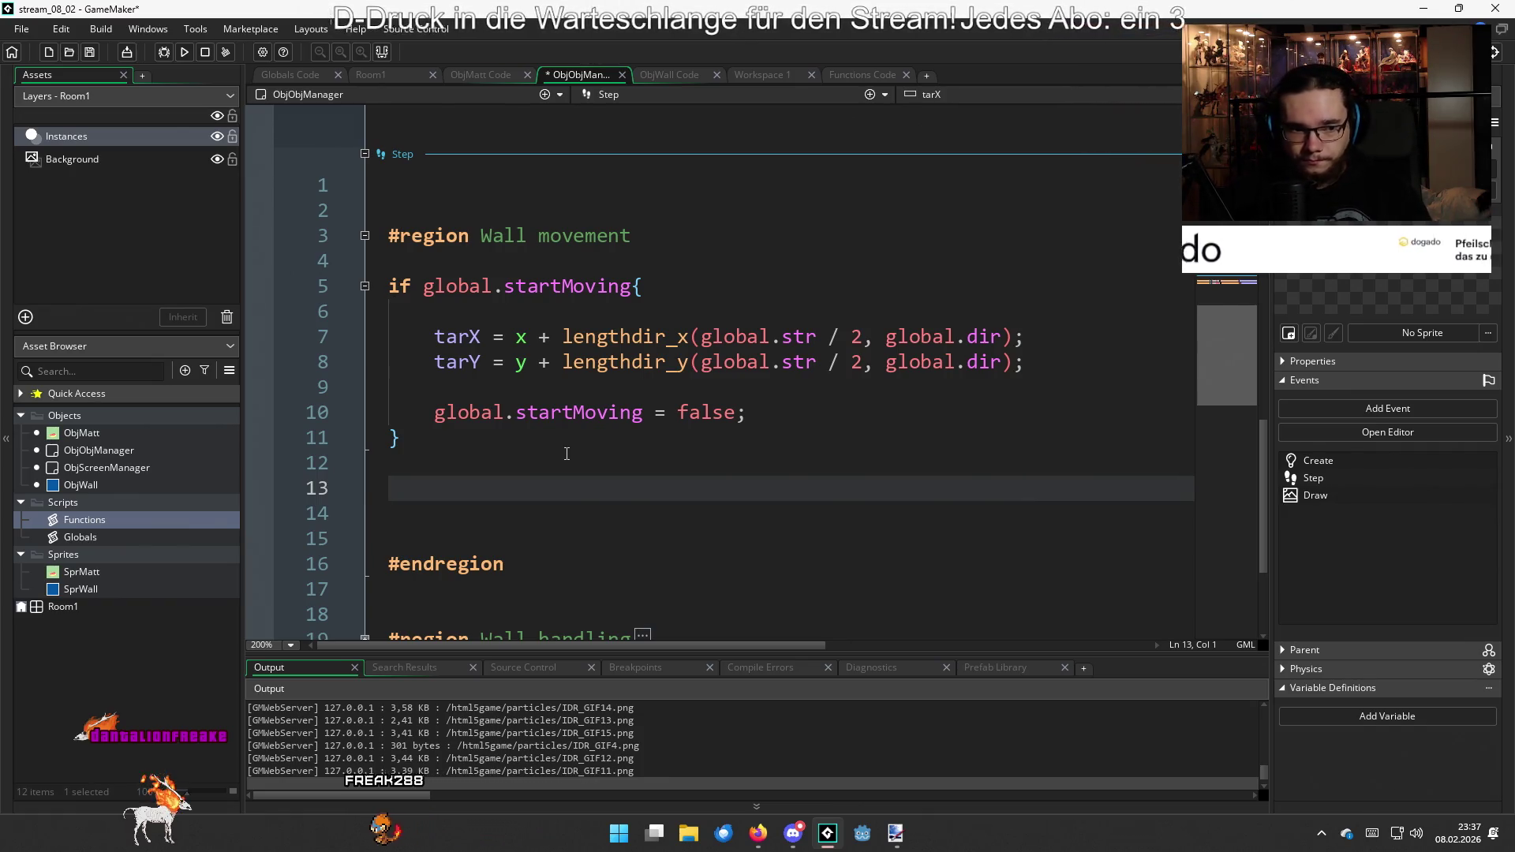
pyautogui.write('if ')
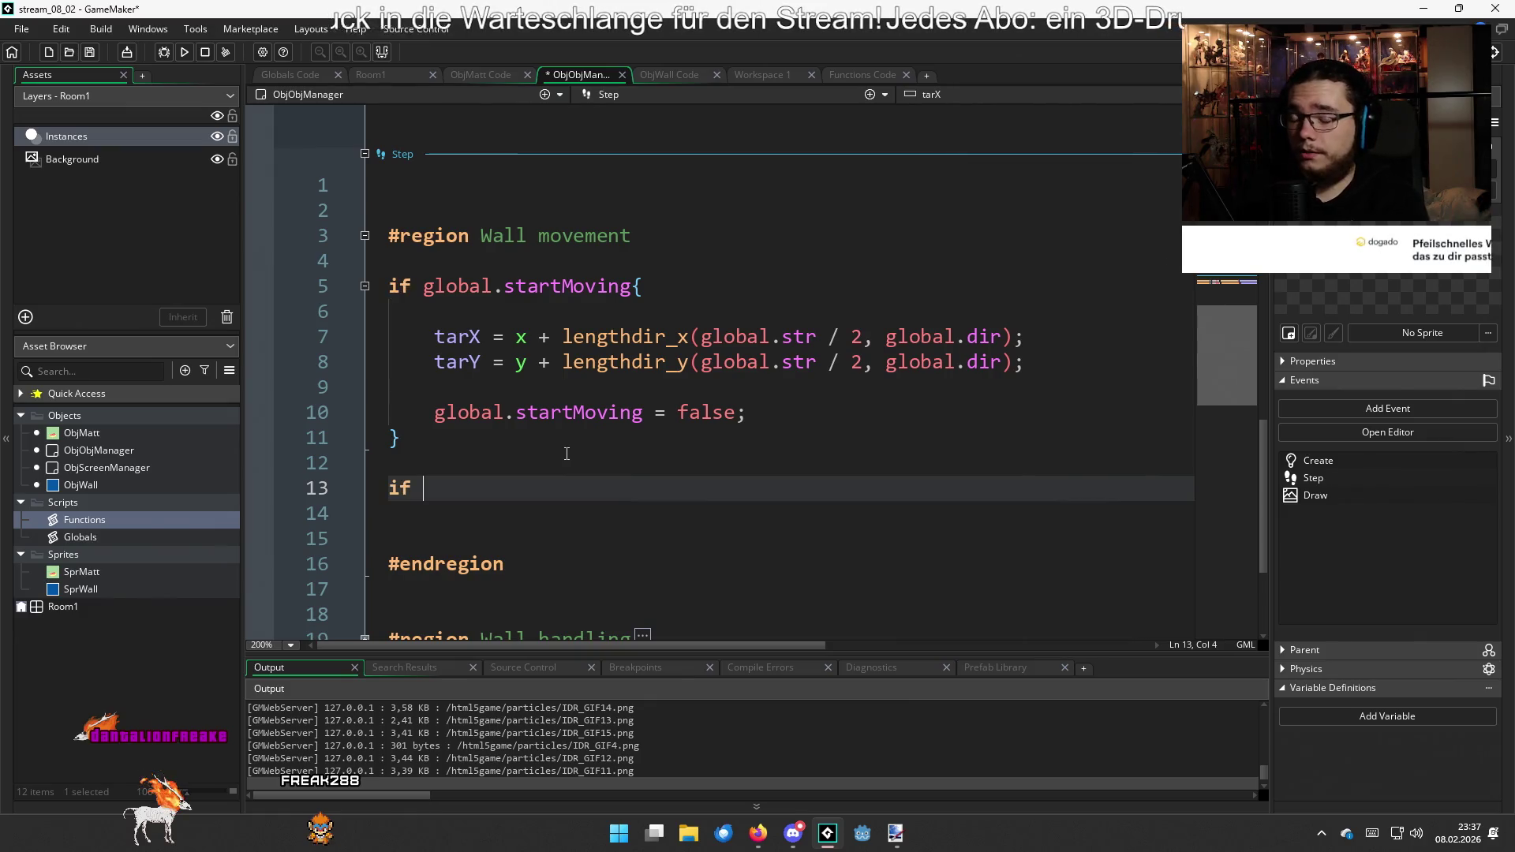
pyautogui.write('x != ')
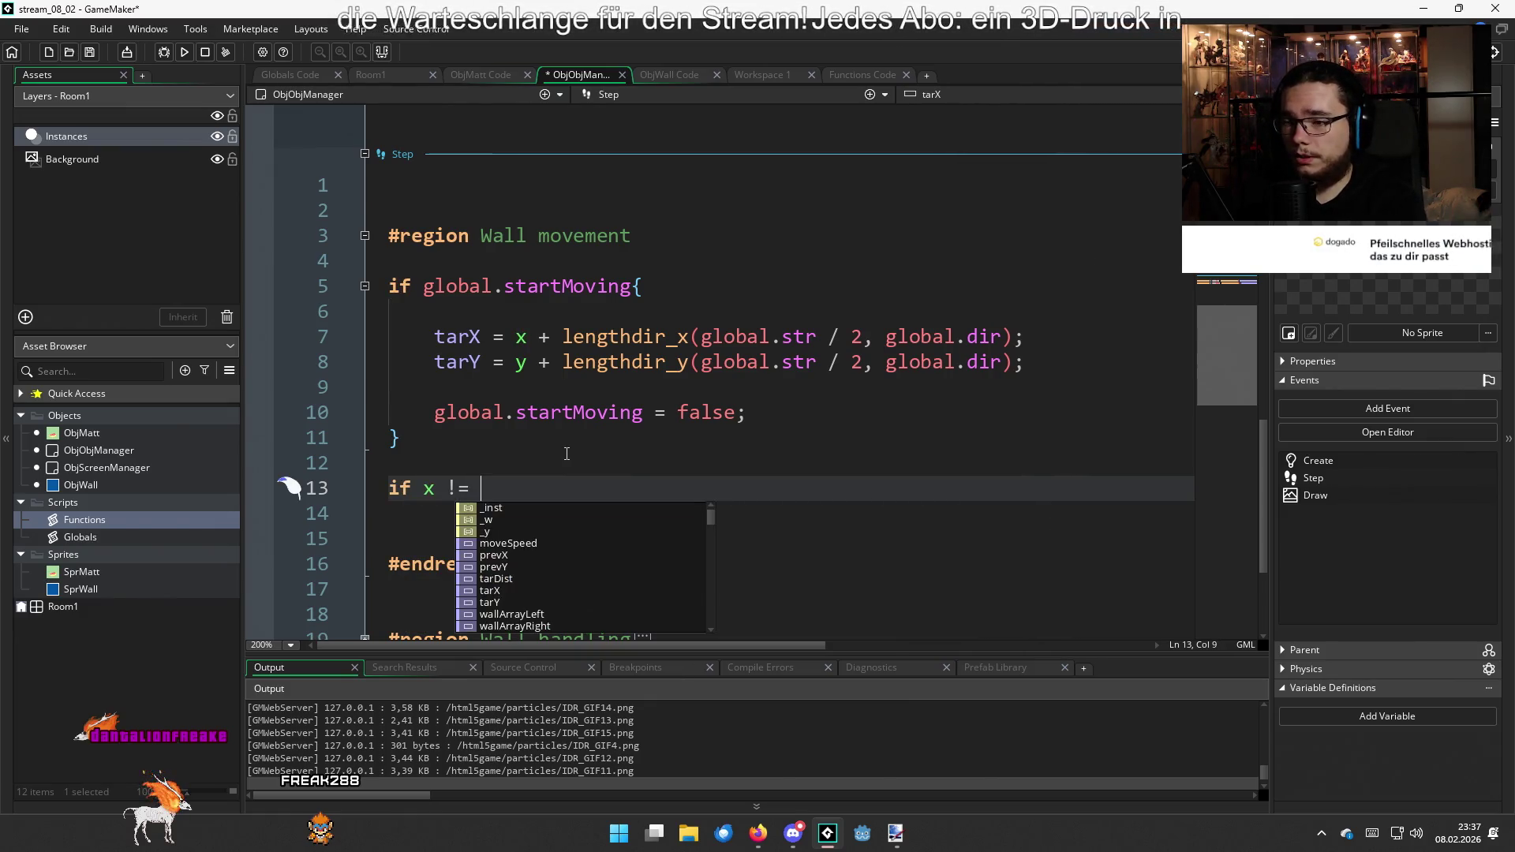
pyautogui.write('tarX ||')
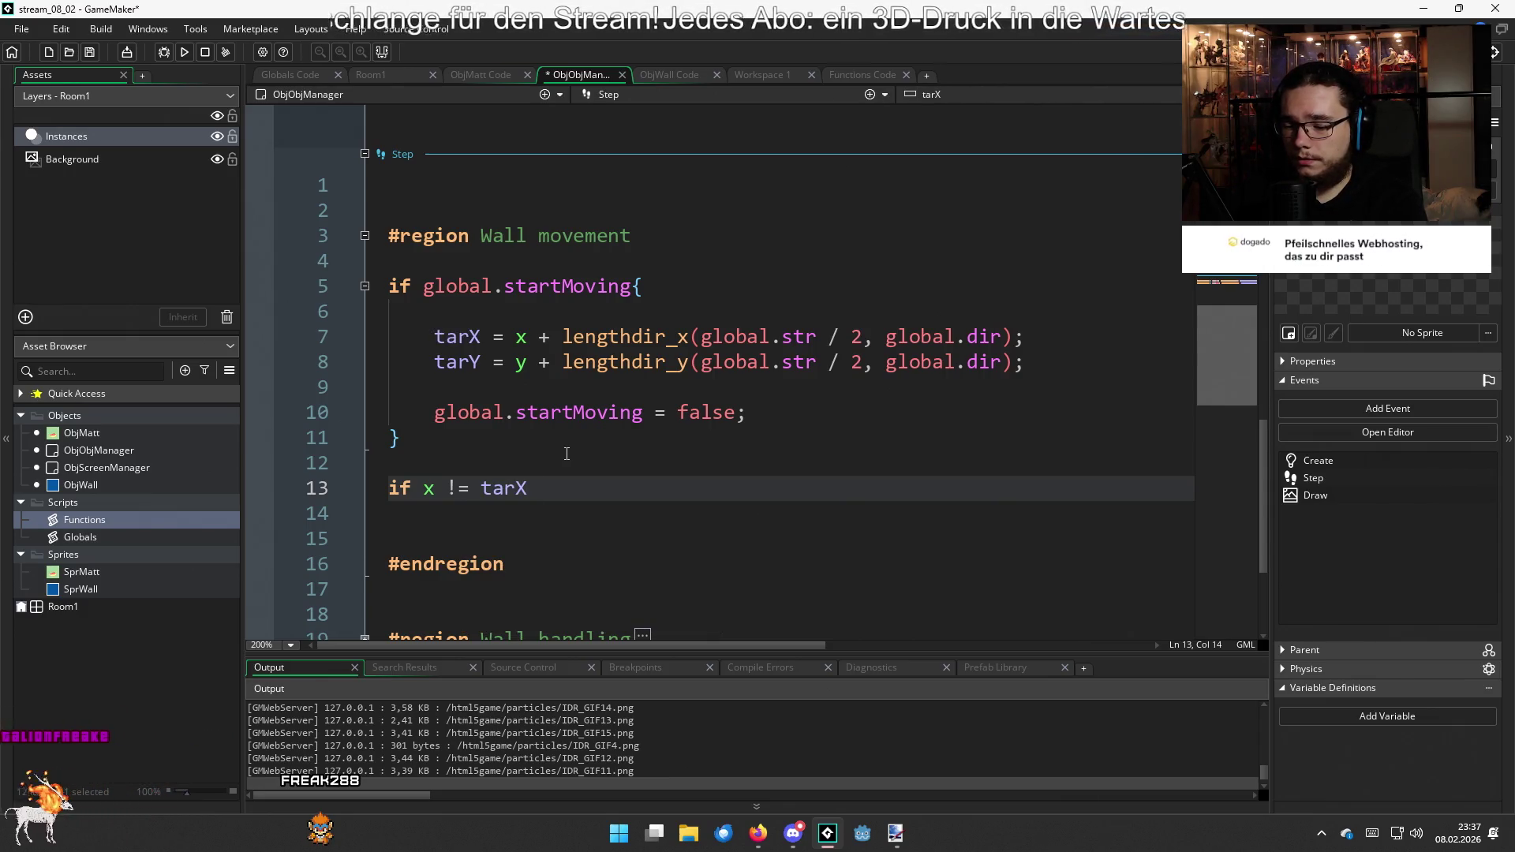
pyautogui.write(' y')
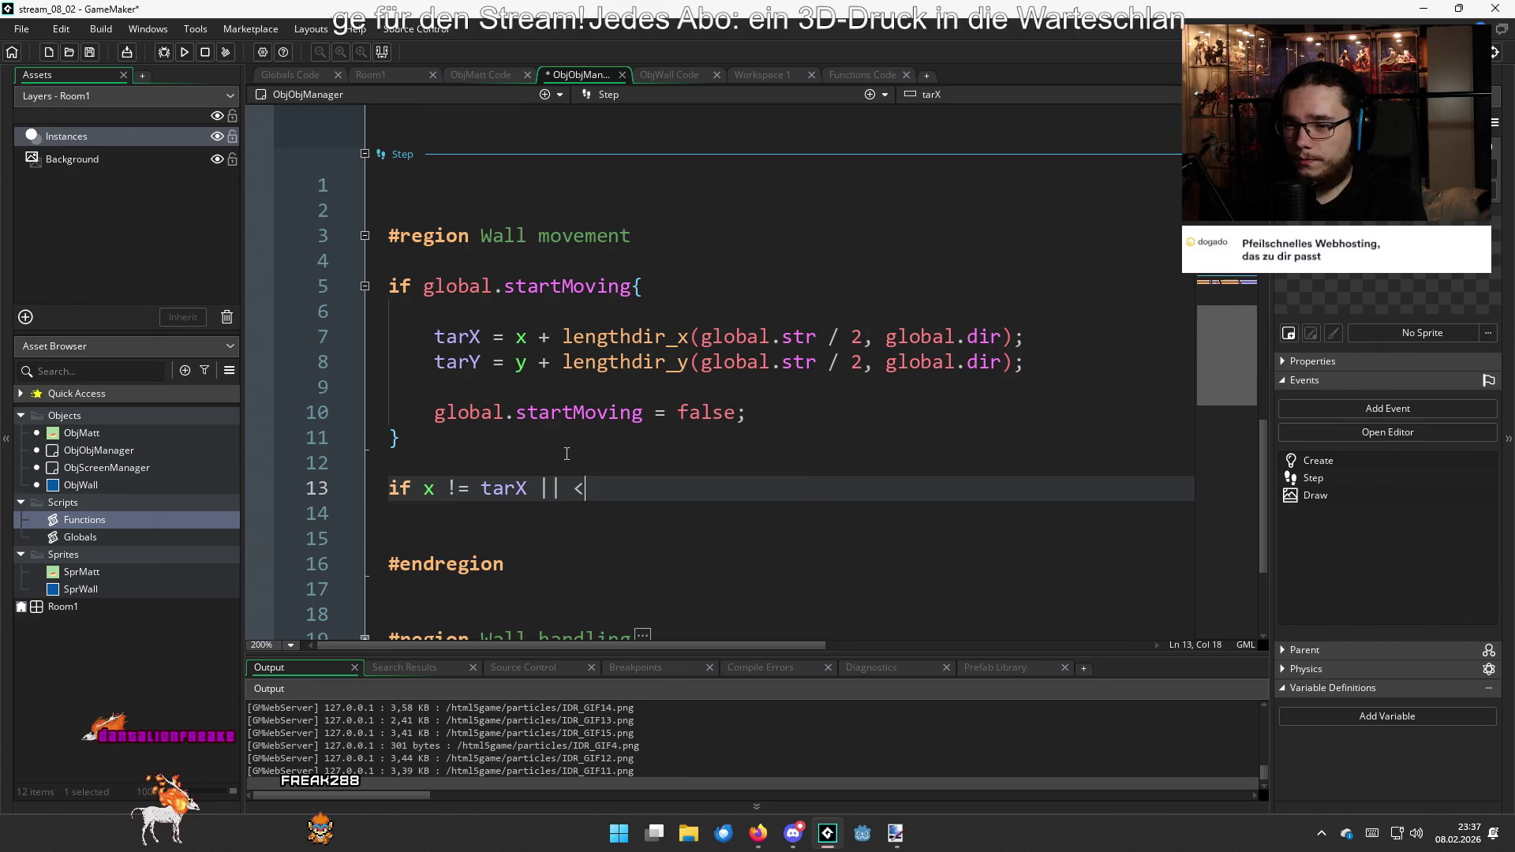
pyautogui.write(' != tarY')
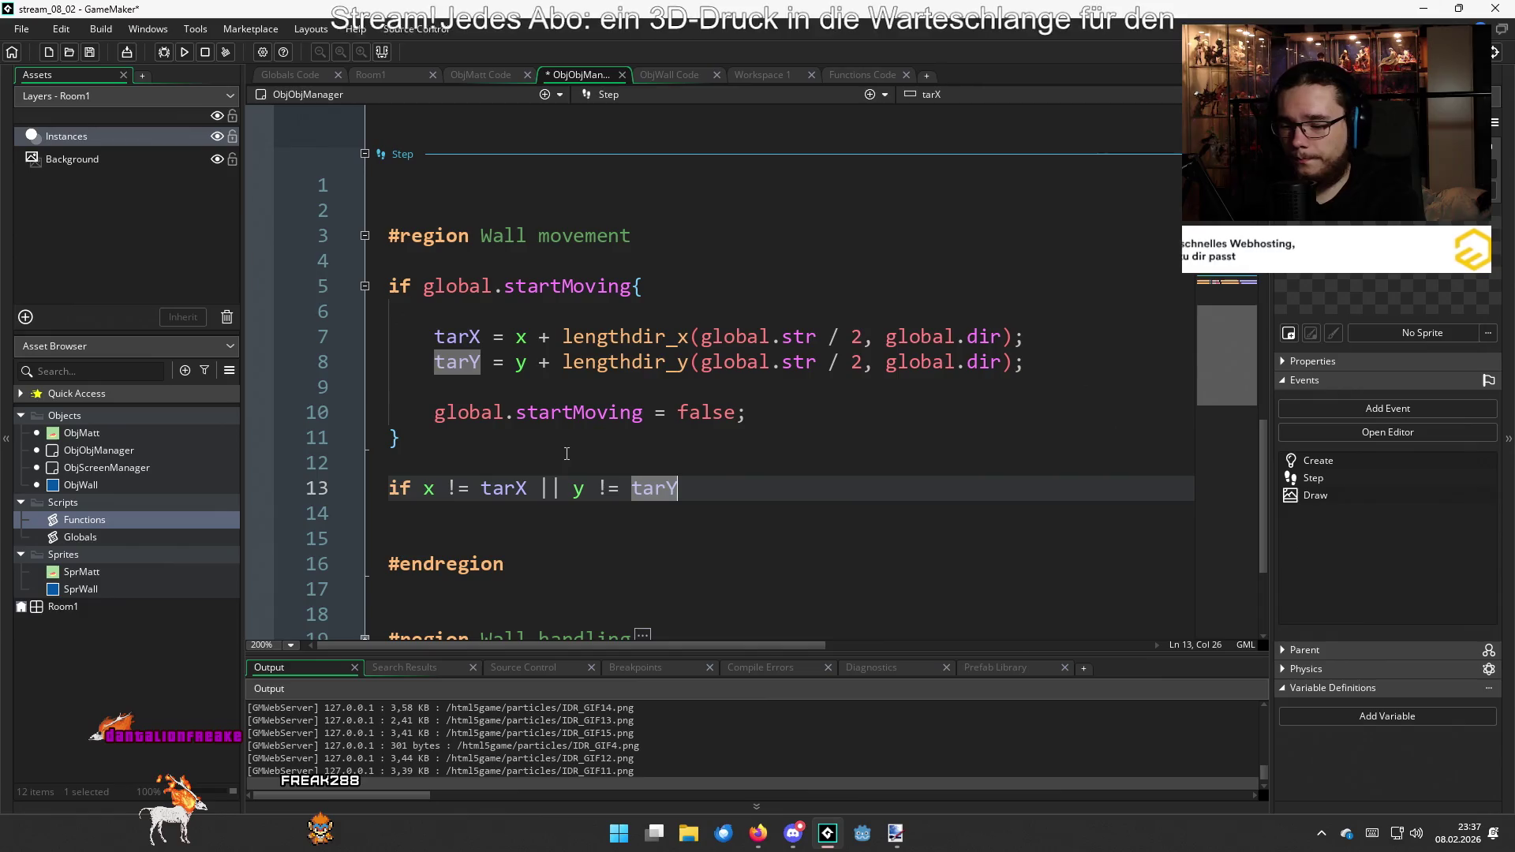
pyautogui.press('Return')
pyautogui.press('Return')
pyautogui.press('Return')
pyautogui.press('Up')
pyautogui.press('Up')
pyautogui.press('Up')
pyautogui.press('Down')
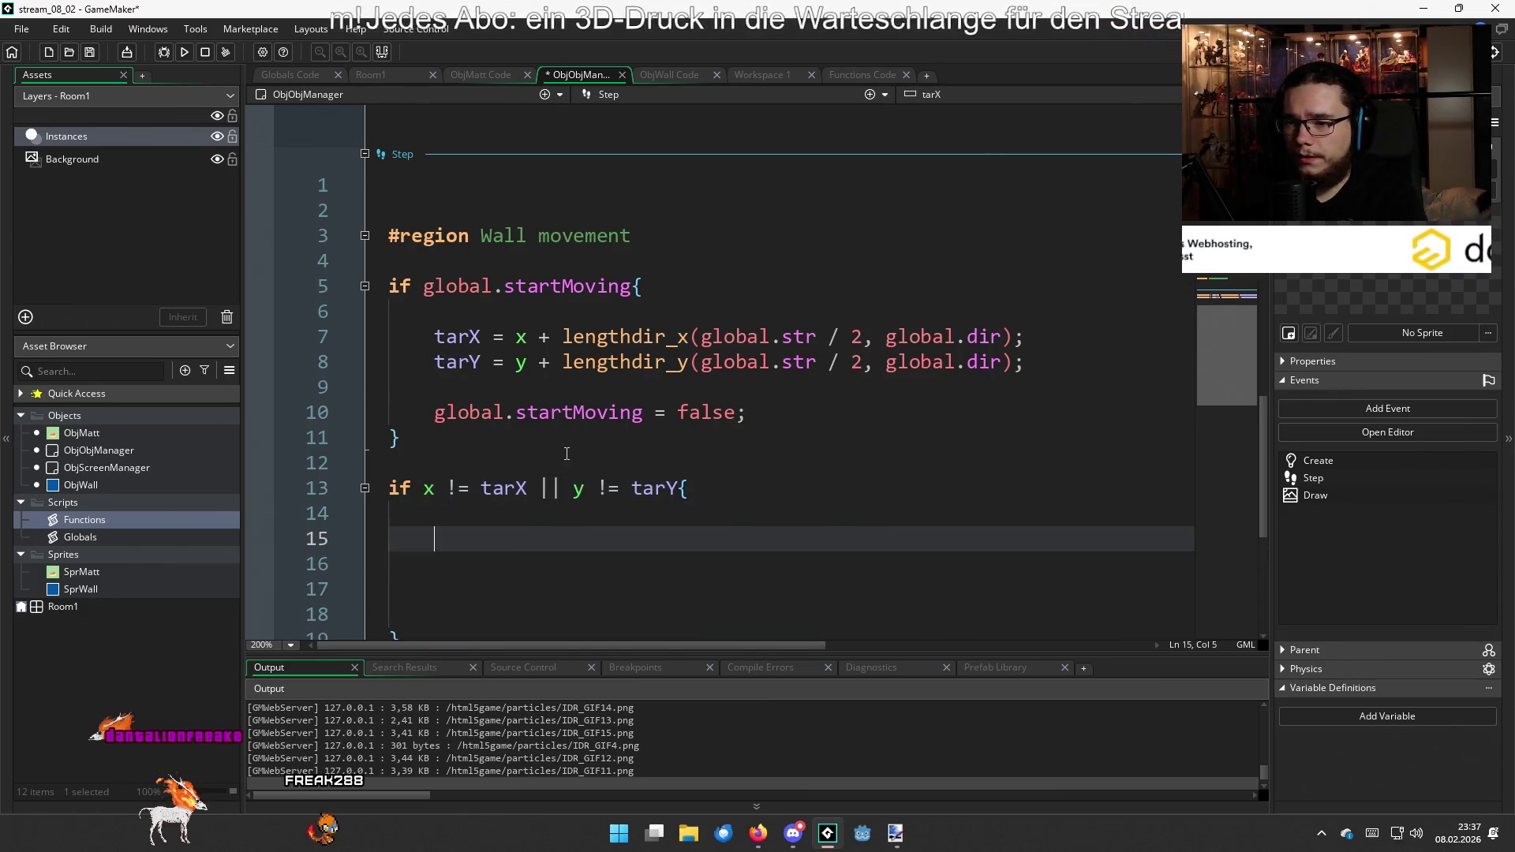
pyautogui.press('Up')
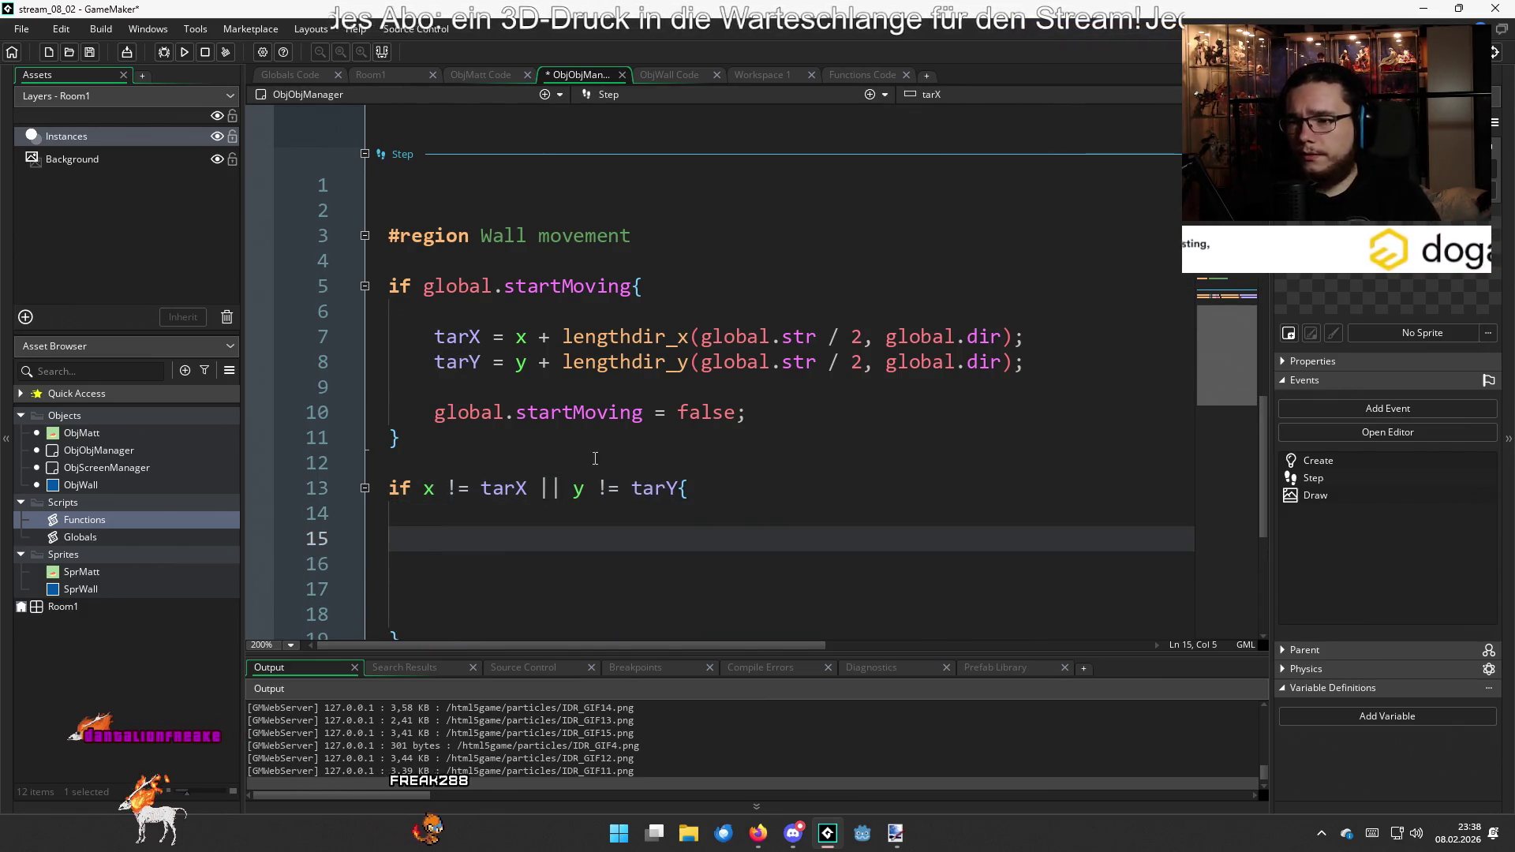
# Add an else block after the position check's closing brace
pyautogui.scroll(-2, 553, 465)
pyautogui.click(528, 483)
pyautogui.press('Return')
pyautogui.write('eles')
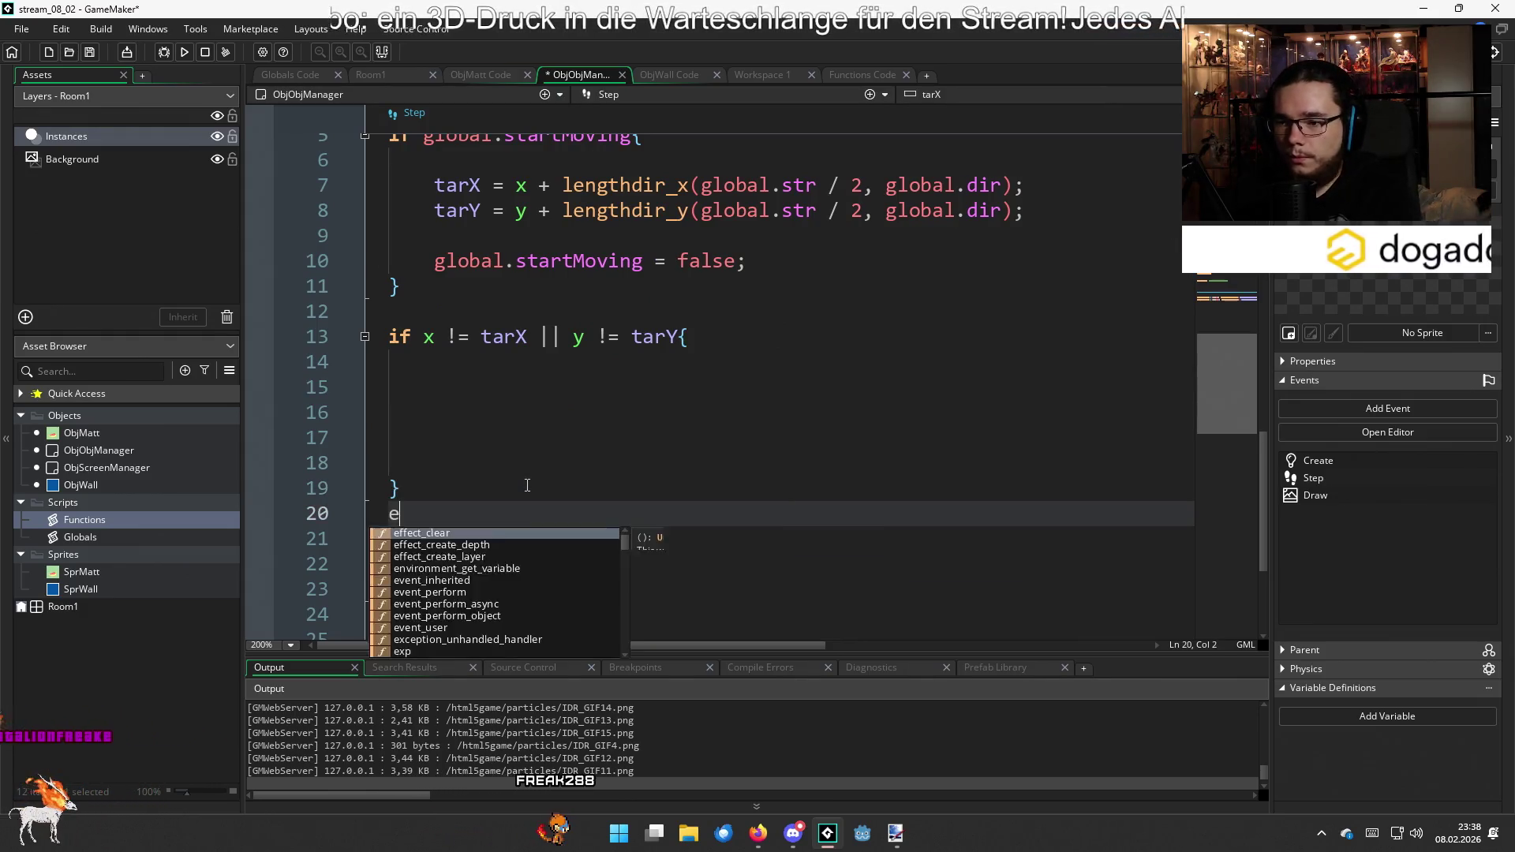
pyautogui.press('BackSpace')
pyautogui.press('BackSpace')
pyautogui.write('se{')
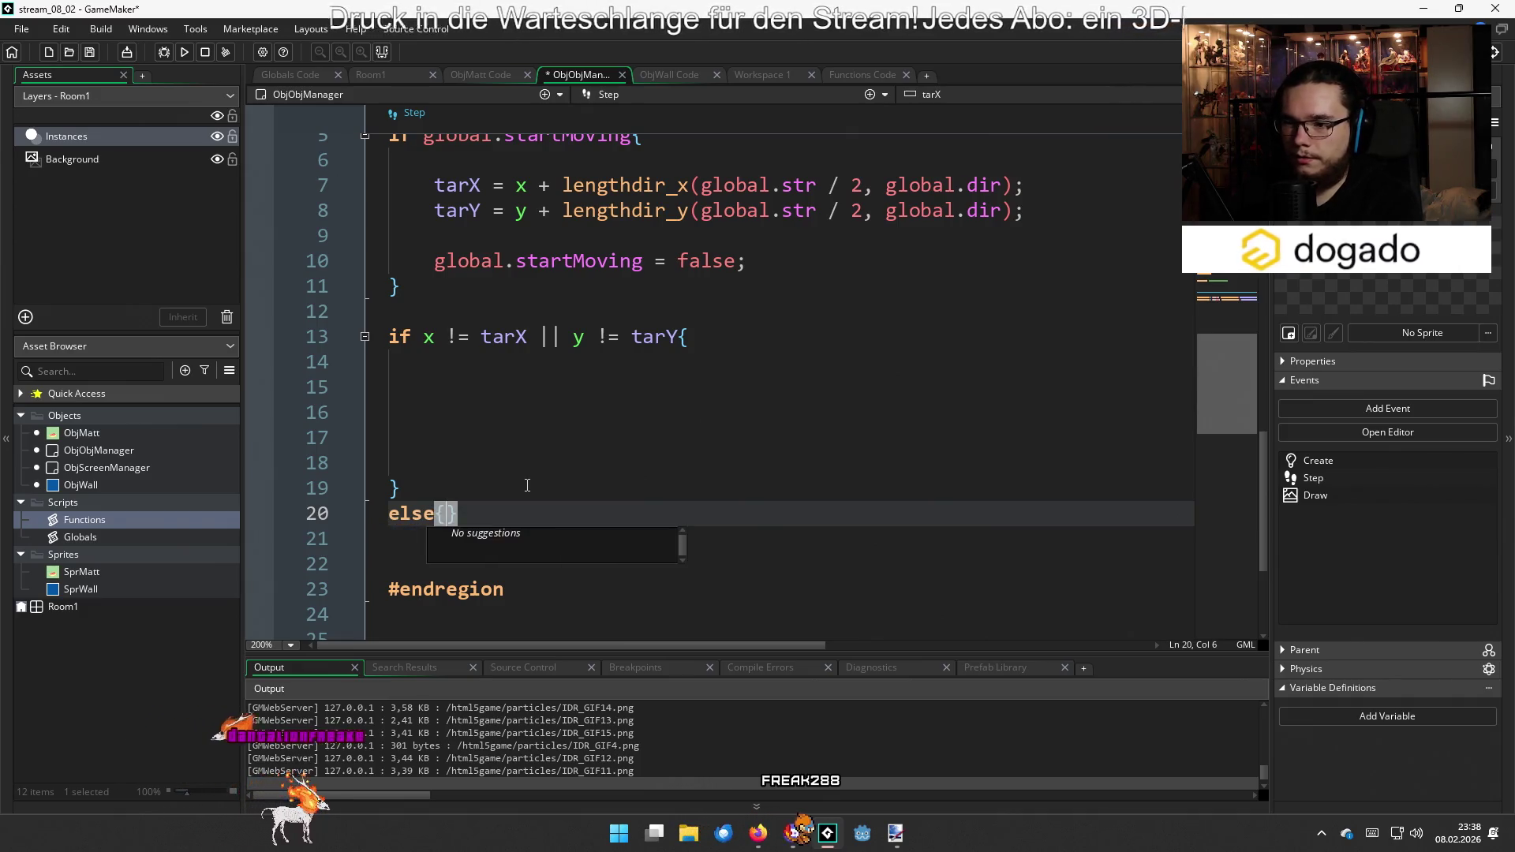
pyautogui.press('BackSpace')
pyautogui.write('{')
pyautogui.press('Return')
pyautogui.press('Return')
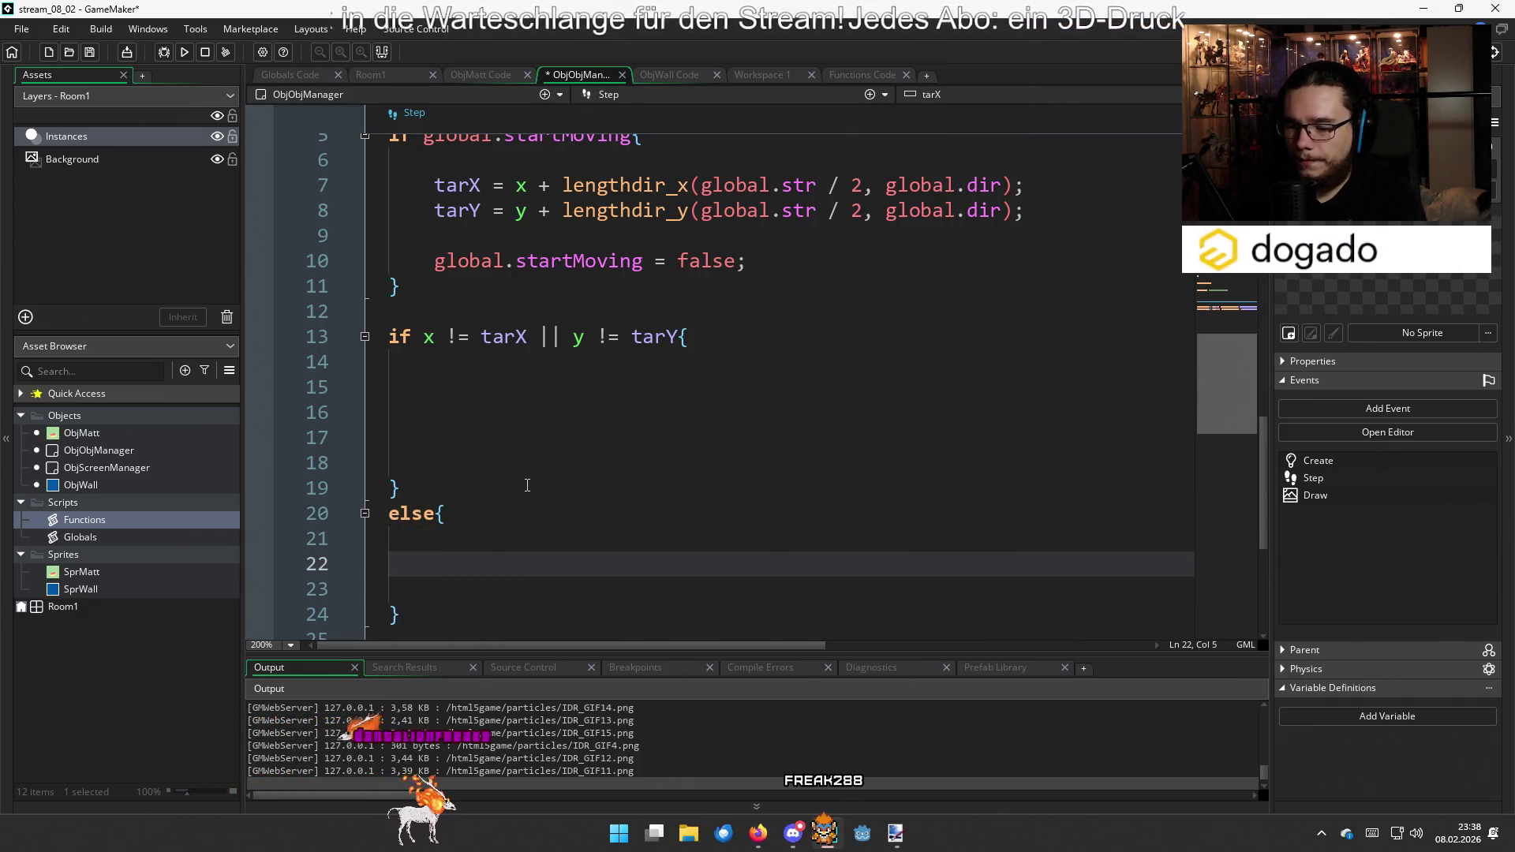
# Fill the else block with tarX = x = 0 and tarY = y = 0
pyautogui.write('tarX = x = 0;')
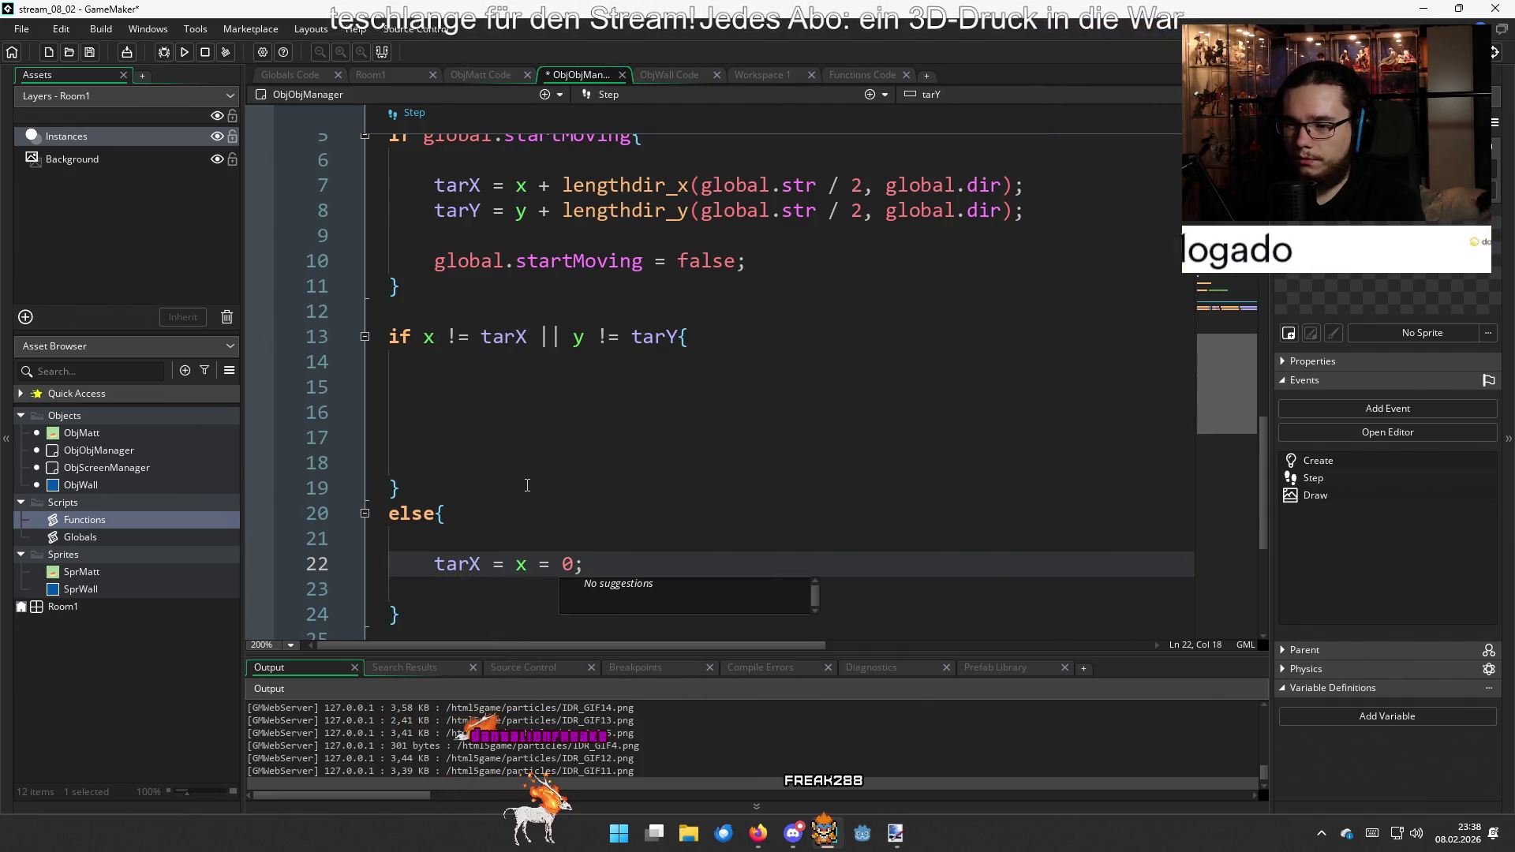
pyautogui.press('Down')
pyautogui.write('tar')
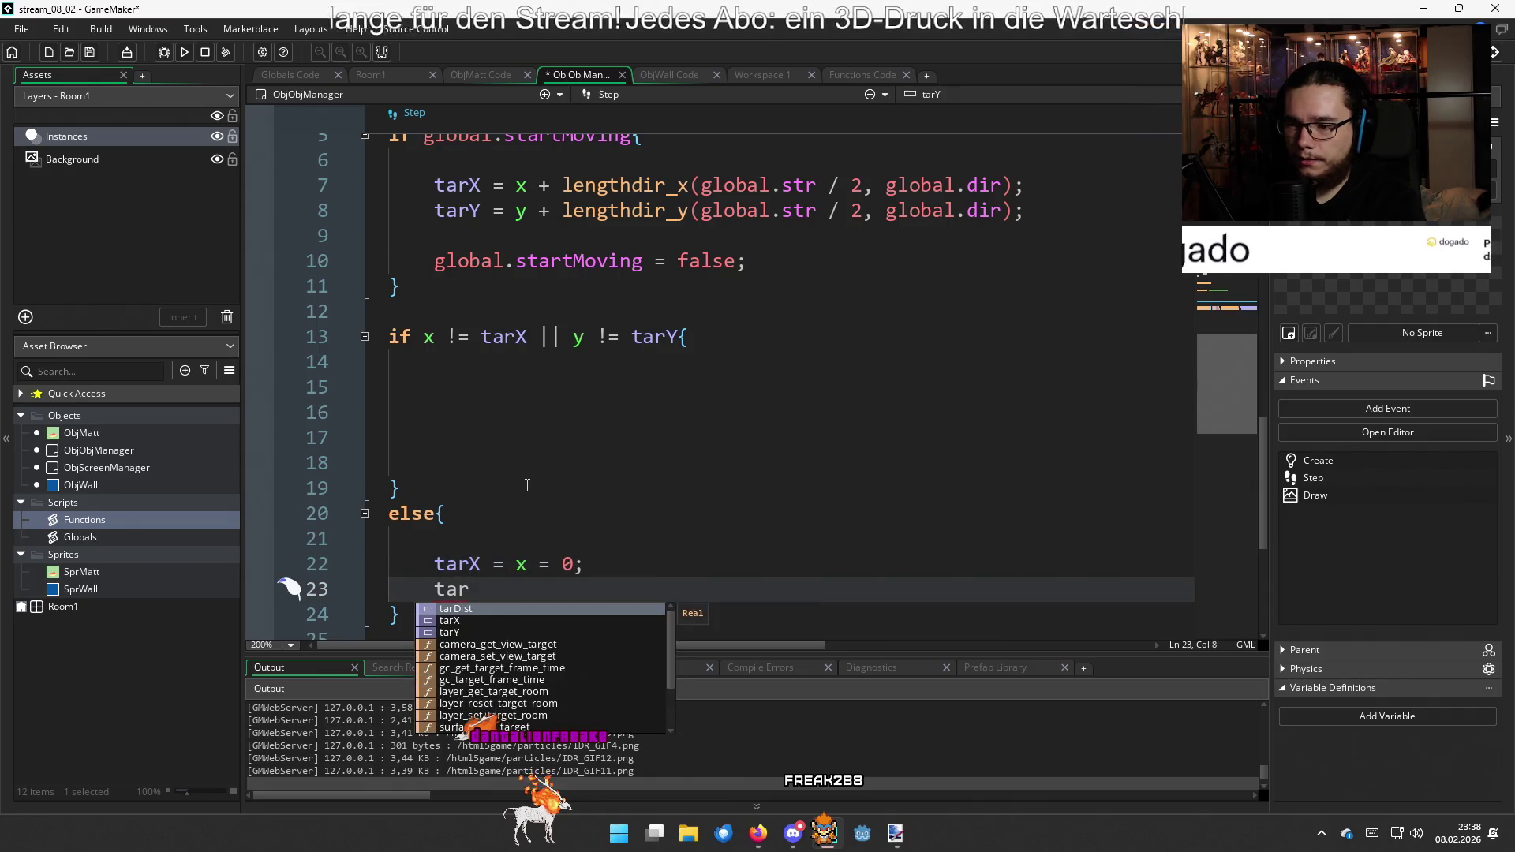
pyautogui.write('Y = y<')
pyautogui.press('BackSpace')
pyautogui.press('BackSpace')
pyautogui.write('0;')
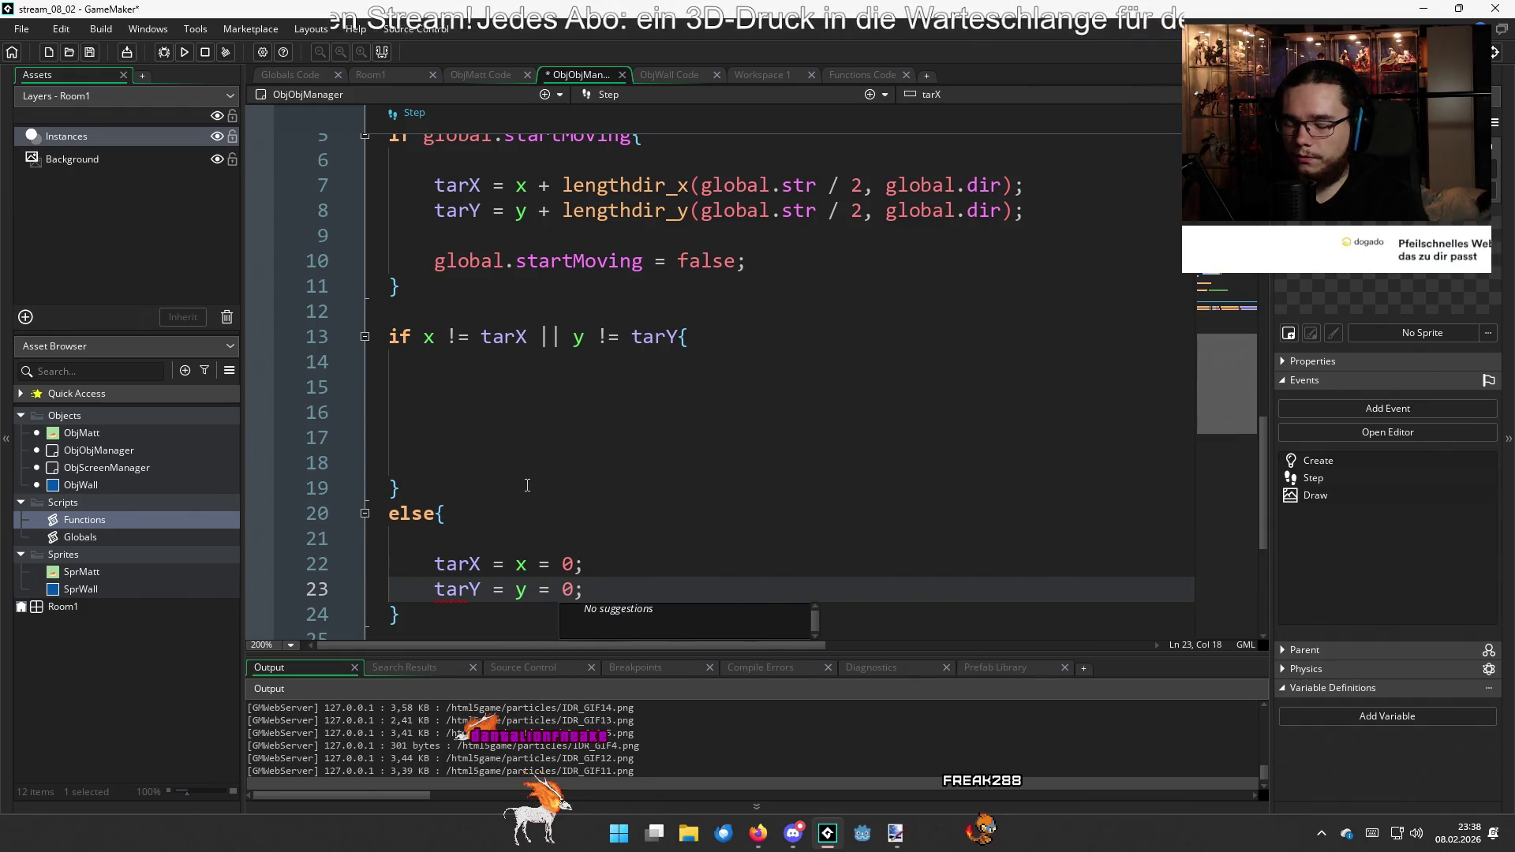
pyautogui.press('Return')
pyautogui.scroll(-5, 639, 513)
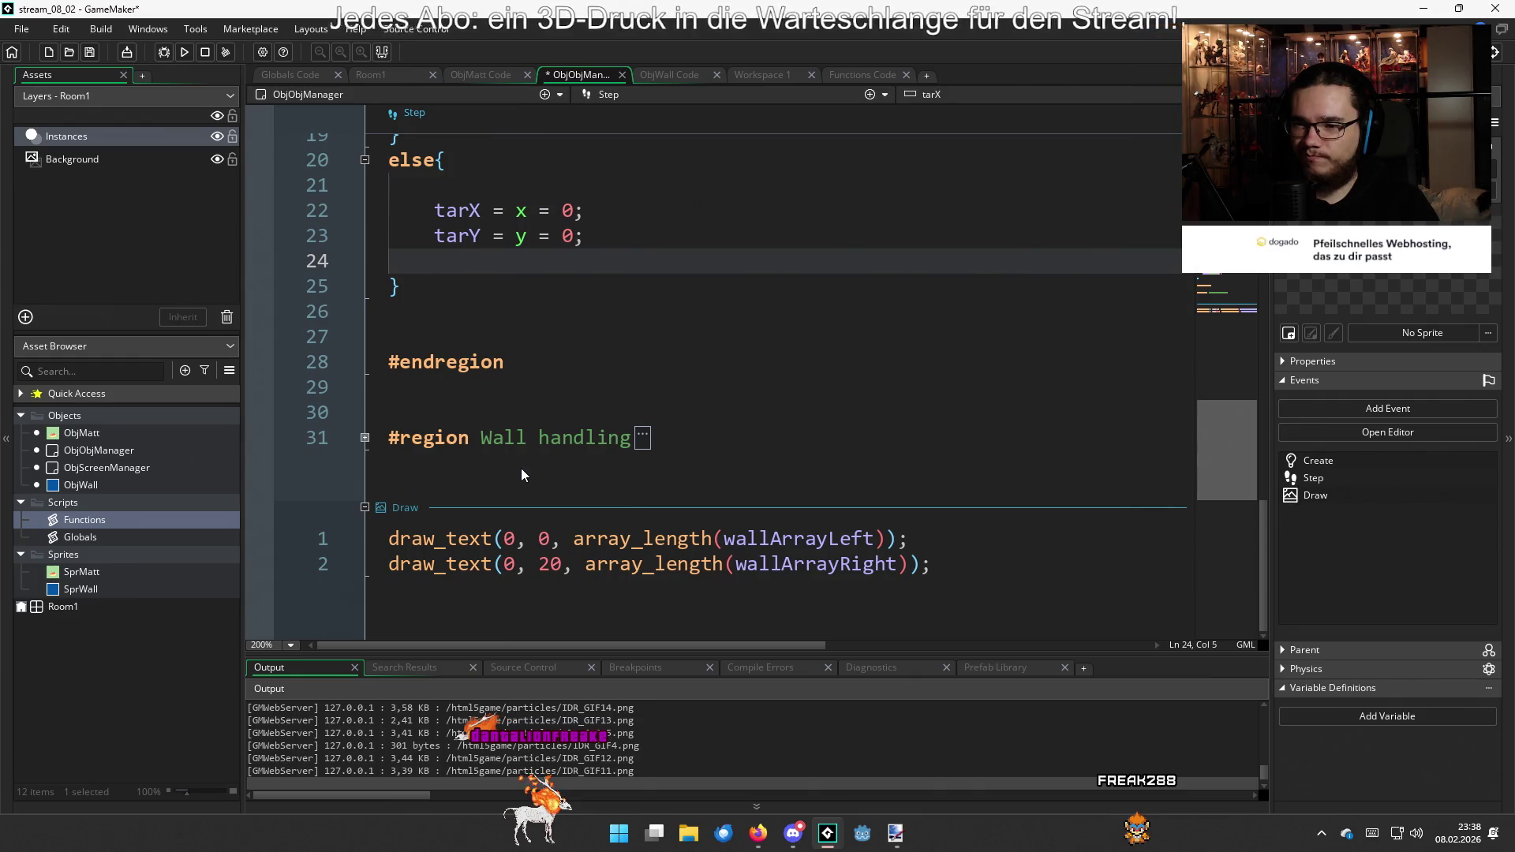
pyautogui.scroll(4, 521, 467)
pyautogui.click(537, 364)
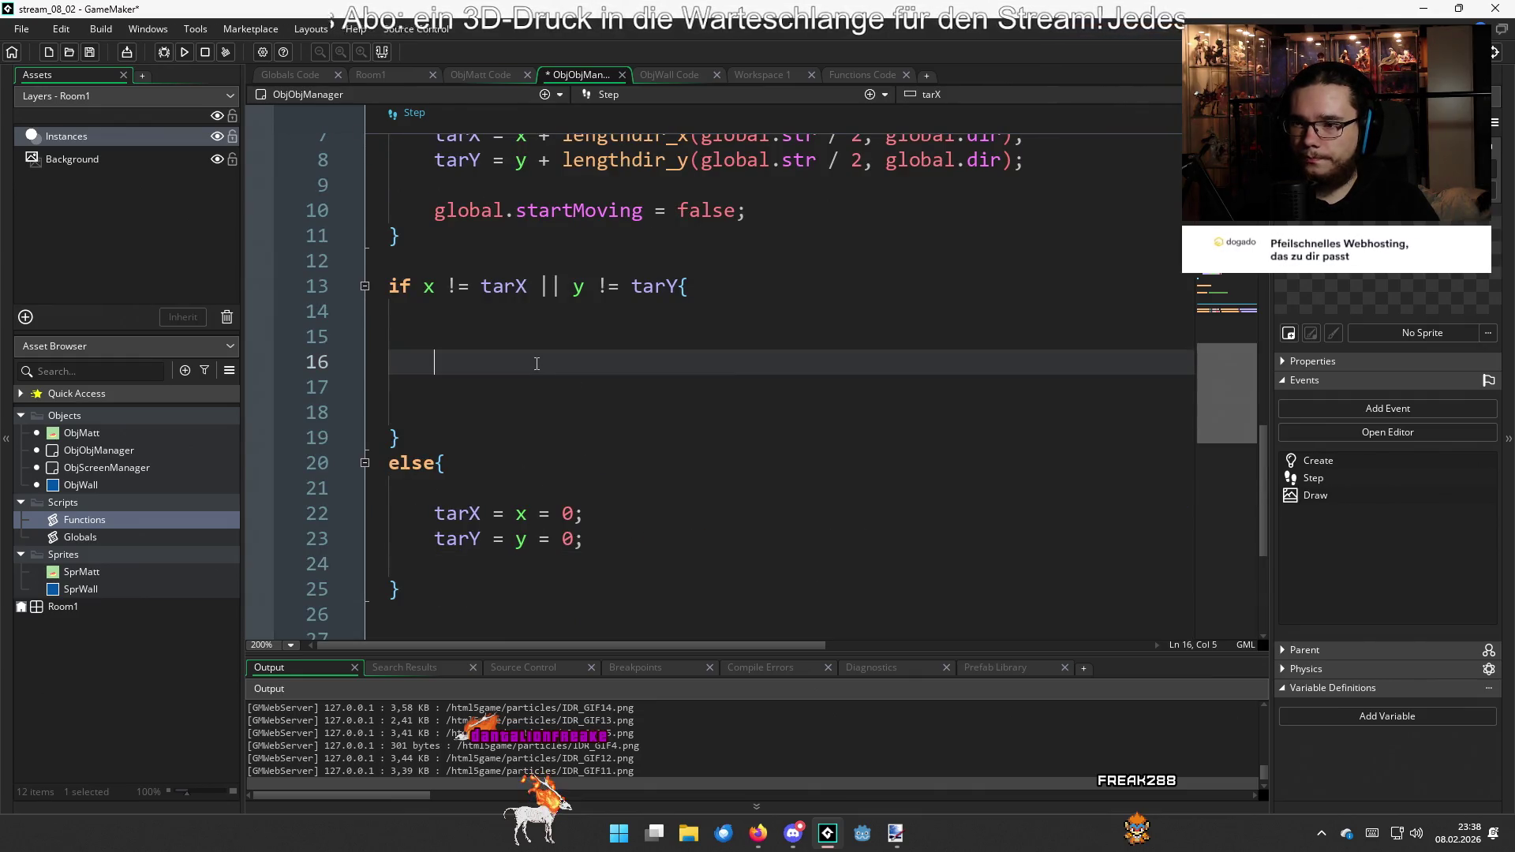
# Type 'if point_distance(x, y, tarX, tarY)' on line 15 inside the position check
pyautogui.scroll(2, 553, 442)
pyautogui.click(559, 483)
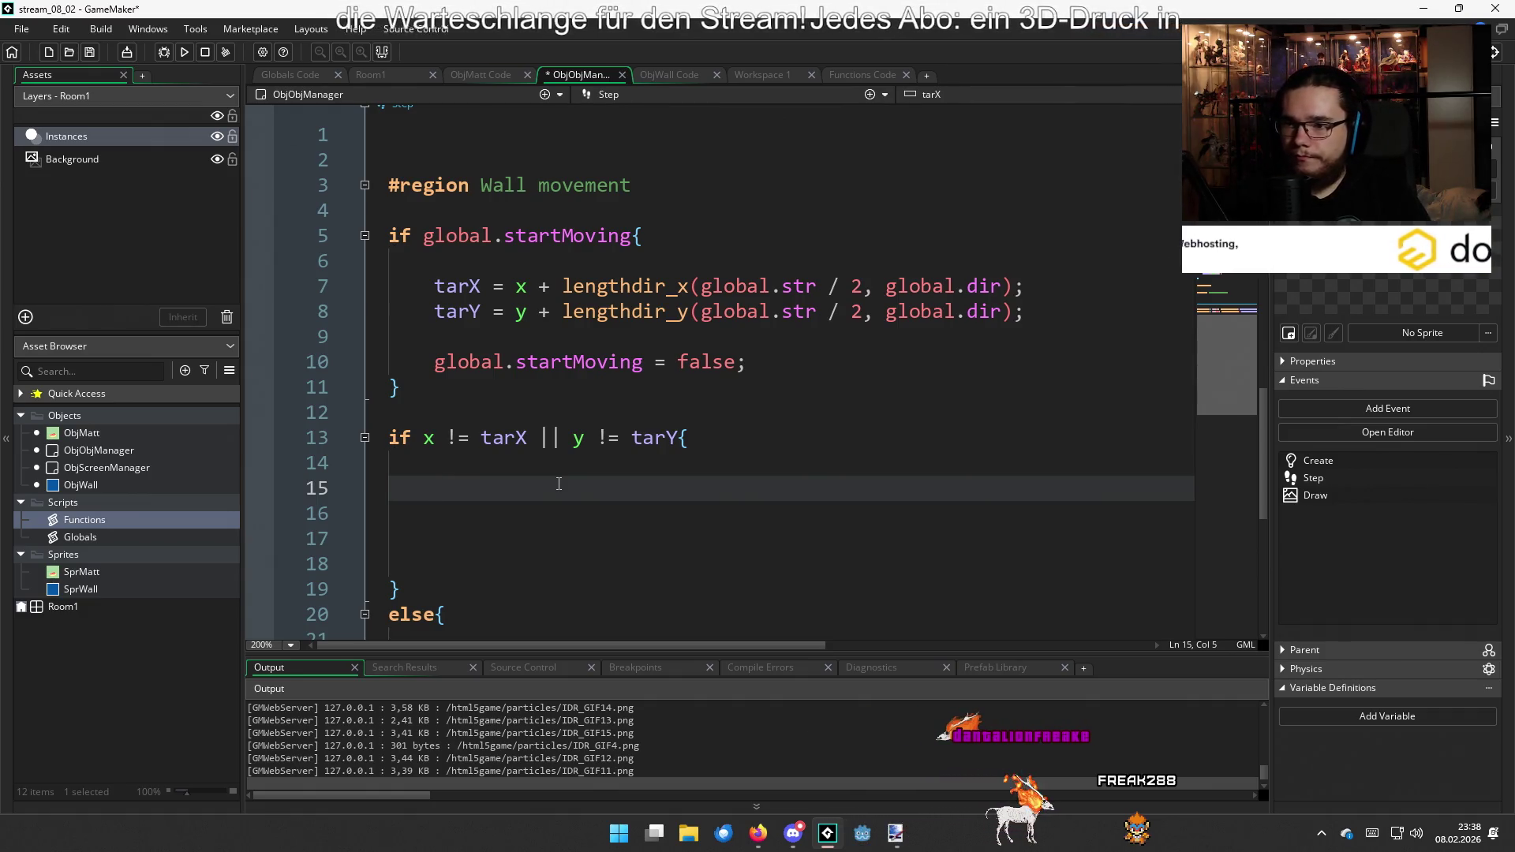
pyautogui.scroll(-2, 559, 483)
pyautogui.scroll(2, 559, 484)
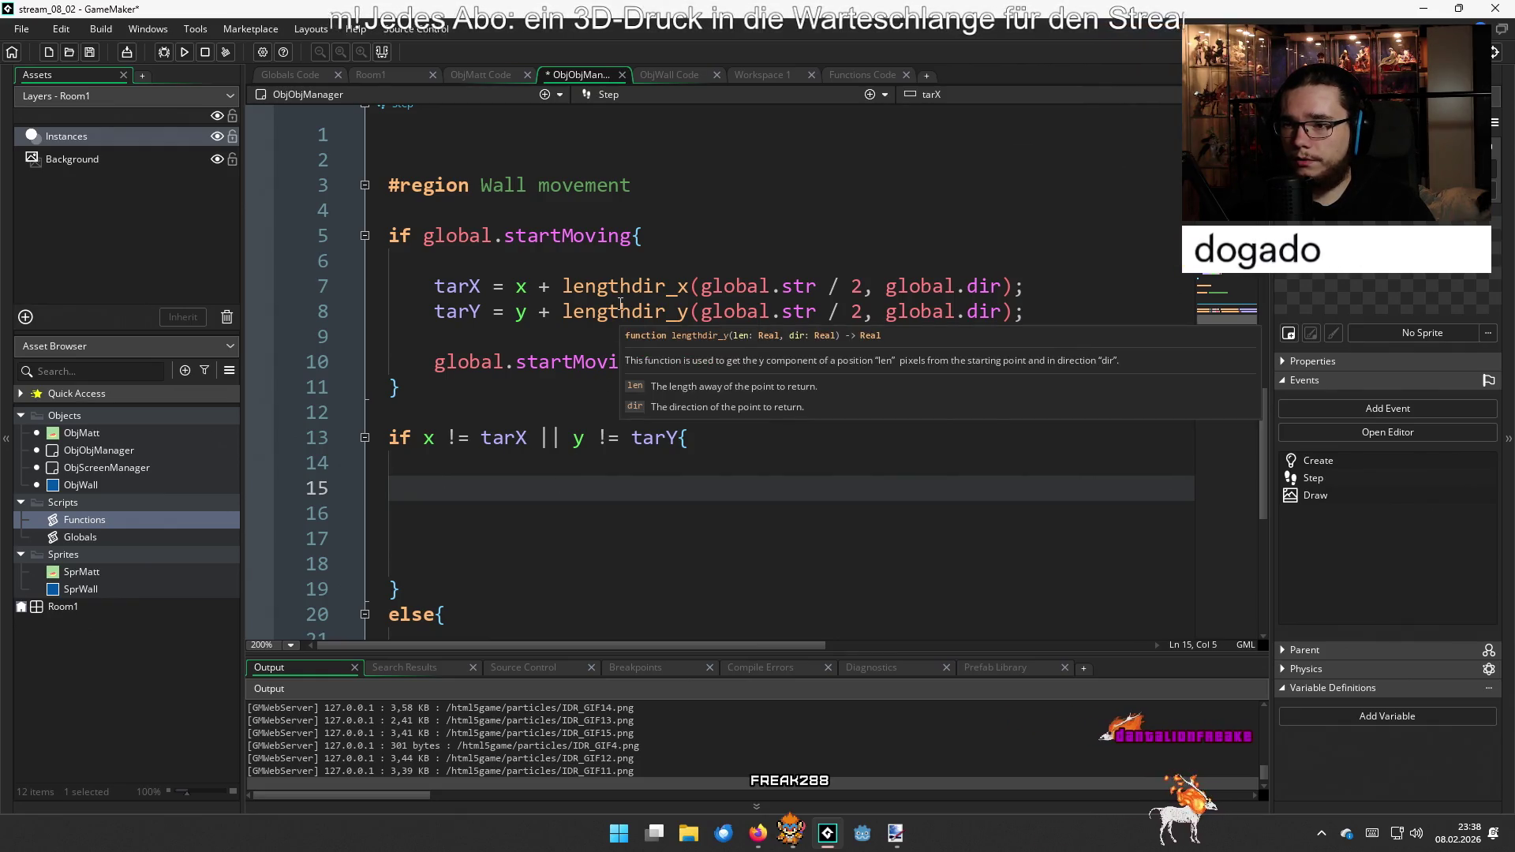
pyautogui.moveTo(619, 290)
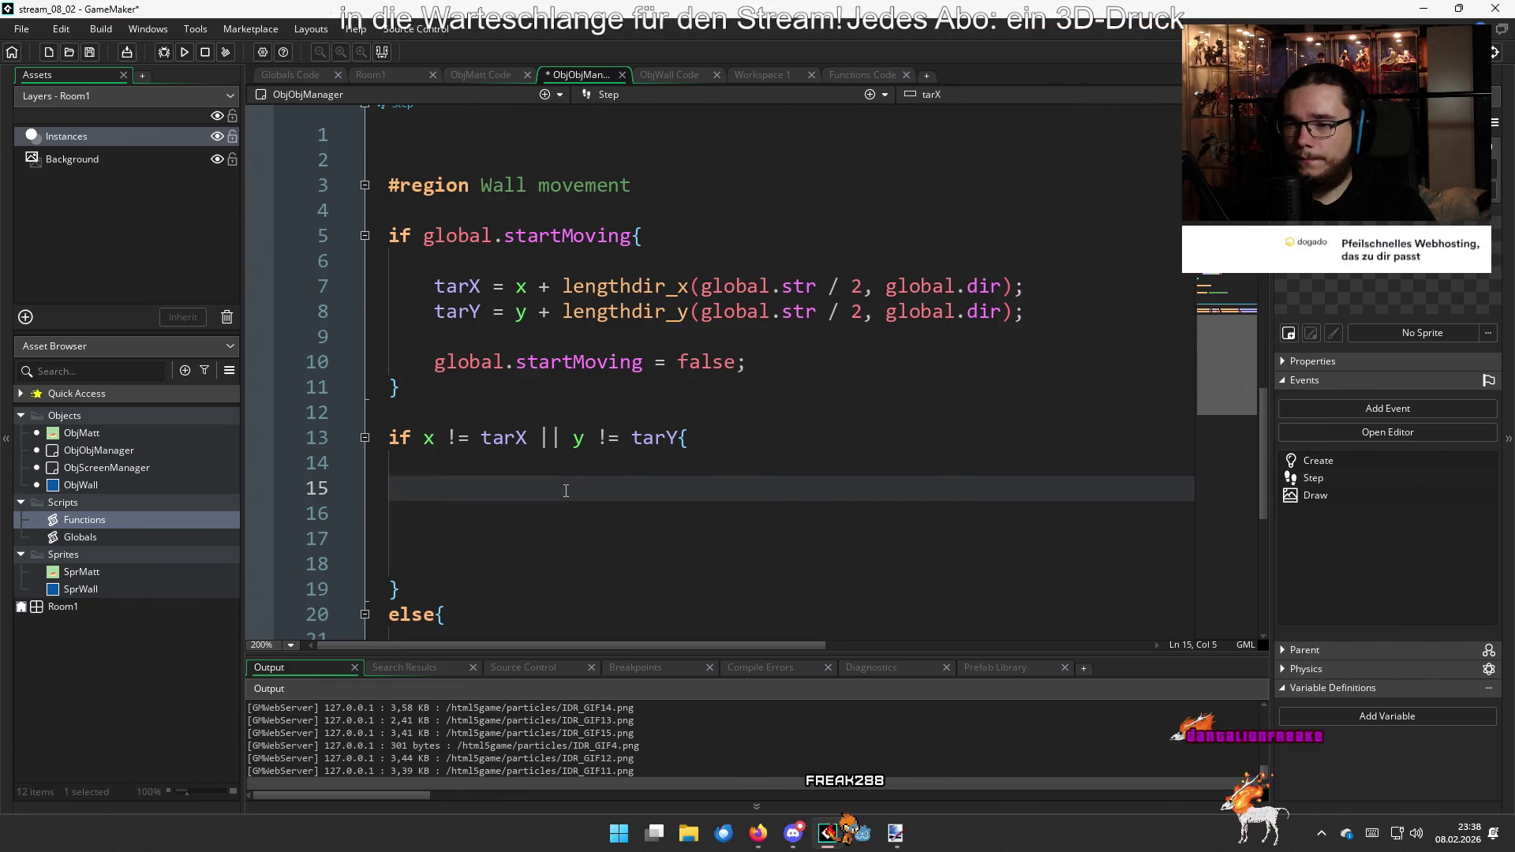
pyautogui.write('x')
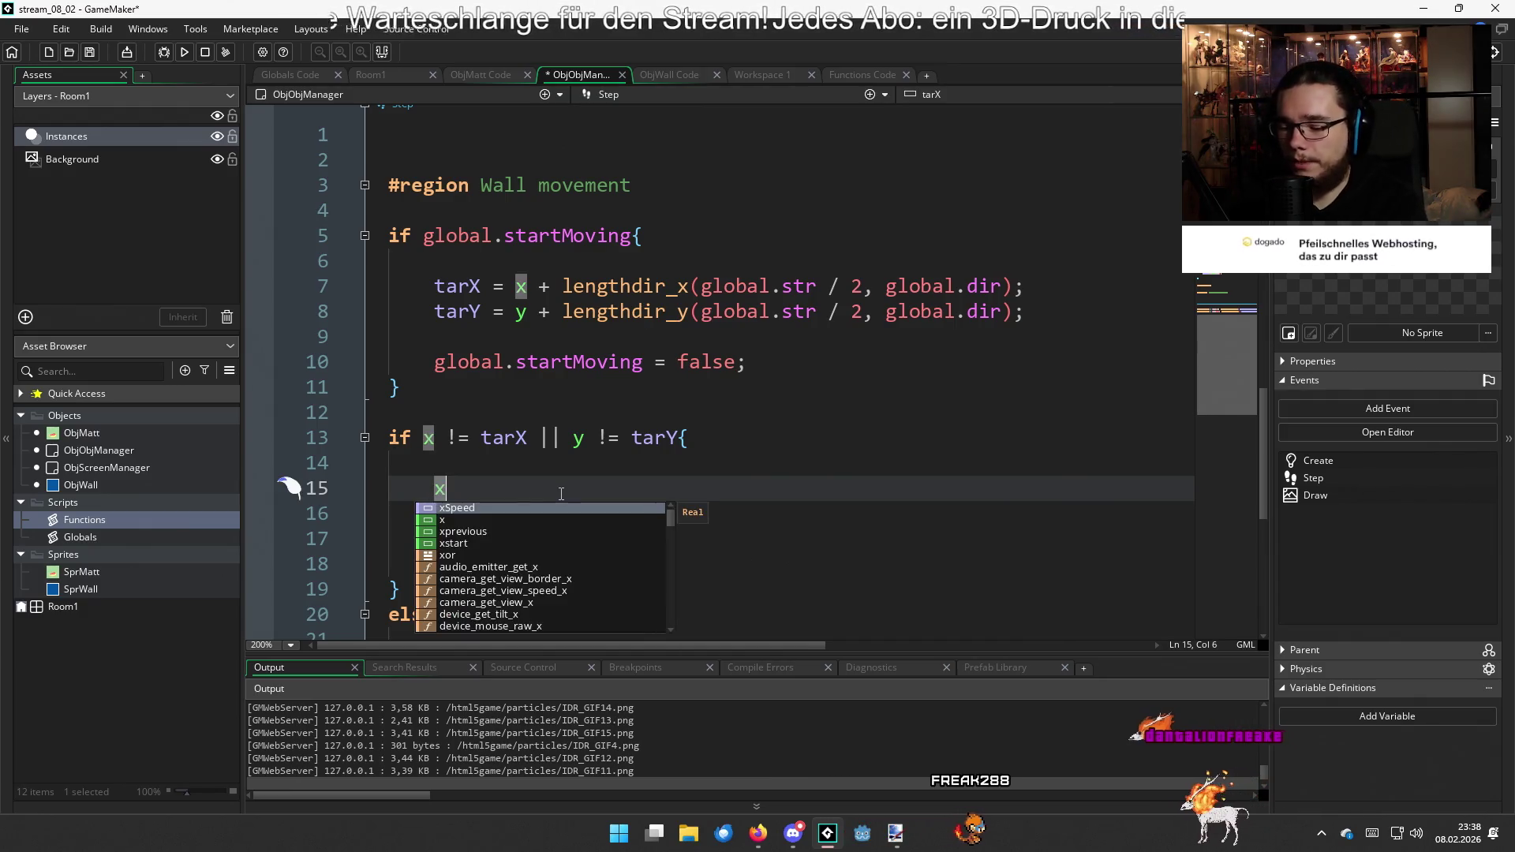
pyautogui.write('Mov')
pyautogui.press('BackSpace')
pyautogui.press('BackSpace')
pyautogui.press('BackSpace')
pyautogui.write('if ')
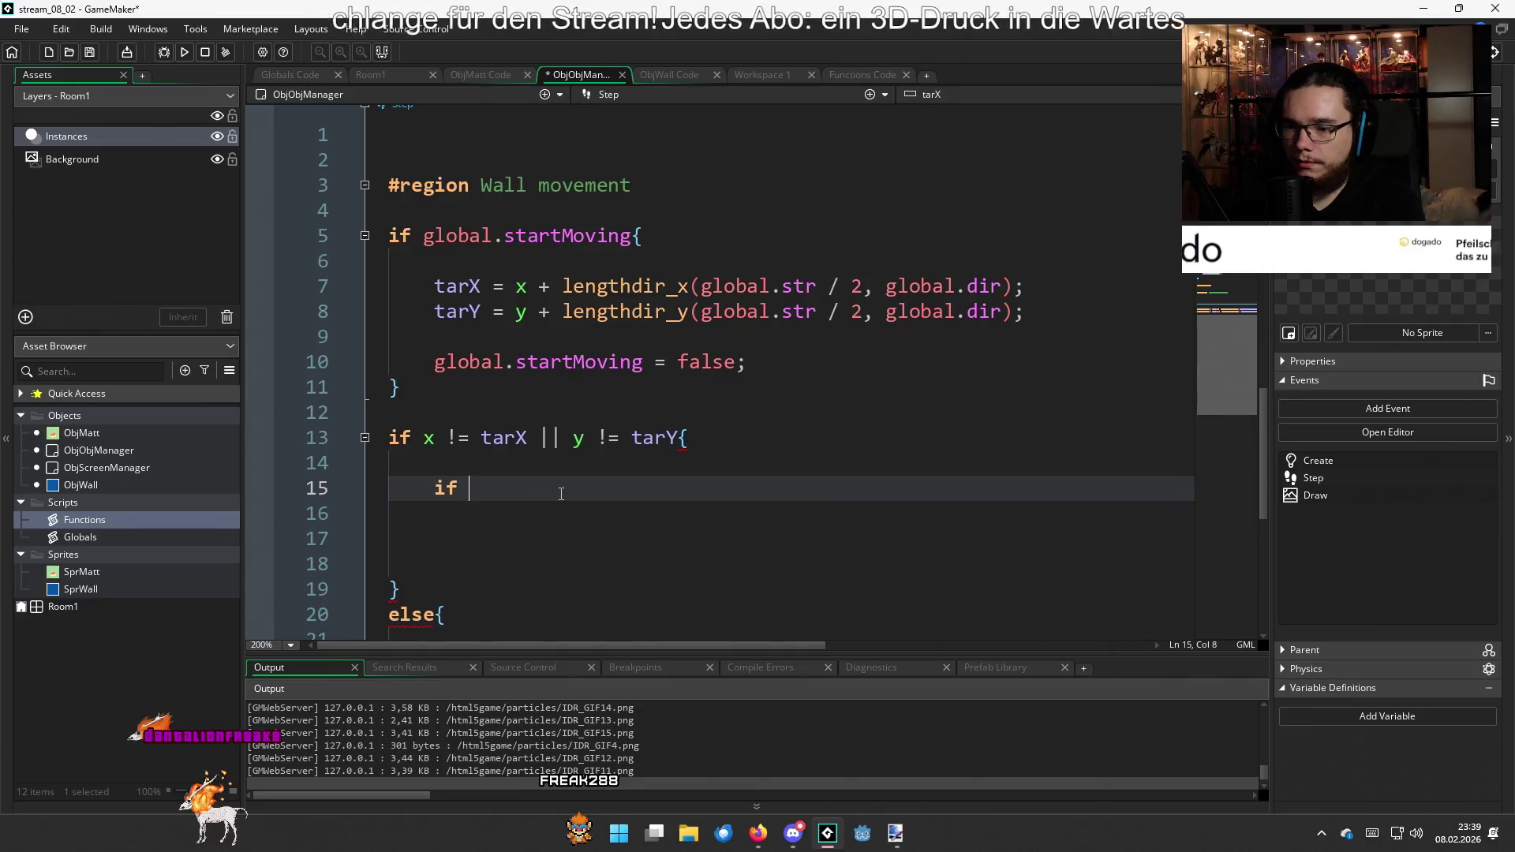
pyautogui.write('point_dist')
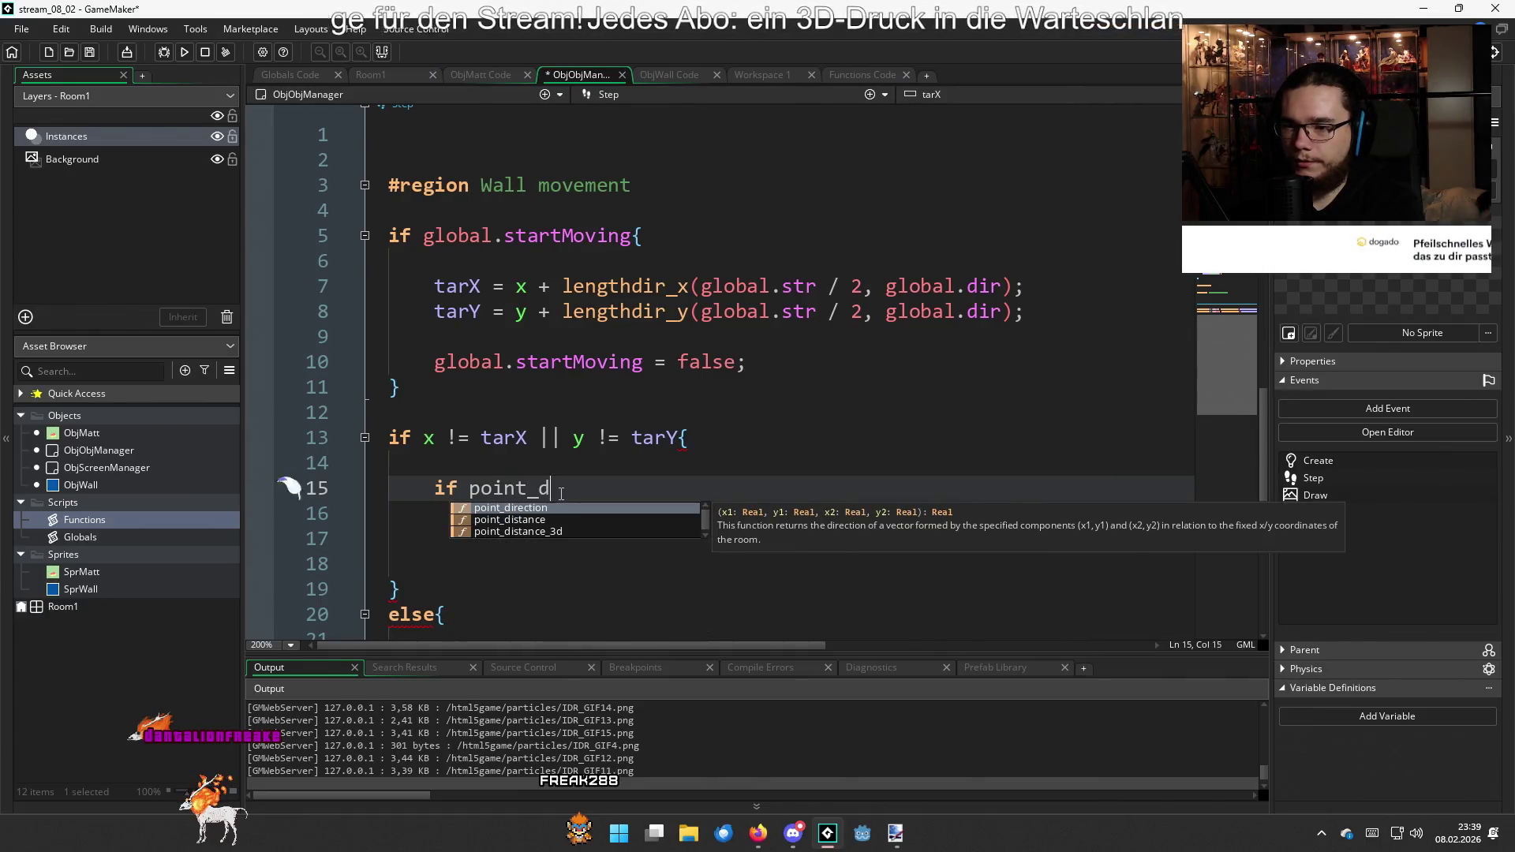
pyautogui.press('Return')
pyautogui.write('x, y, t')
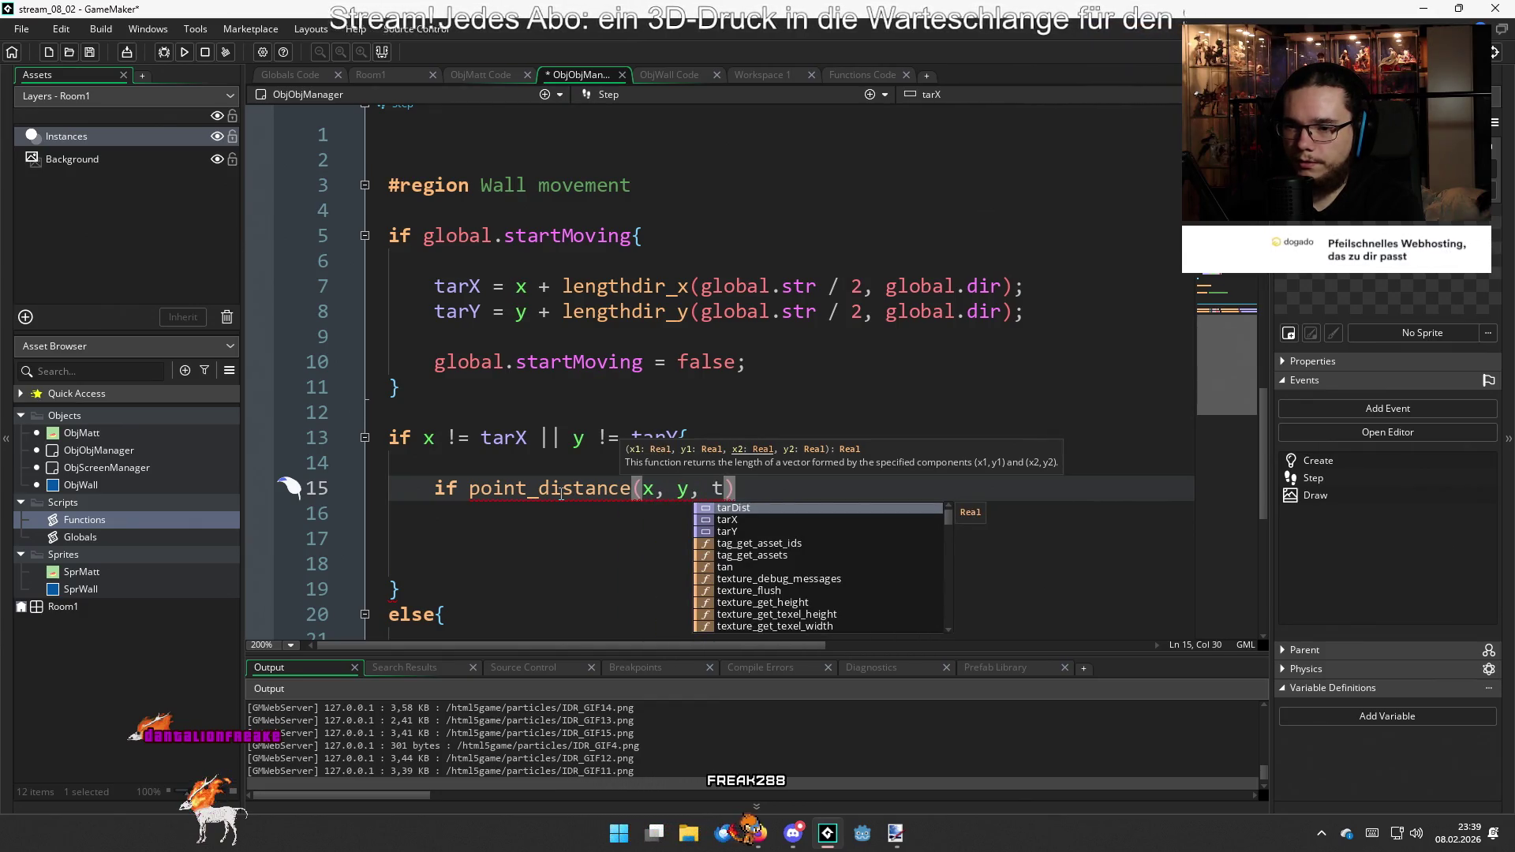
pyautogui.write('arX, ta')
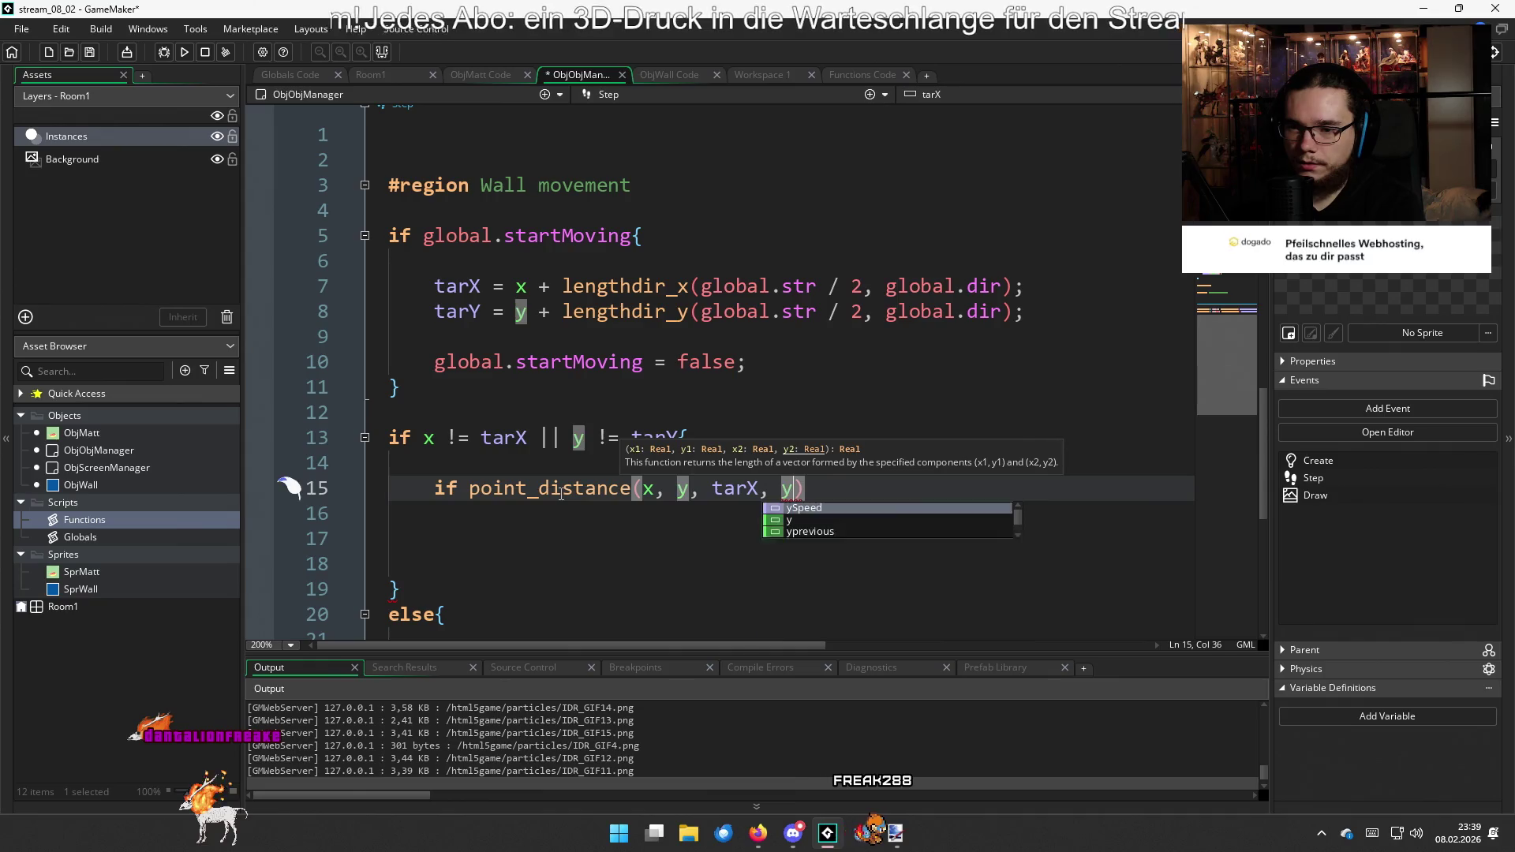
pyautogui.press('Down')
pyautogui.press('Down')
pyautogui.press('Return')
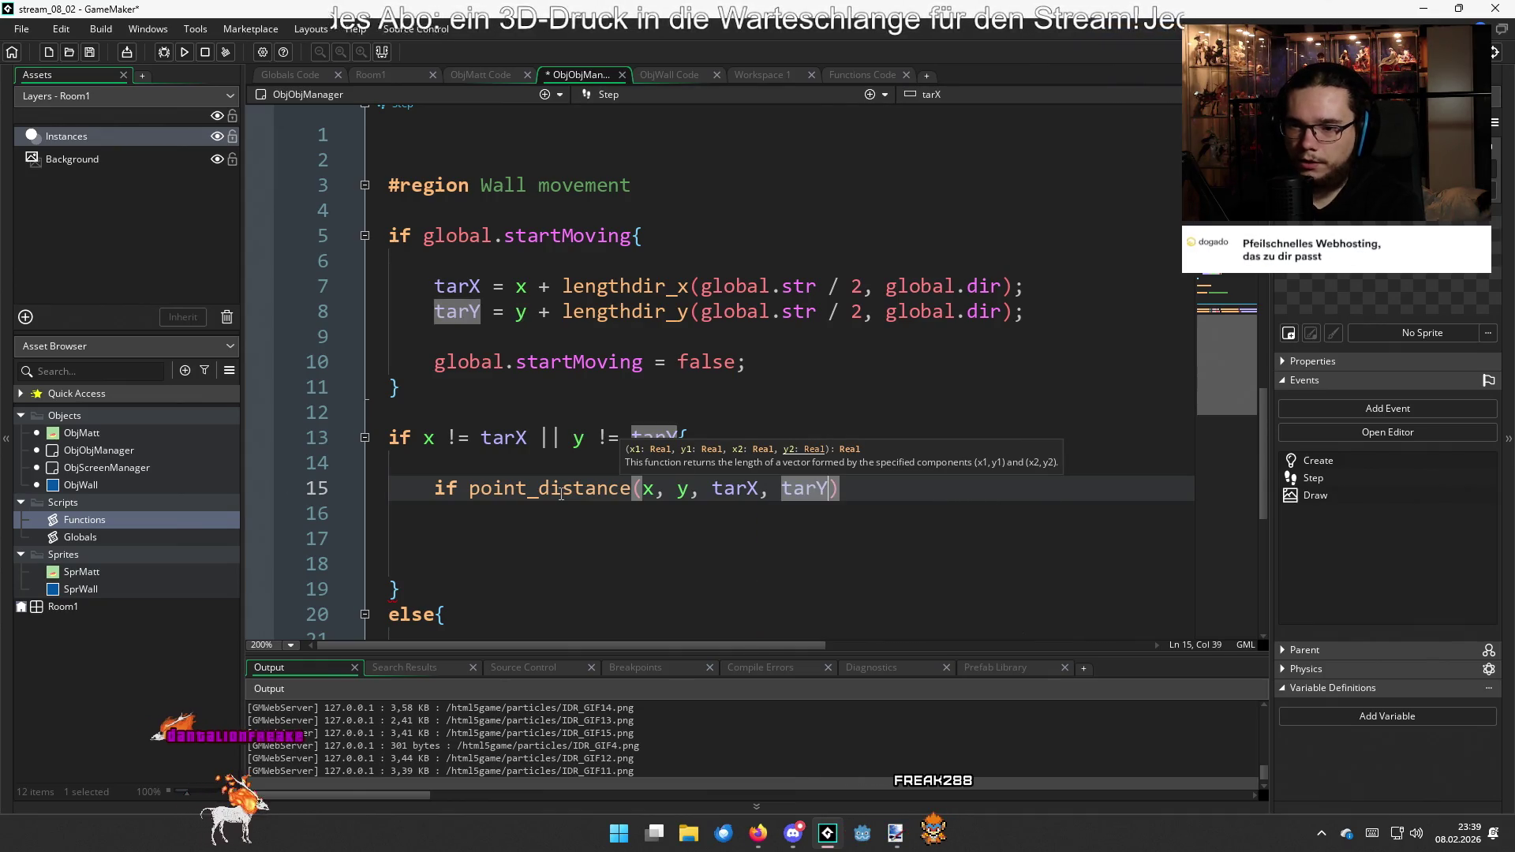
# Delete the tarDist = 2 line from the ObjObjManager Create code
pyautogui.scroll(10, 523, 452)
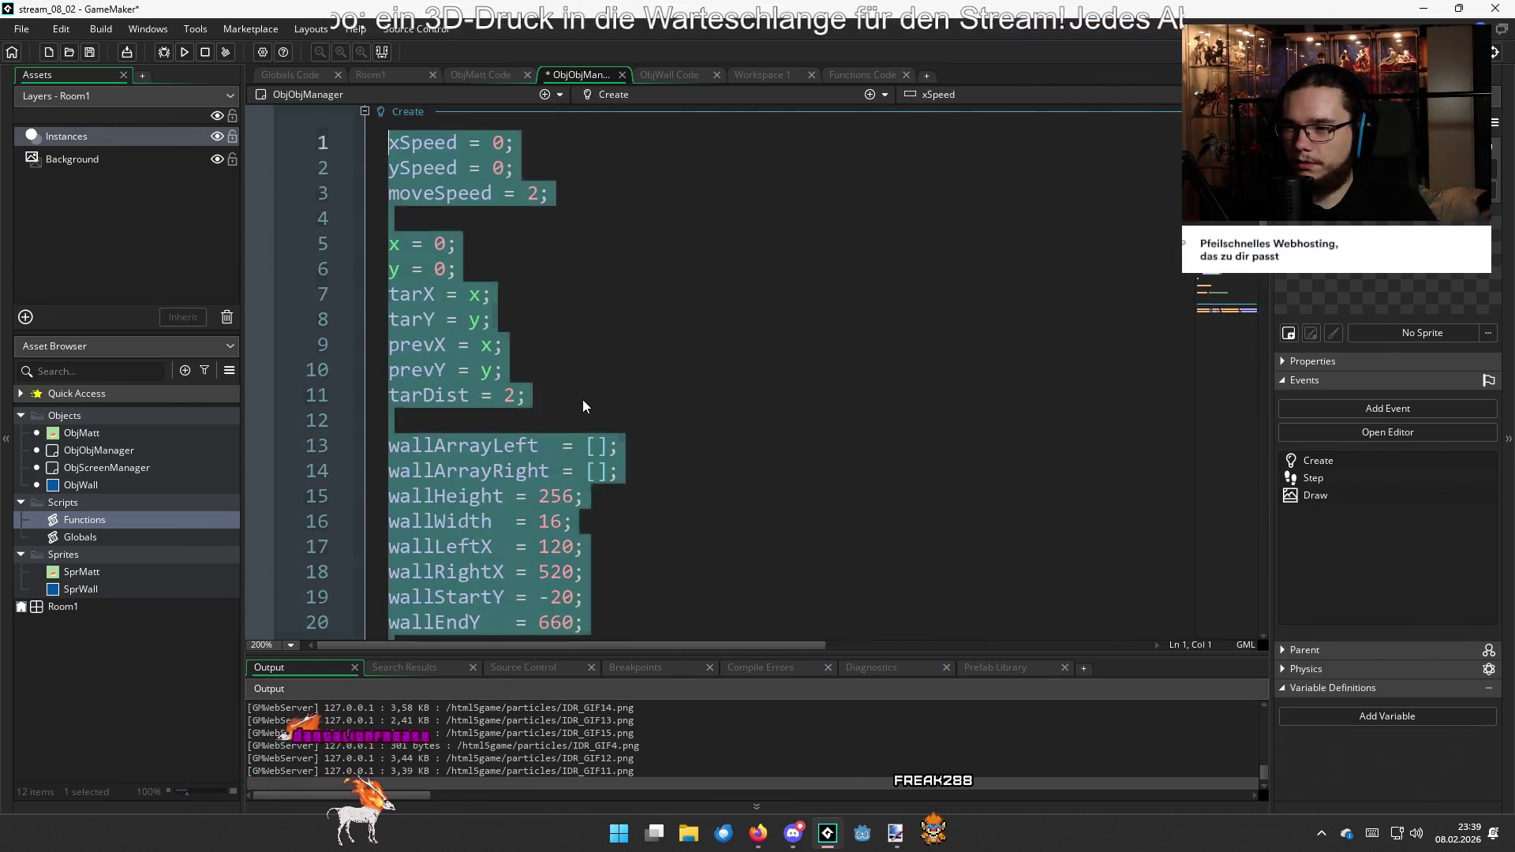
pyautogui.click(583, 399)
pyautogui.moveTo(582, 400); pyautogui.dragTo(338, 398)
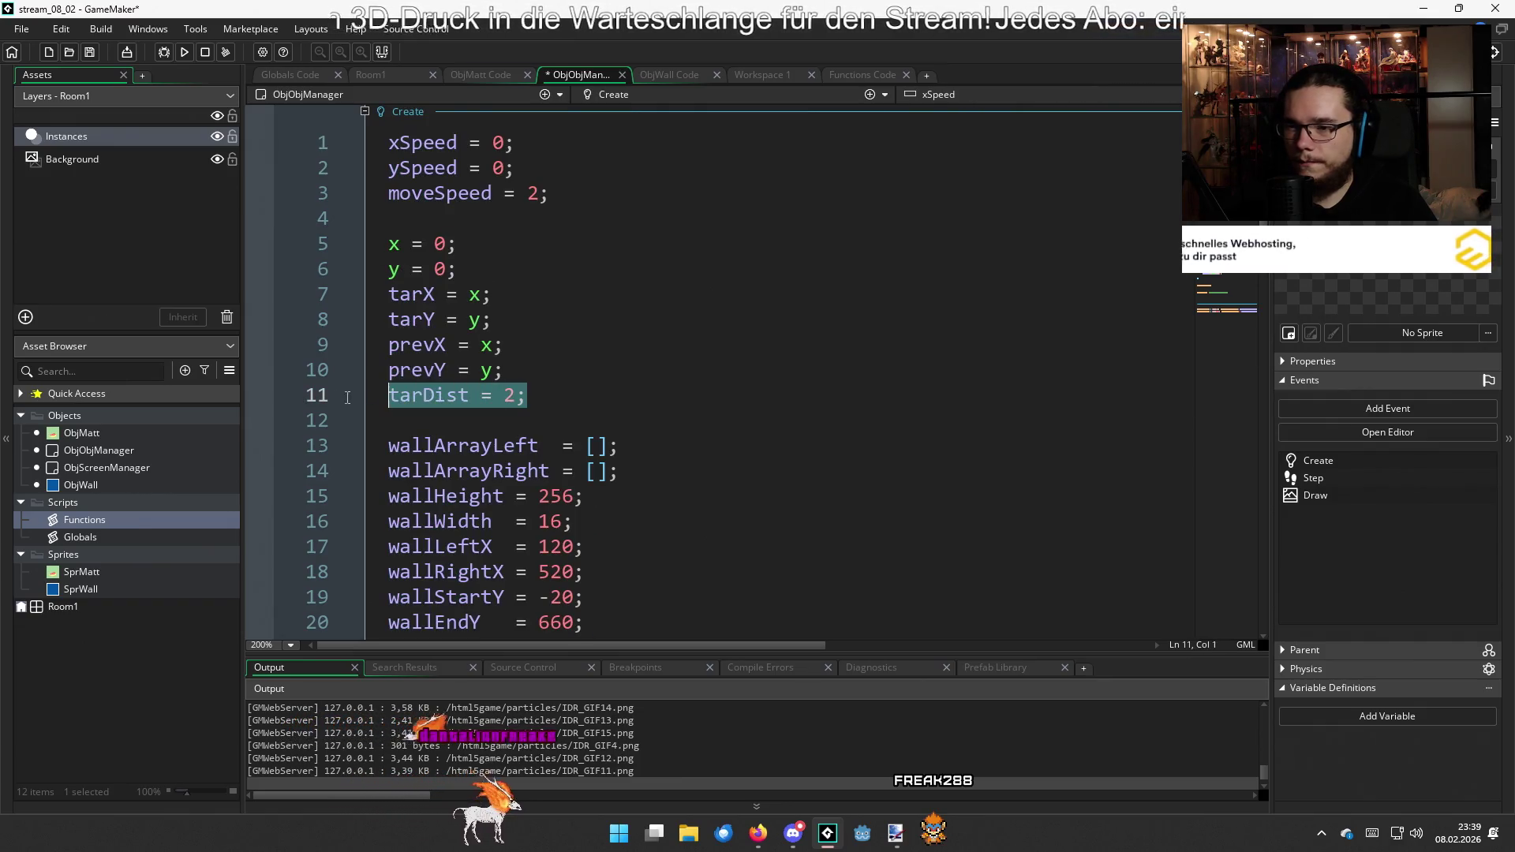
pyautogui.press('BackSpace')
pyautogui.press('BackSpace')
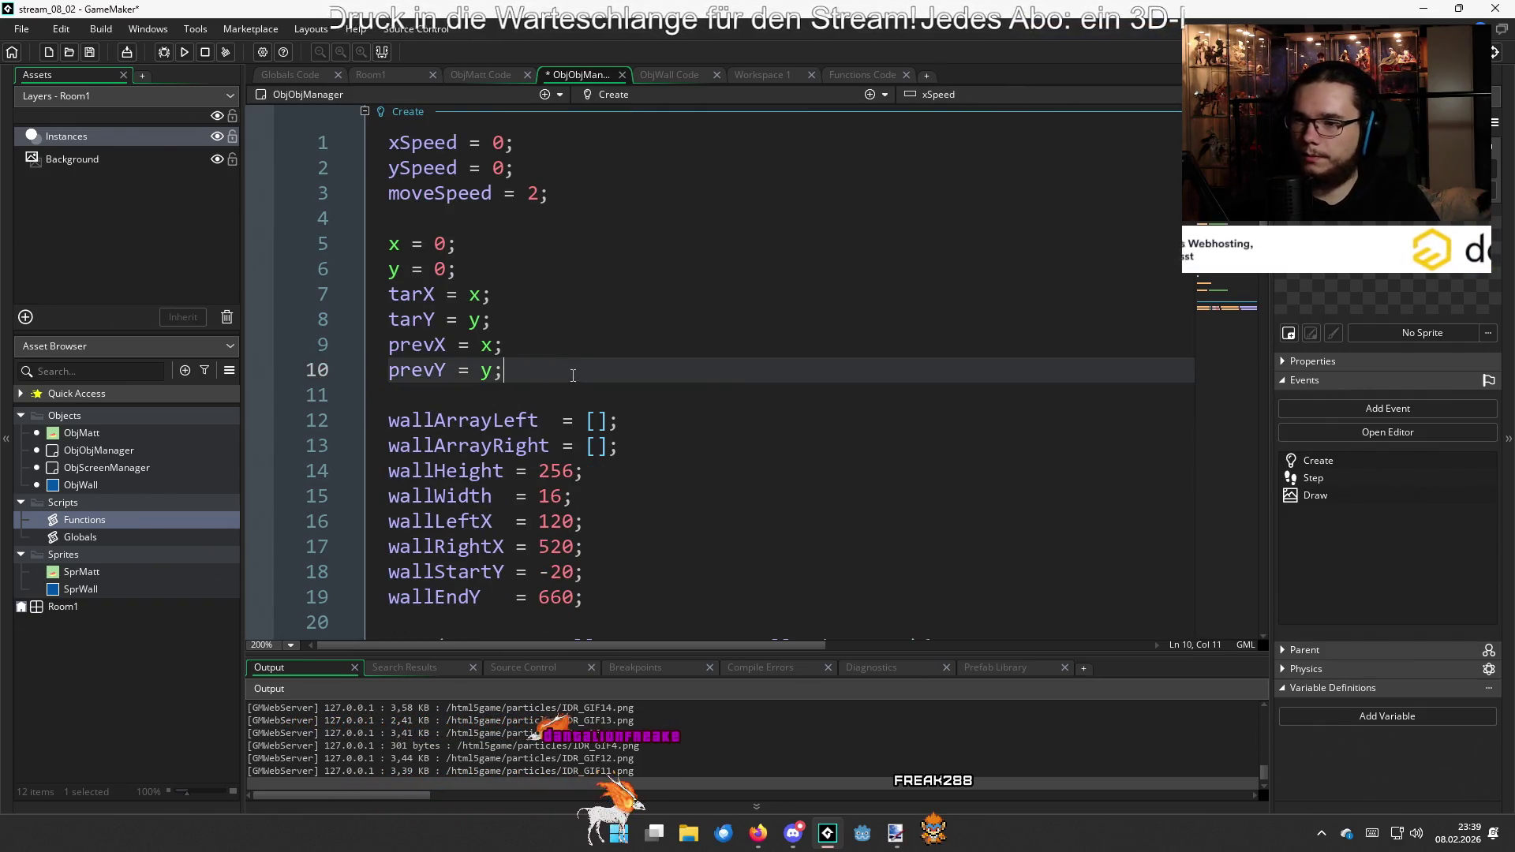
pyautogui.scroll(-13, 573, 376)
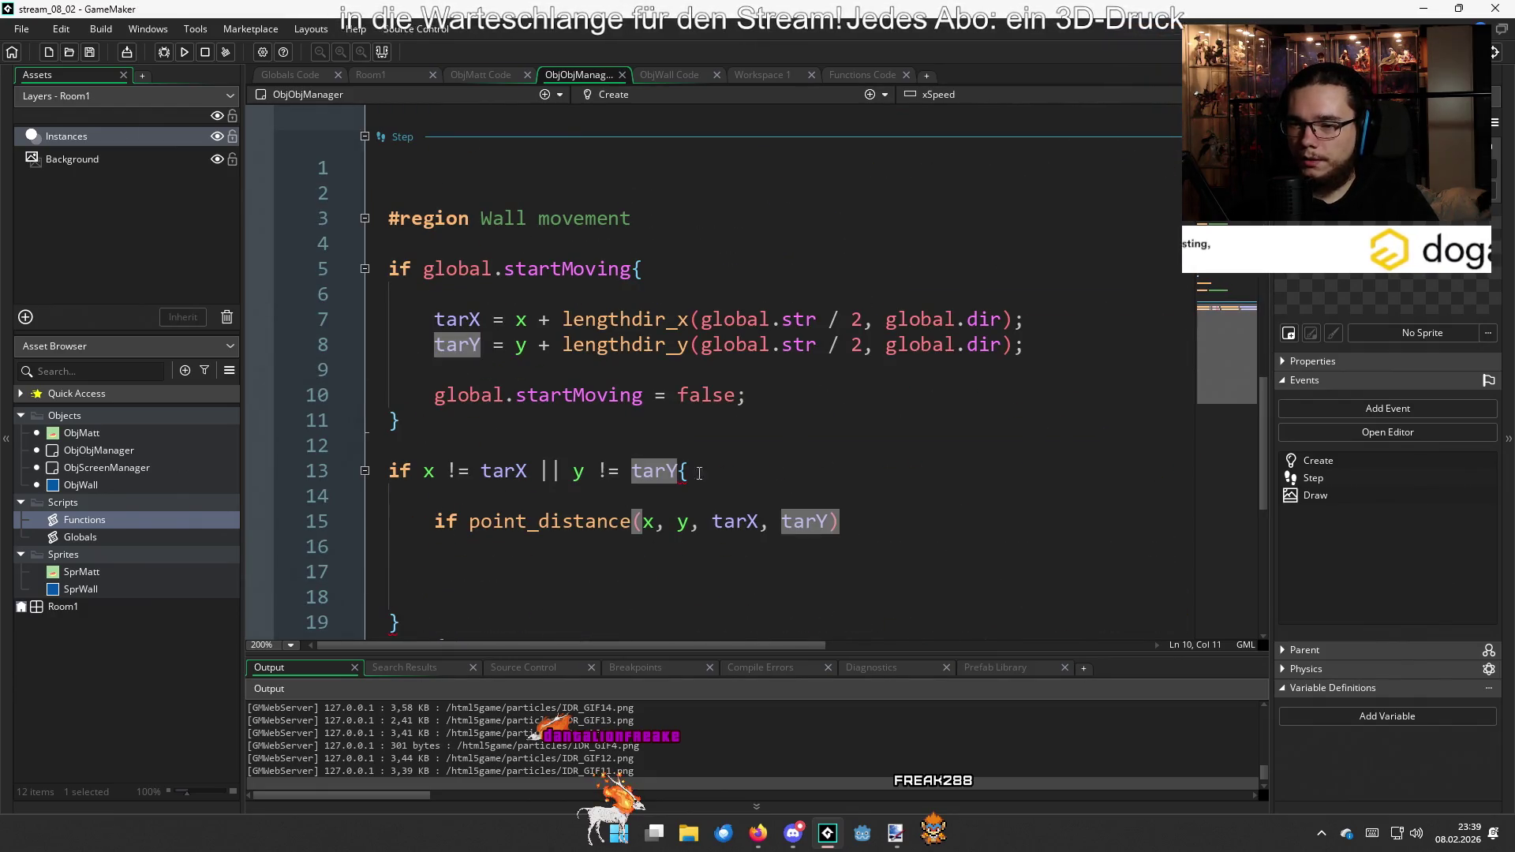
# Extend the distance check with '> global.moveSpeed' and open its body braces
pyautogui.click(845, 525)
pyautogui.write('>')
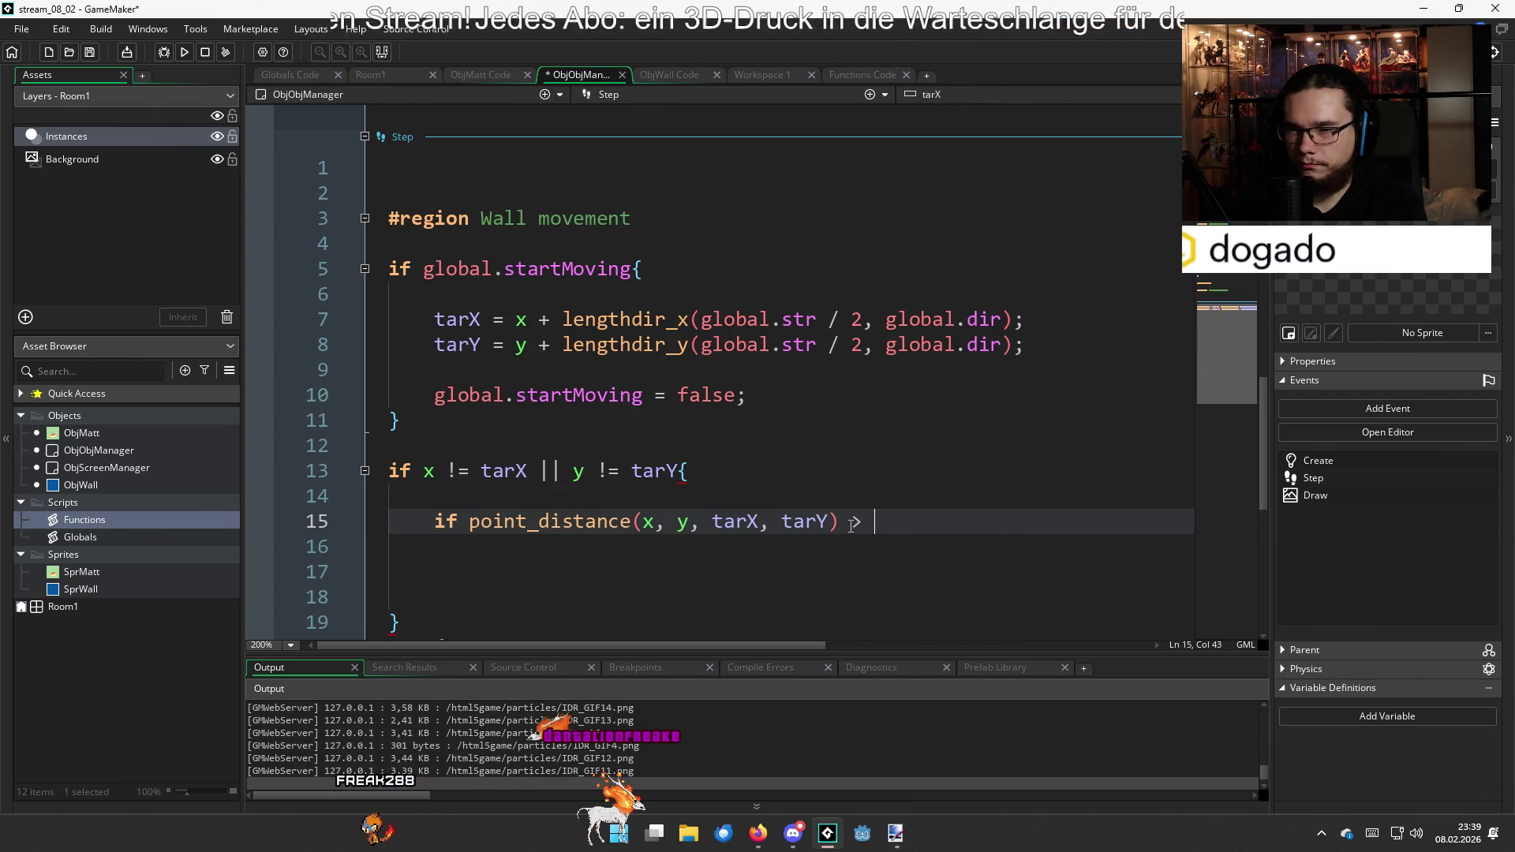
pyautogui.write('global.Se')
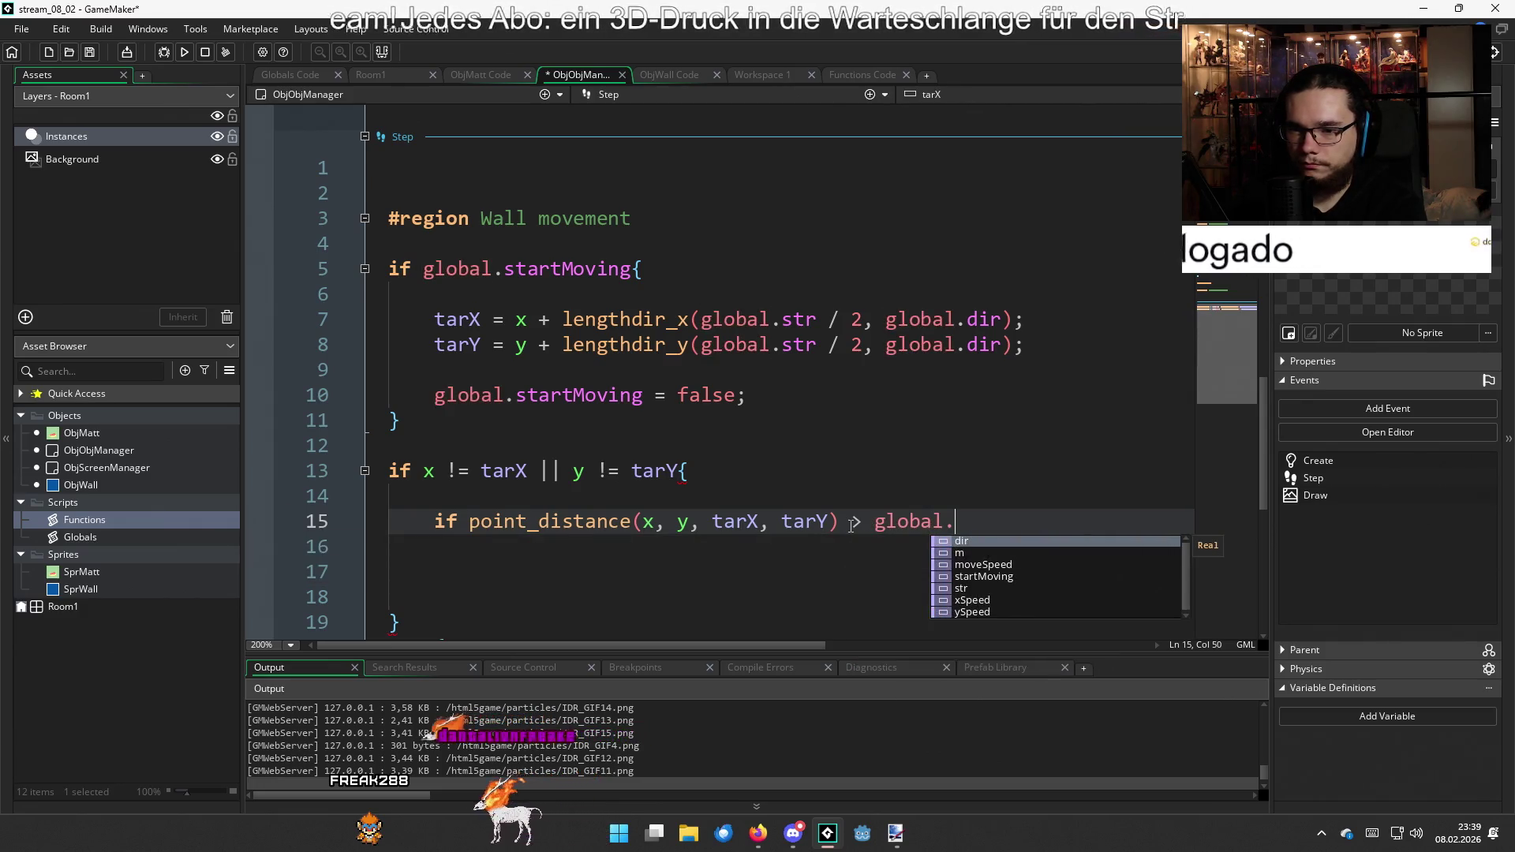
pyautogui.press('BackSpace')
pyautogui.press('Return')
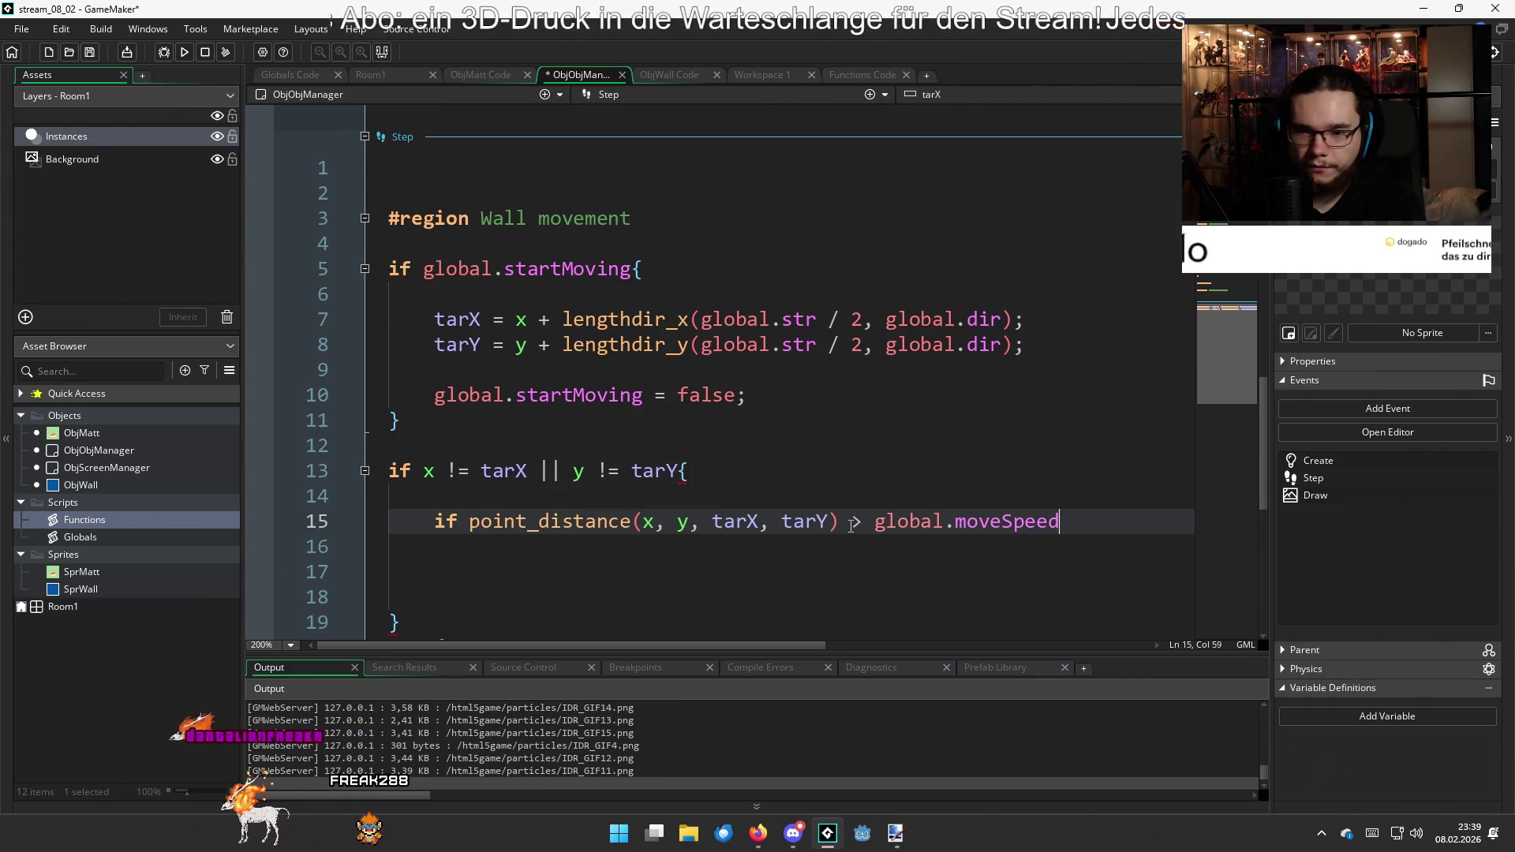
pyautogui.write('{')
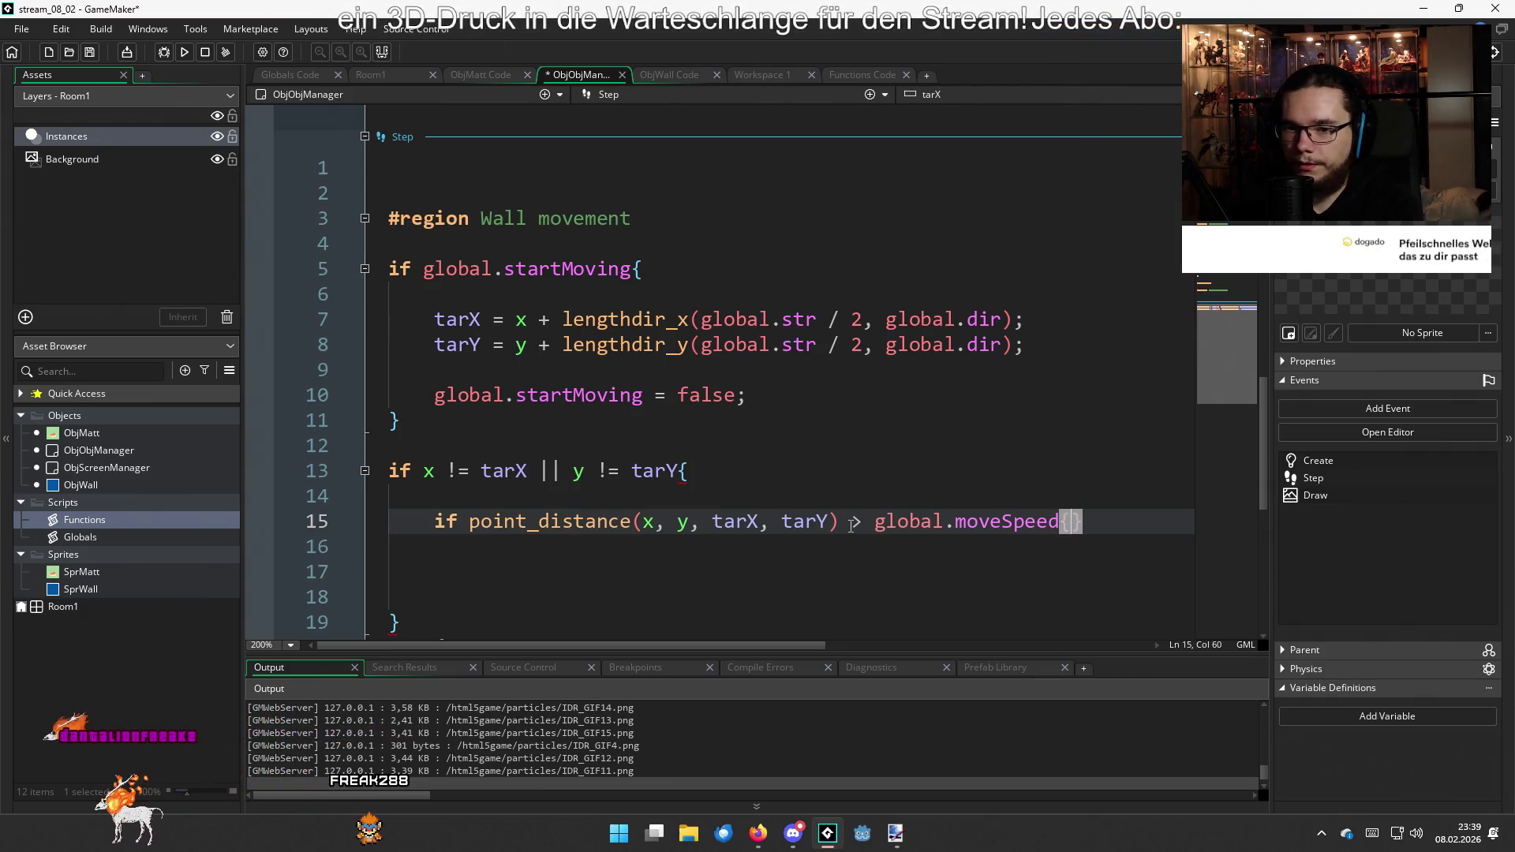
pyautogui.press('Return')
pyautogui.press('Return')
pyautogui.press('Return')
pyautogui.press('Up')
pyautogui.press('Up')
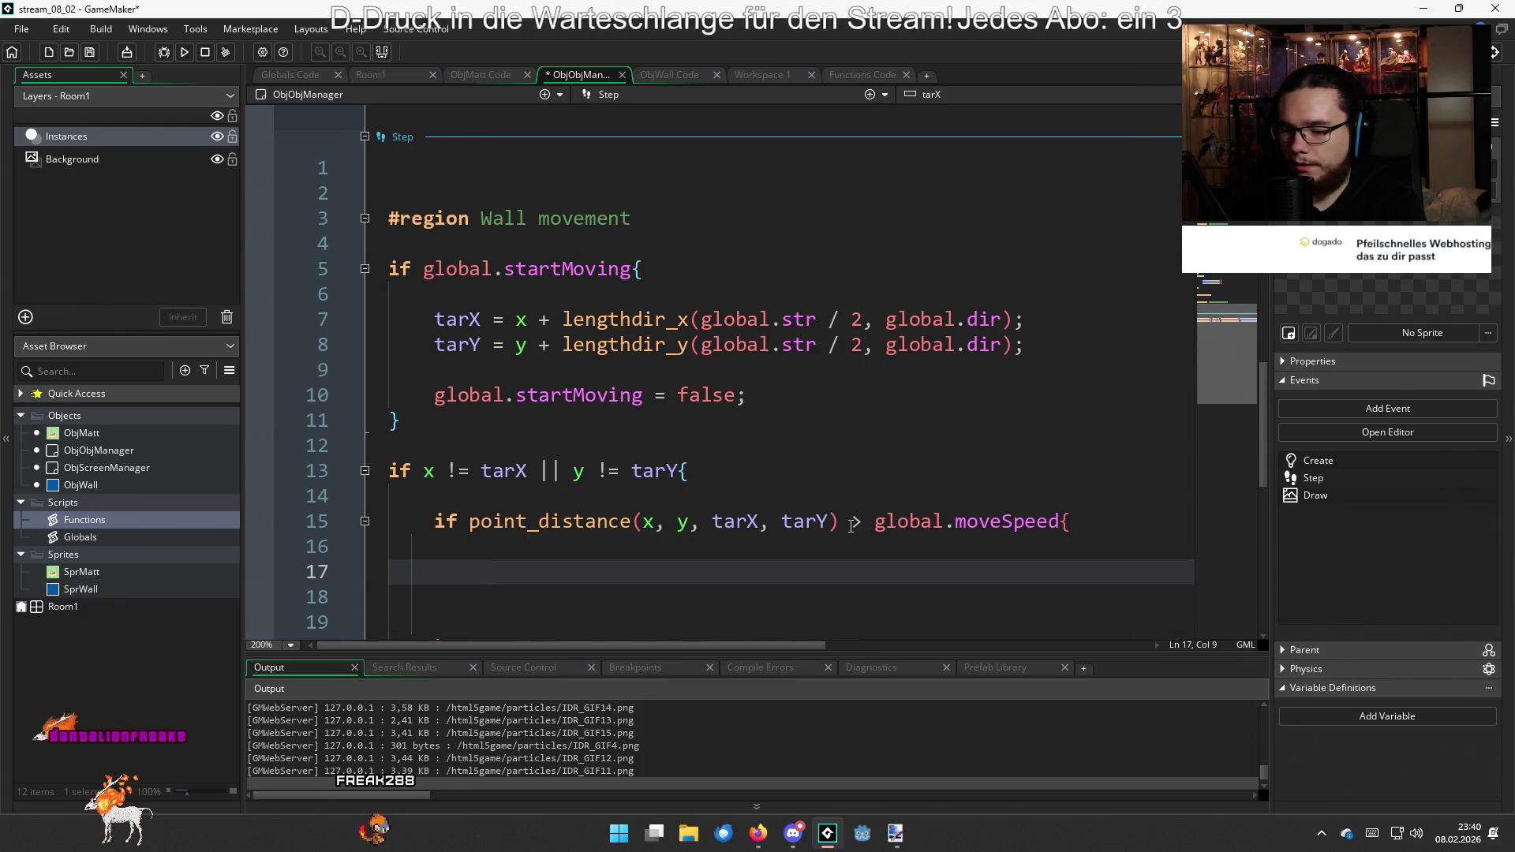
pyautogui.write('x')
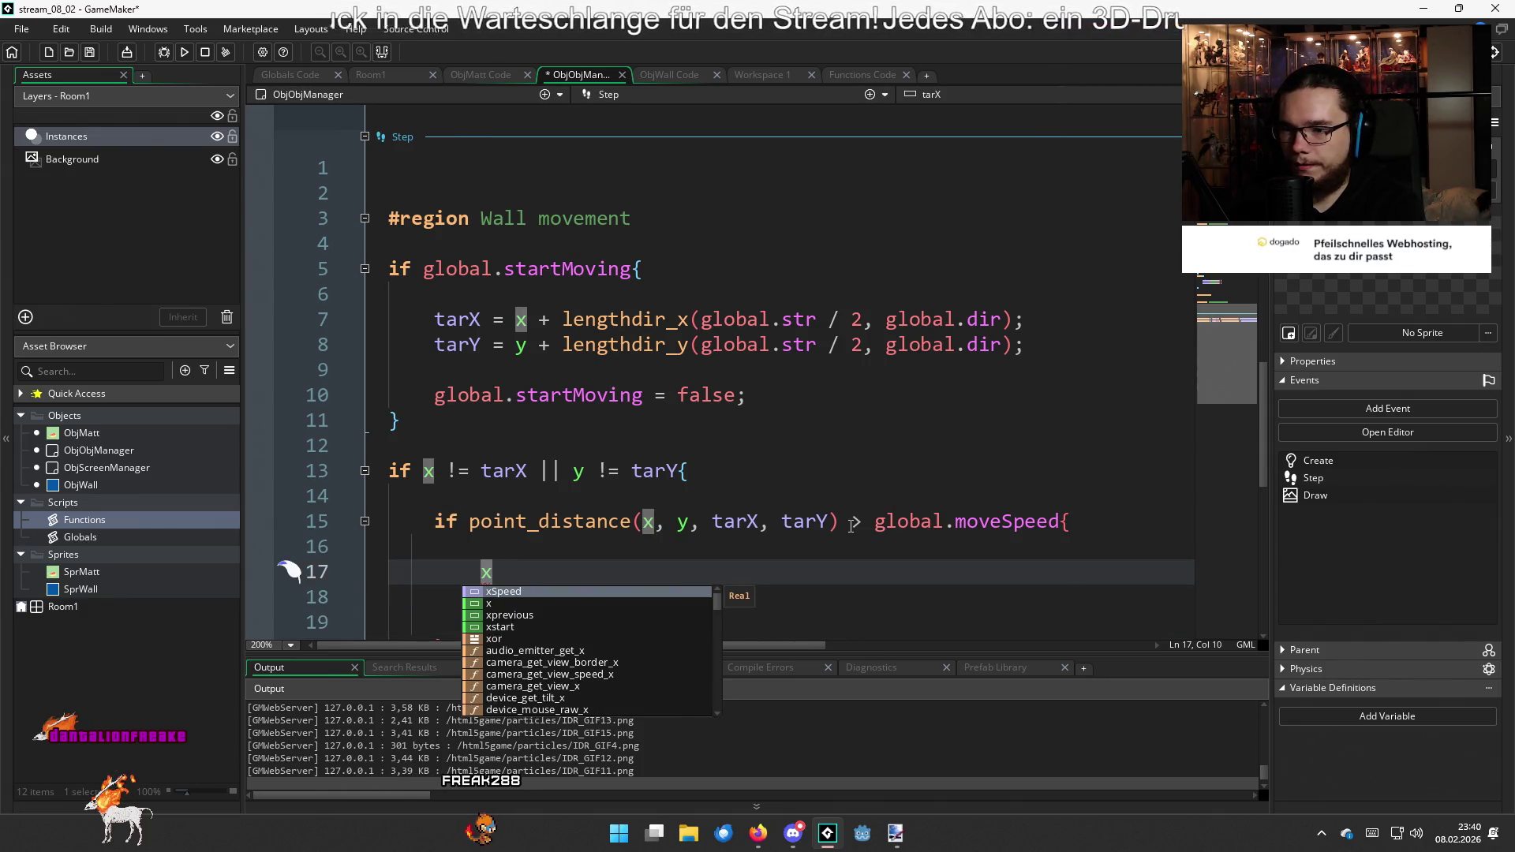
pyautogui.press('BackSpace')
# Declare var xMove = 0; and var yMove = 0; above the distance check
pyautogui.press('Up')
pyautogui.press('Up')
pyautogui.press('Up')
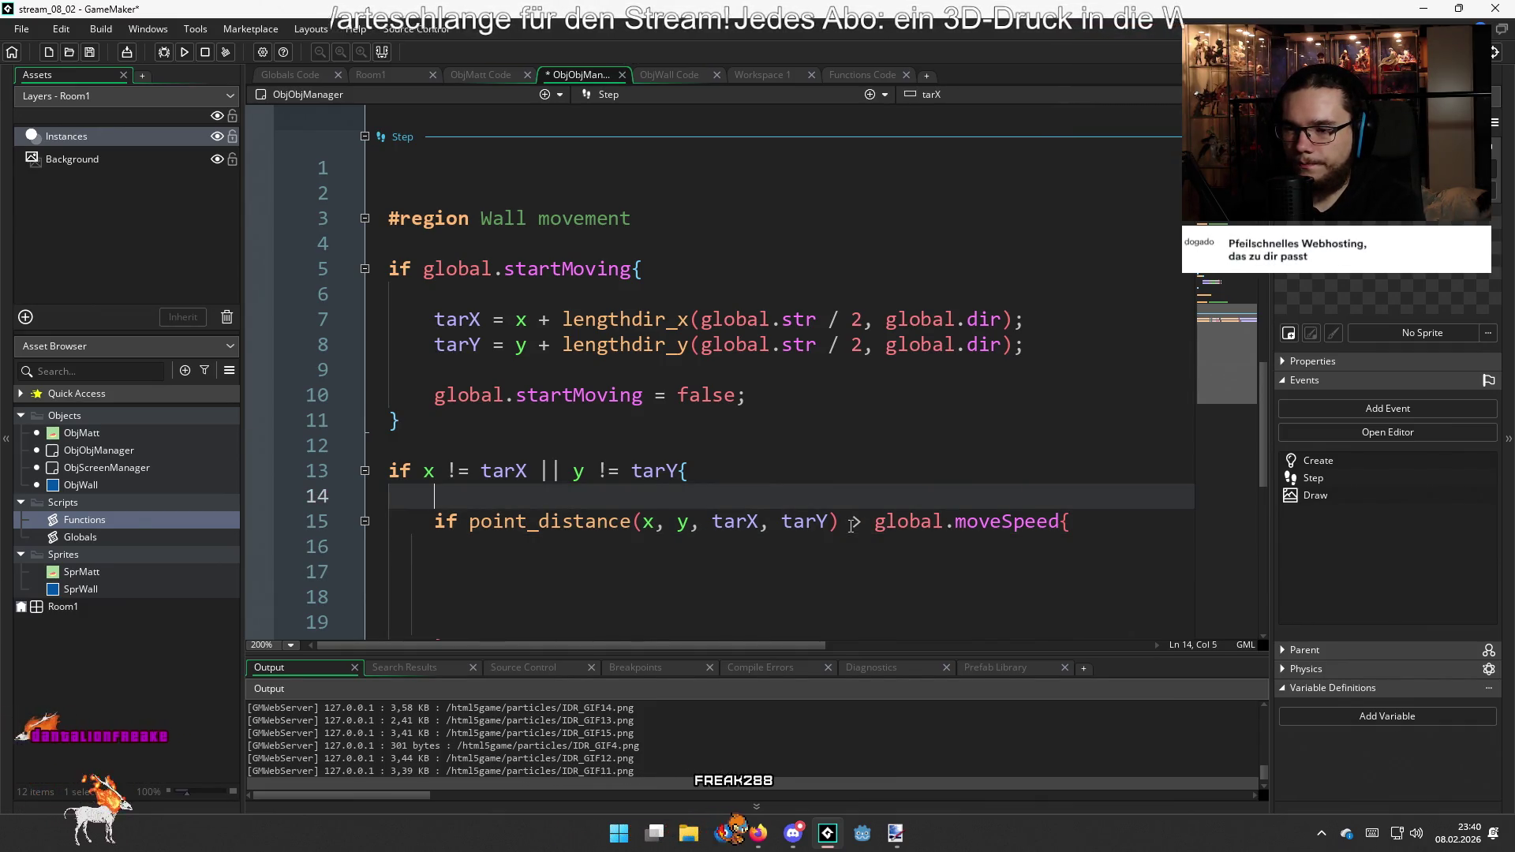
pyautogui.press('Return')
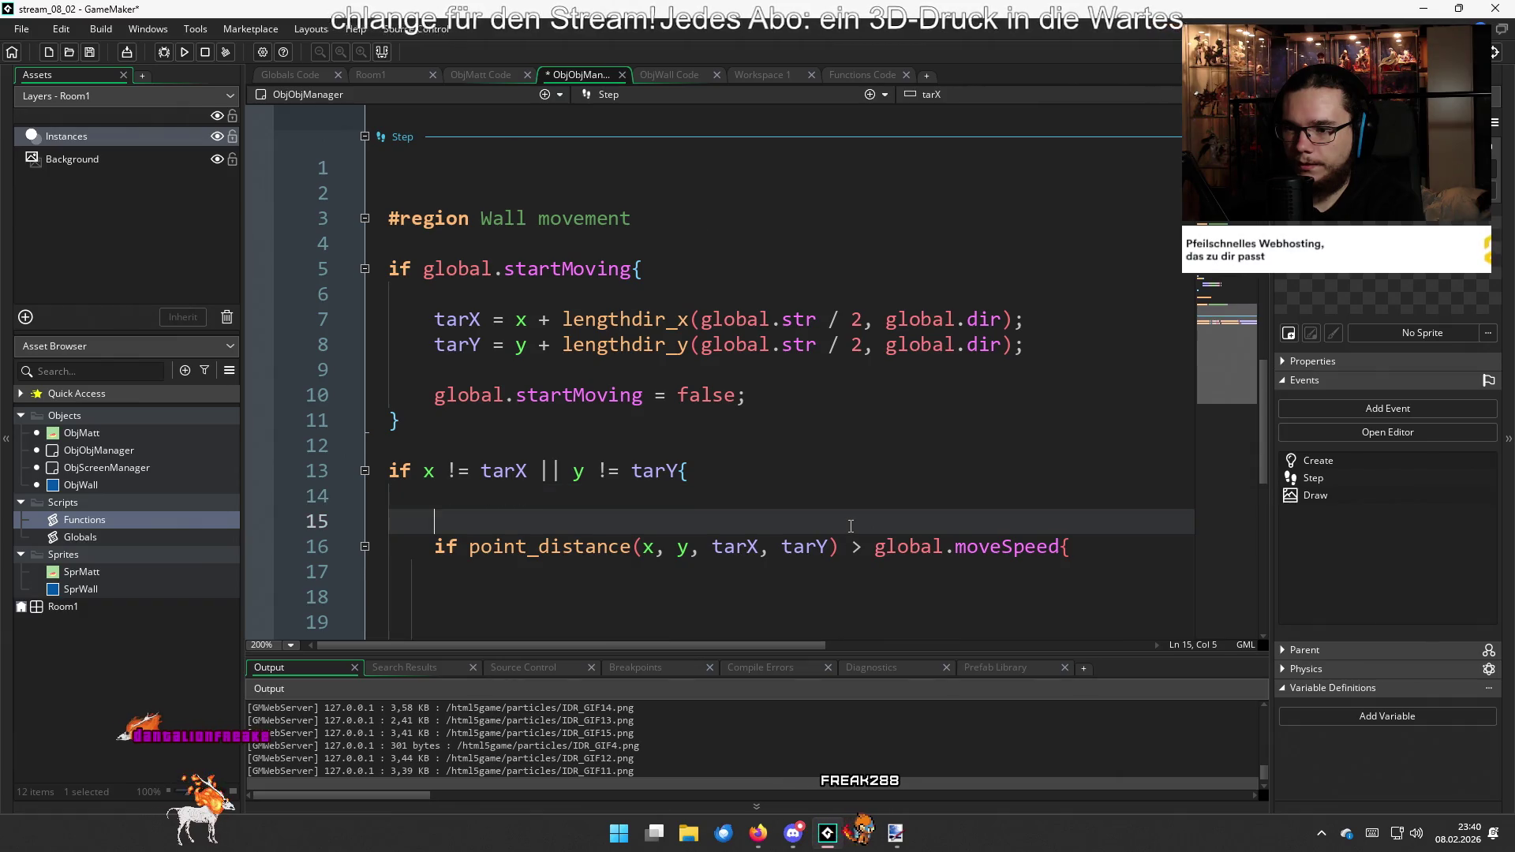
pyautogui.write('var xN')
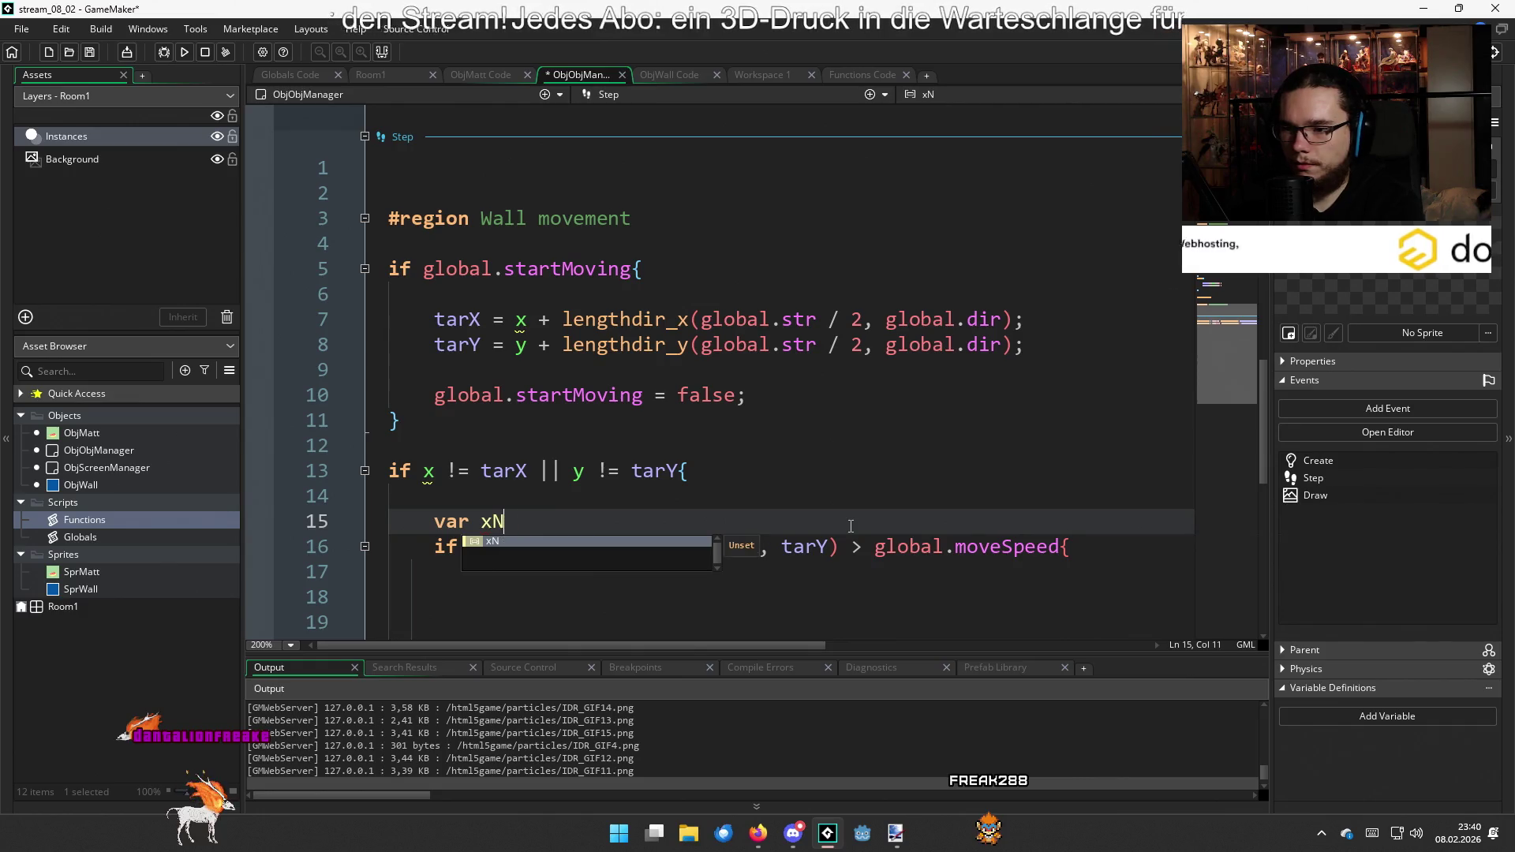
pyautogui.write('e = 0;')
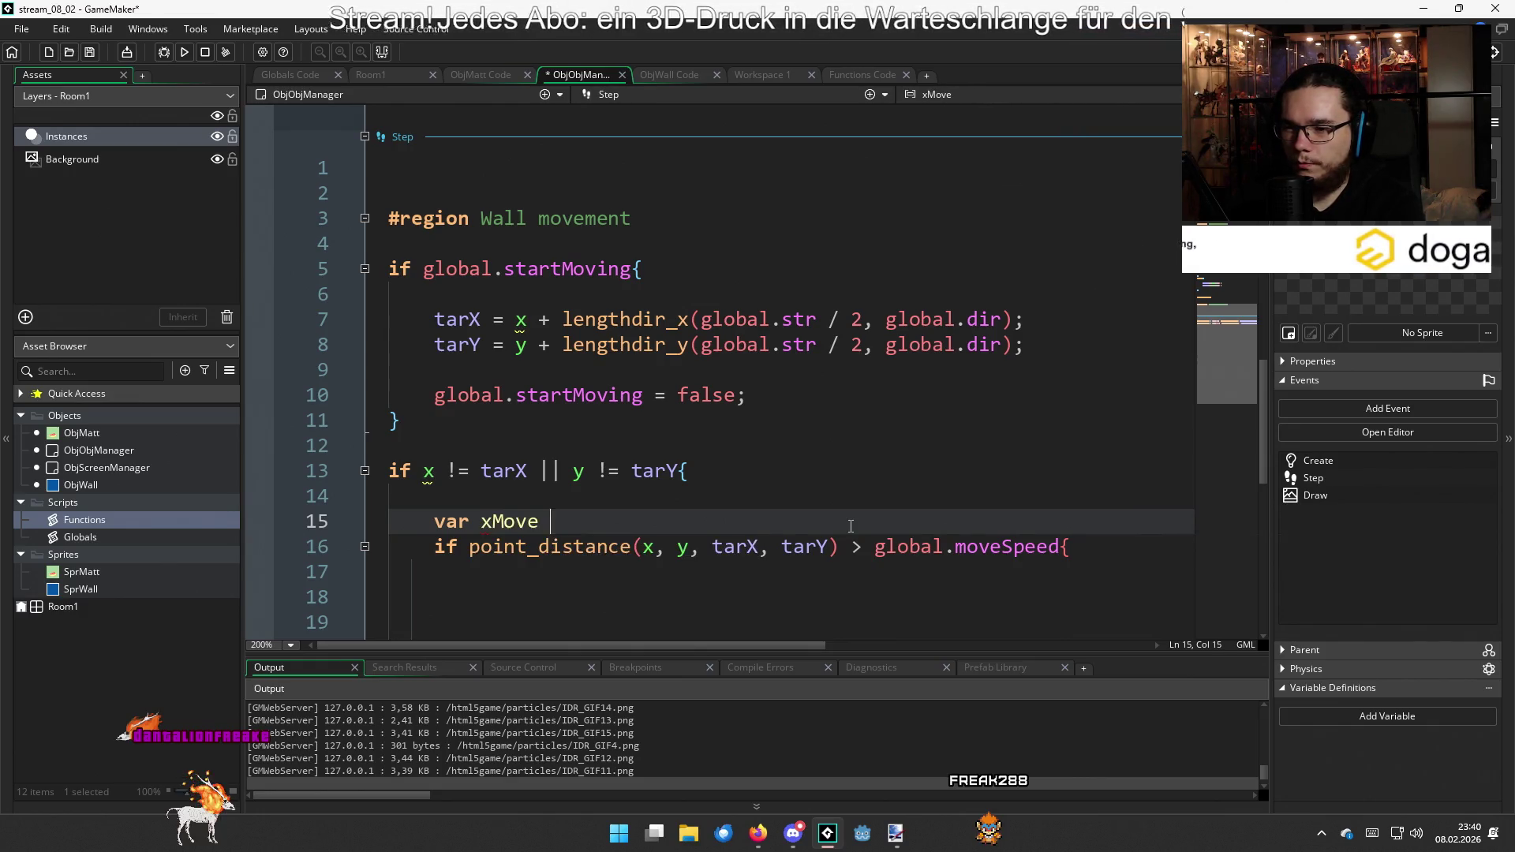
pyautogui.press('Return')
pyautogui.write('v')
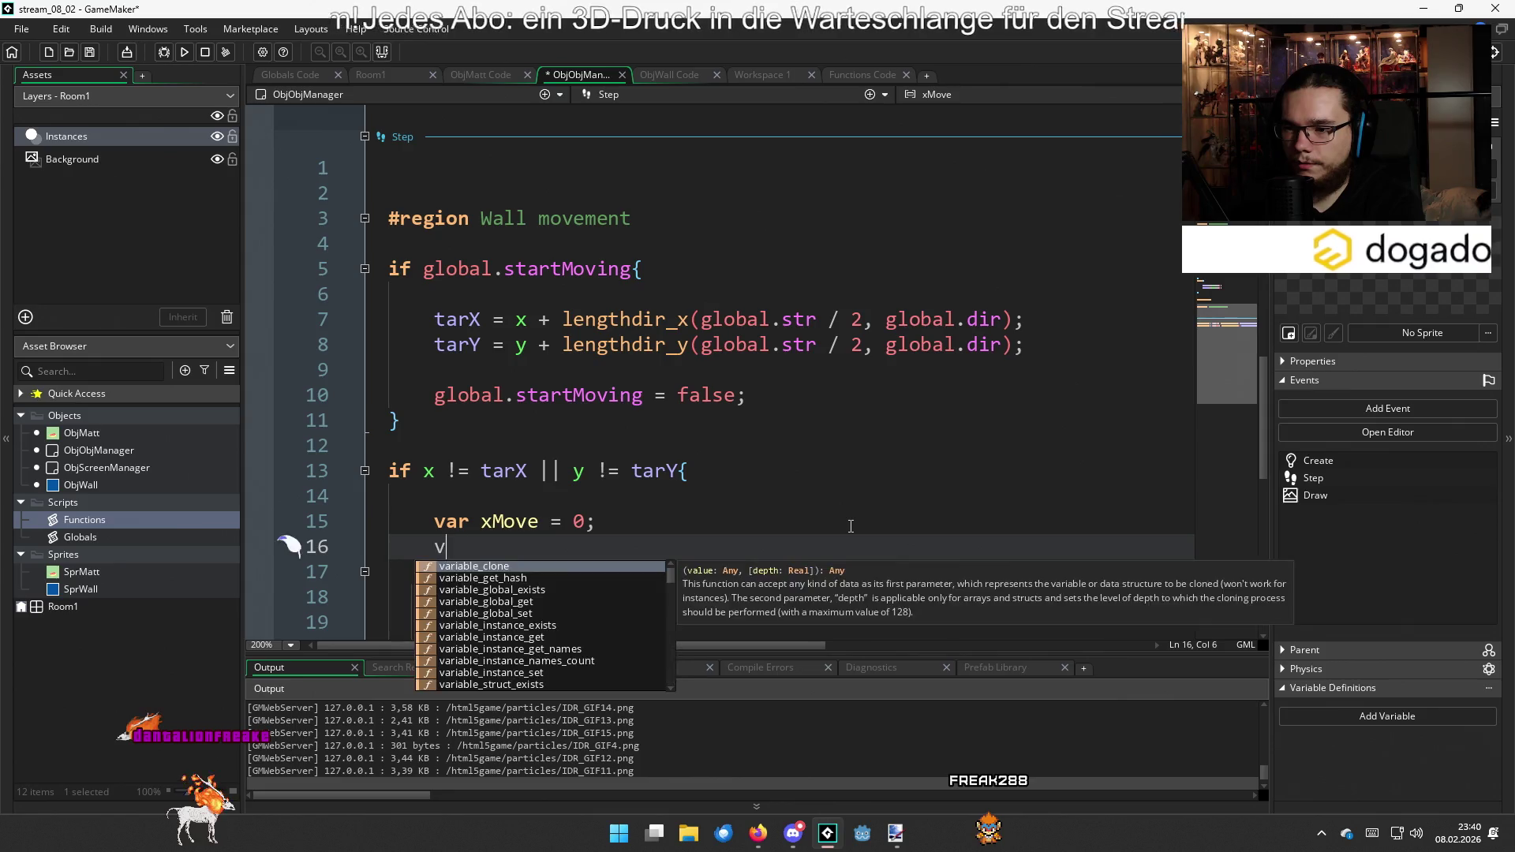
pyautogui.write('ar yMove = 0;')
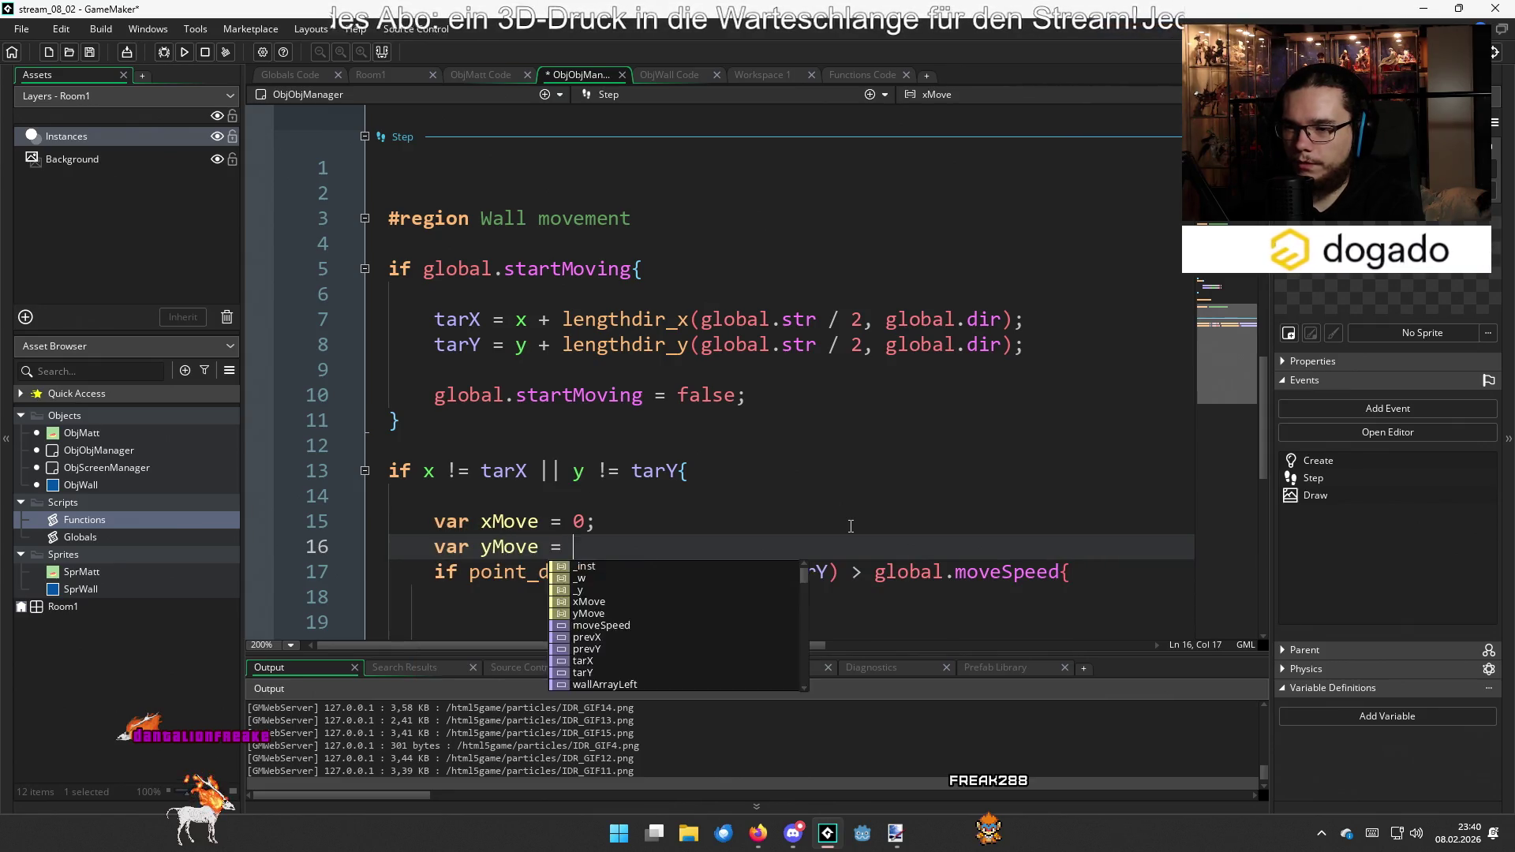
pyautogui.press('Return')
# Begin typing xMove = lerp( inside the distance check, then view ObjWall's code
pyautogui.scroll(-6, 789, 434)
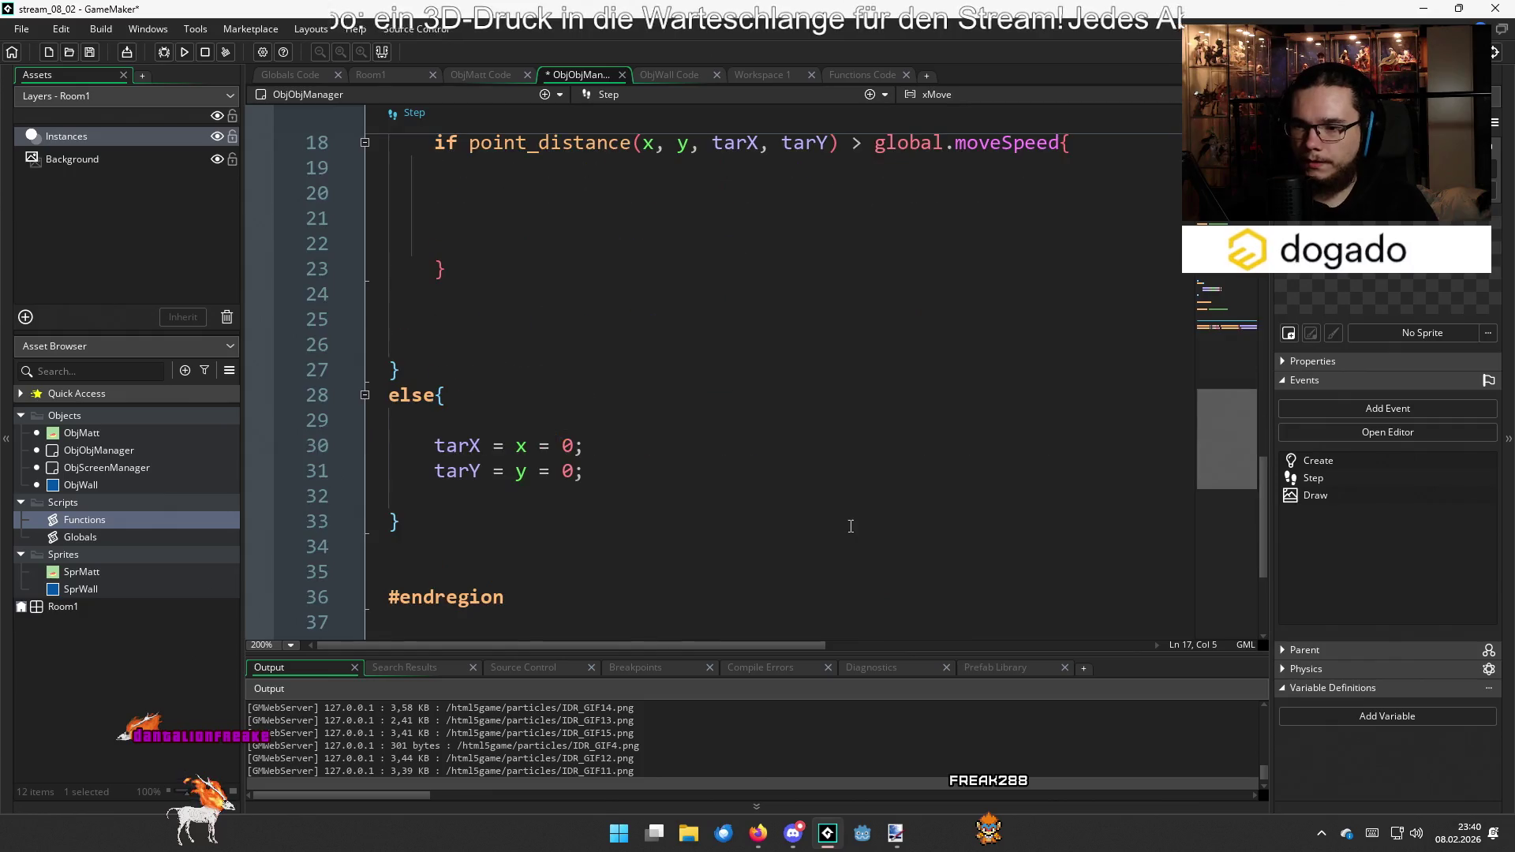
pyautogui.scroll(2, 771, 400)
pyautogui.click(666, 344)
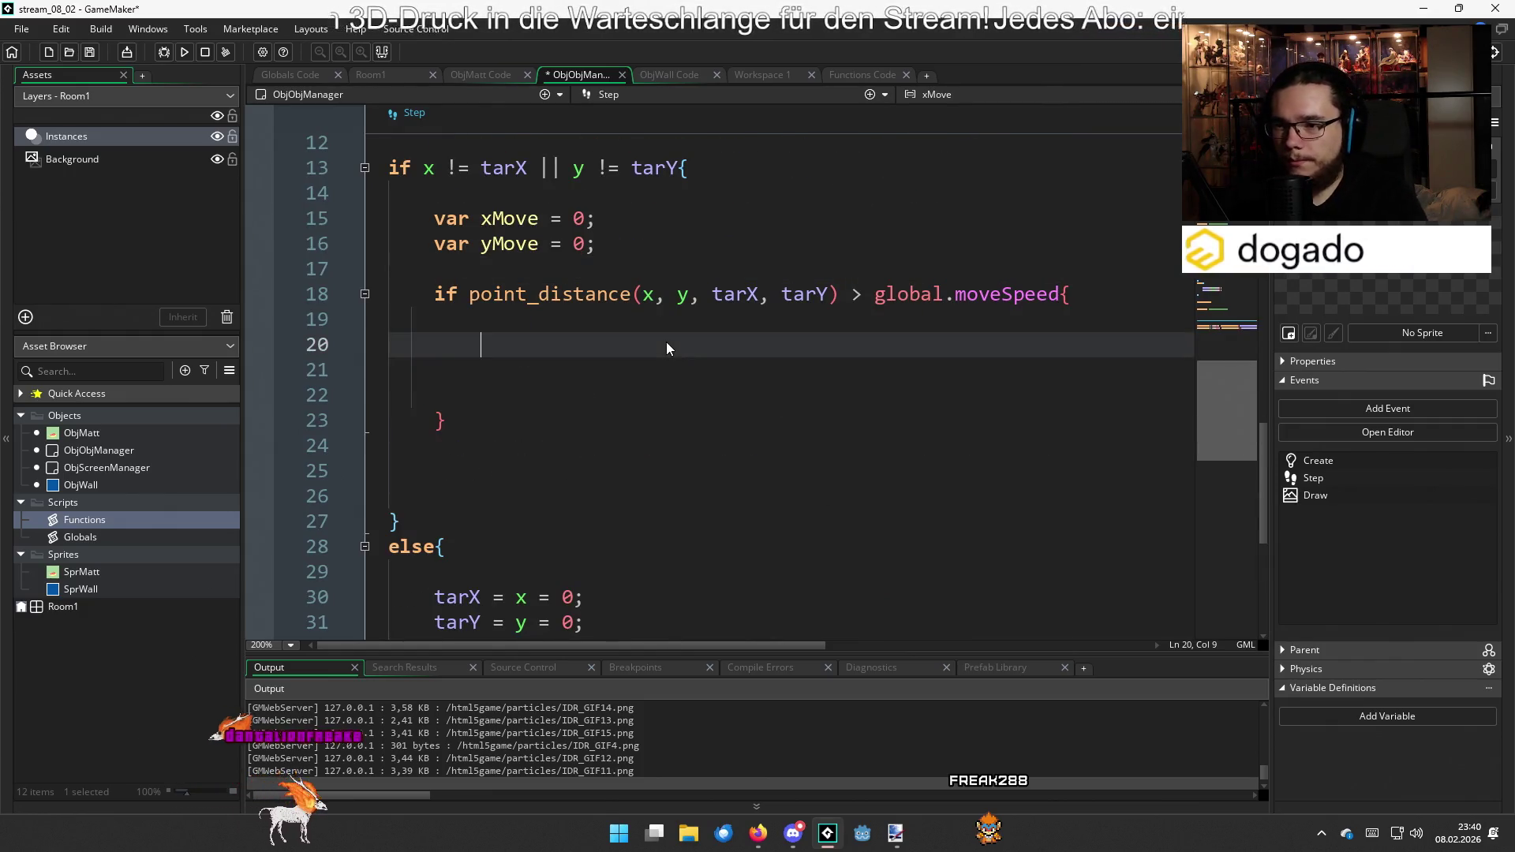
pyautogui.write('xMove = l')
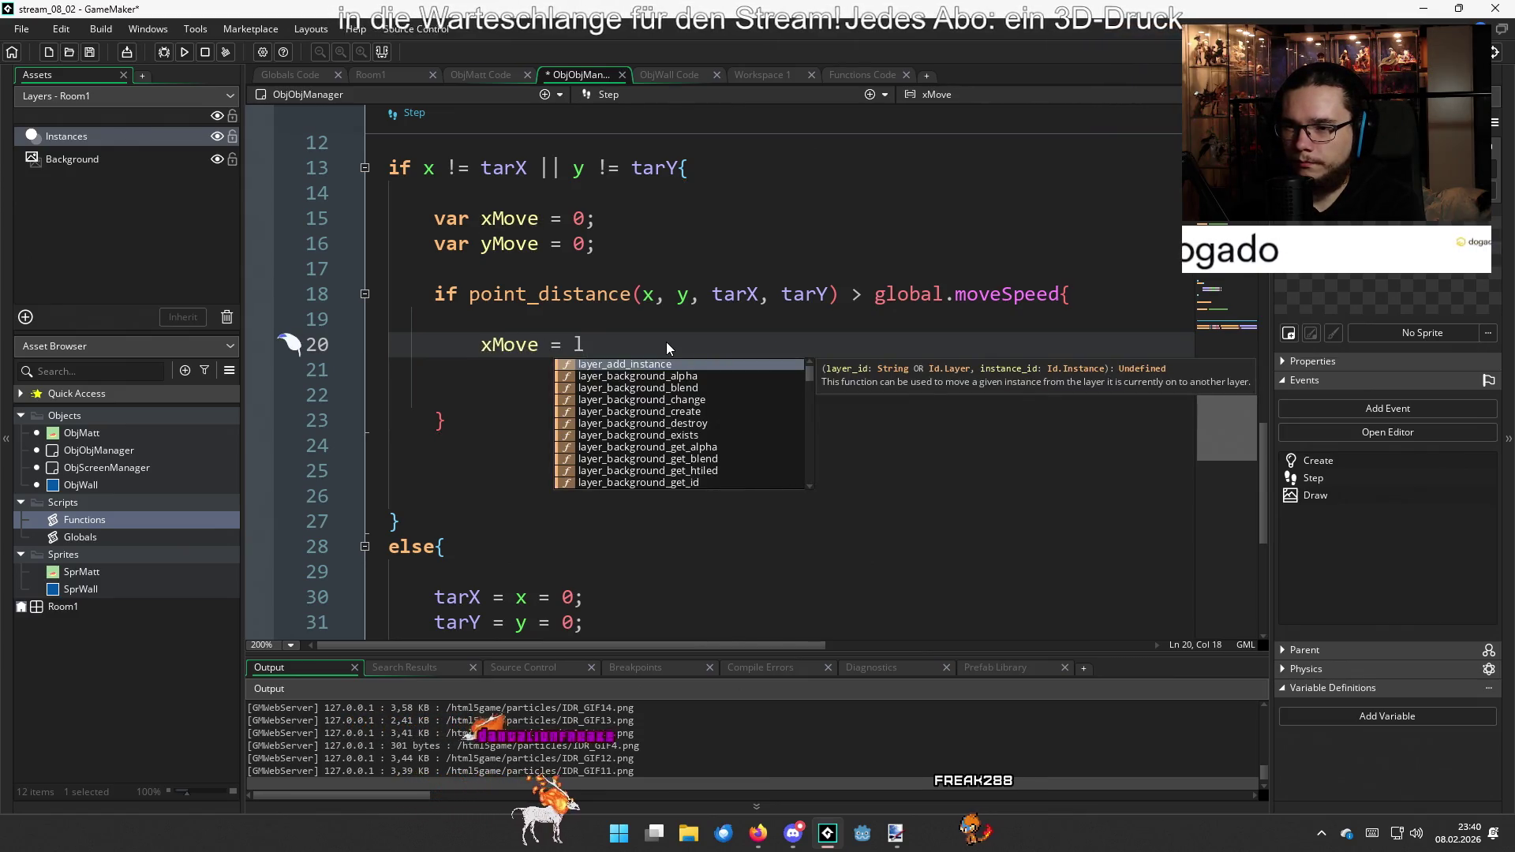
pyautogui.write('erp')
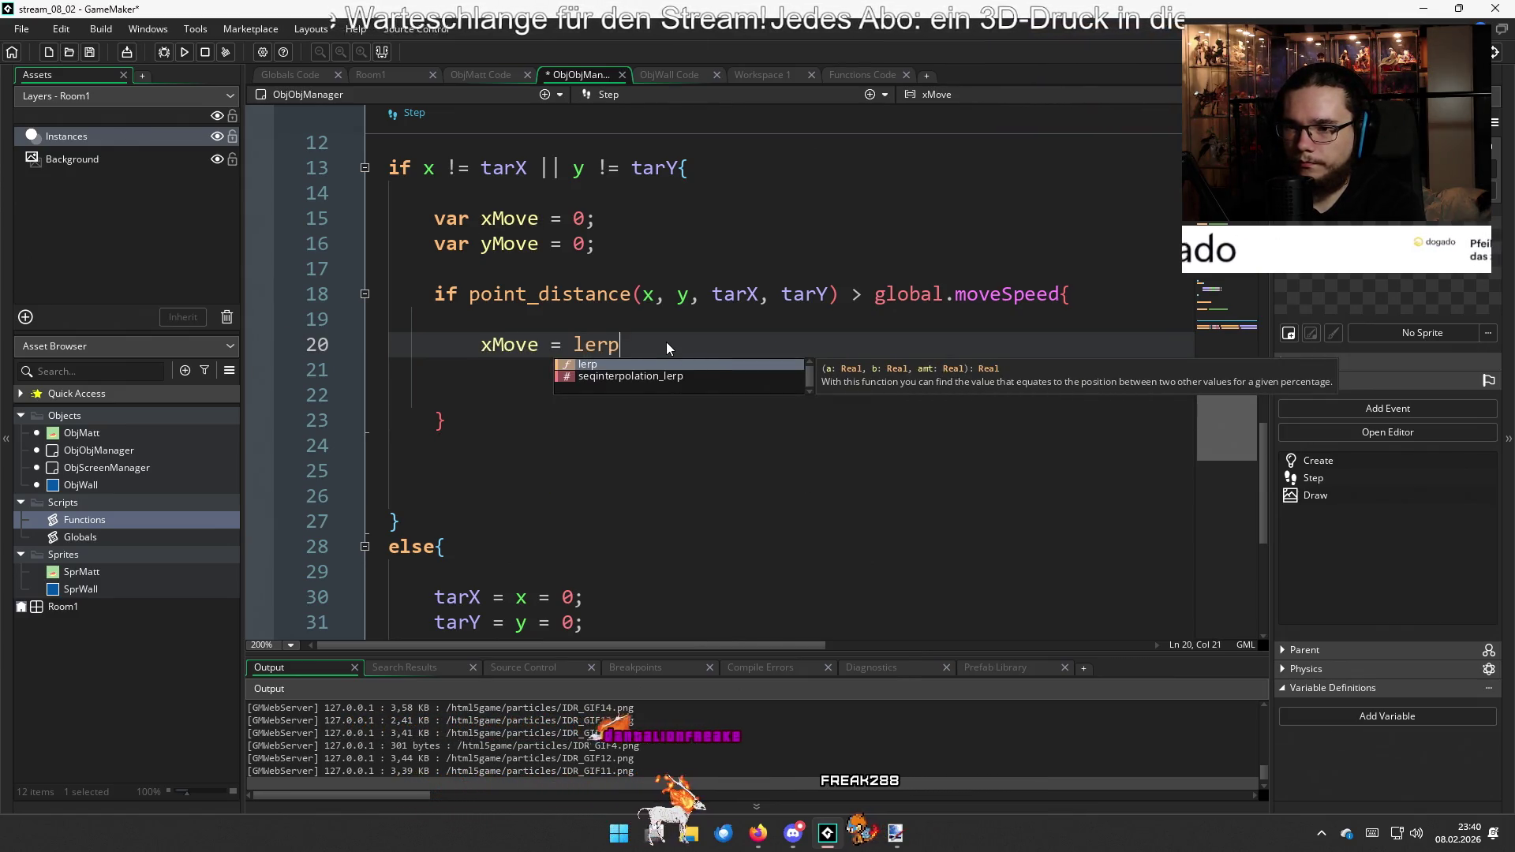
pyautogui.write('(')
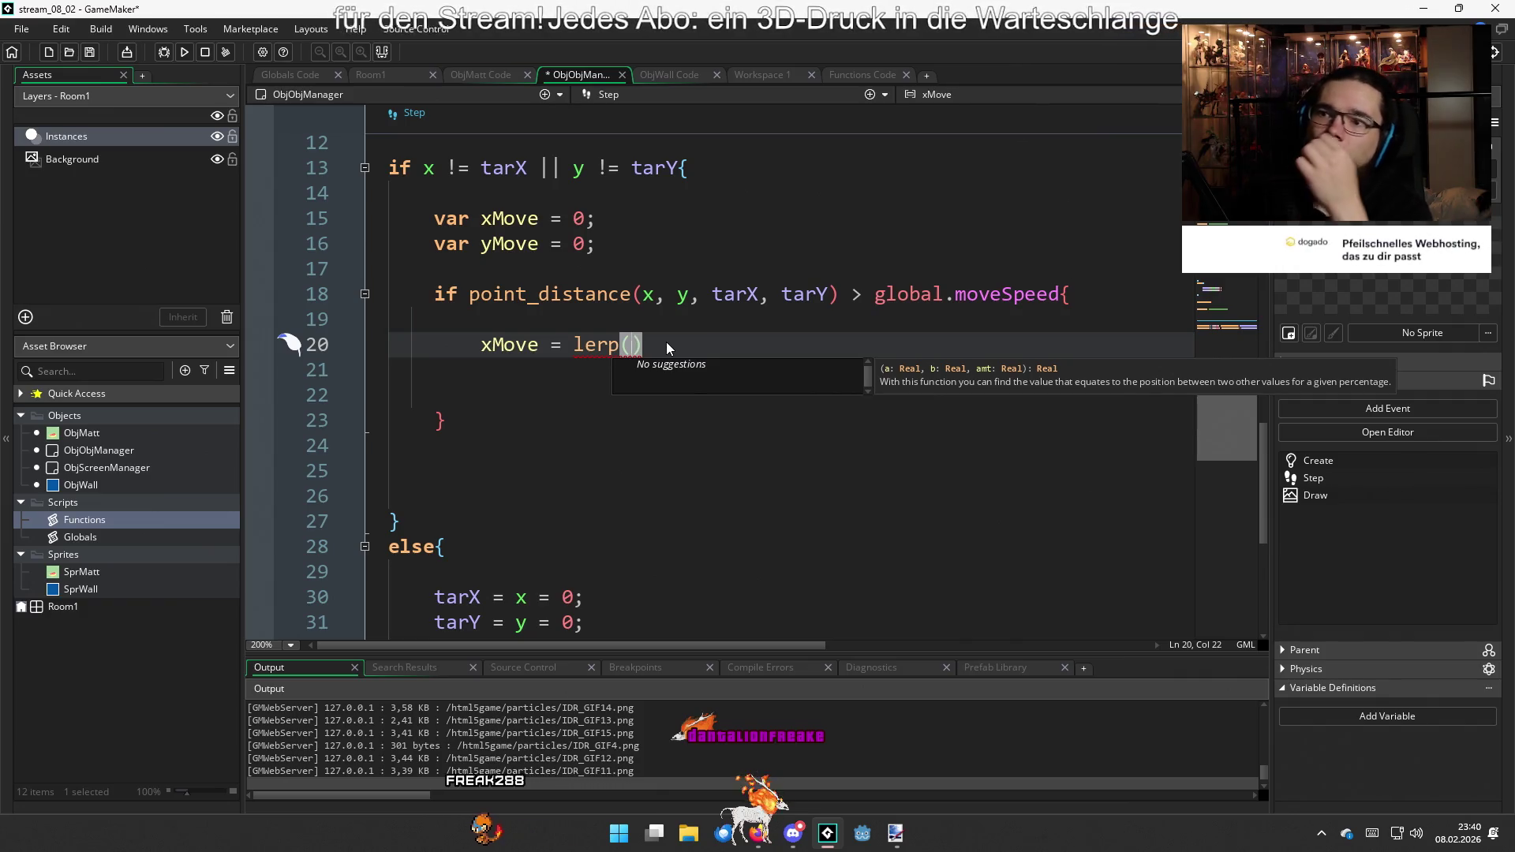
pyautogui.click(471, 77)
# Review ObjWall's Step movement code (x = tarX, y = tarY), then return to ObjObjManager's Step code
pyautogui.click(691, 79)
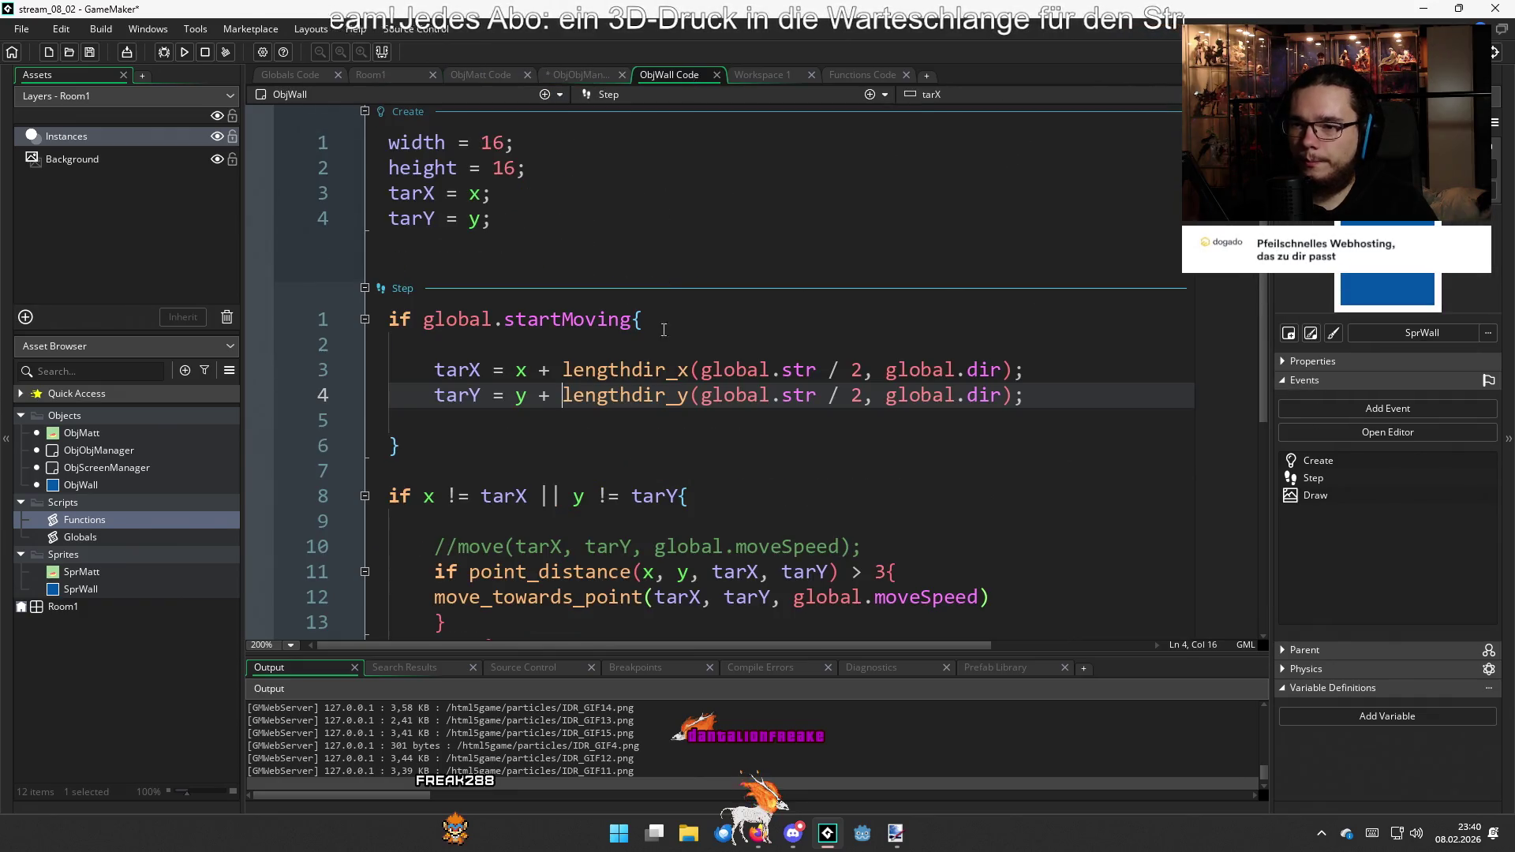
pyautogui.moveTo(658, 388)
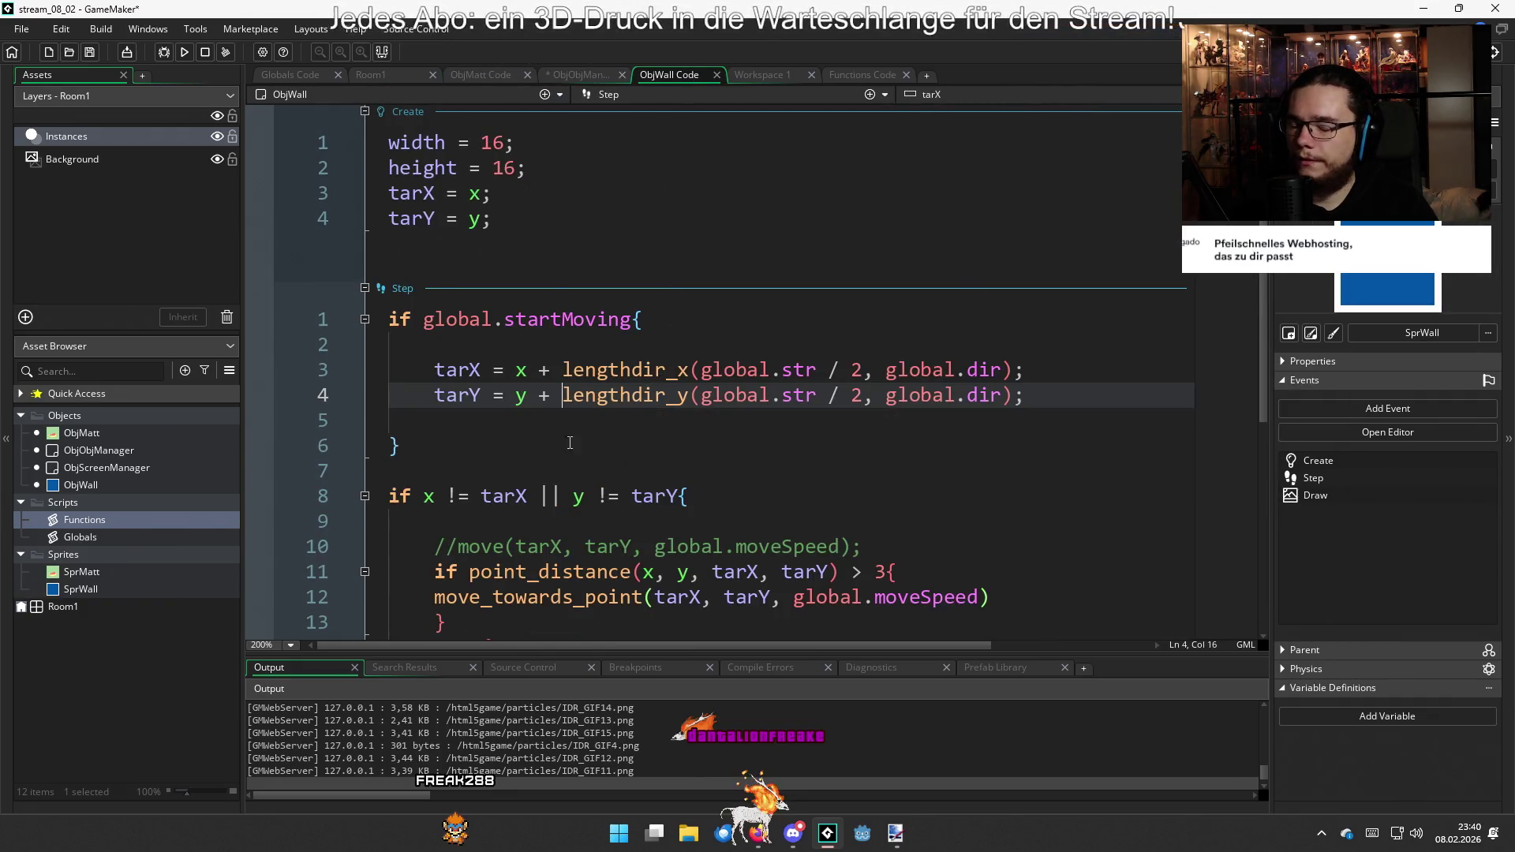
pyautogui.scroll(-2, 544, 450)
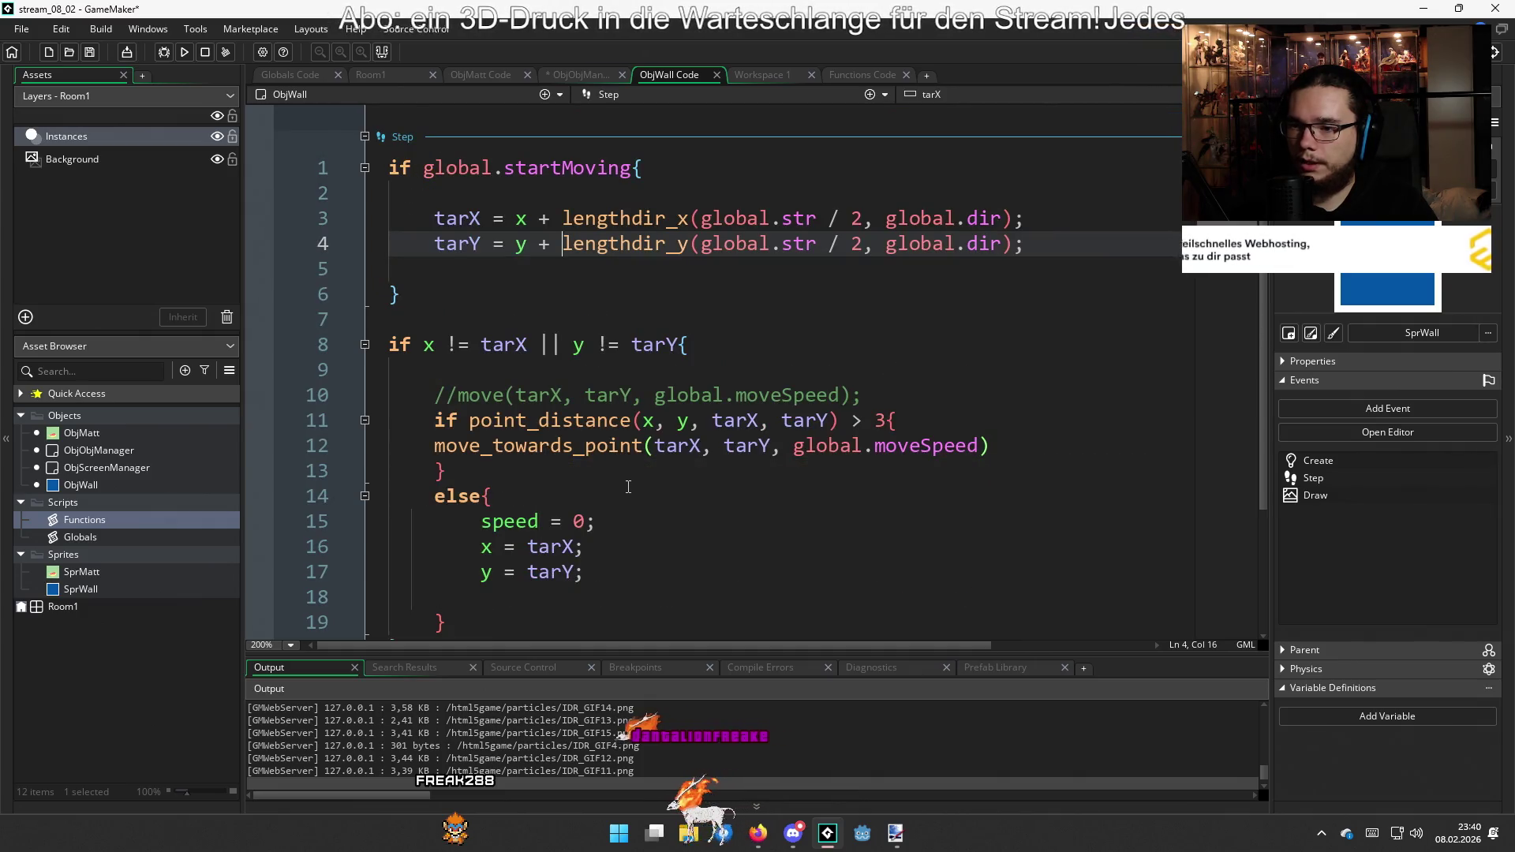
pyautogui.scroll(-2, 626, 483)
pyautogui.scroll(2, 627, 487)
pyautogui.scroll(-2, 627, 487)
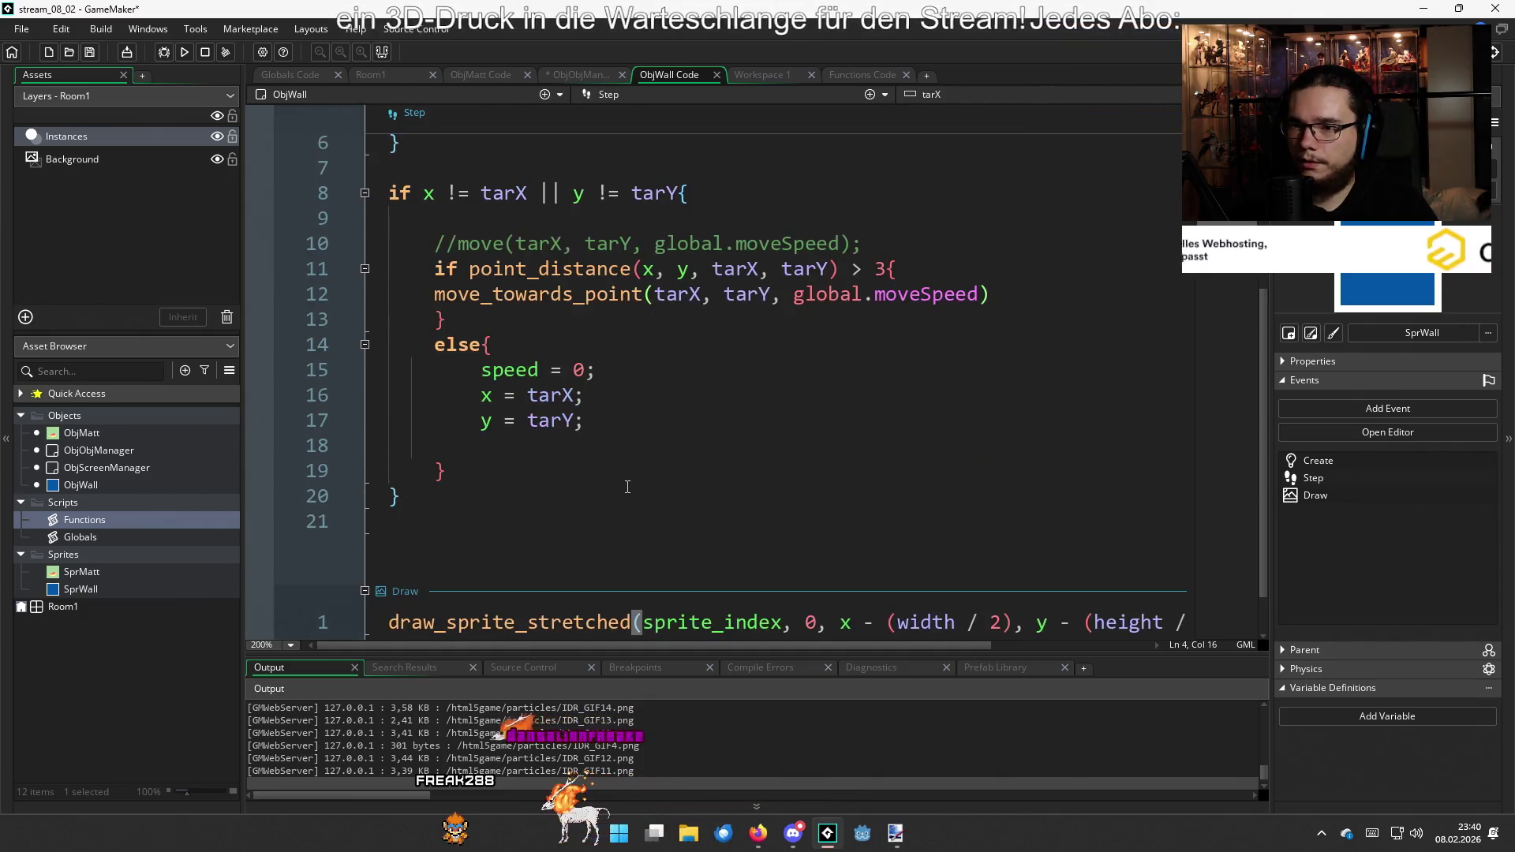
pyautogui.click(636, 417)
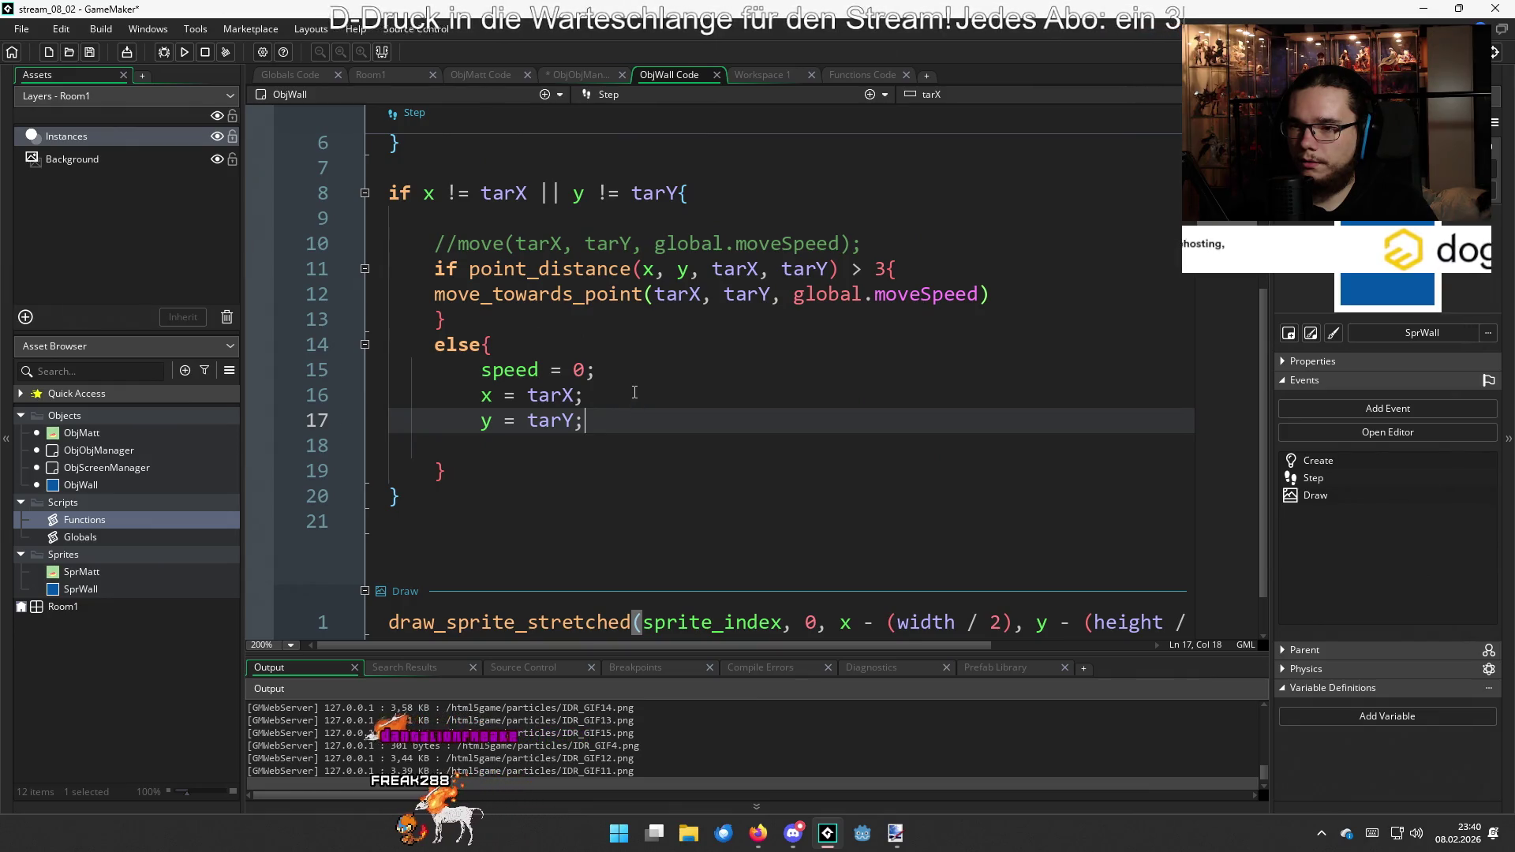
pyautogui.click(631, 397)
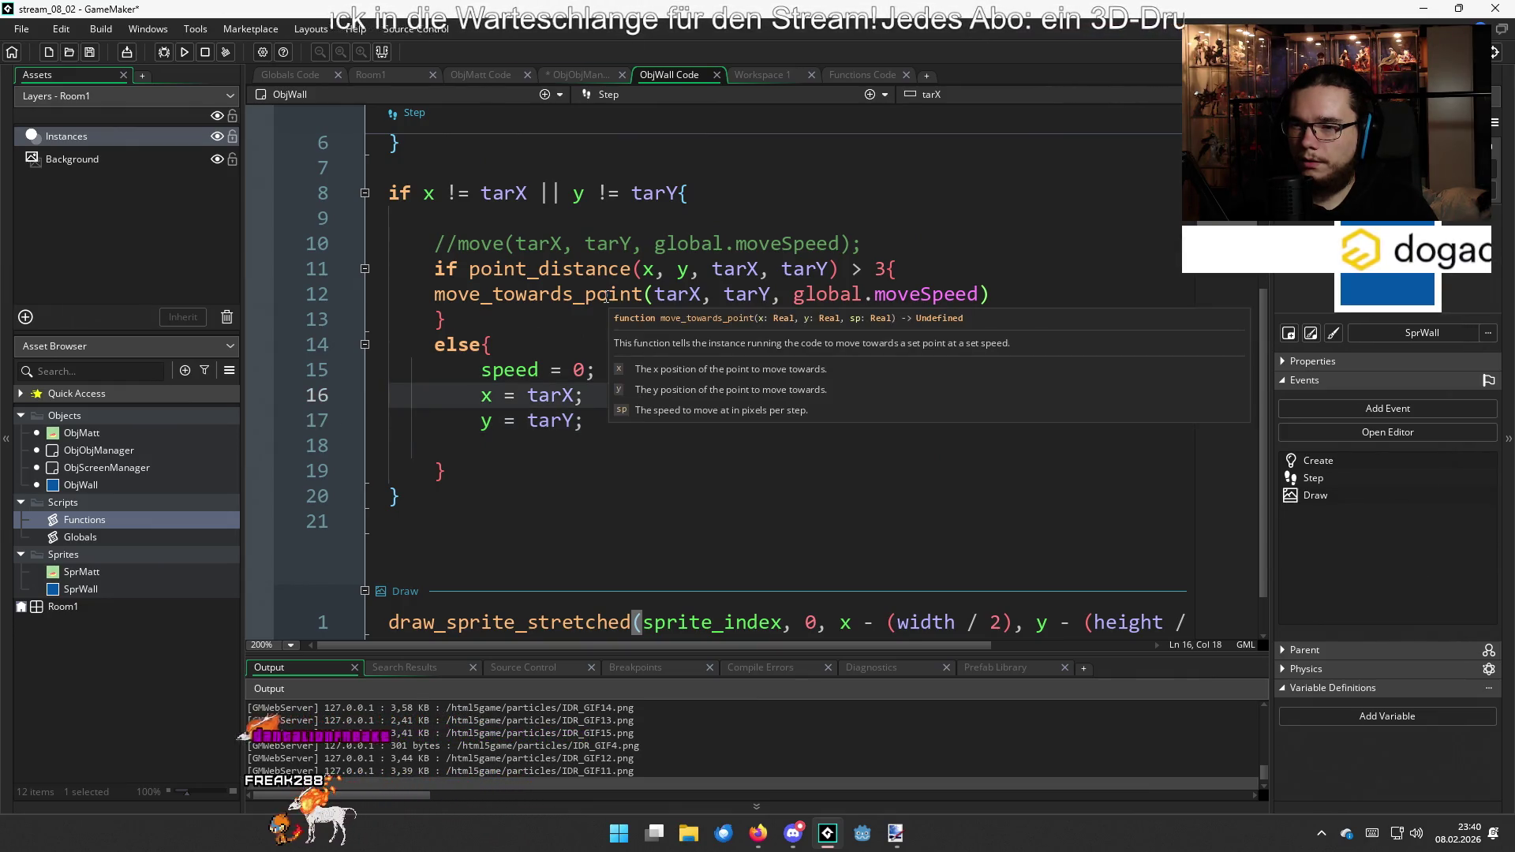
pyautogui.scroll(-1, 615, 368)
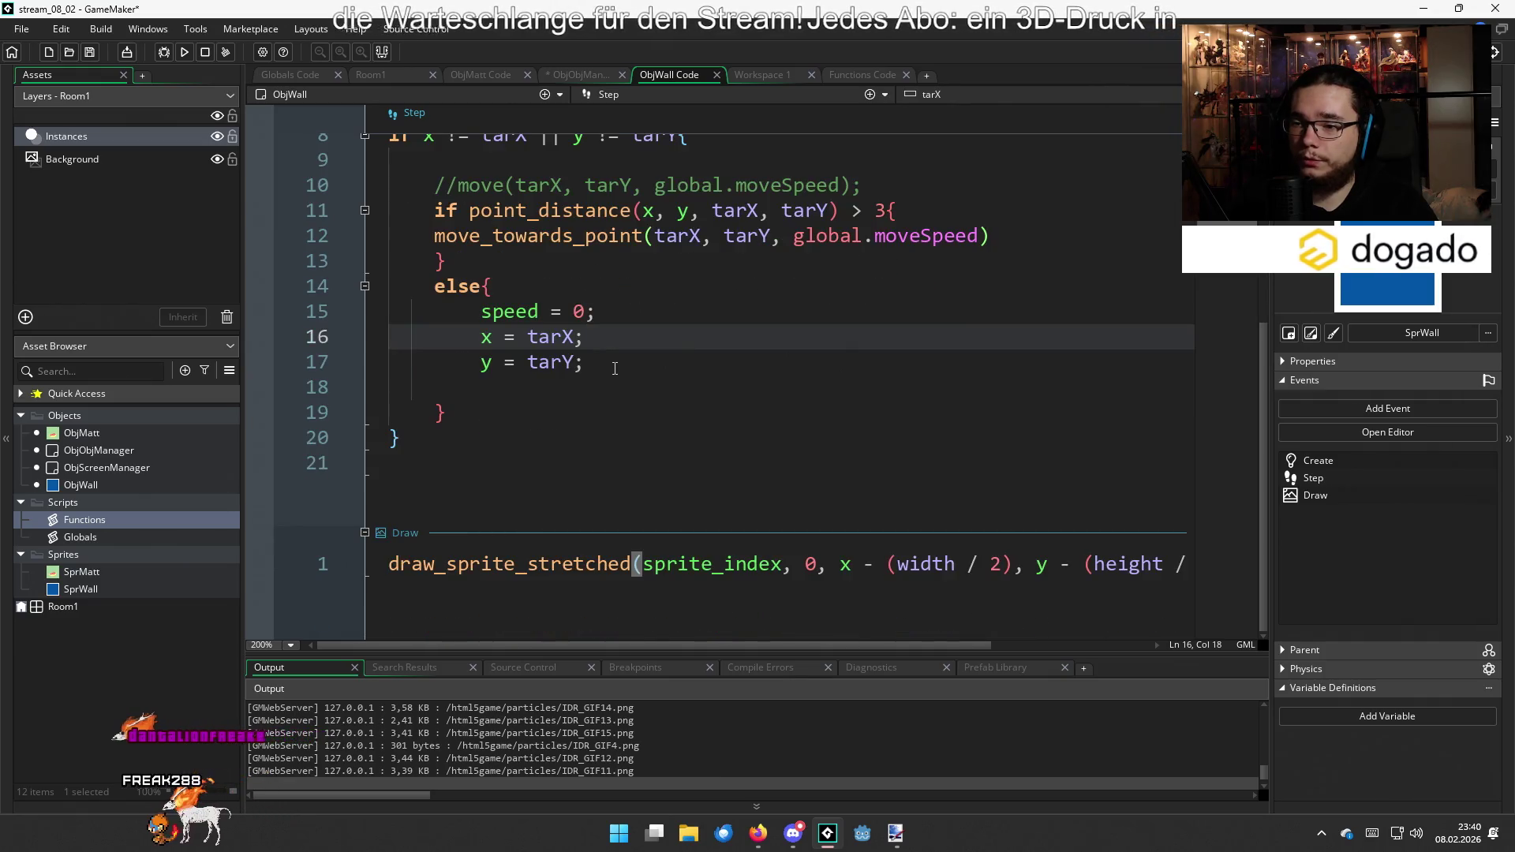
pyautogui.scroll(2, 612, 371)
pyautogui.click(569, 418)
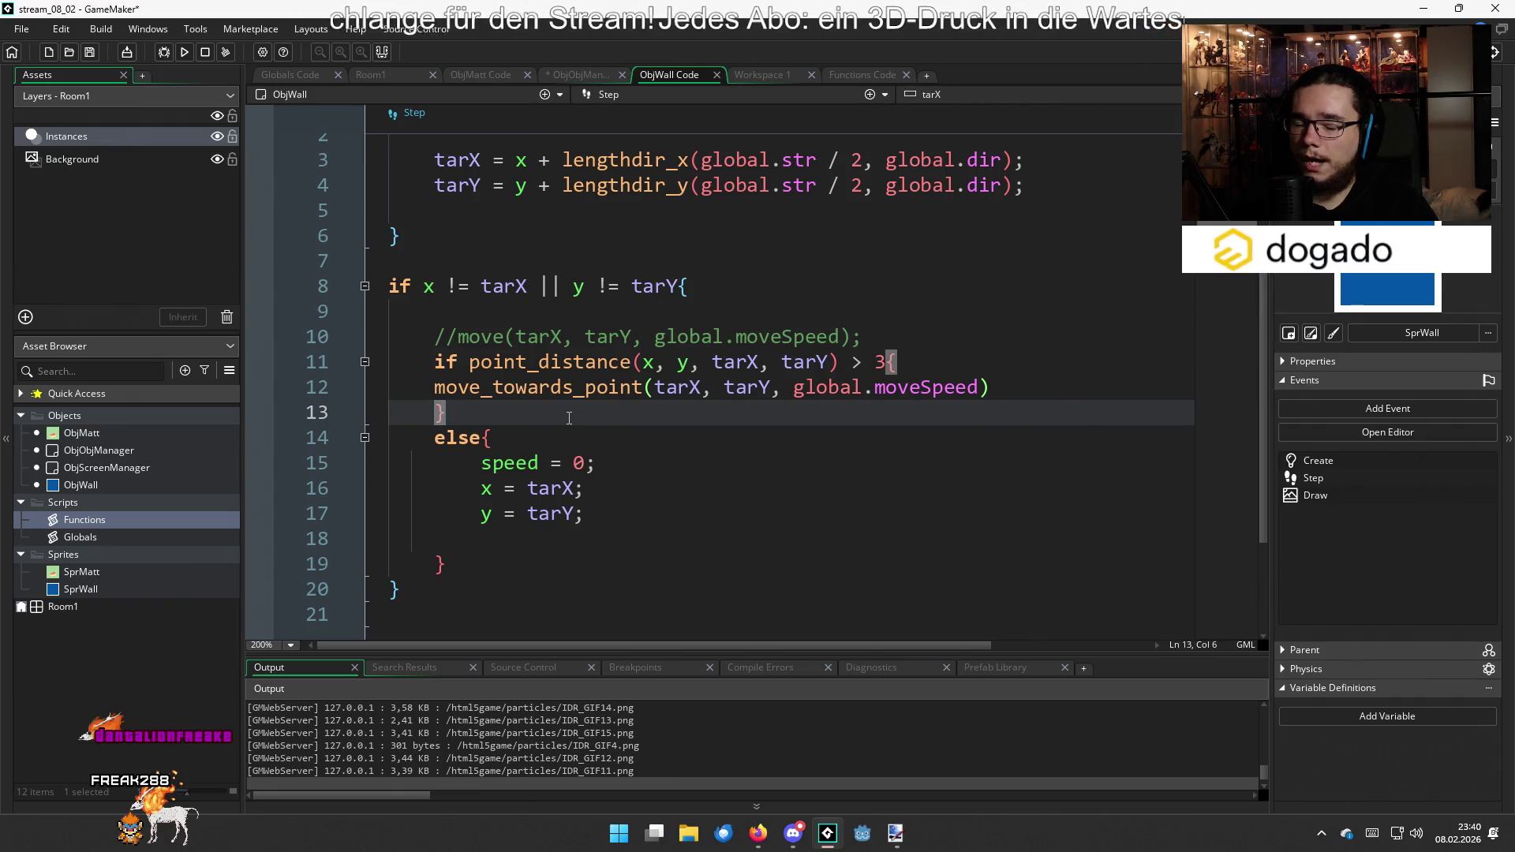
pyautogui.click(598, 73)
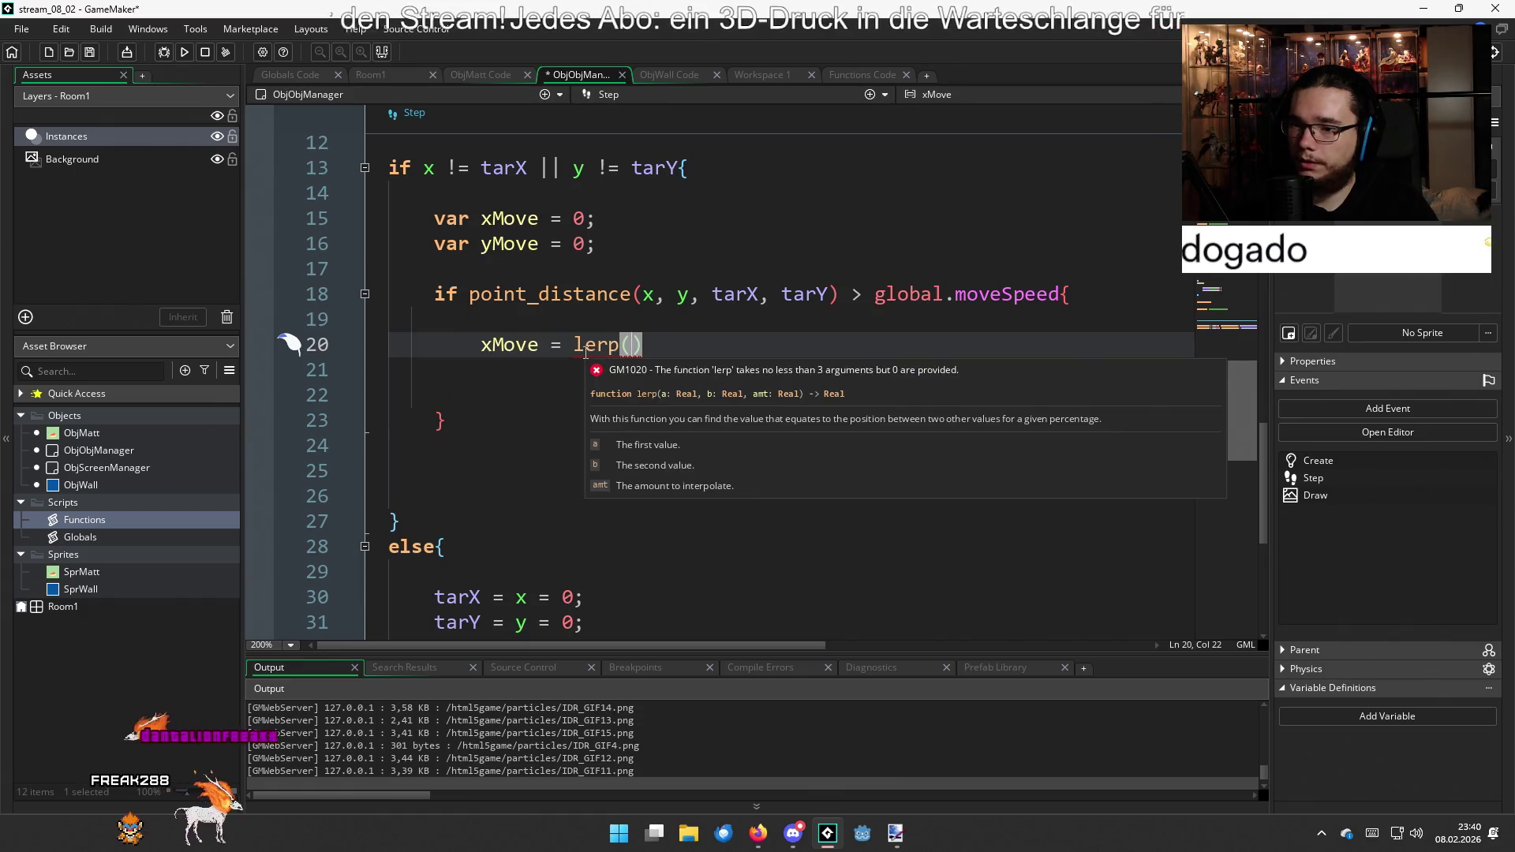
# Clear the empty lerp() call from line 20 so it reads only 'xMove = '
pyautogui.moveTo(644, 345); pyautogui.dragTo(577, 345)
pyautogui.moveTo(578, 352)
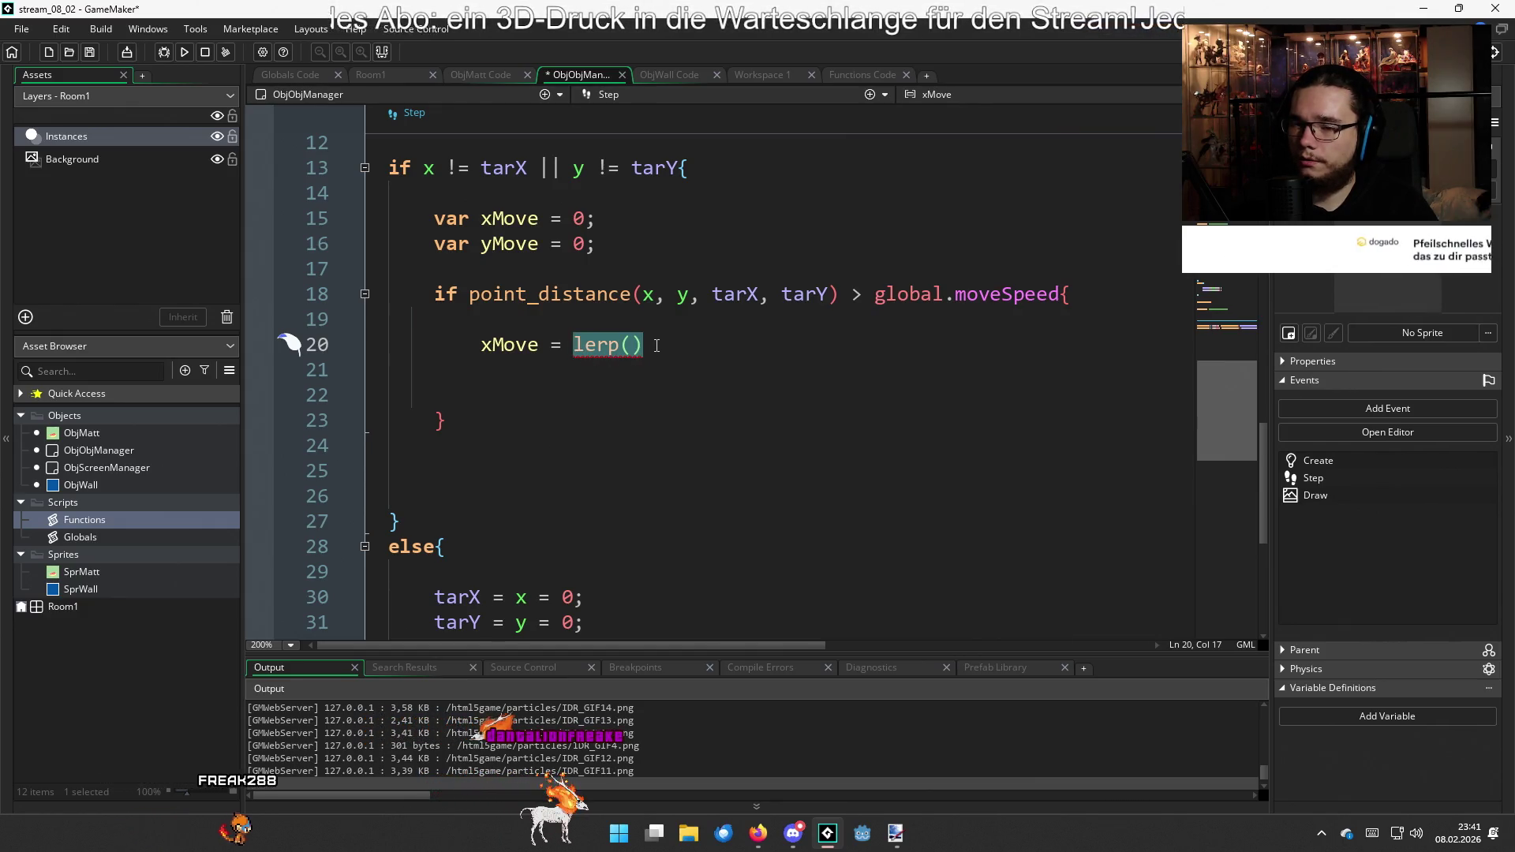
pyautogui.write('leng')
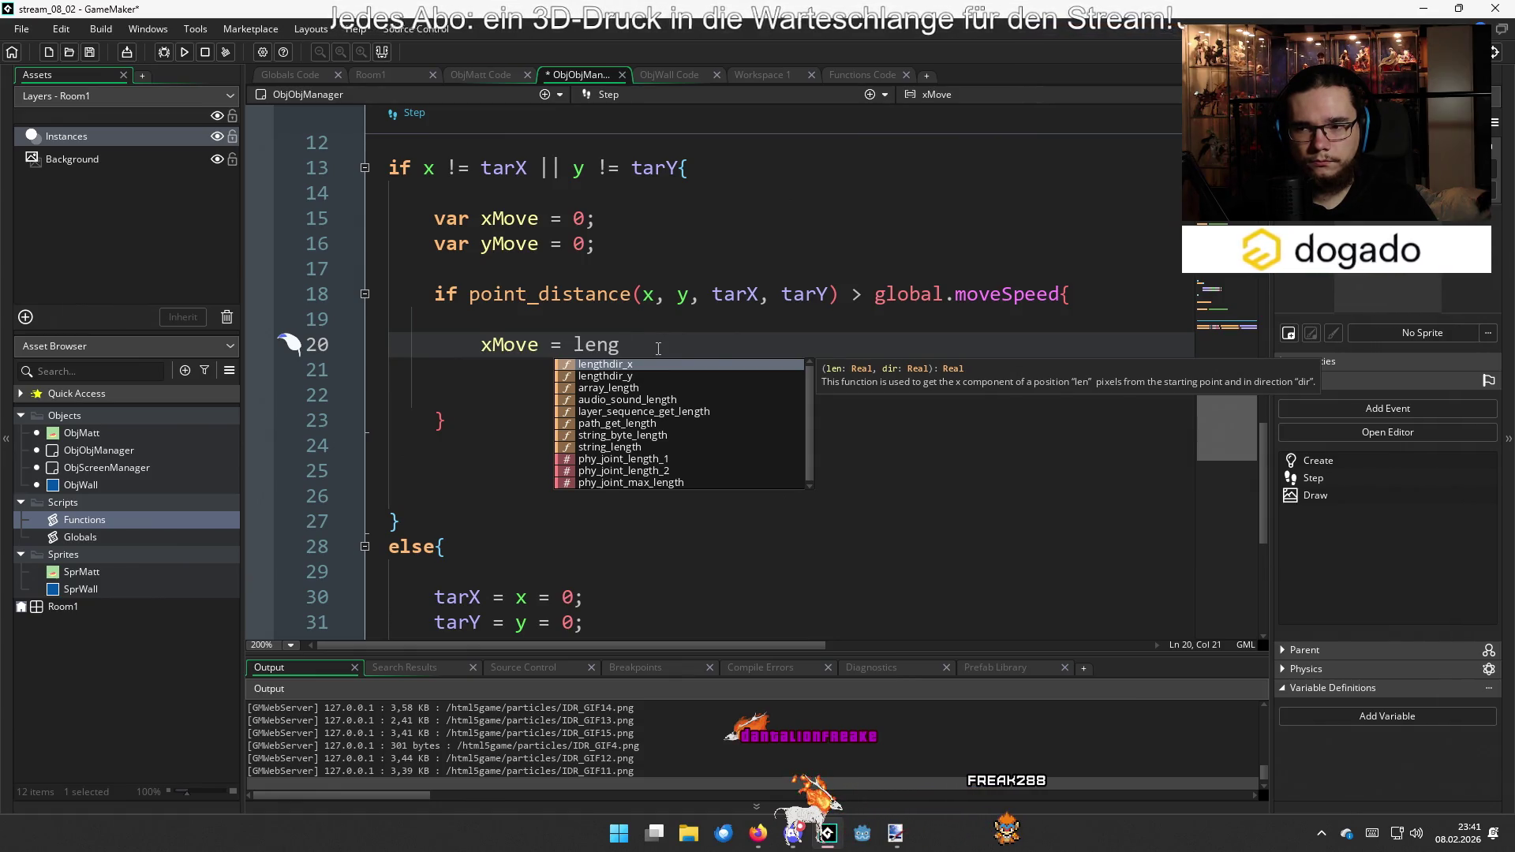
pyautogui.press('BackSpace')
pyautogui.press('BackSpace')
pyautogui.press('BackSpace')
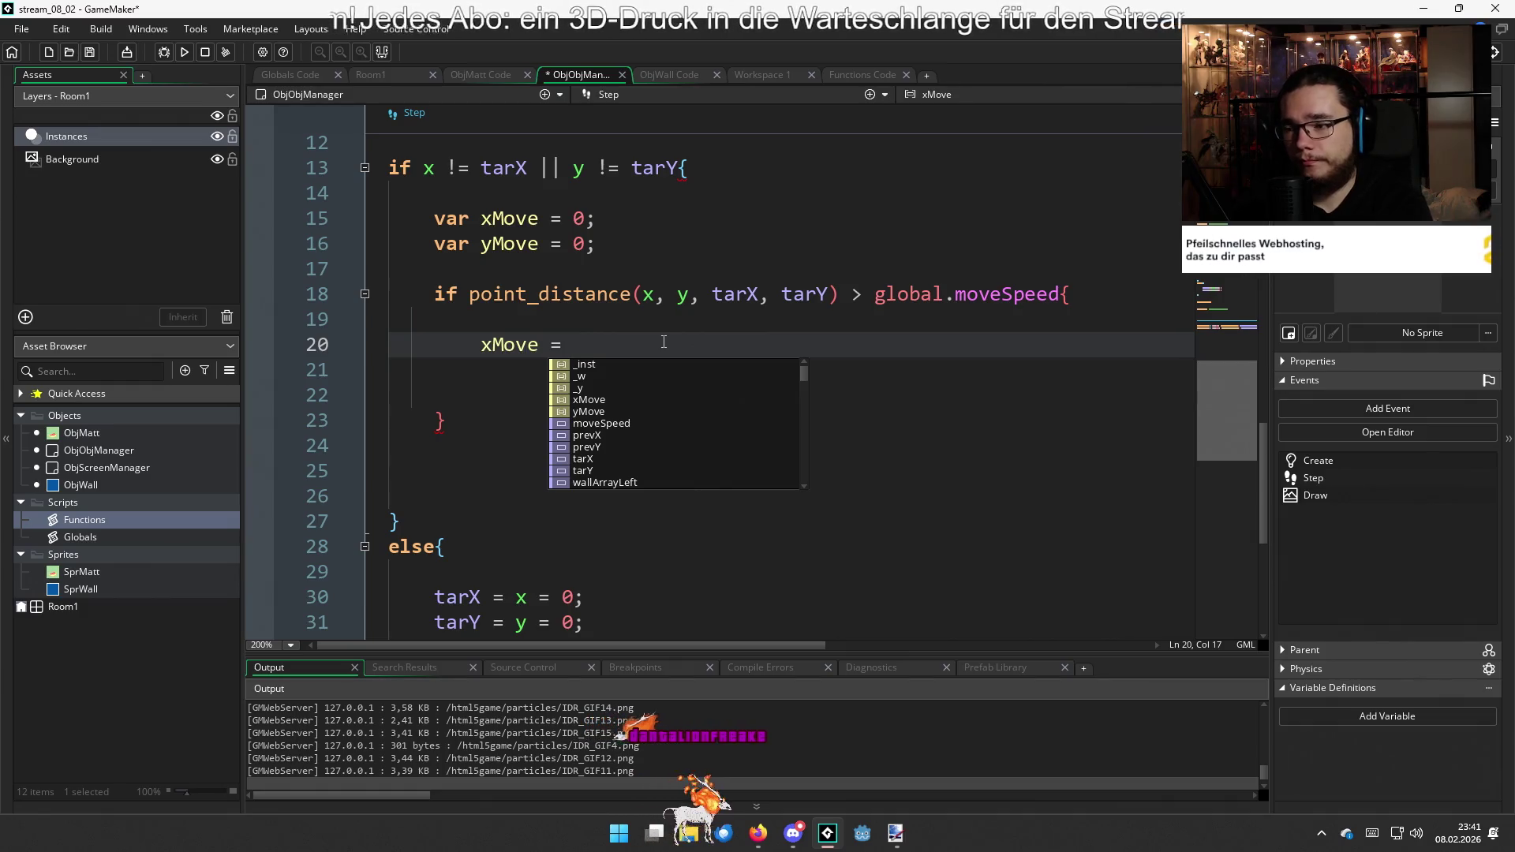
pyautogui.hotkey('alt', 'Tab')
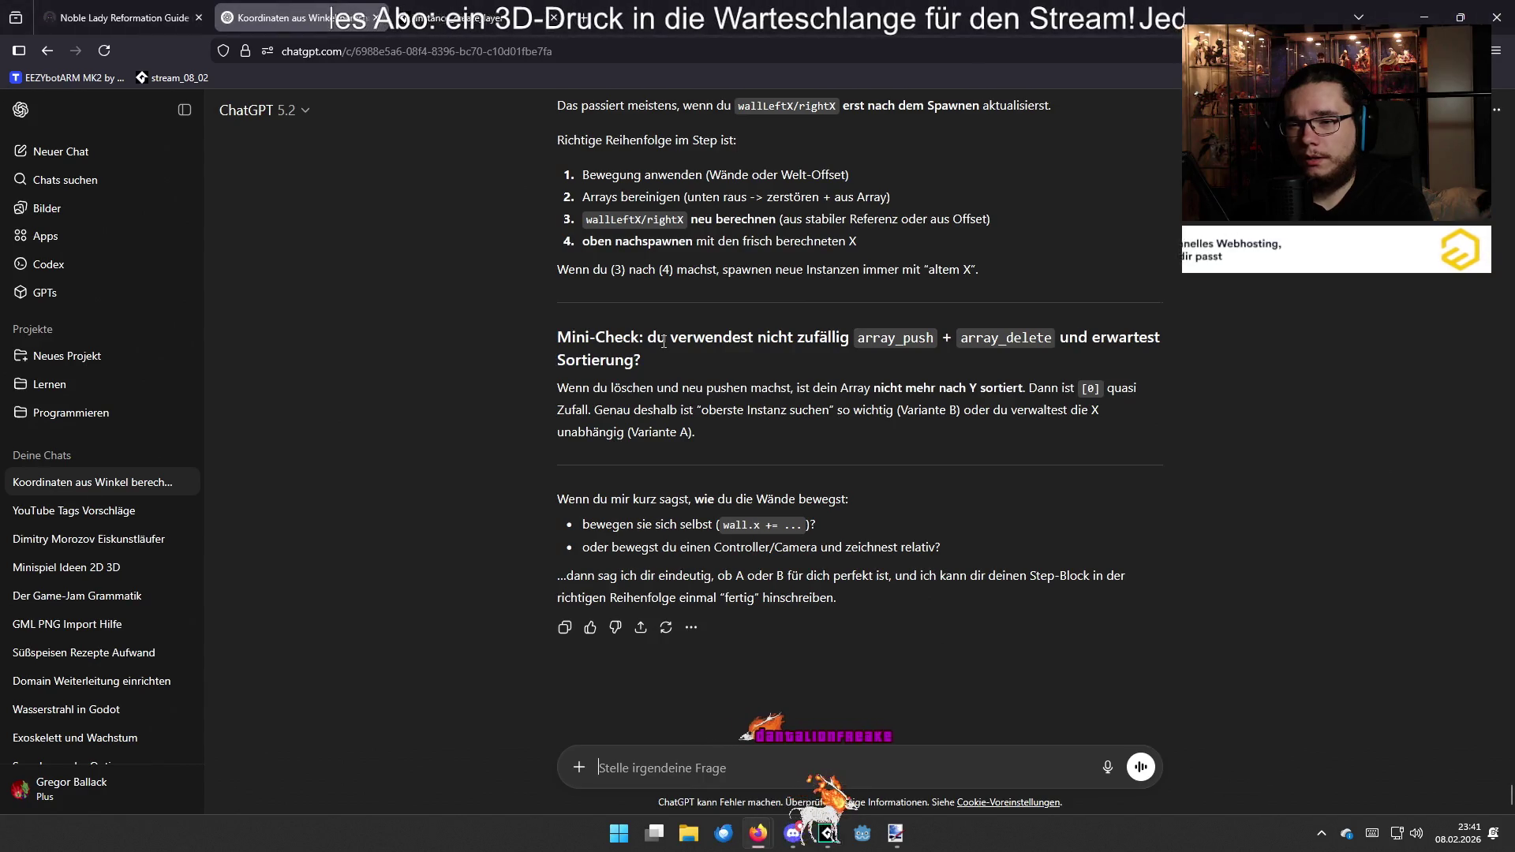
# Scroll up the ChatGPT conversation to the reply about instances lerping to a shared target
pyautogui.scroll(20, 727, 421)
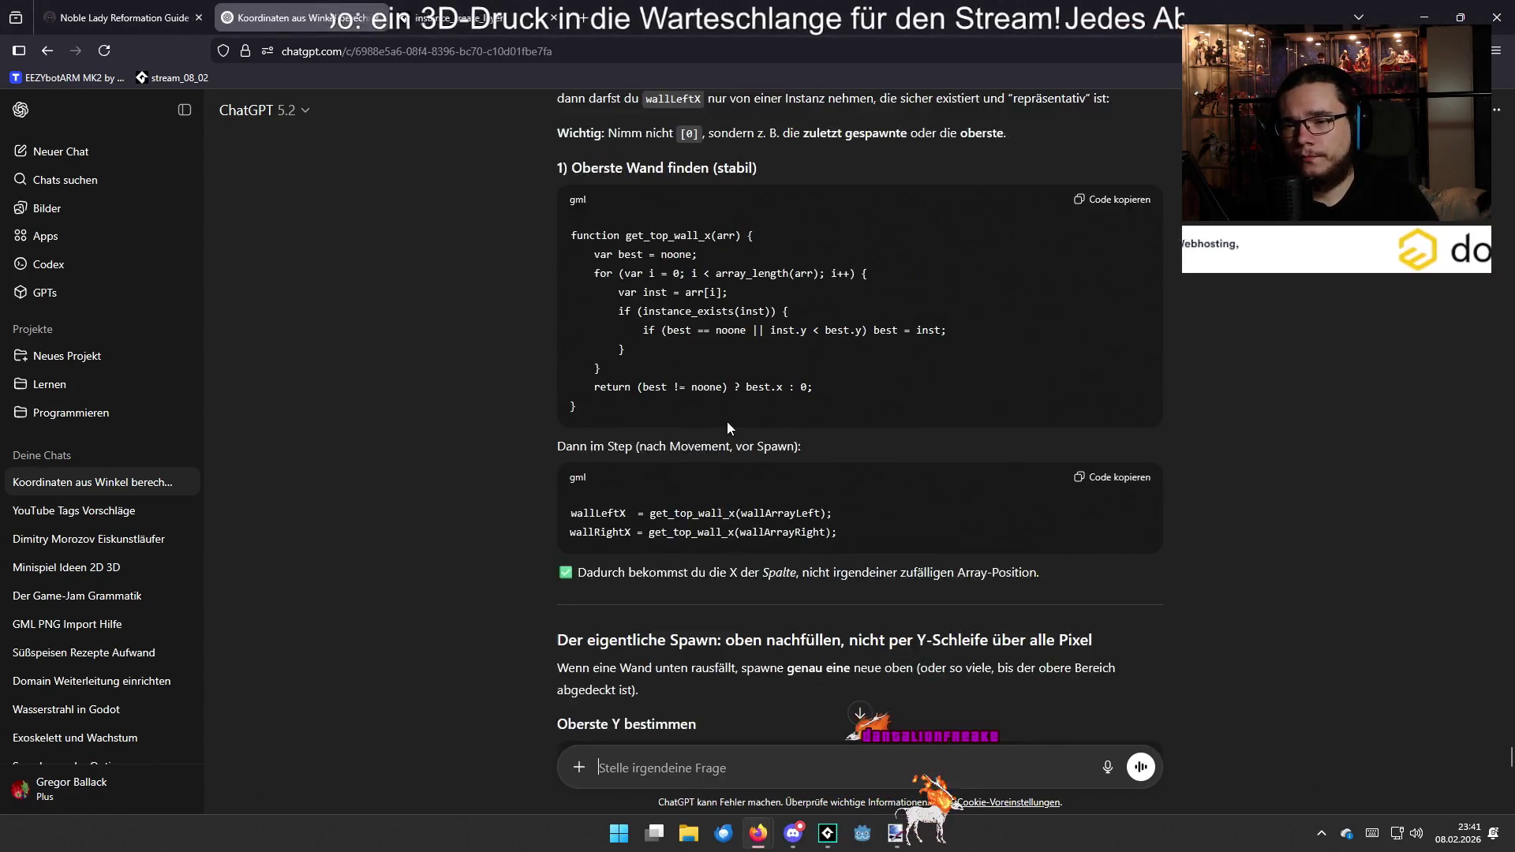
pyautogui.scroll(-10, 730, 422)
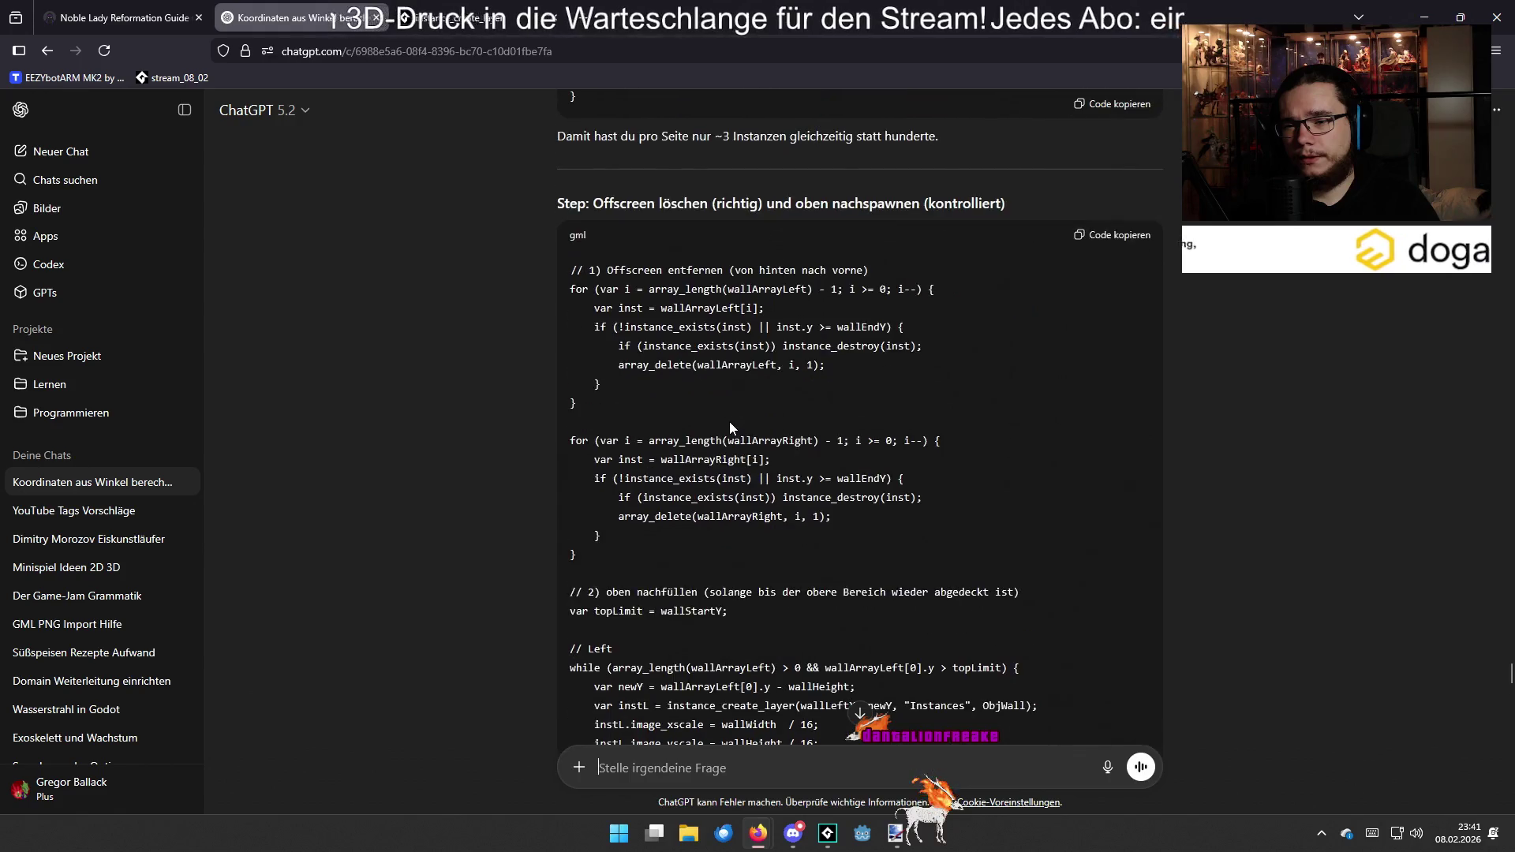
pyautogui.scroll(15, 729, 422)
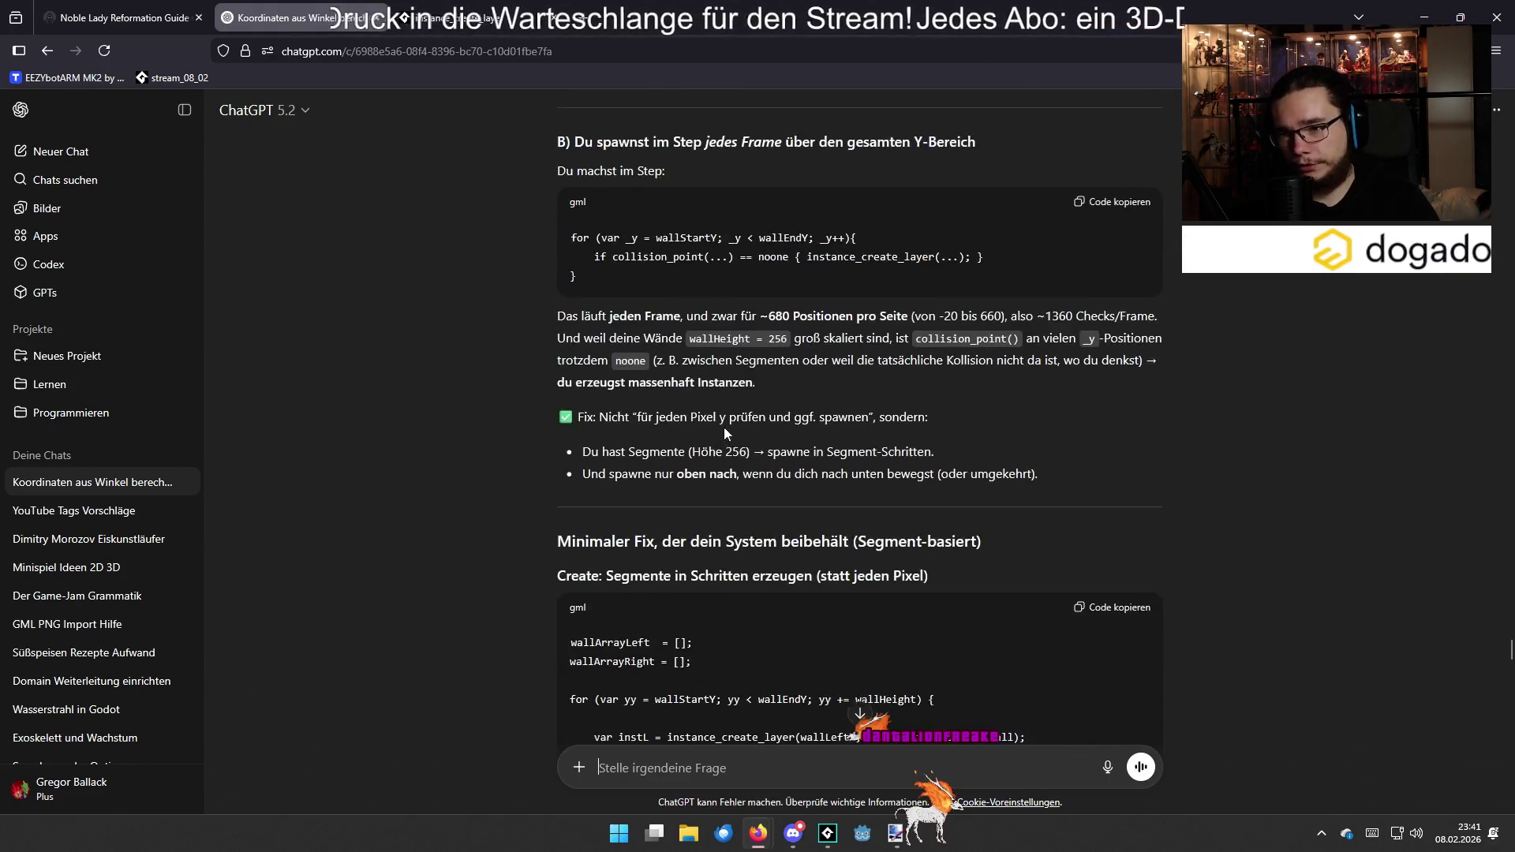
pyautogui.scroll(3, 723, 426)
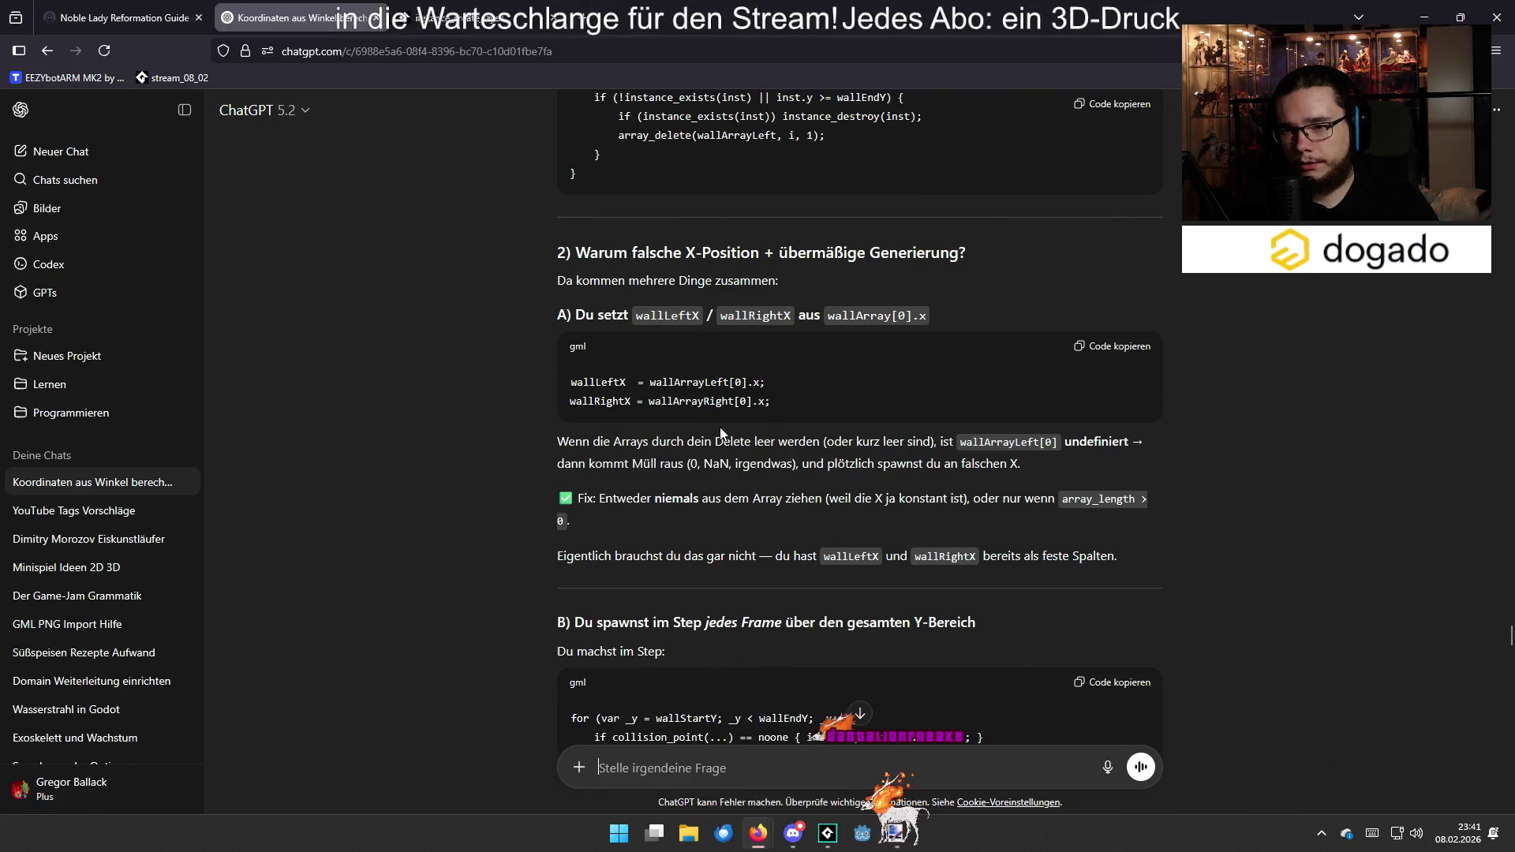
pyautogui.scroll(5, 720, 428)
pyautogui.scroll(20, 720, 428)
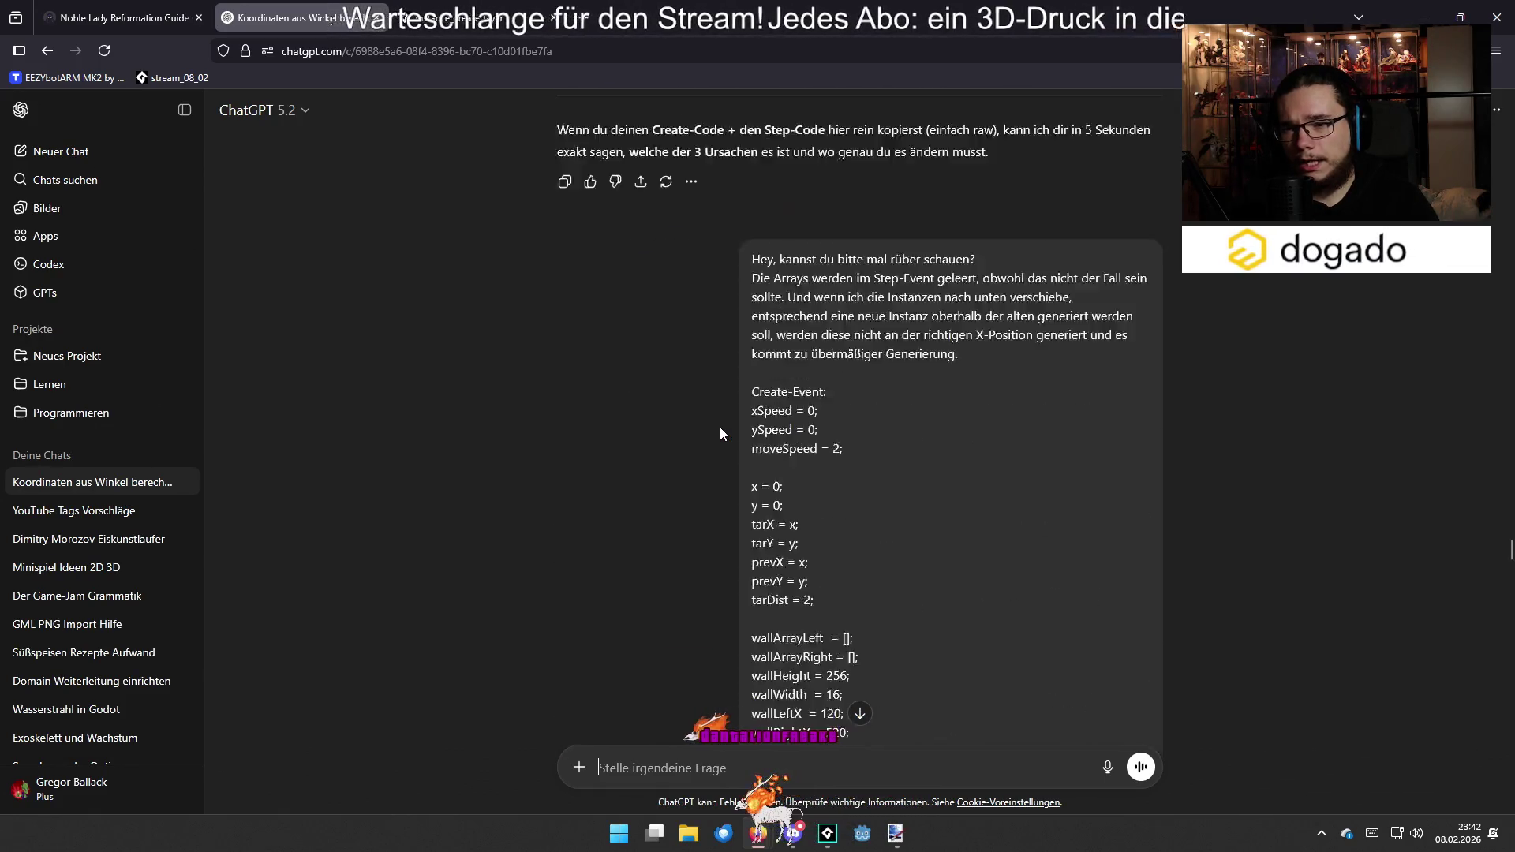
pyautogui.scroll(20, 718, 429)
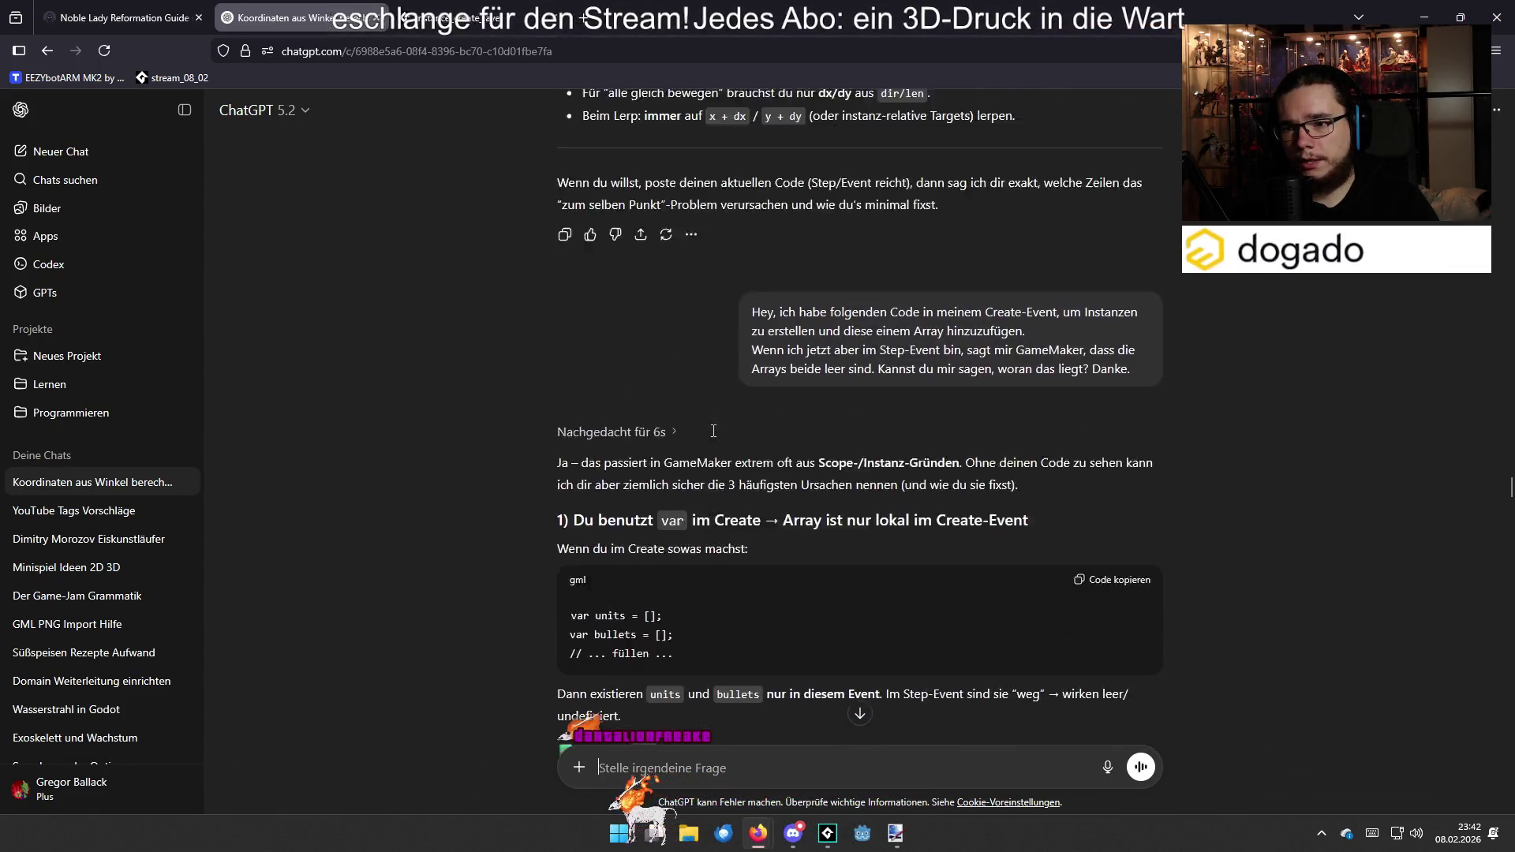
pyautogui.scroll(12, 713, 431)
pyautogui.scroll(-2, 714, 438)
pyautogui.scroll(-1, 716, 444)
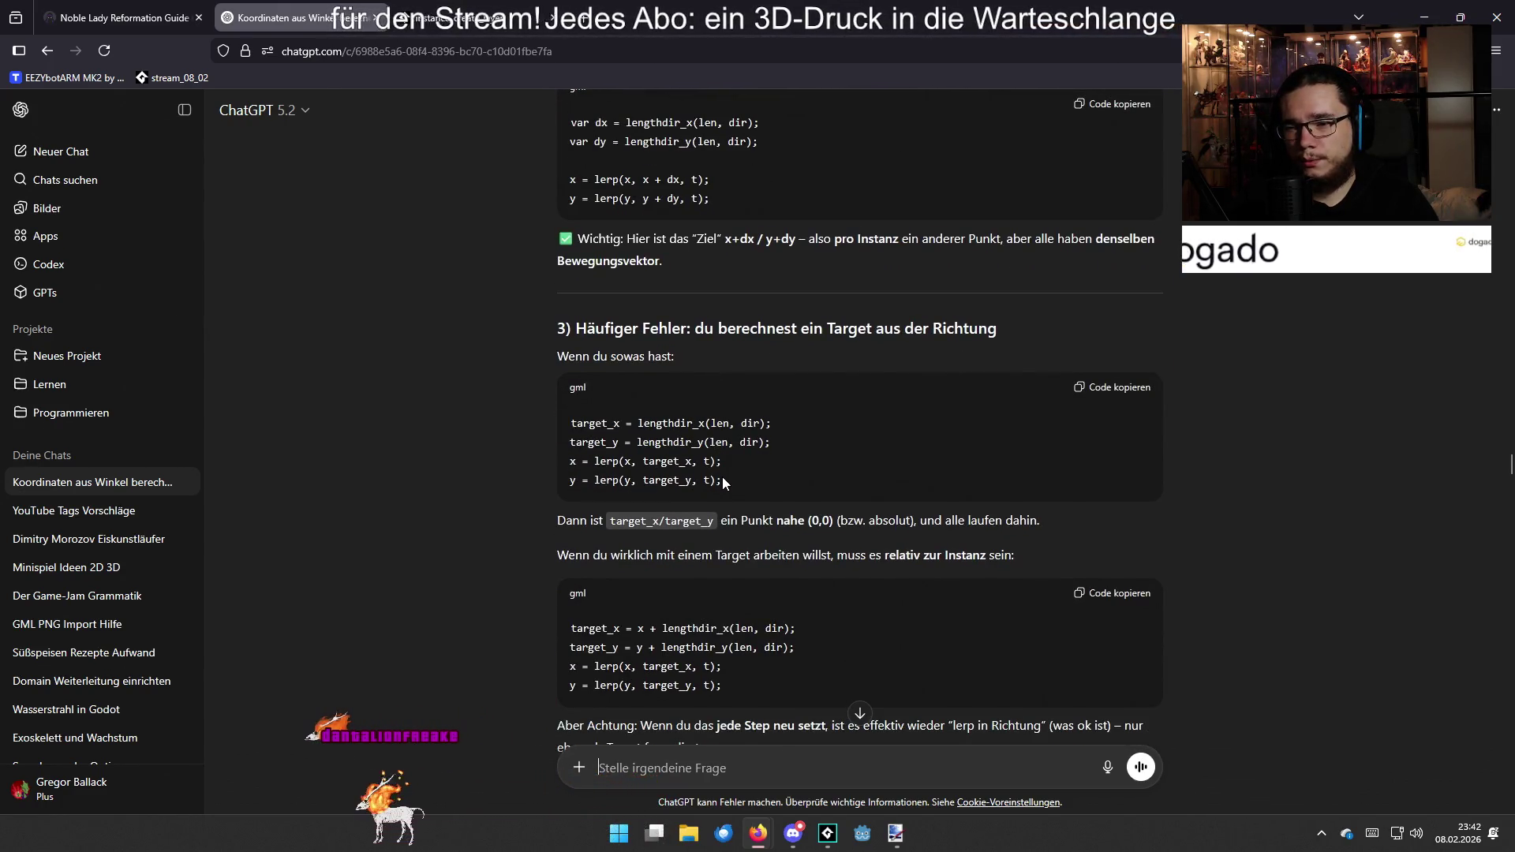
pyautogui.scroll(5, 728, 469)
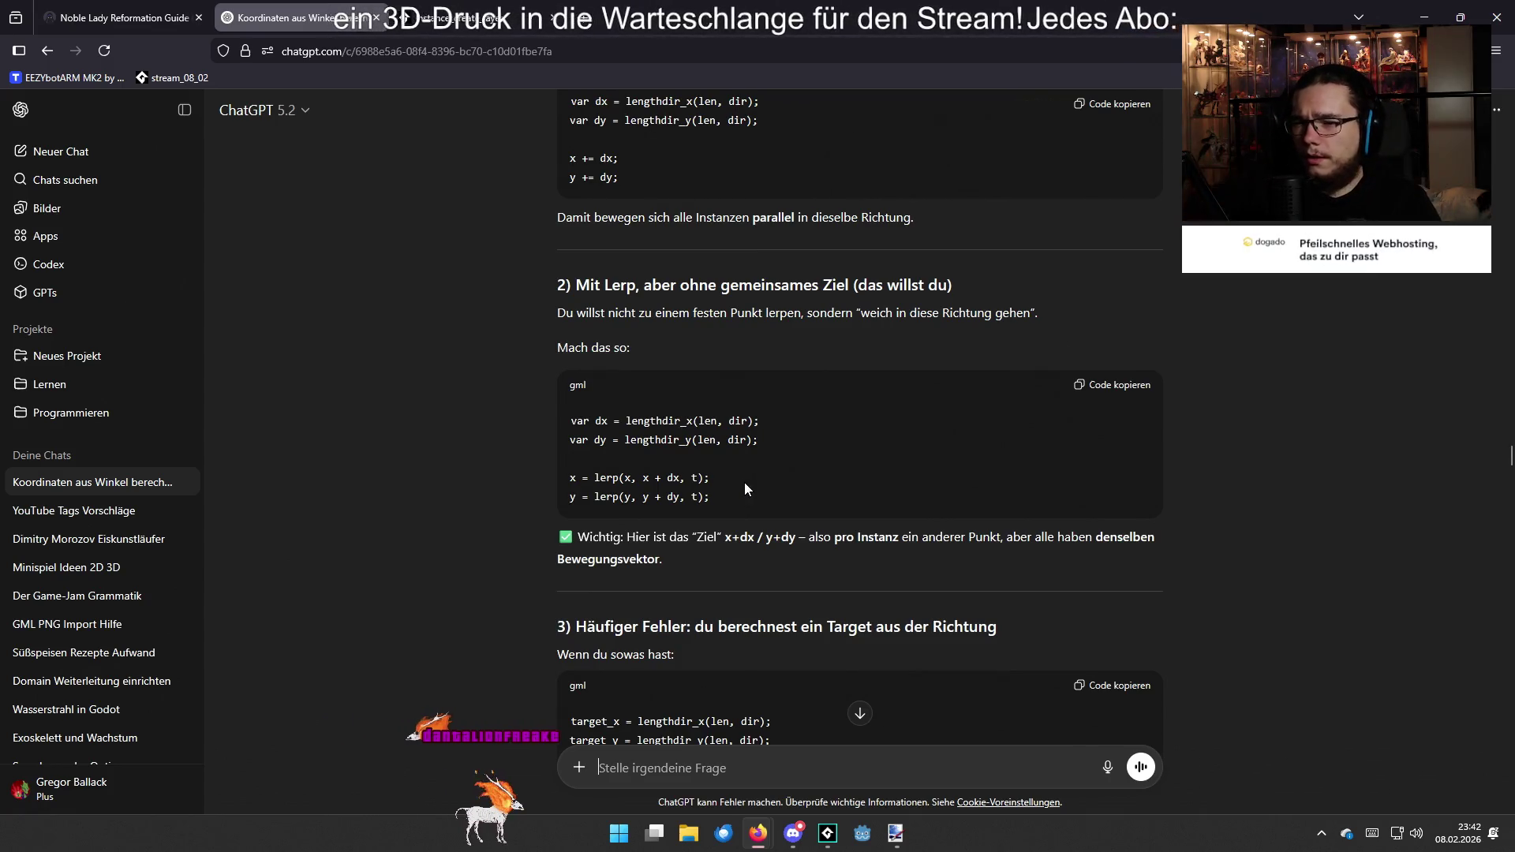
pyautogui.scroll(3, 750, 475)
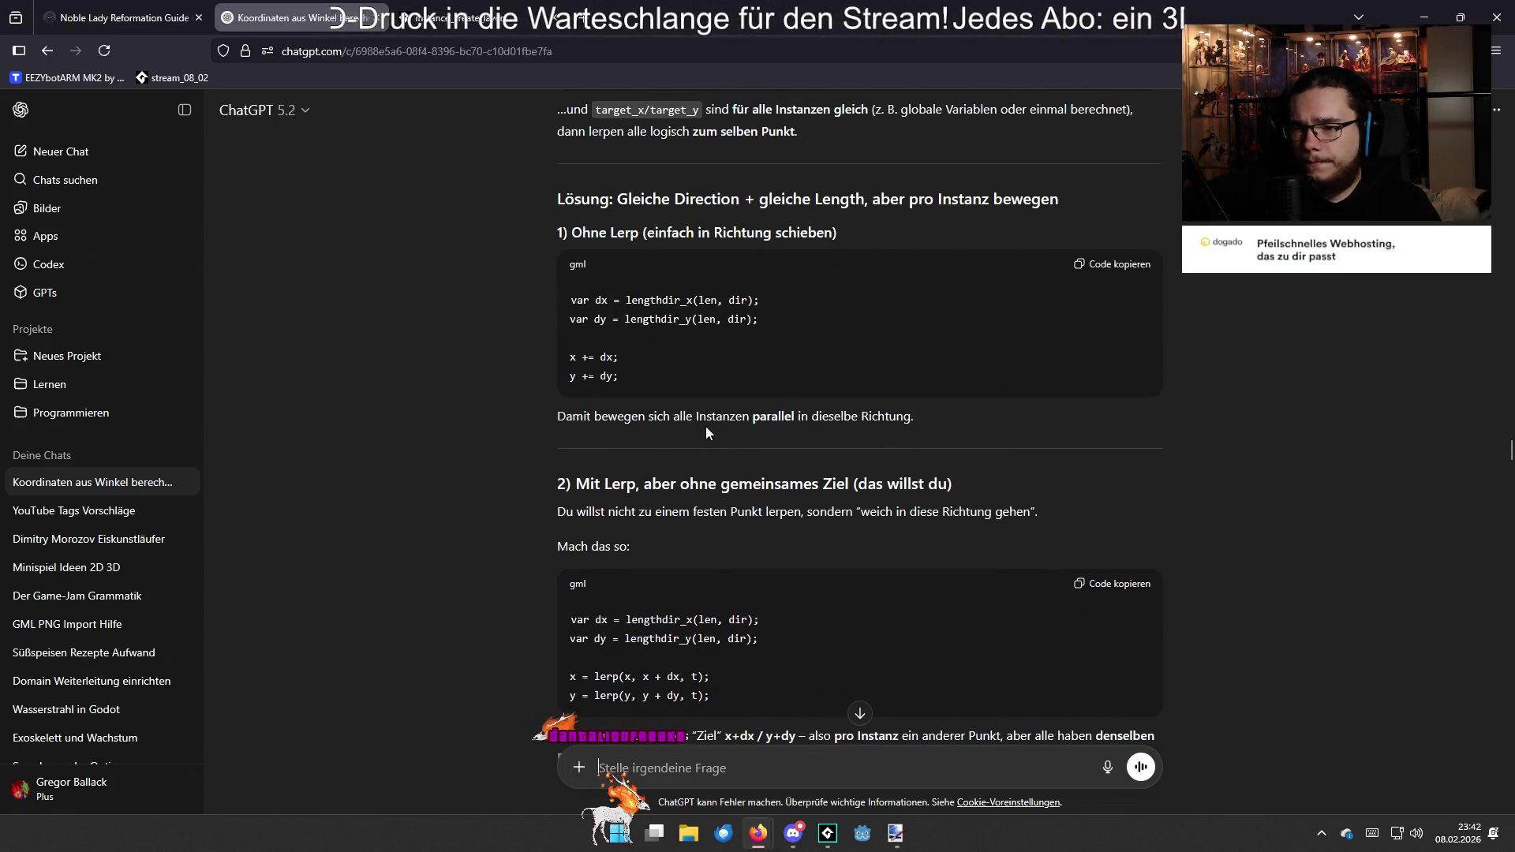
pyautogui.scroll(2, 705, 426)
pyautogui.scroll(2, 706, 427)
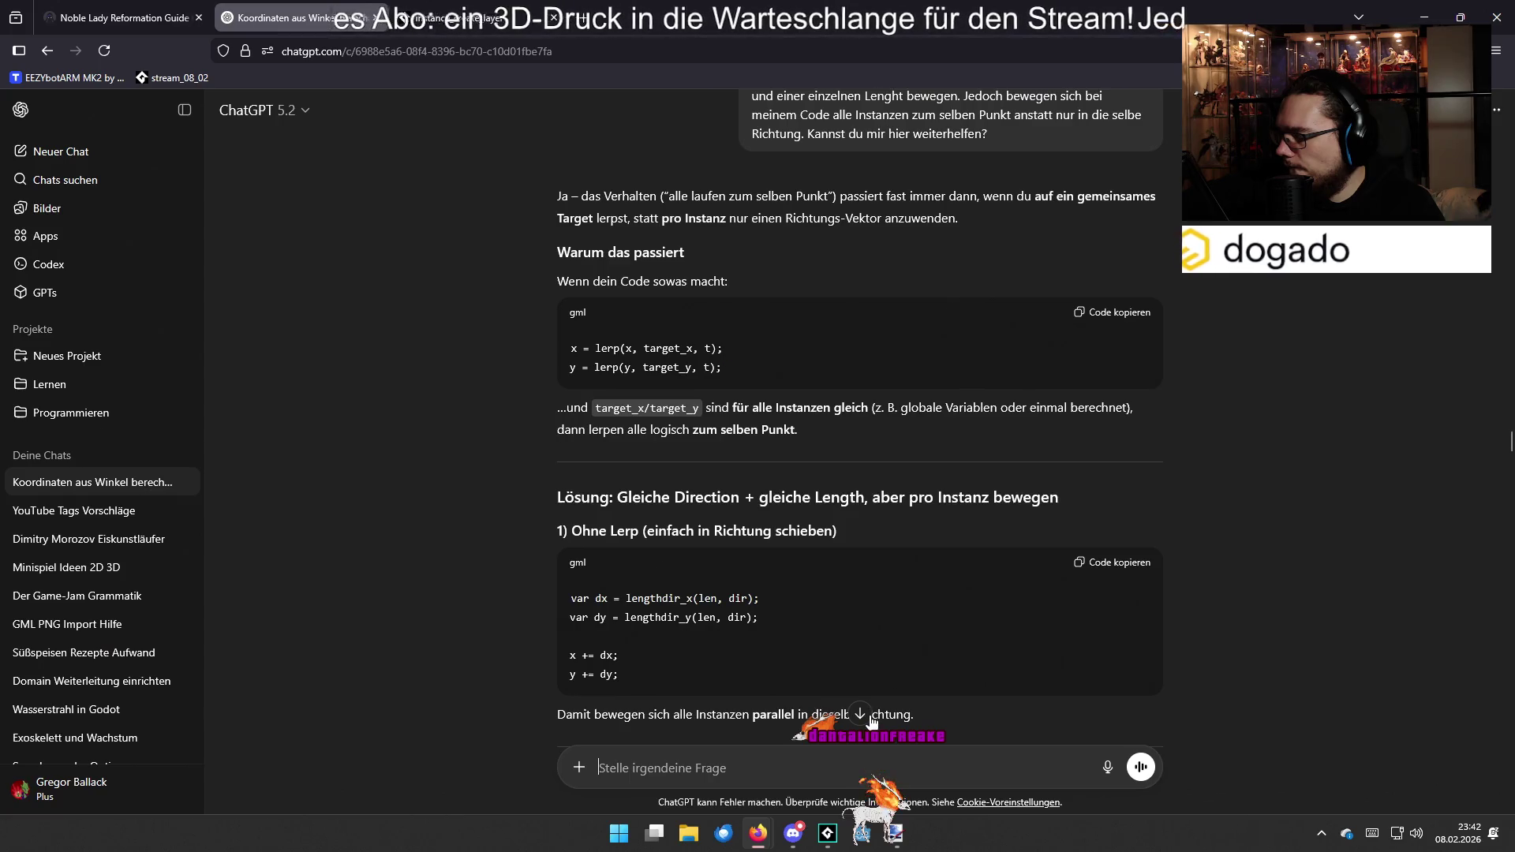
# Back in the manager's Step code, start the xMove line as 'lerp(0, tarx'
pyautogui.click(828, 839)
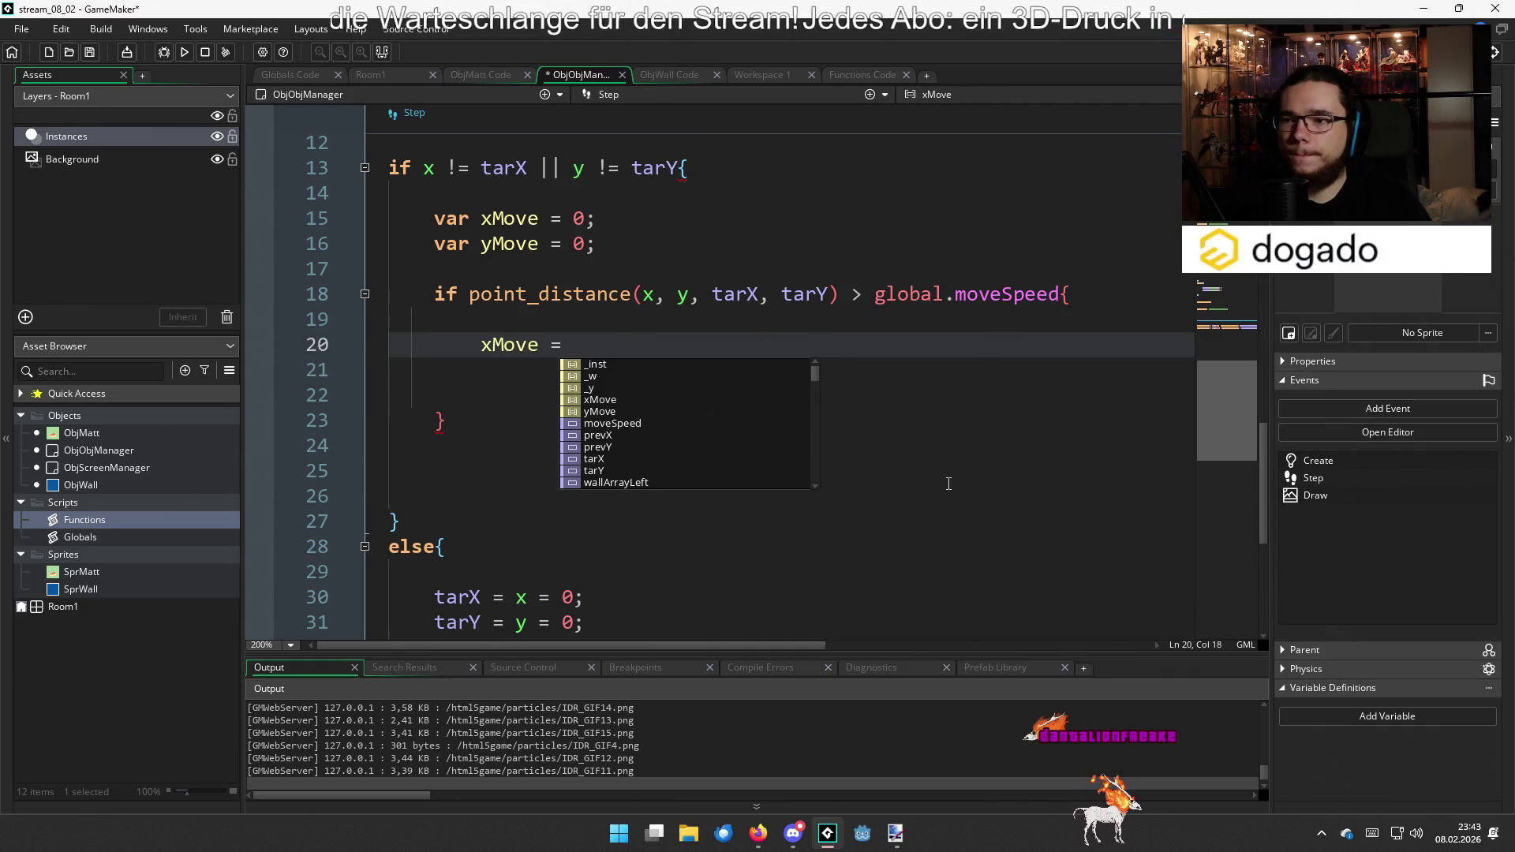
pyautogui.click(801, 268)
pyautogui.click(800, 251)
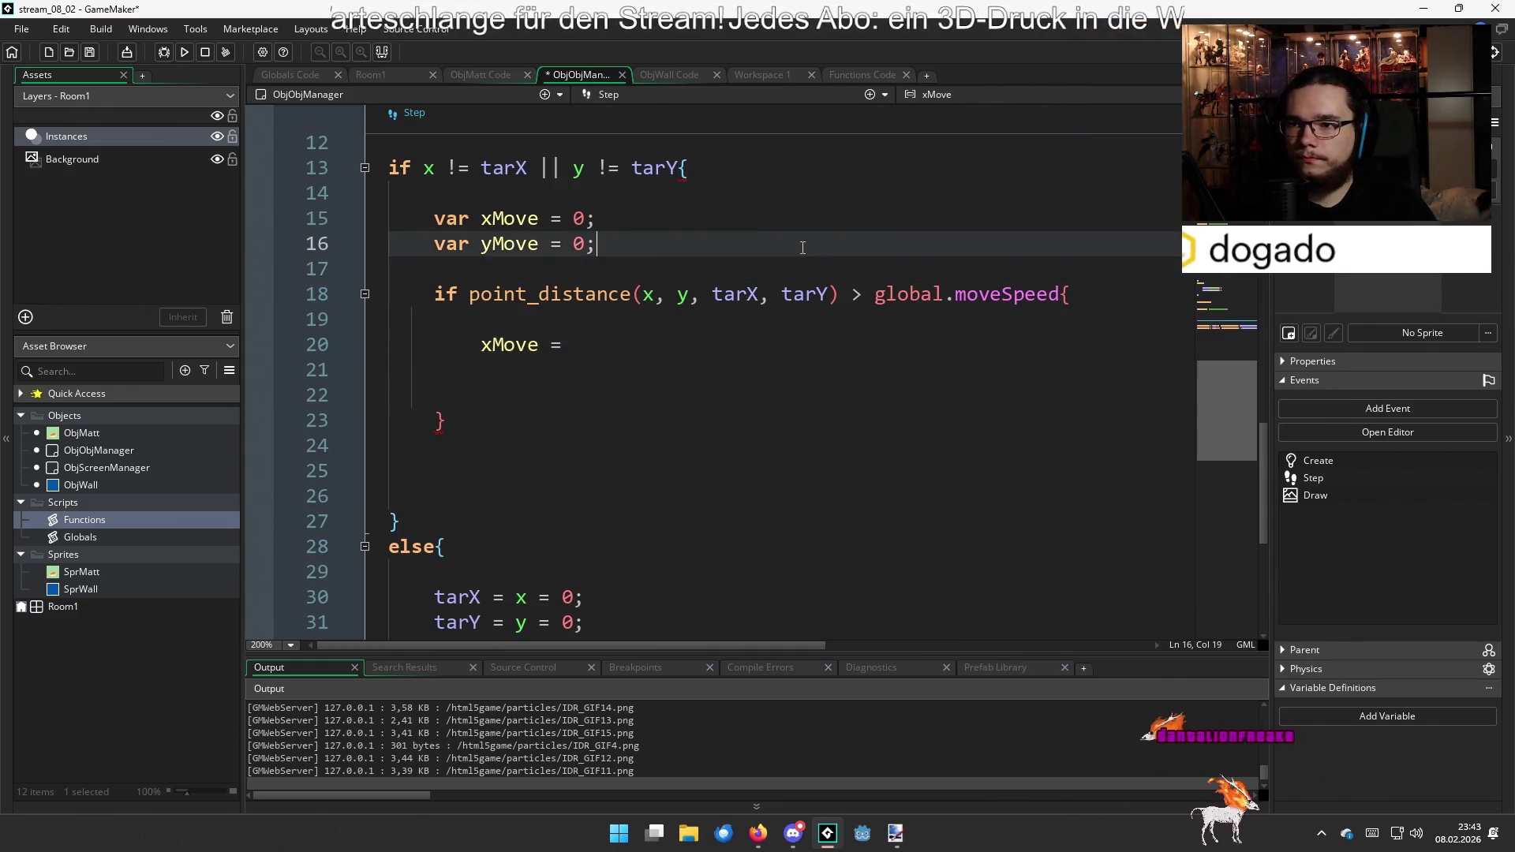
pyautogui.click(758, 346)
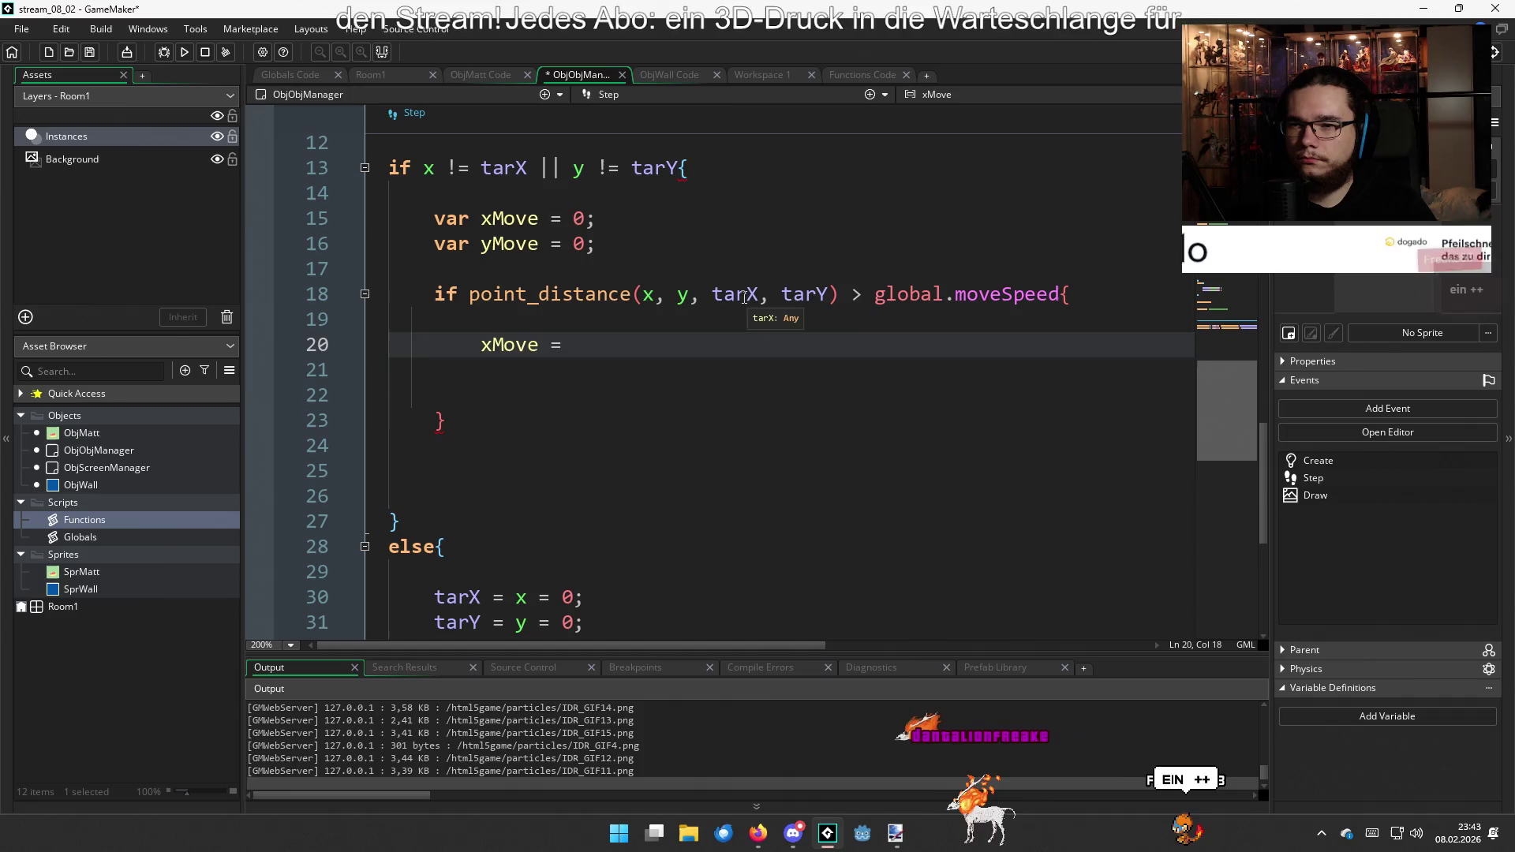
pyautogui.click(679, 322)
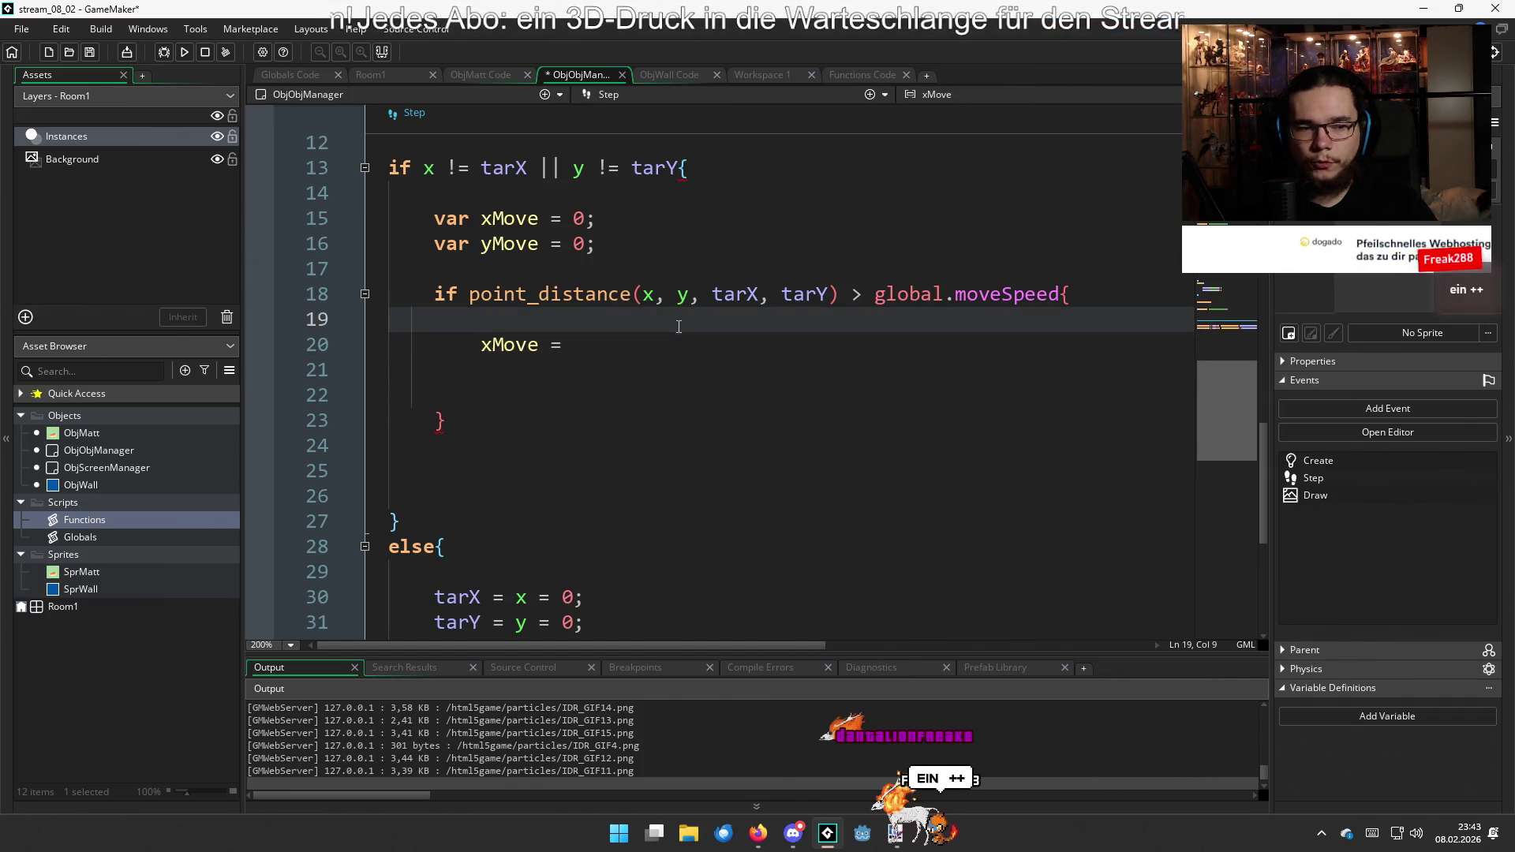
pyautogui.click(683, 342)
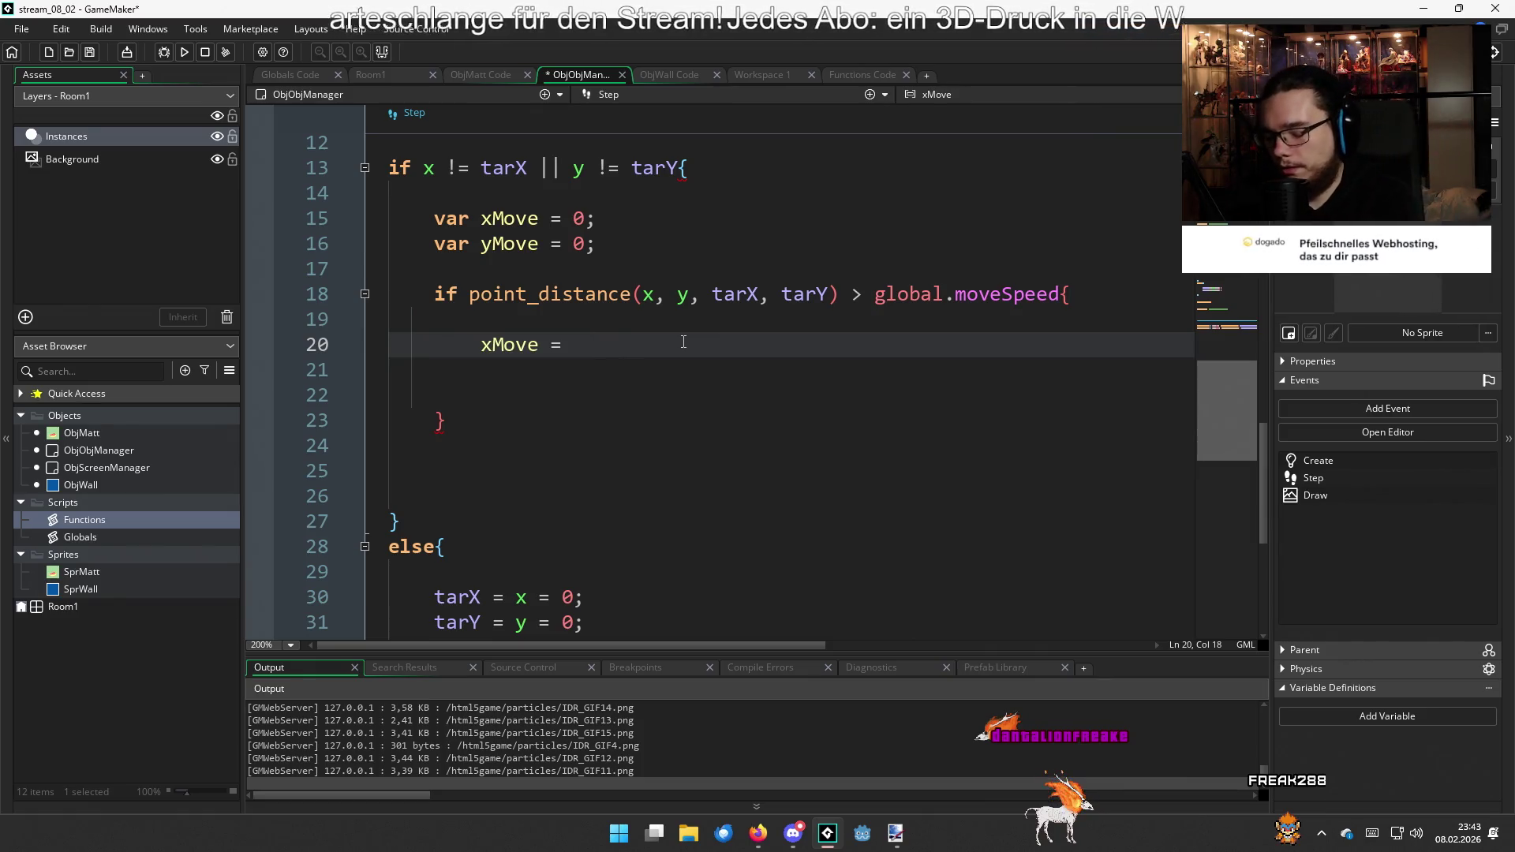
pyautogui.write('lerp(')
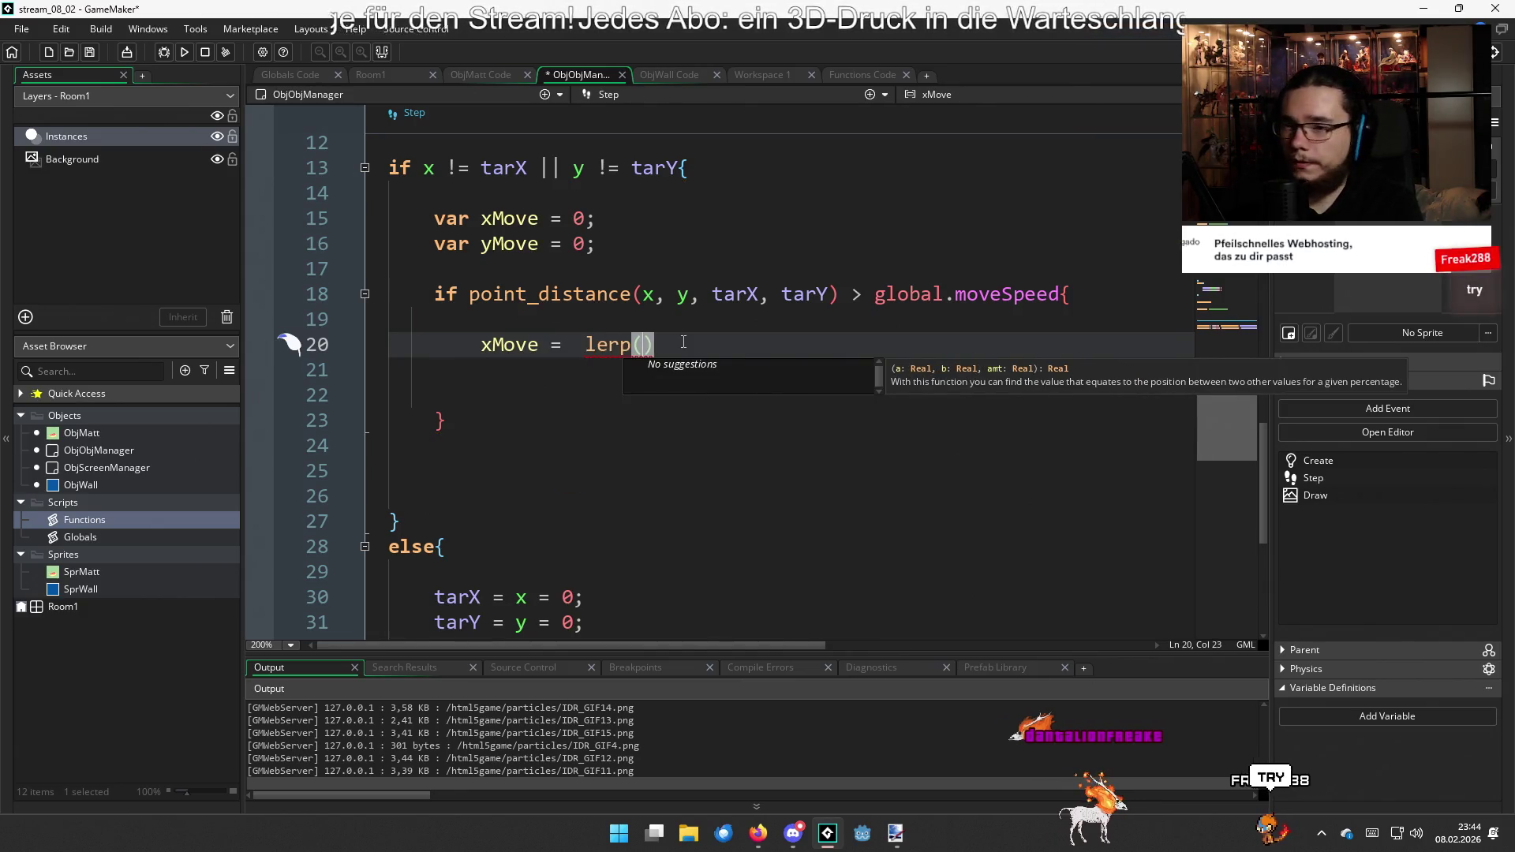
pyautogui.write('0, tar')
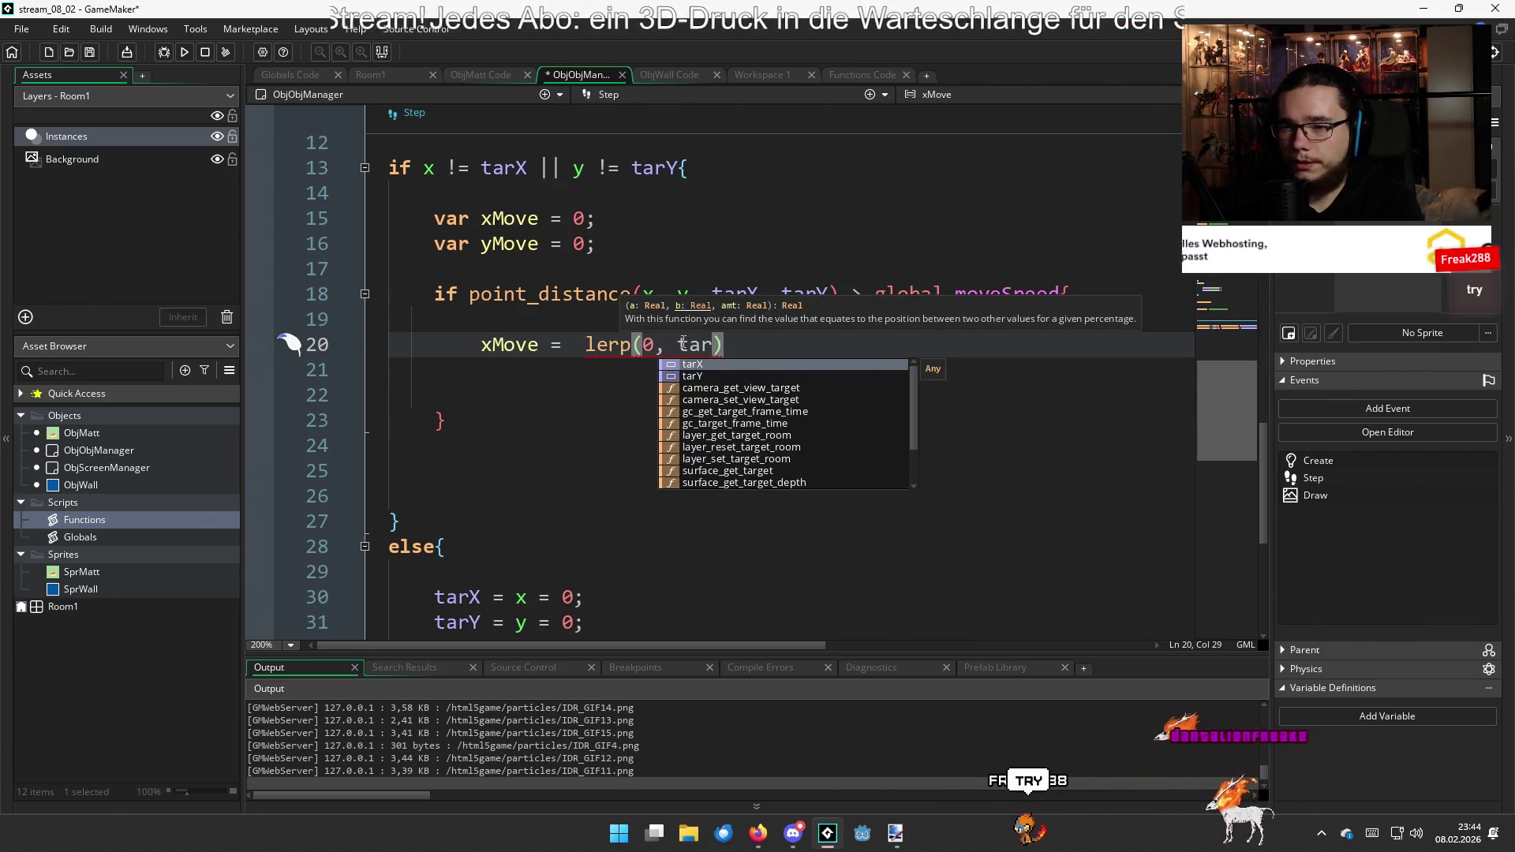
pyautogui.write('x')
# Correct the xMove lerp to read lerp(0, tarX - x, global
pyautogui.press('BackSpace')
pyautogui.write('X - x')
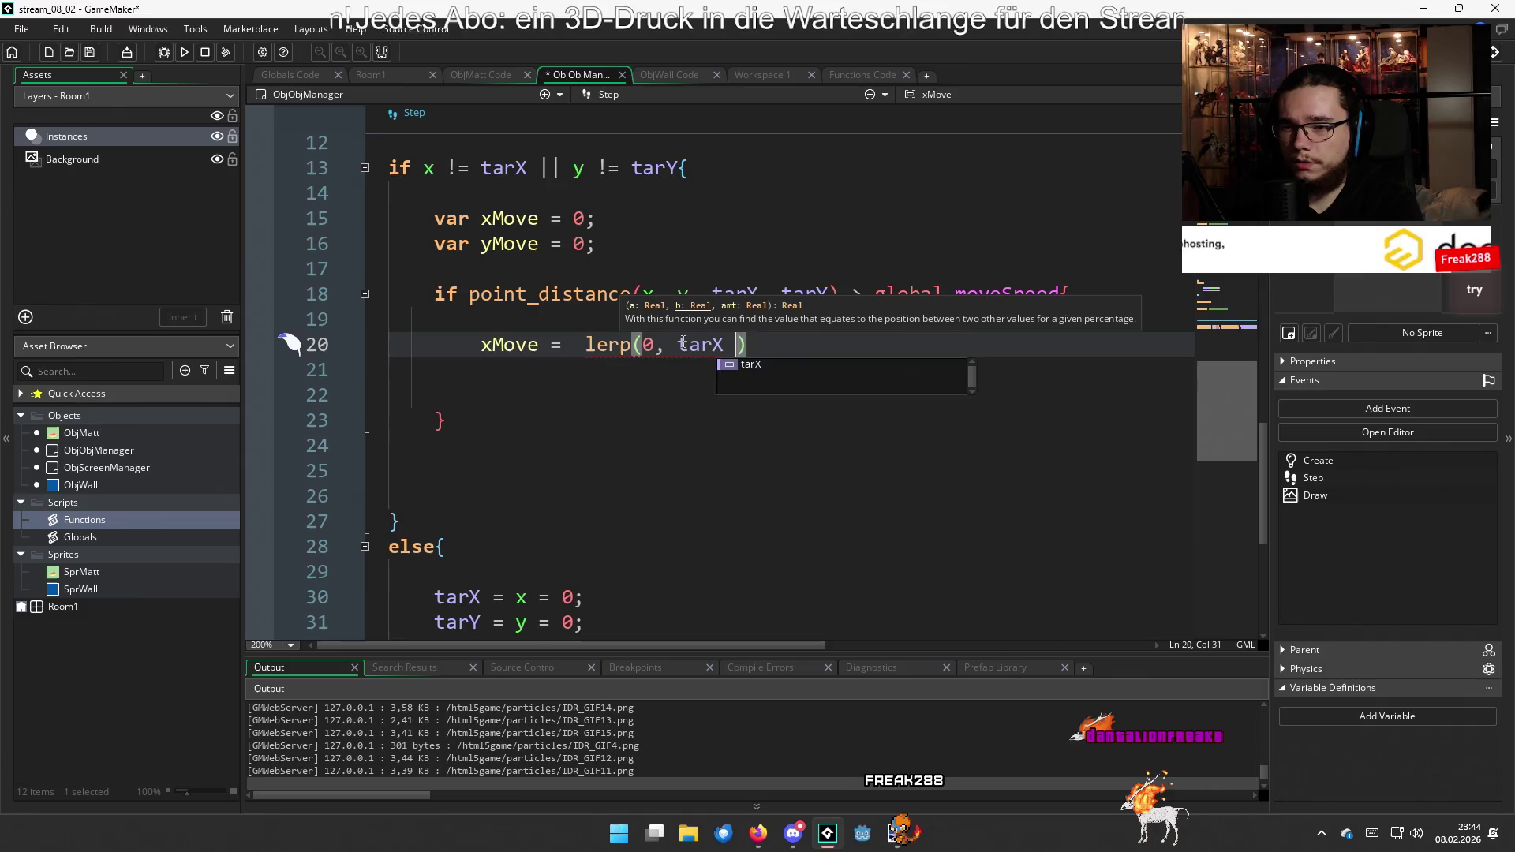
pyautogui.write(', glopb')
pyautogui.press('BackSpace')
pyautogui.press('BackSpace')
pyautogui.write('.')
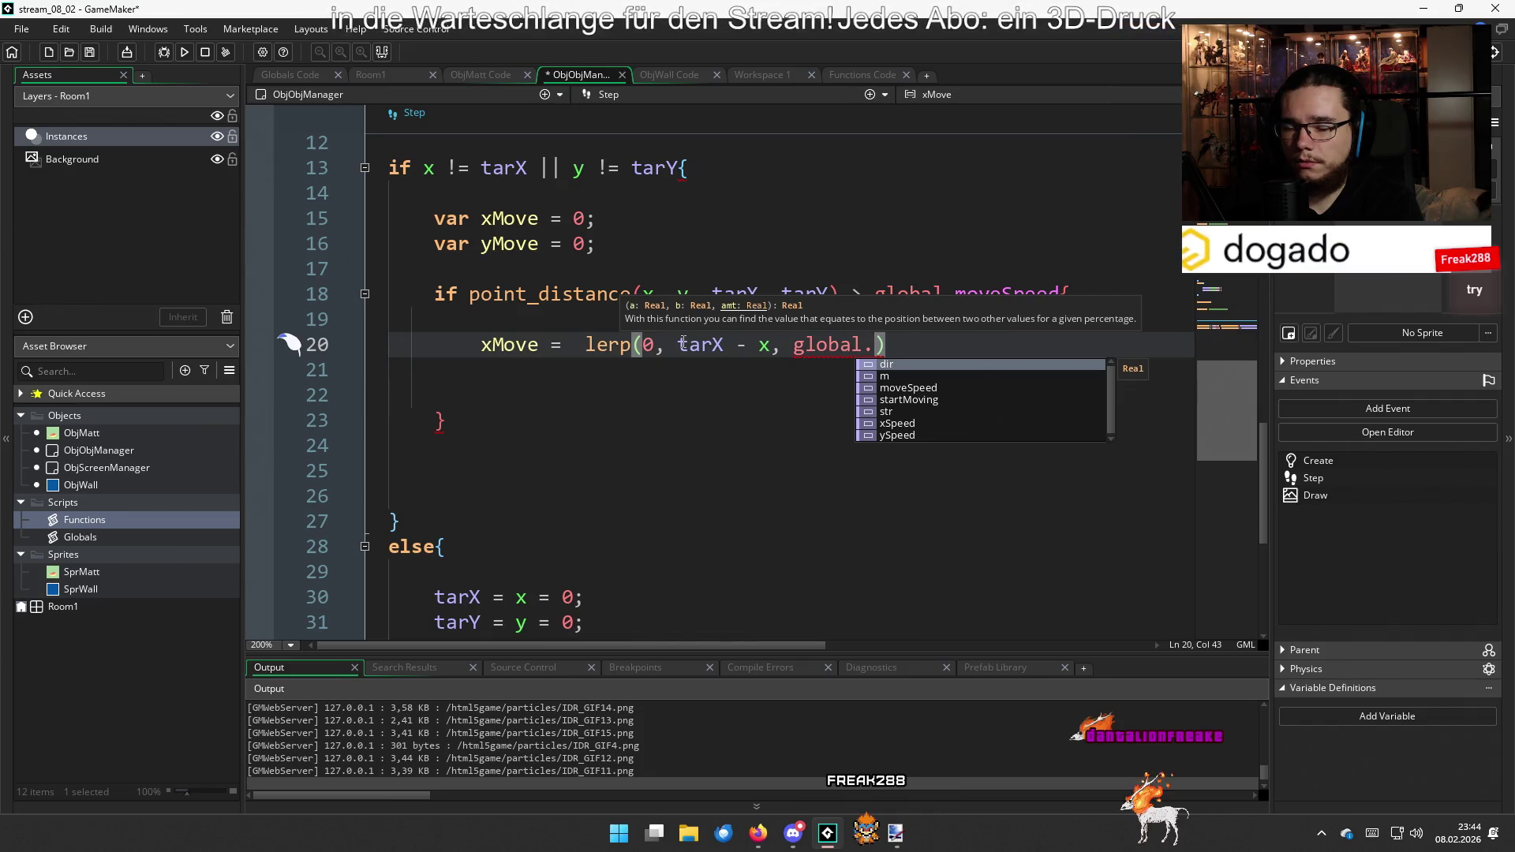
pyautogui.write('l')
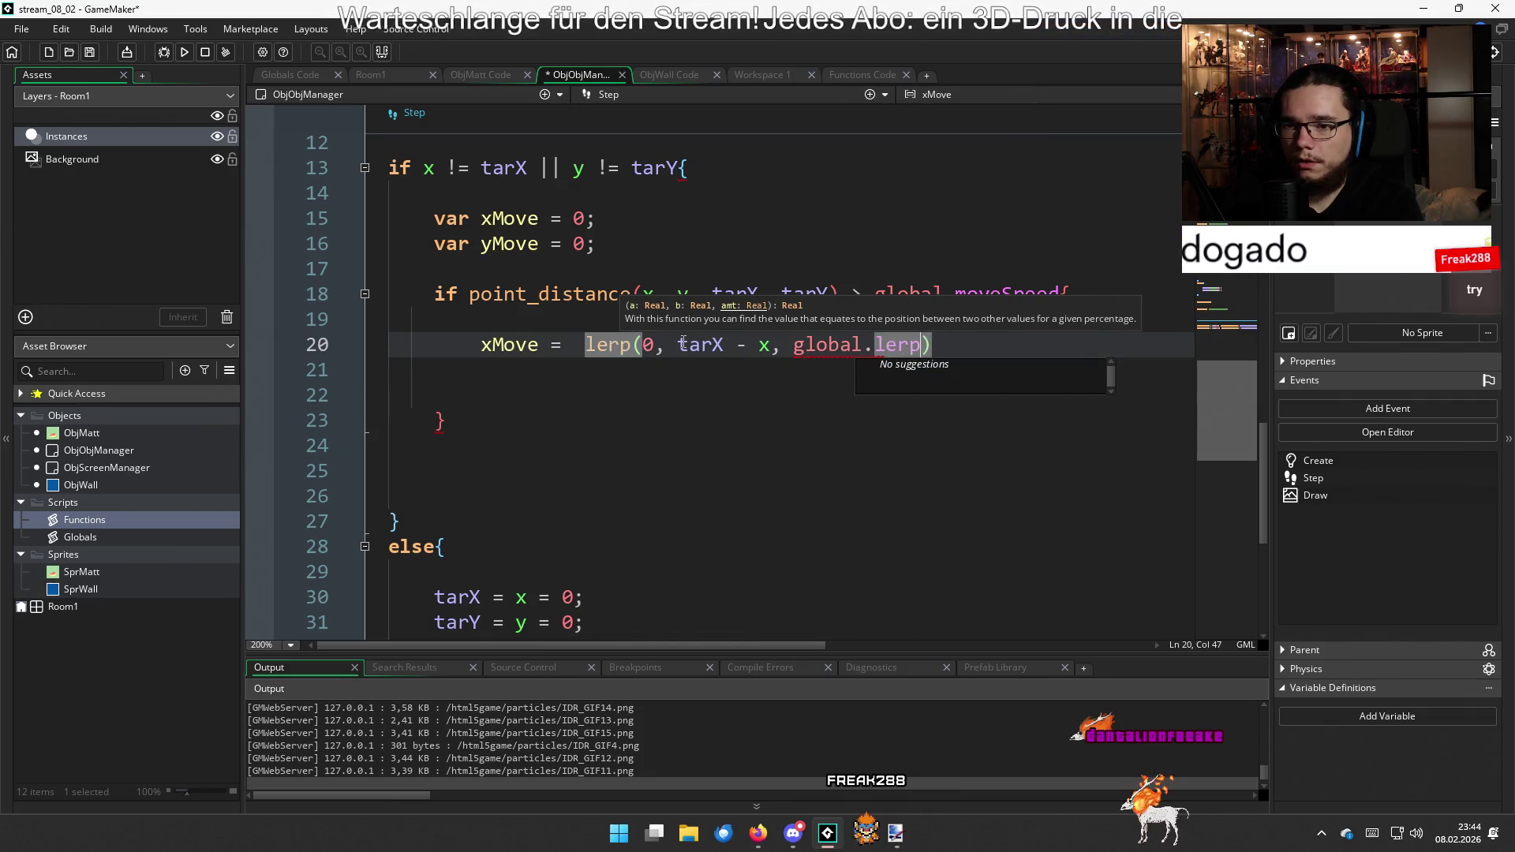
pyautogui.press('BackSpace')
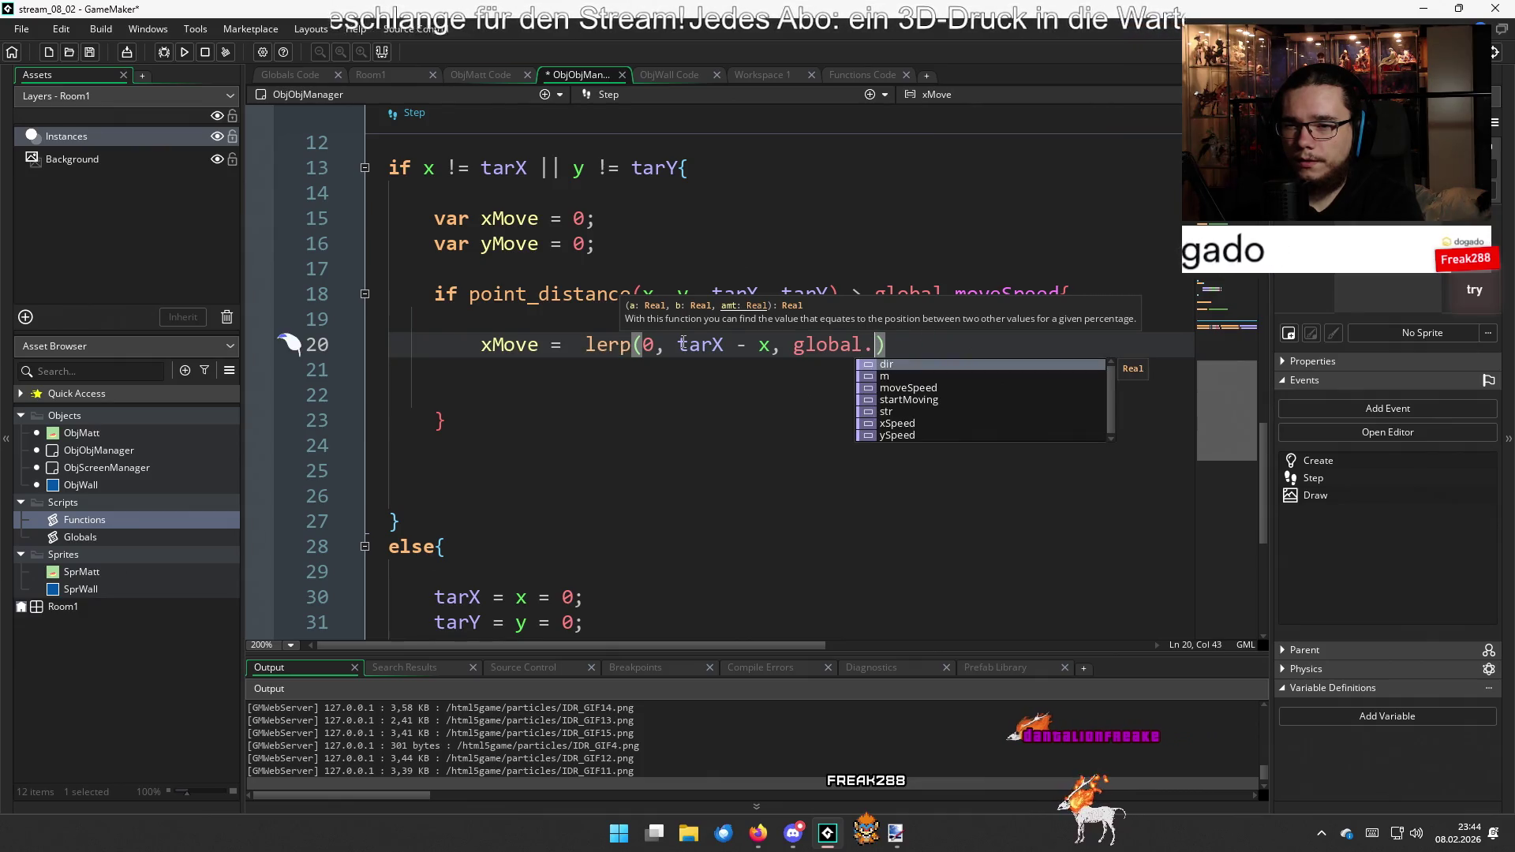
# Replace global.moveSpeed in the distance check with 1 and finish xMove with global.moveSpeed
pyautogui.click(1057, 292)
pyautogui.moveTo(1058, 293); pyautogui.dragTo(889, 294)
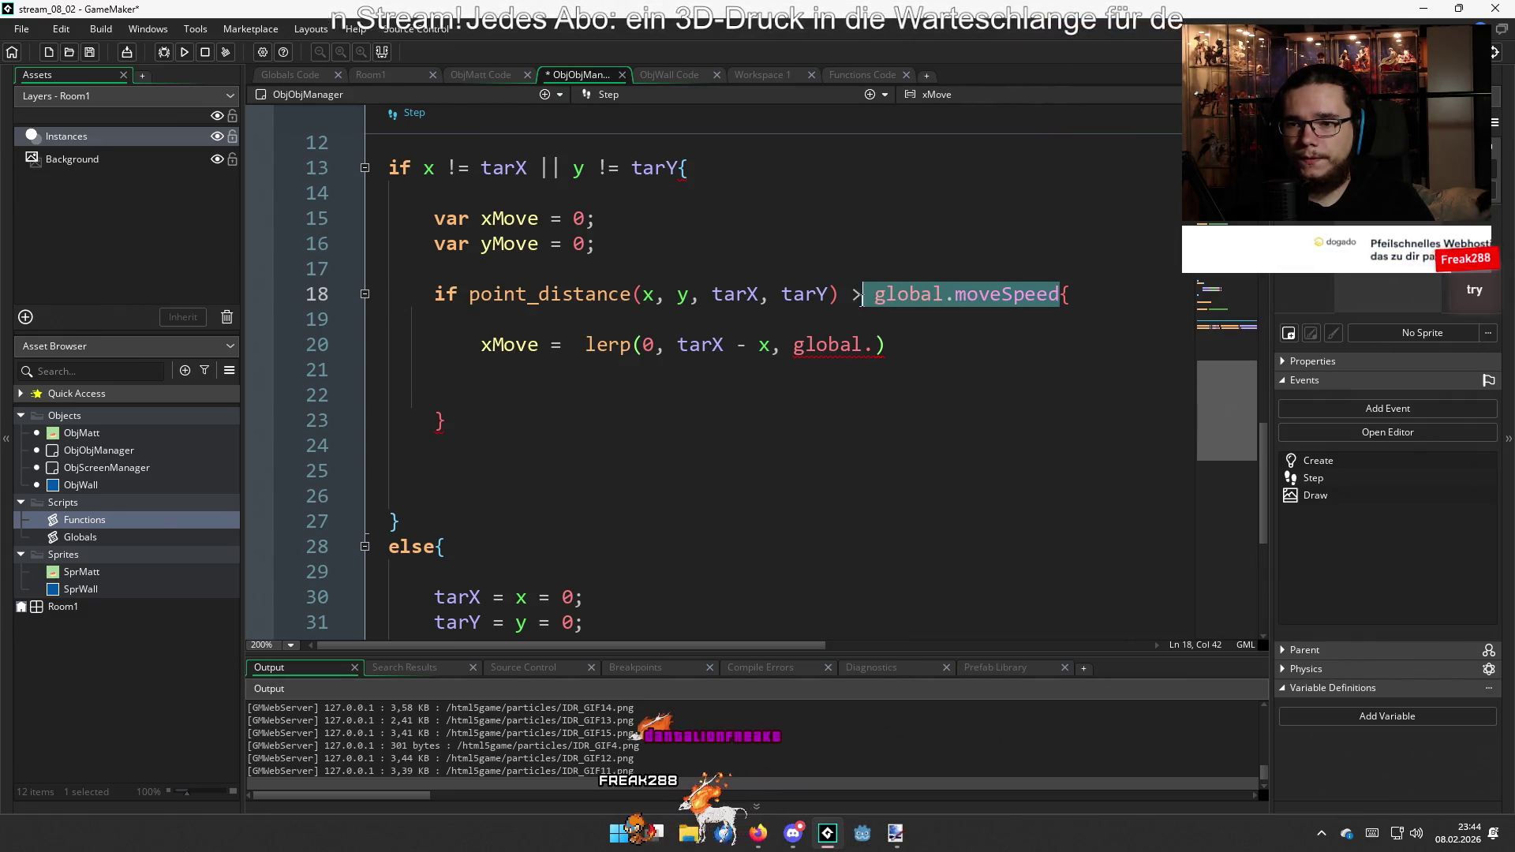
pyautogui.write('1')
pyautogui.click(904, 347)
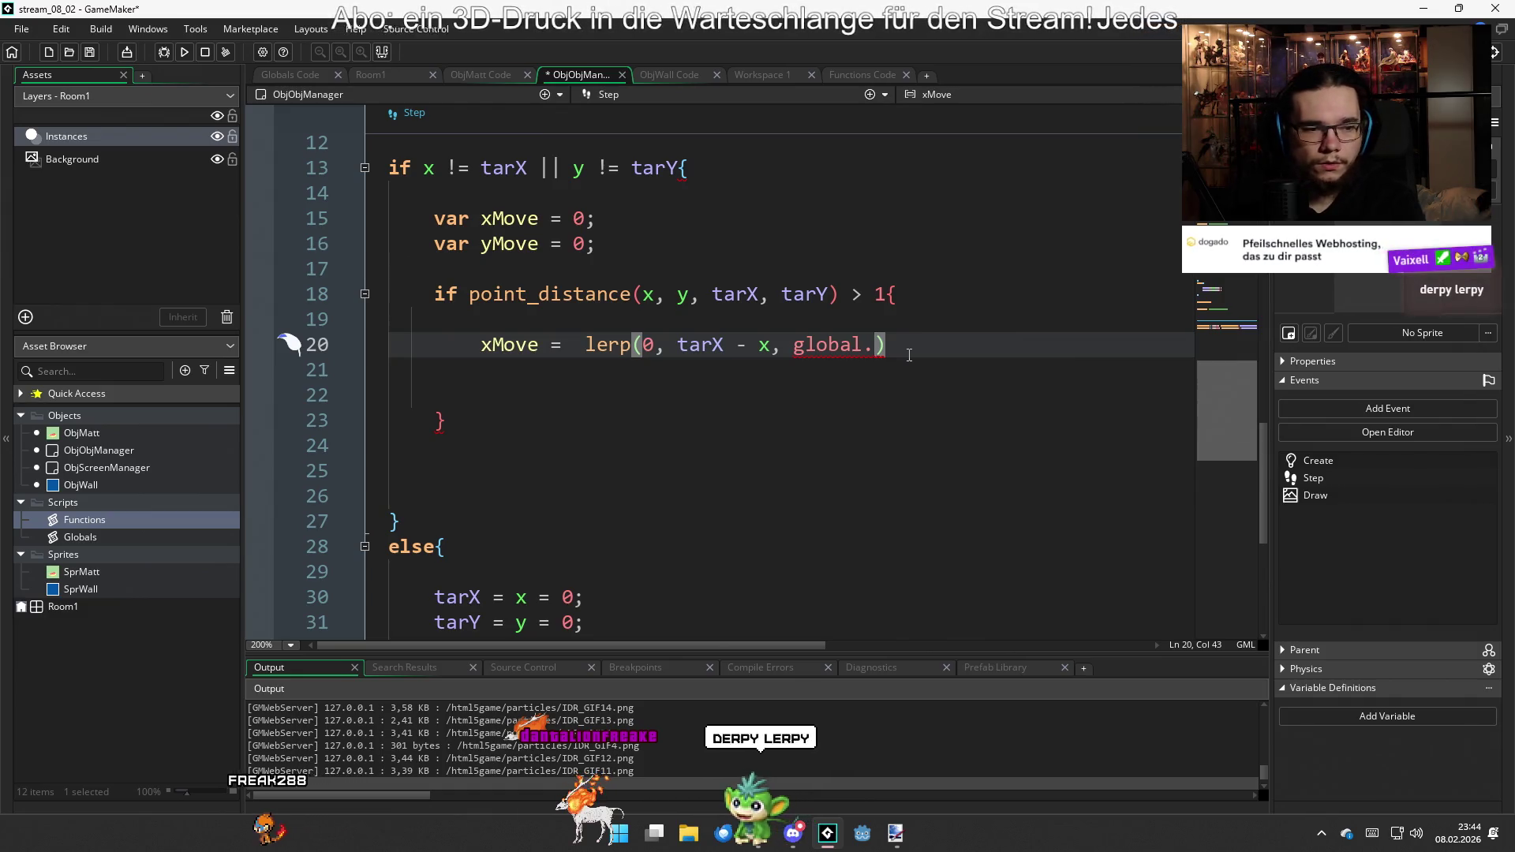
pyautogui.write('move')
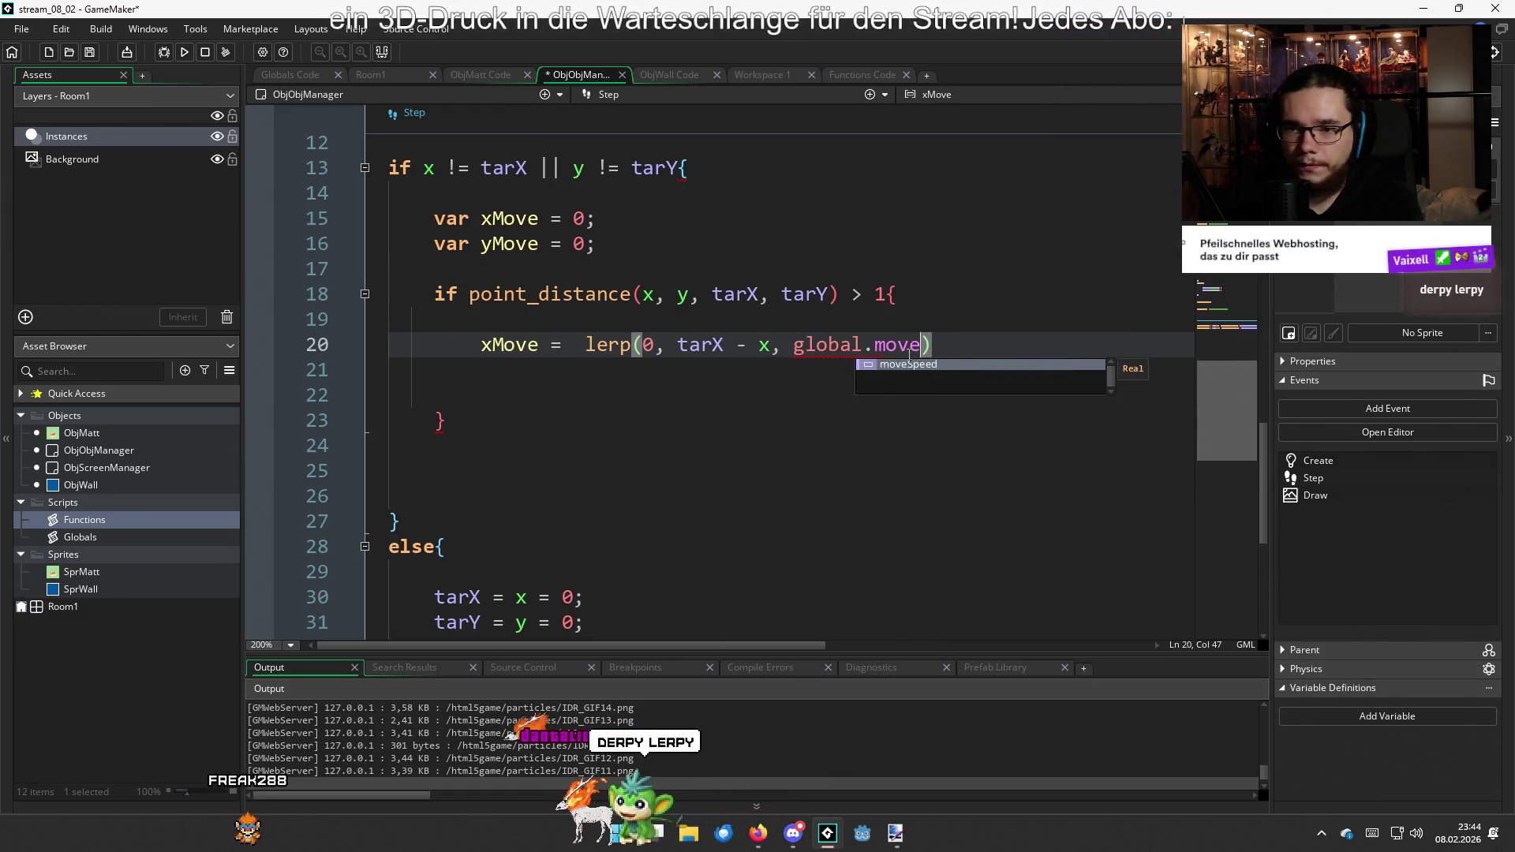
pyautogui.press('Return')
# Add yMove = lerp(0, tarY - y, global.moveSpeed); and remove the extra space on line 20
pyautogui.press('Down')
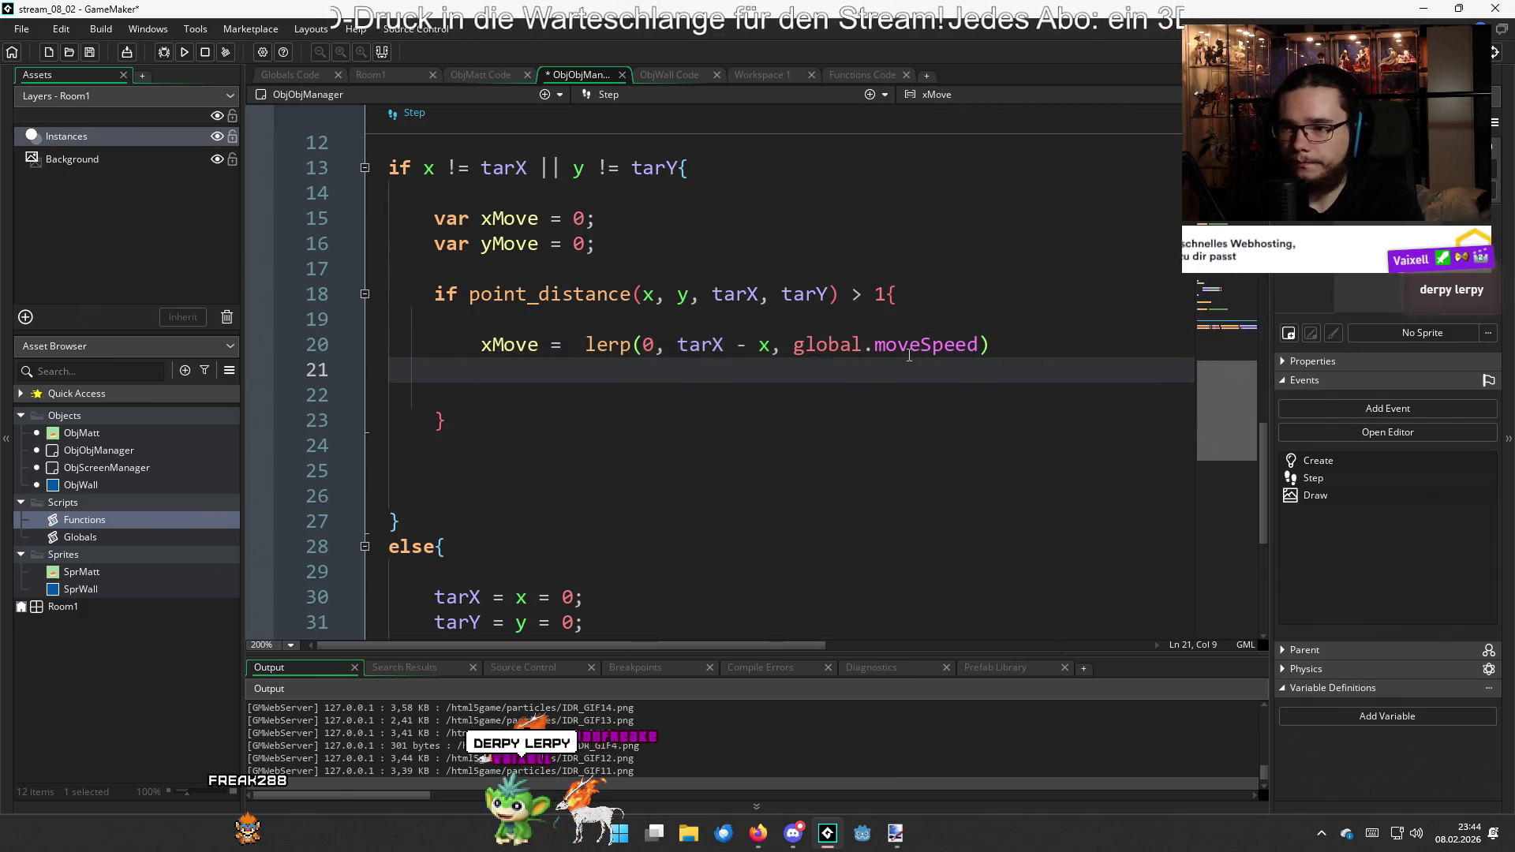
pyautogui.write('yMove = lero')
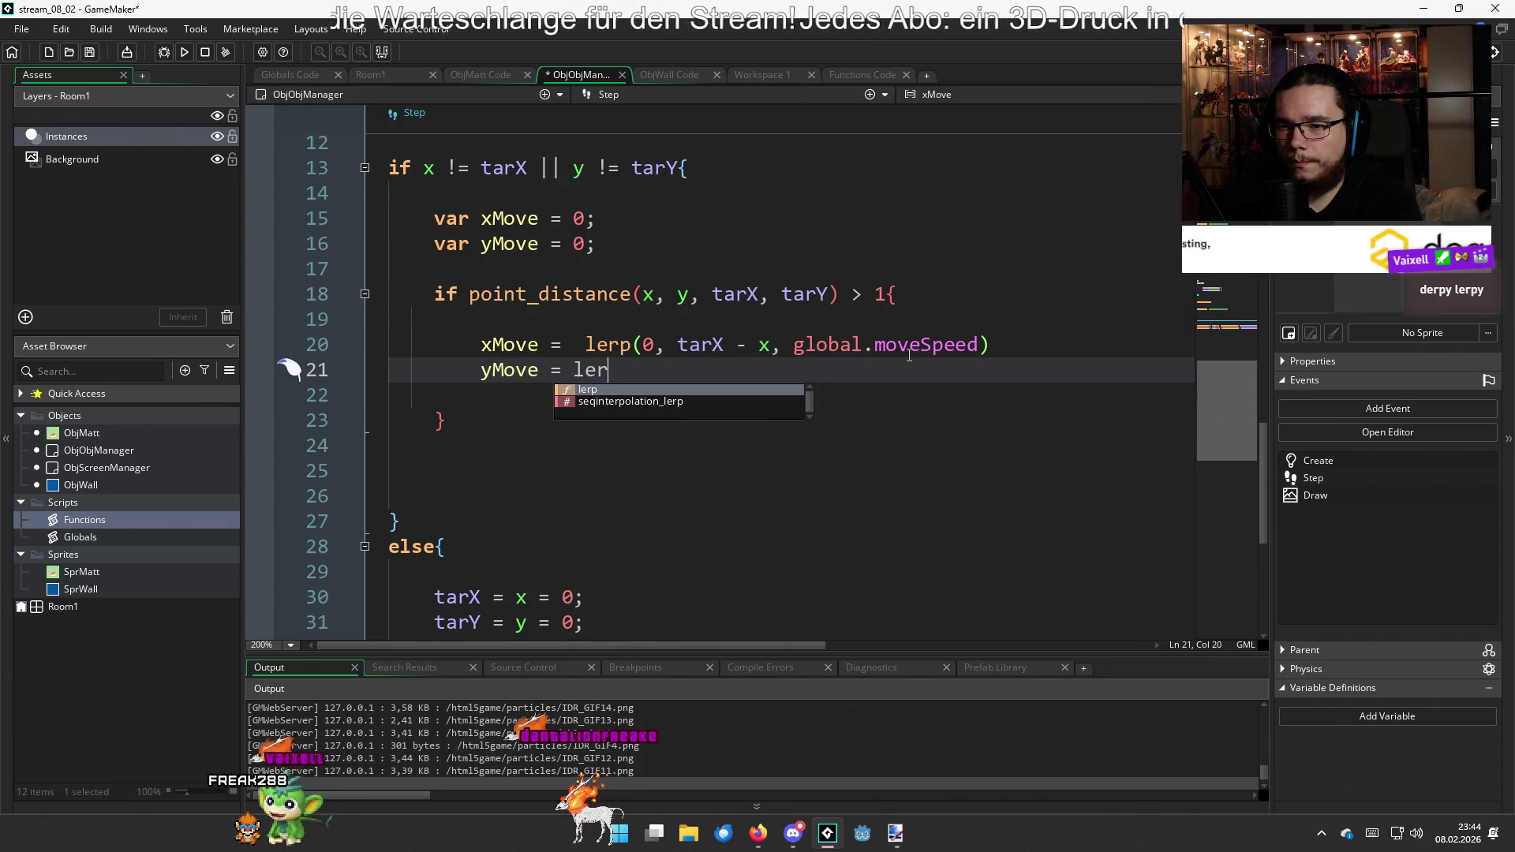
pyautogui.write('p(0')
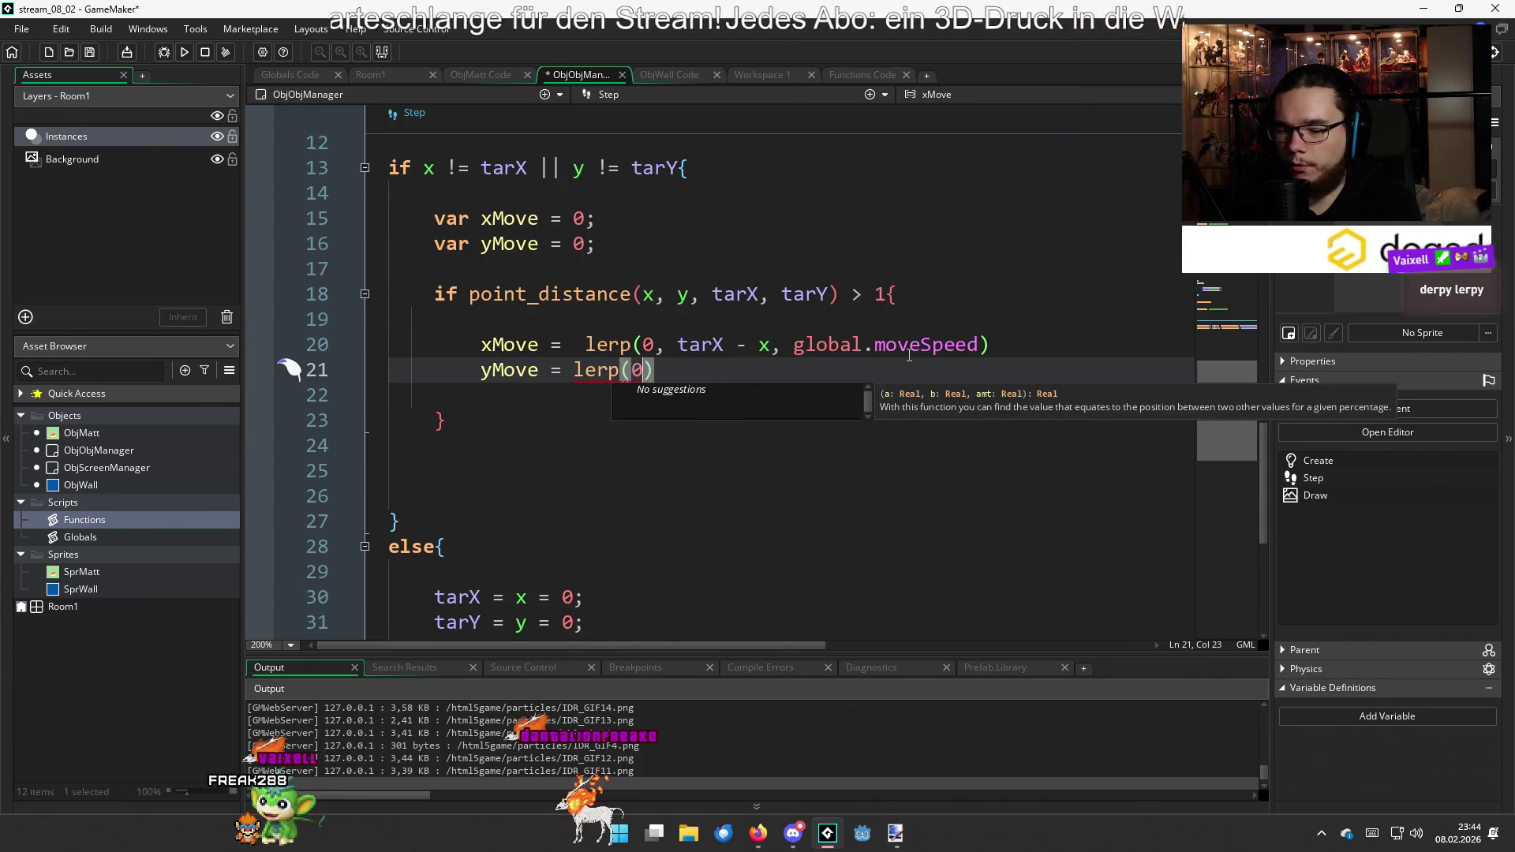
pyautogui.write(', ')
pyautogui.write('tarY - ')
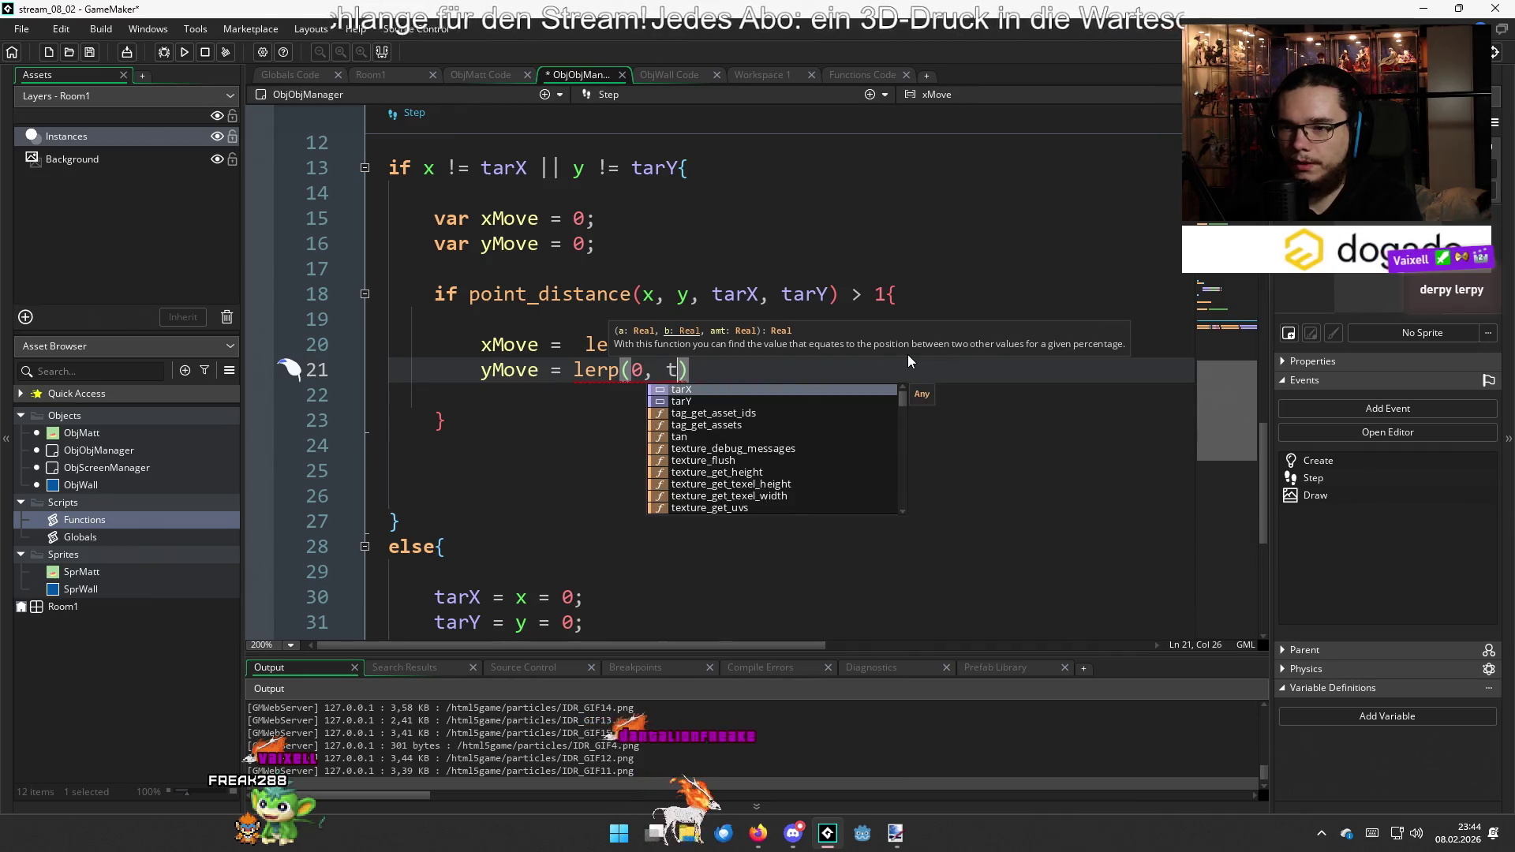
pyautogui.write('y, gl')
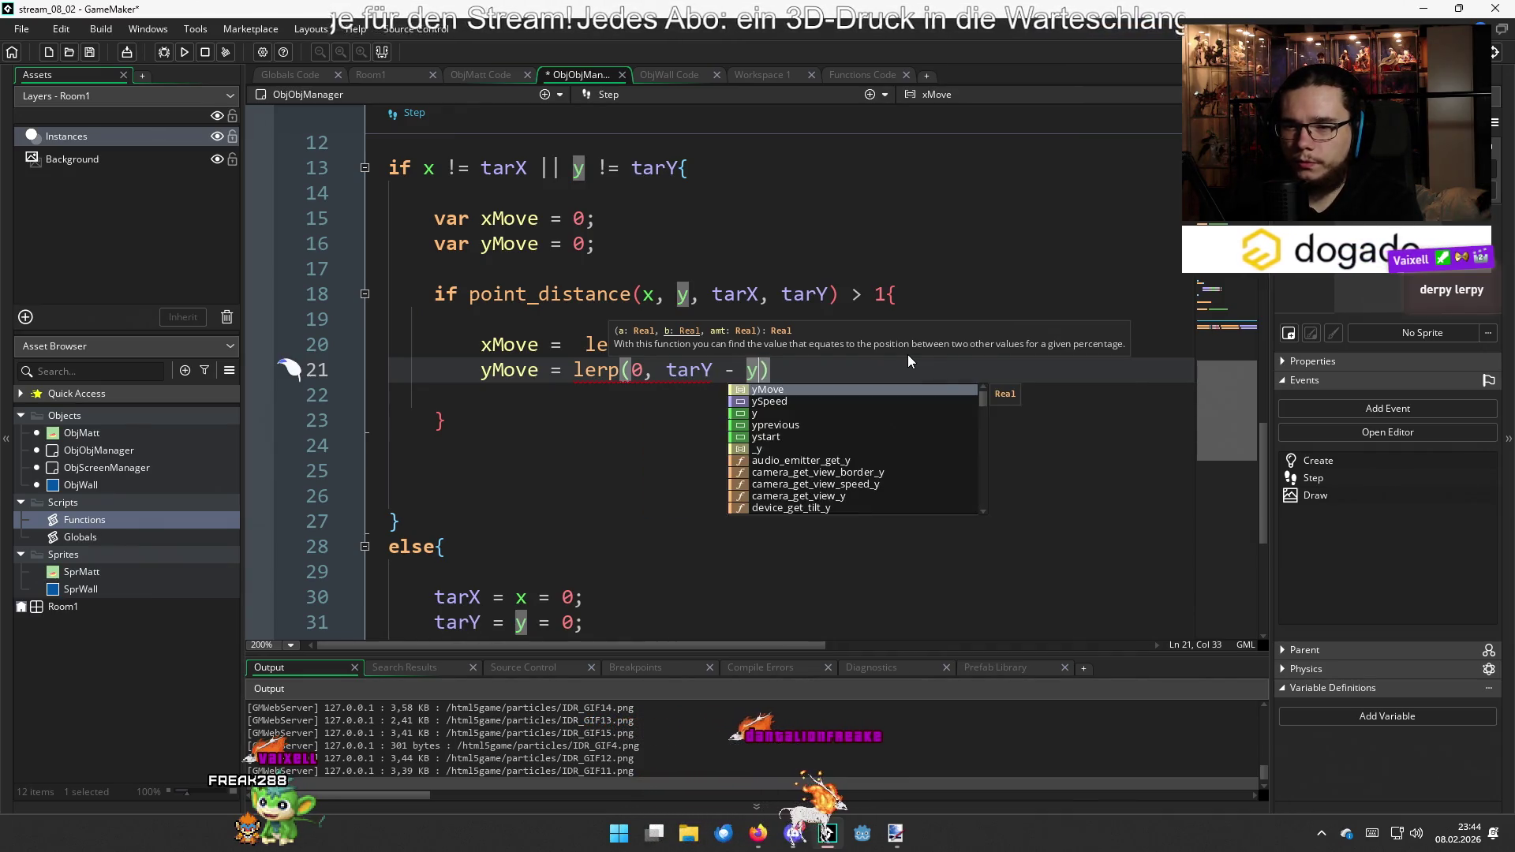
pyautogui.write('obal.mo')
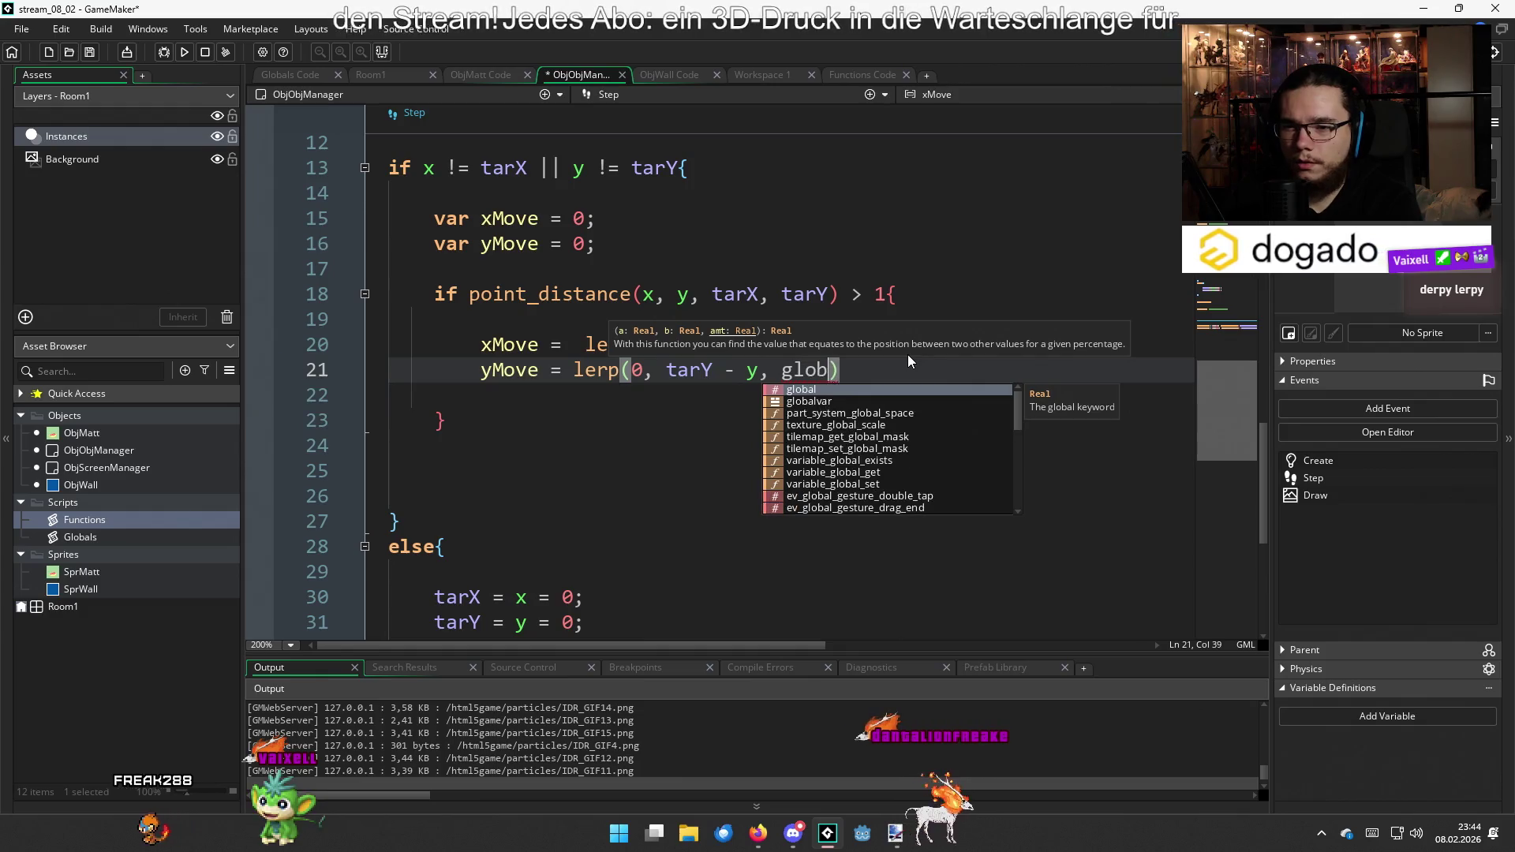
pyautogui.press('Return')
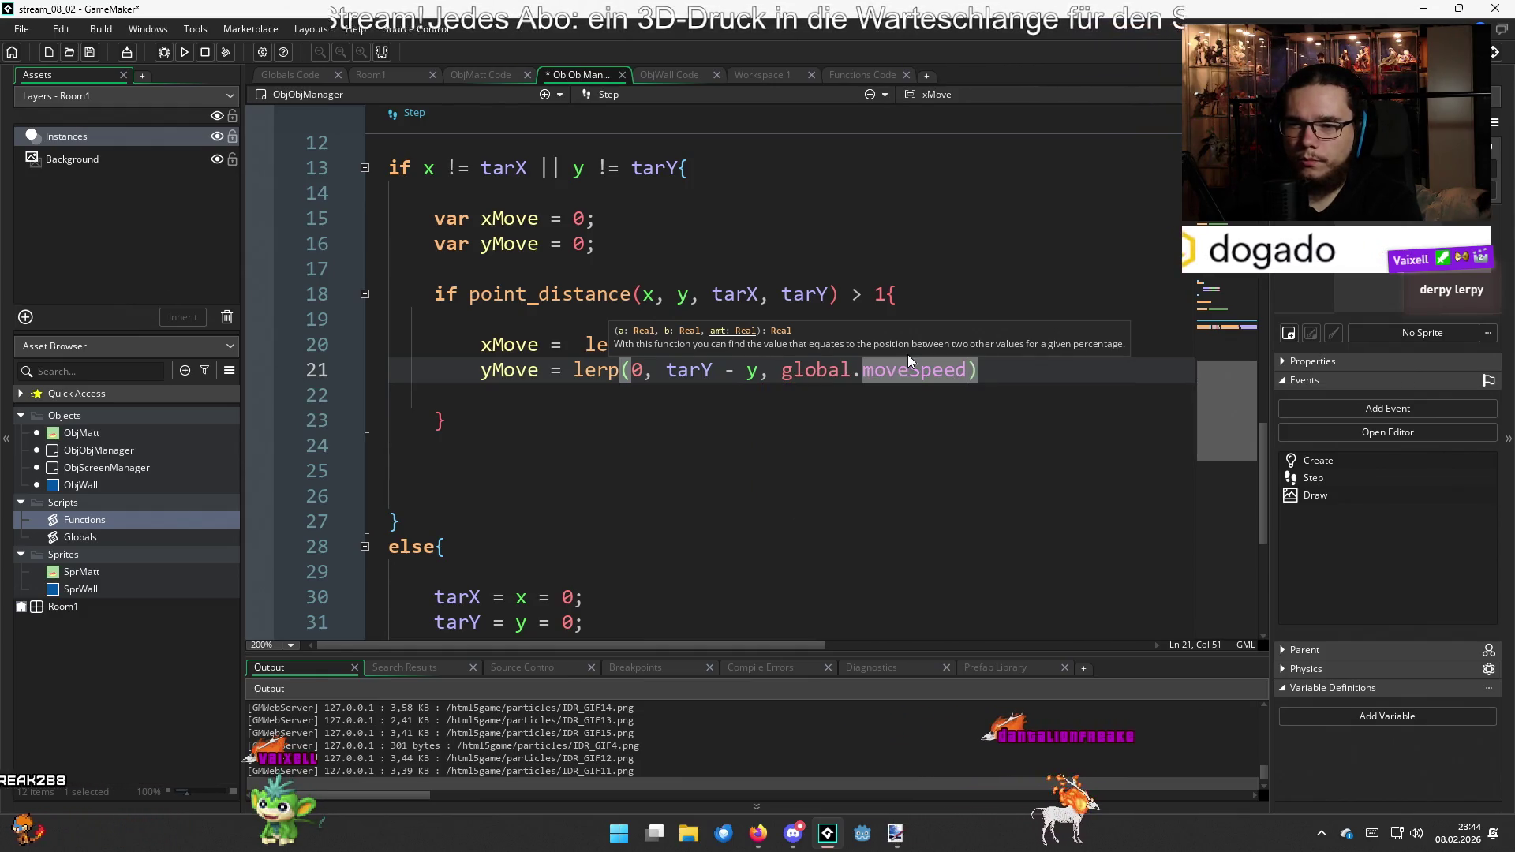
pyautogui.write(')')
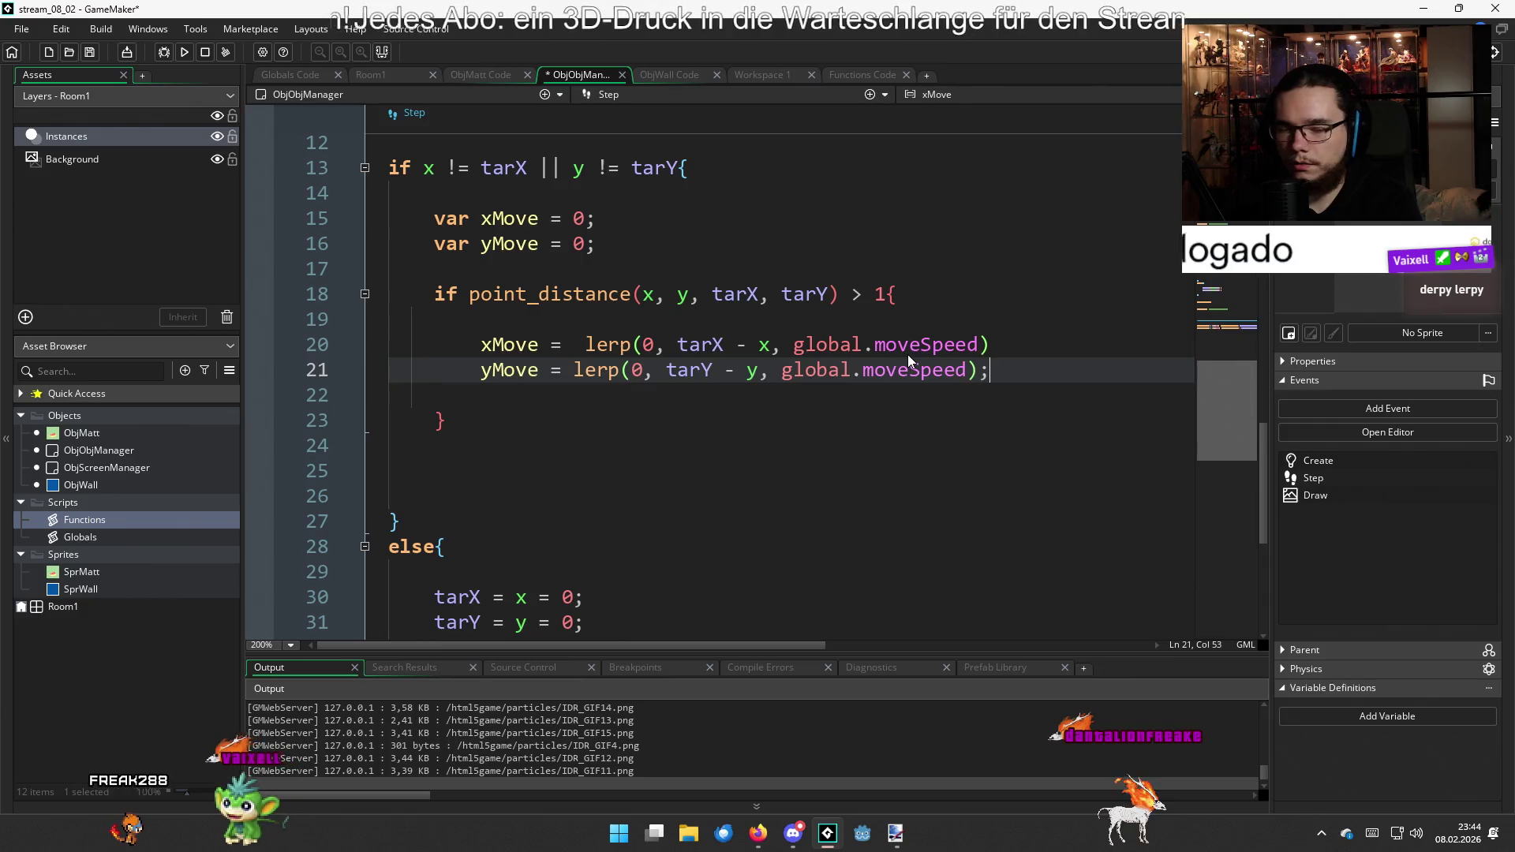
pyautogui.write(';')
pyautogui.press('Up')
pyautogui.write(';')
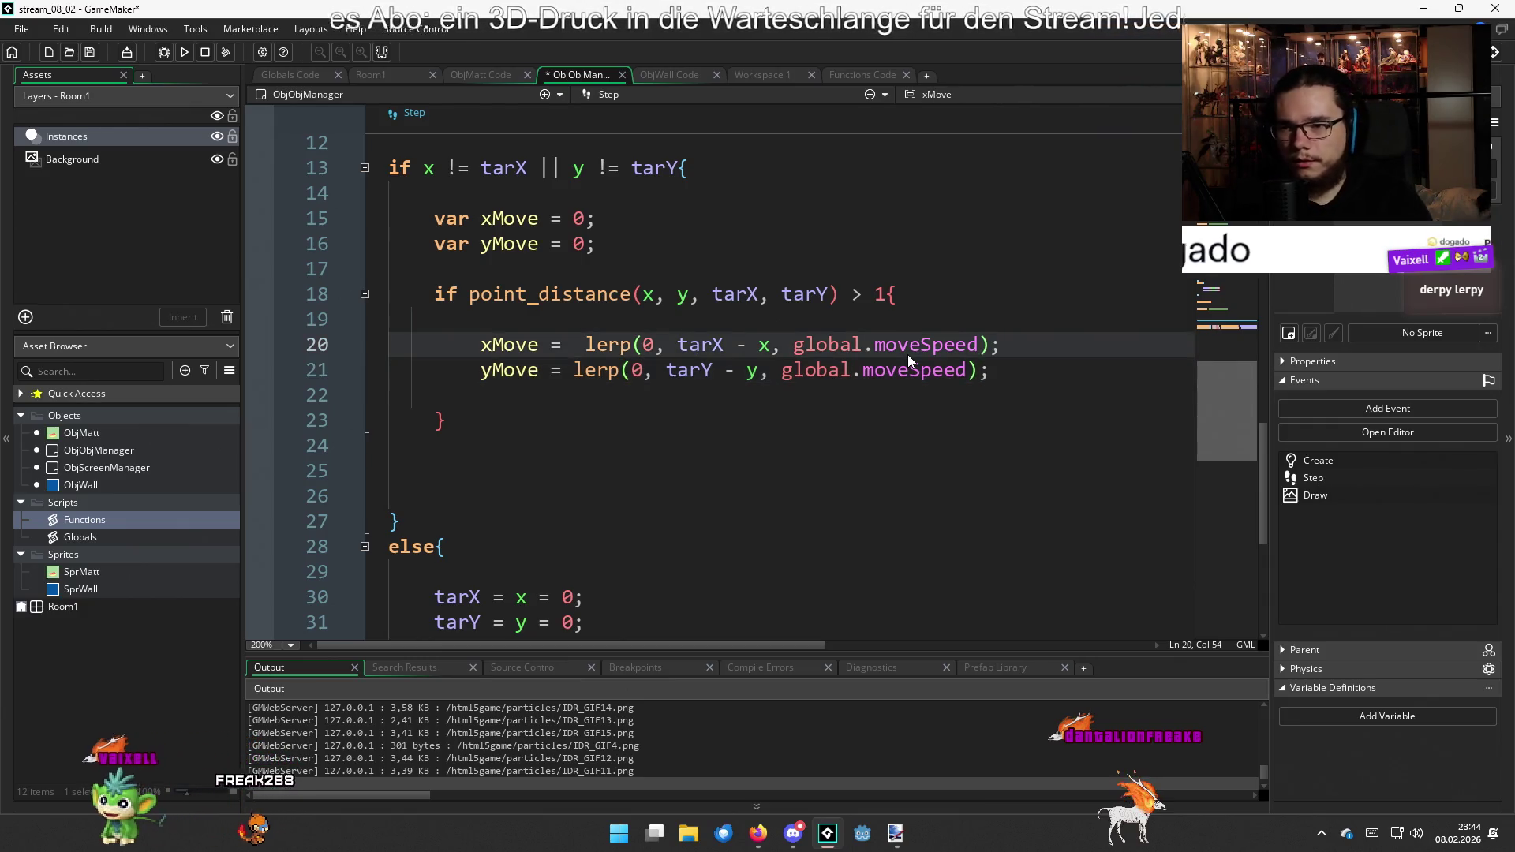
pyautogui.click(587, 345)
pyautogui.press('BackSpace')
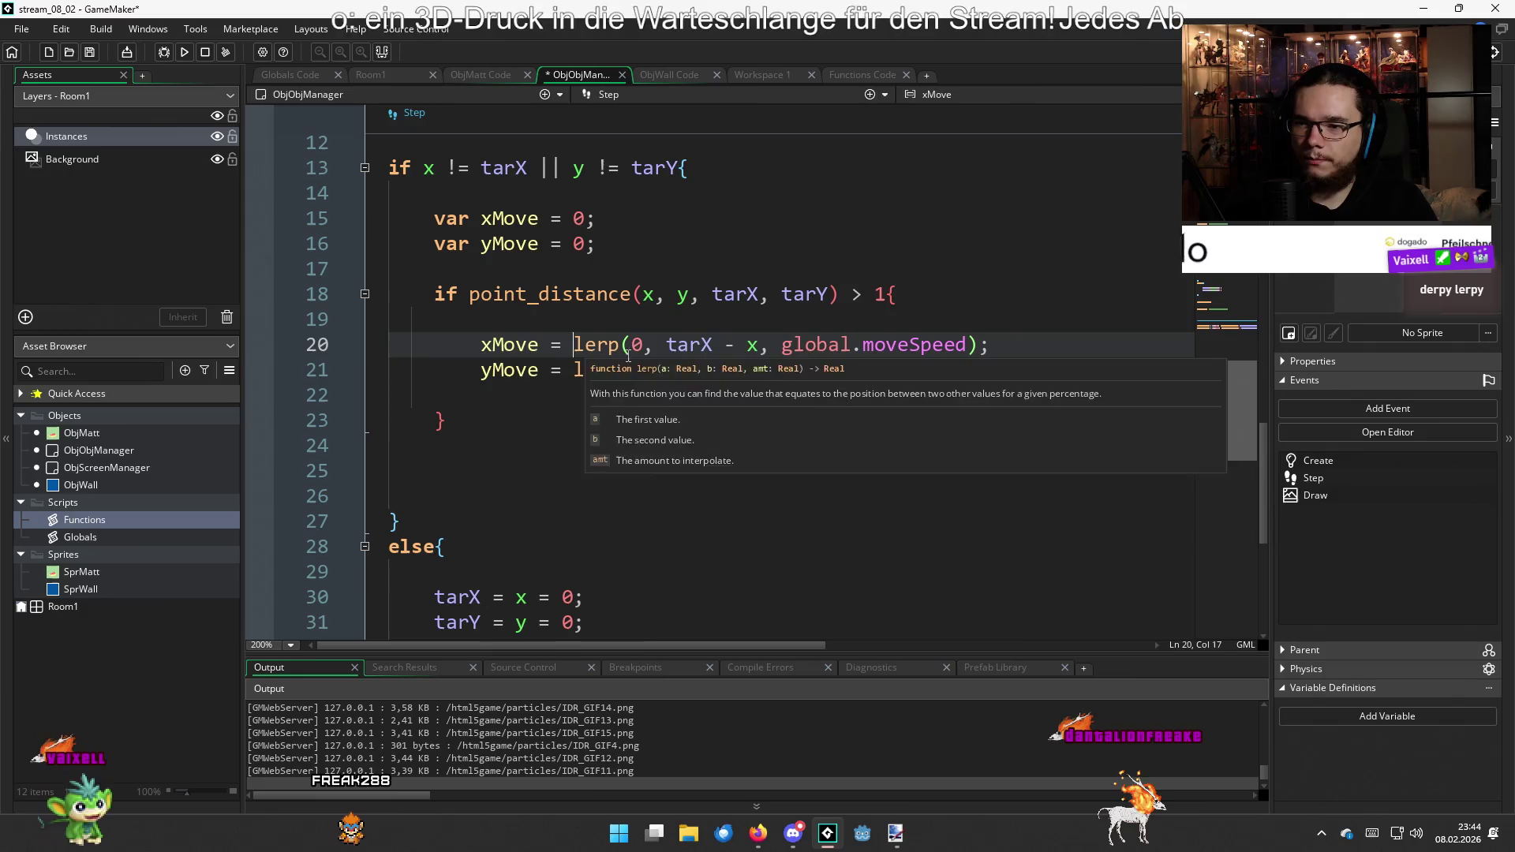
pyautogui.click(1023, 386)
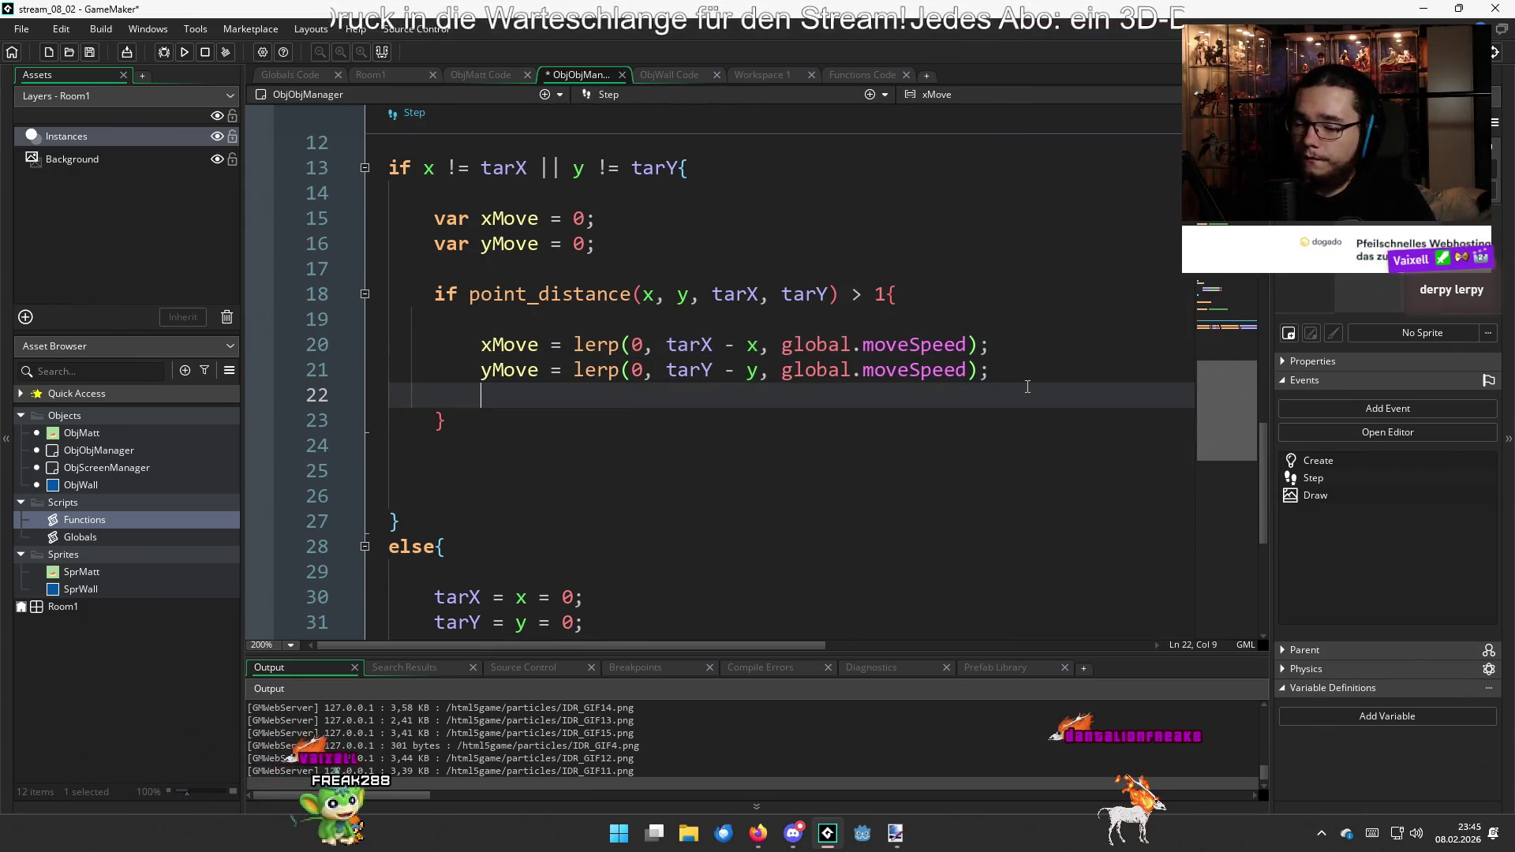
# Add x += xMove; and y += yMove; below the lerps, then begin a for loop over wallArrayLeft
pyautogui.press('Return')
pyautogui.press('Return')
pyautogui.press('Up')
pyautogui.write('f')
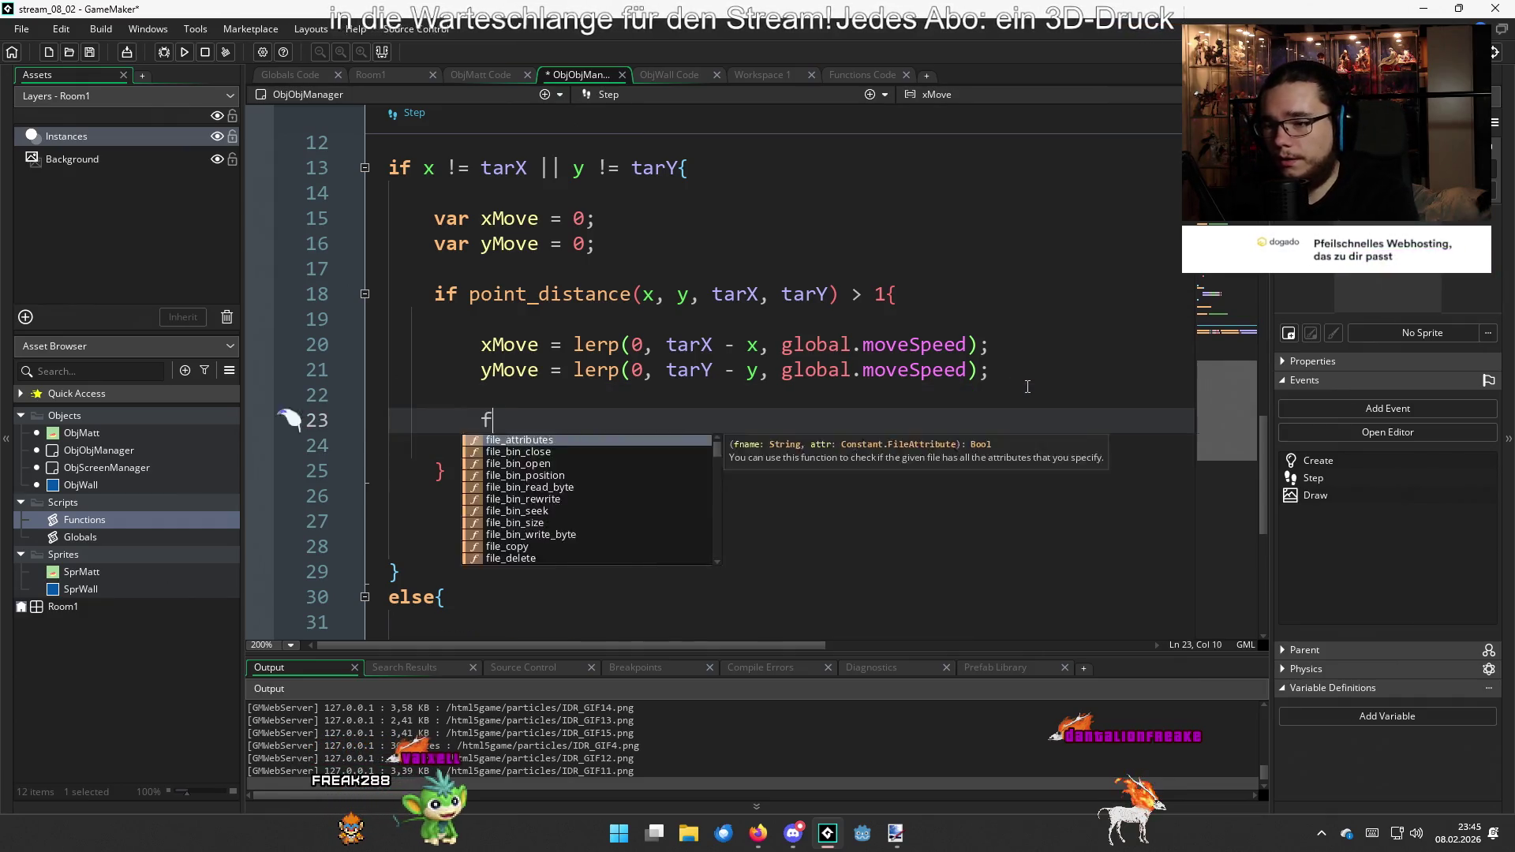
pyautogui.press('BackSpace')
pyautogui.write('x')
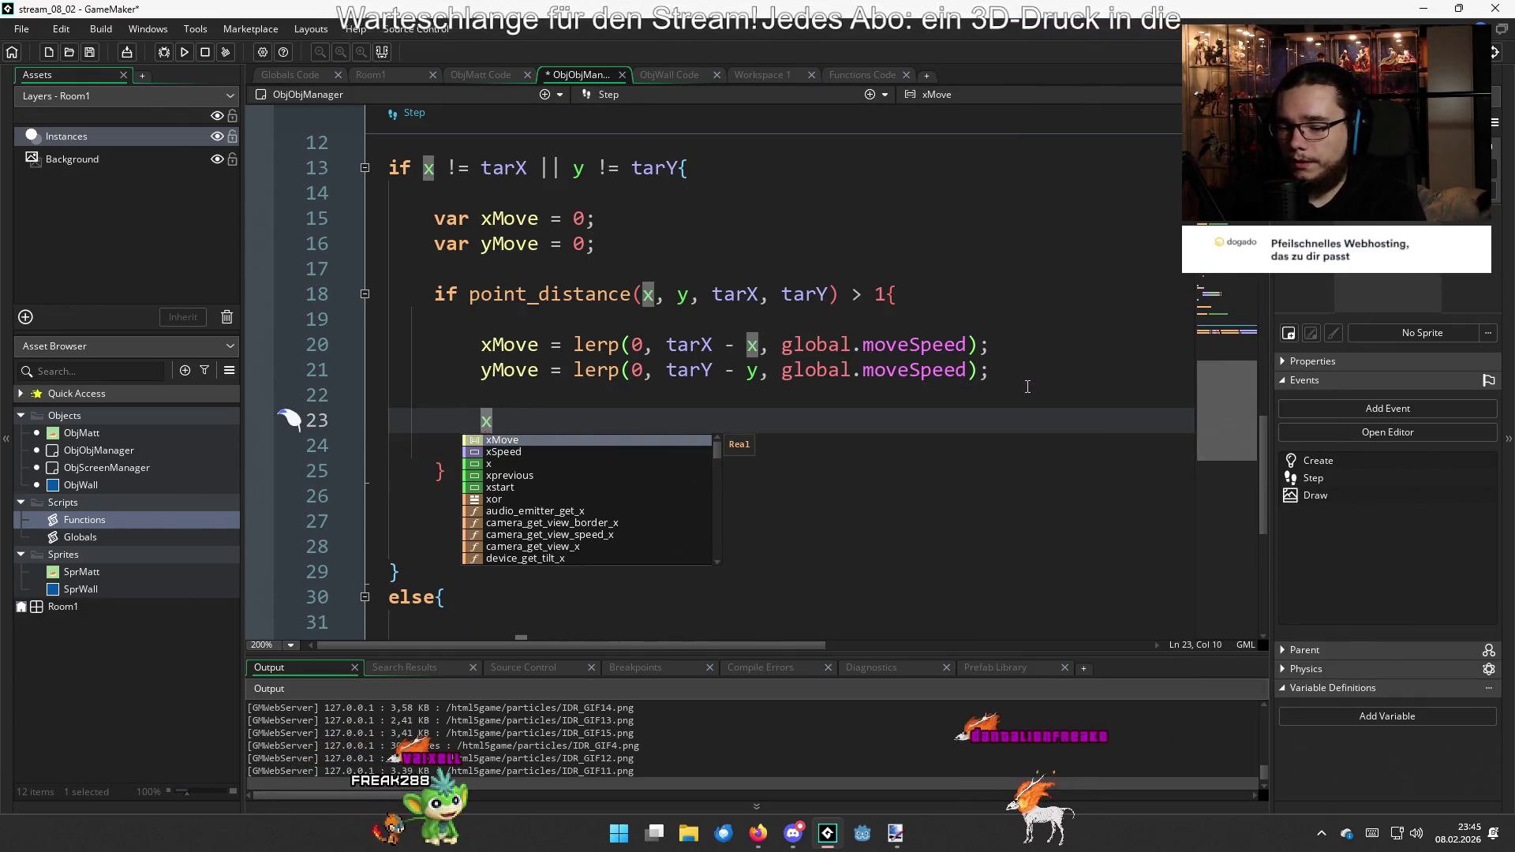
pyautogui.write('+=')
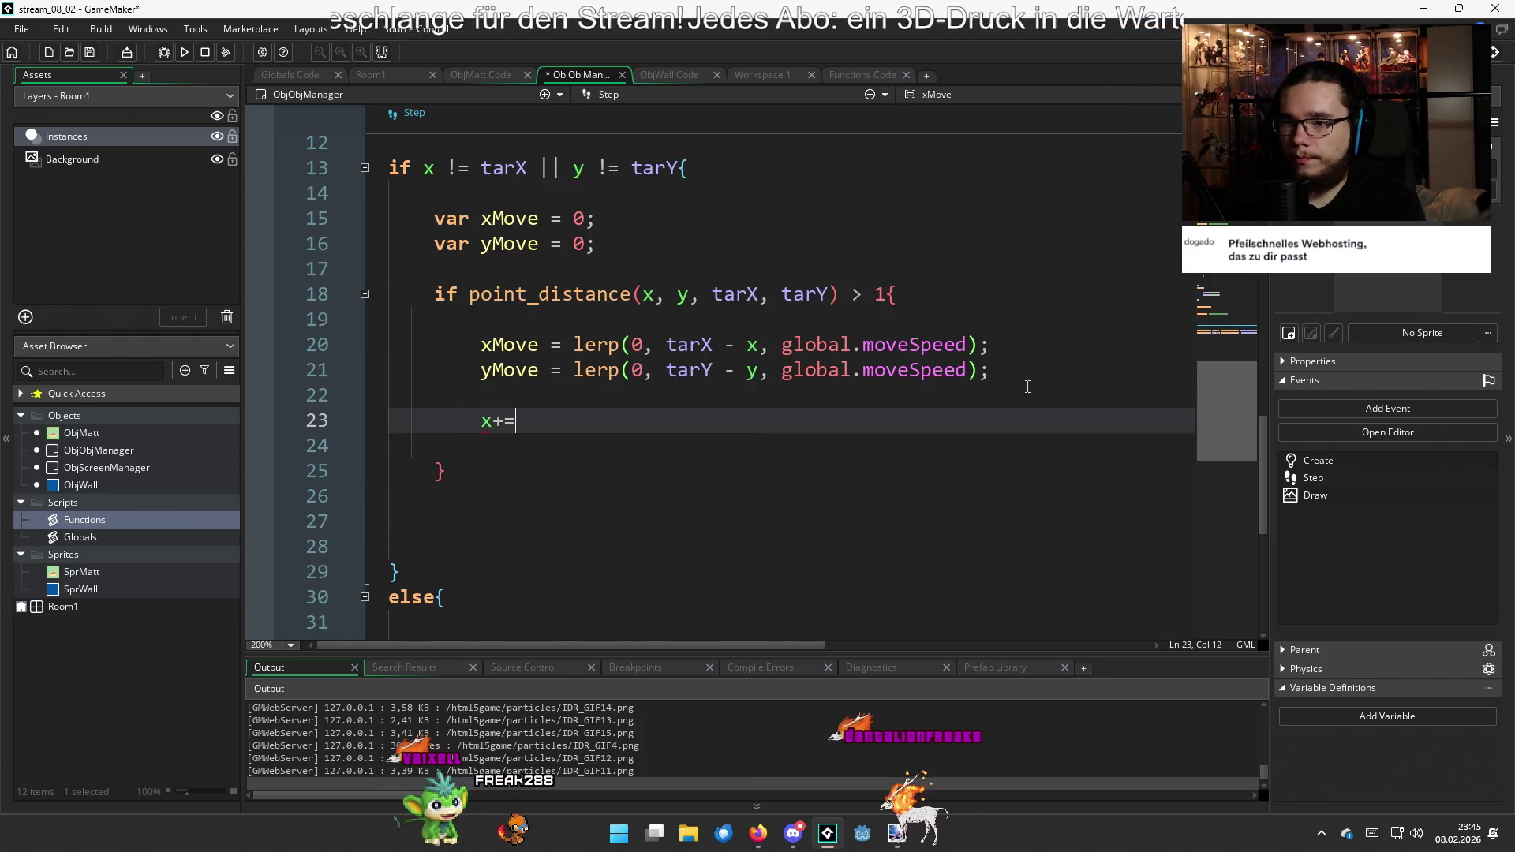
pyautogui.write(' xMo')
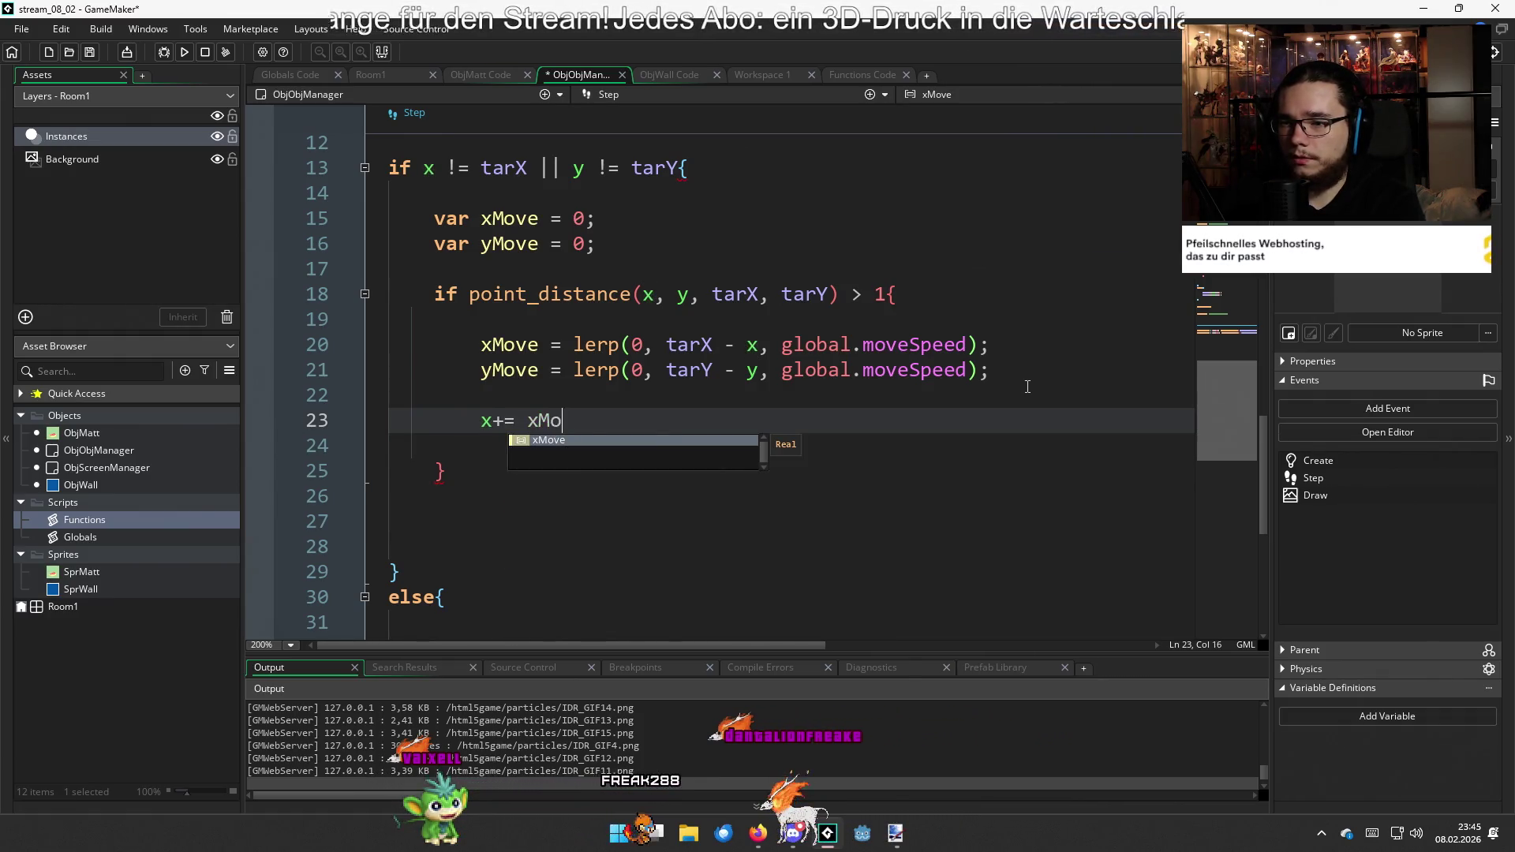
pyautogui.write('ve;')
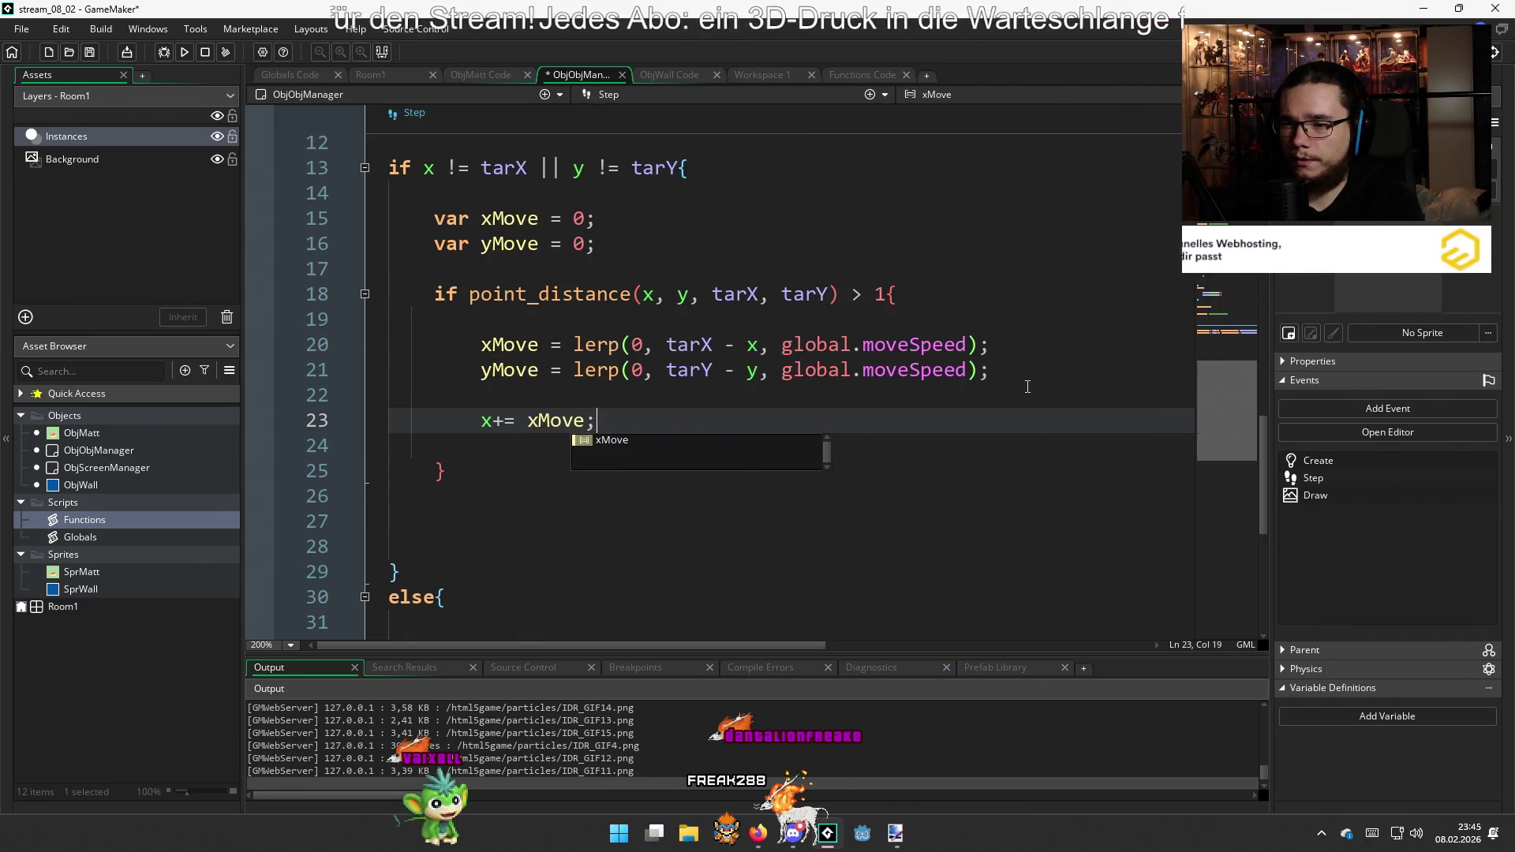
pyautogui.press('Return')
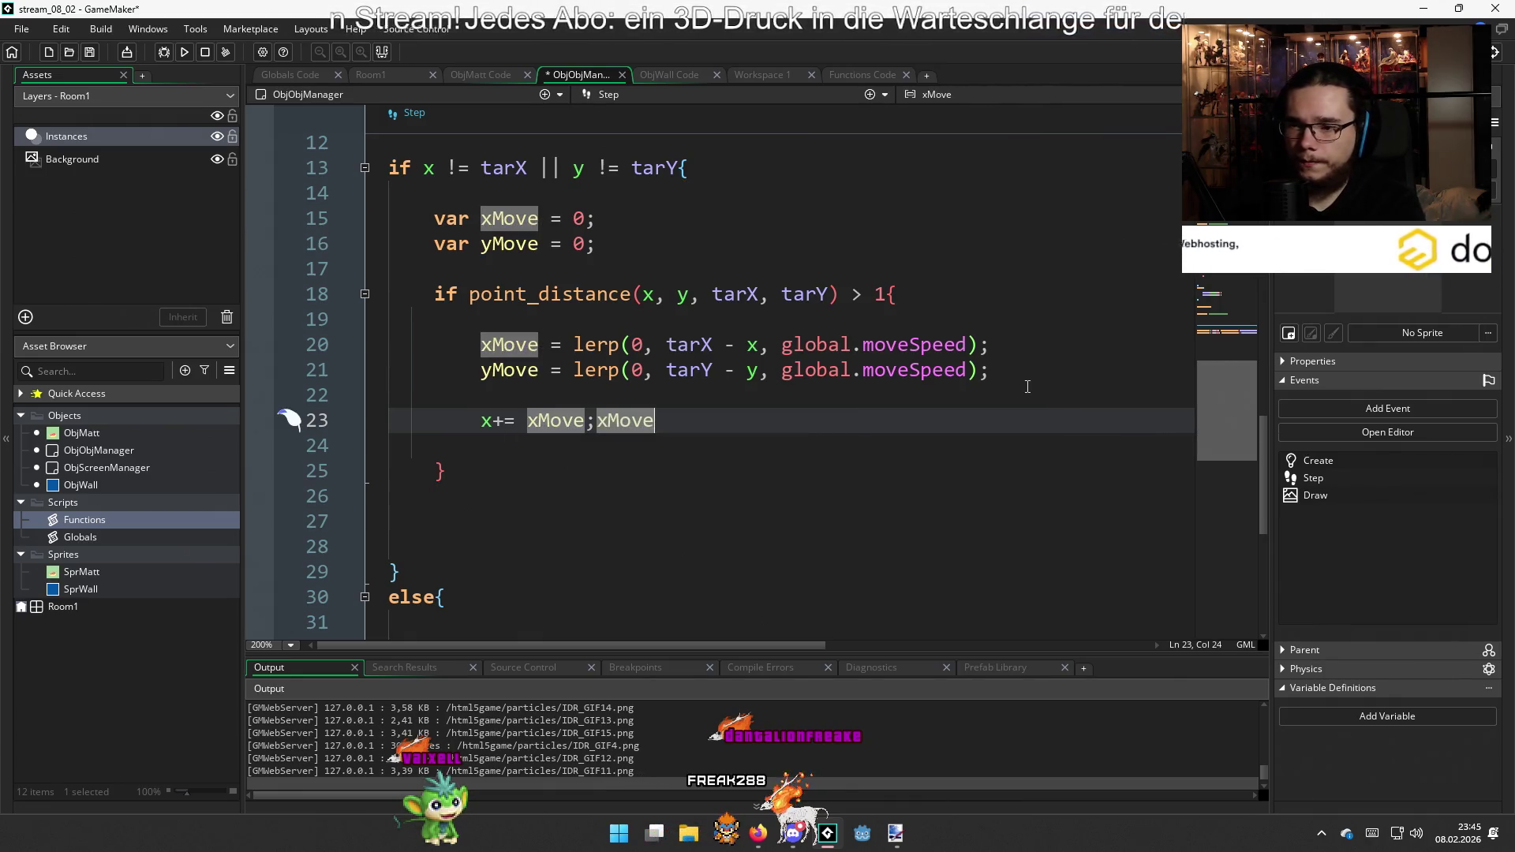
pyautogui.press('BackSpace')
pyautogui.press('BackSpace')
pyautogui.press('BackSpace')
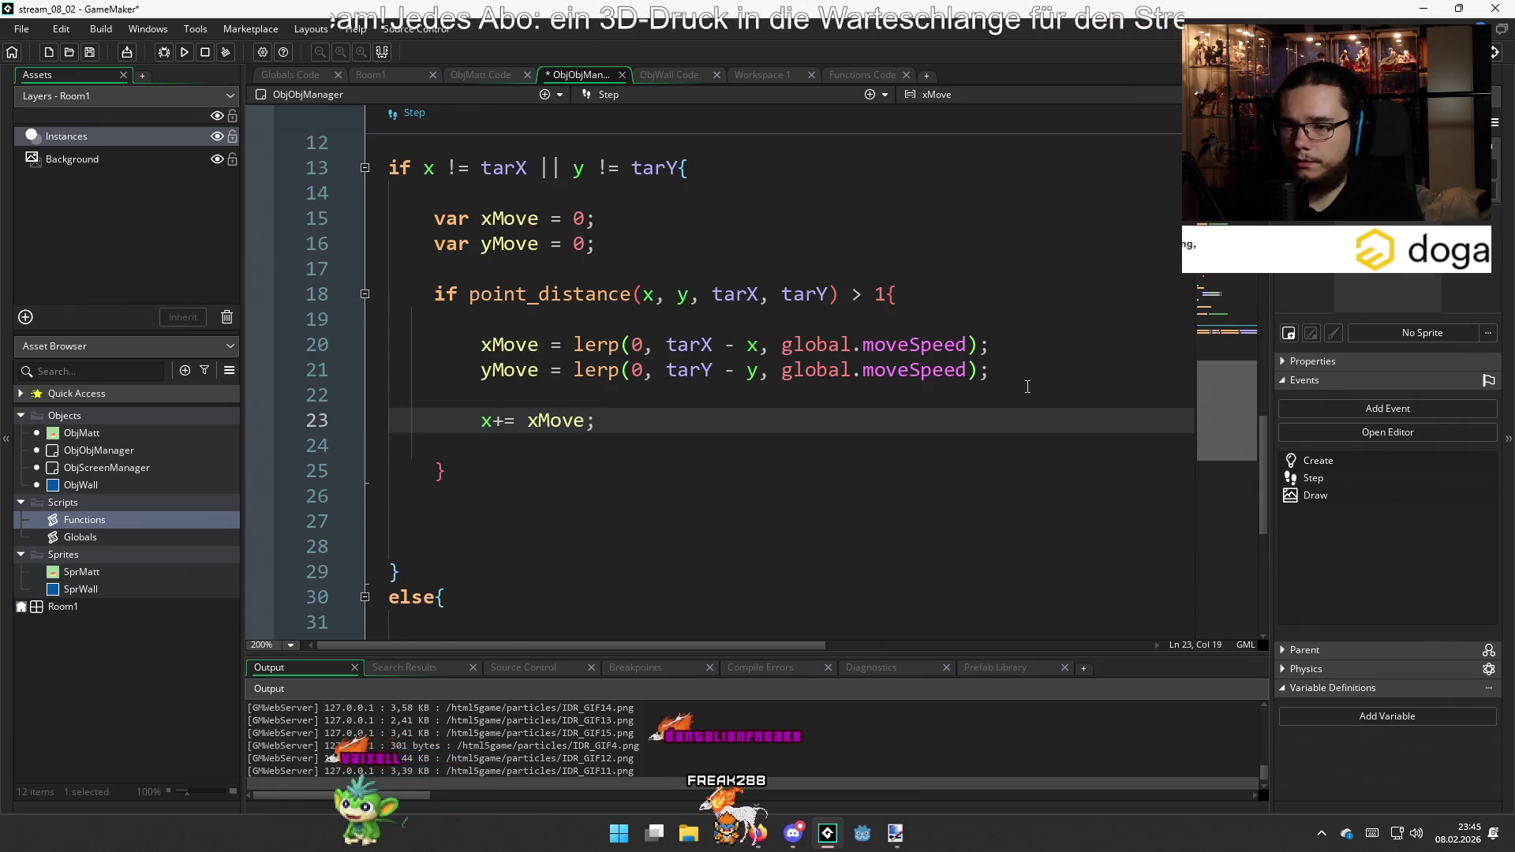
pyautogui.press('Return')
pyautogui.write('y+= y')
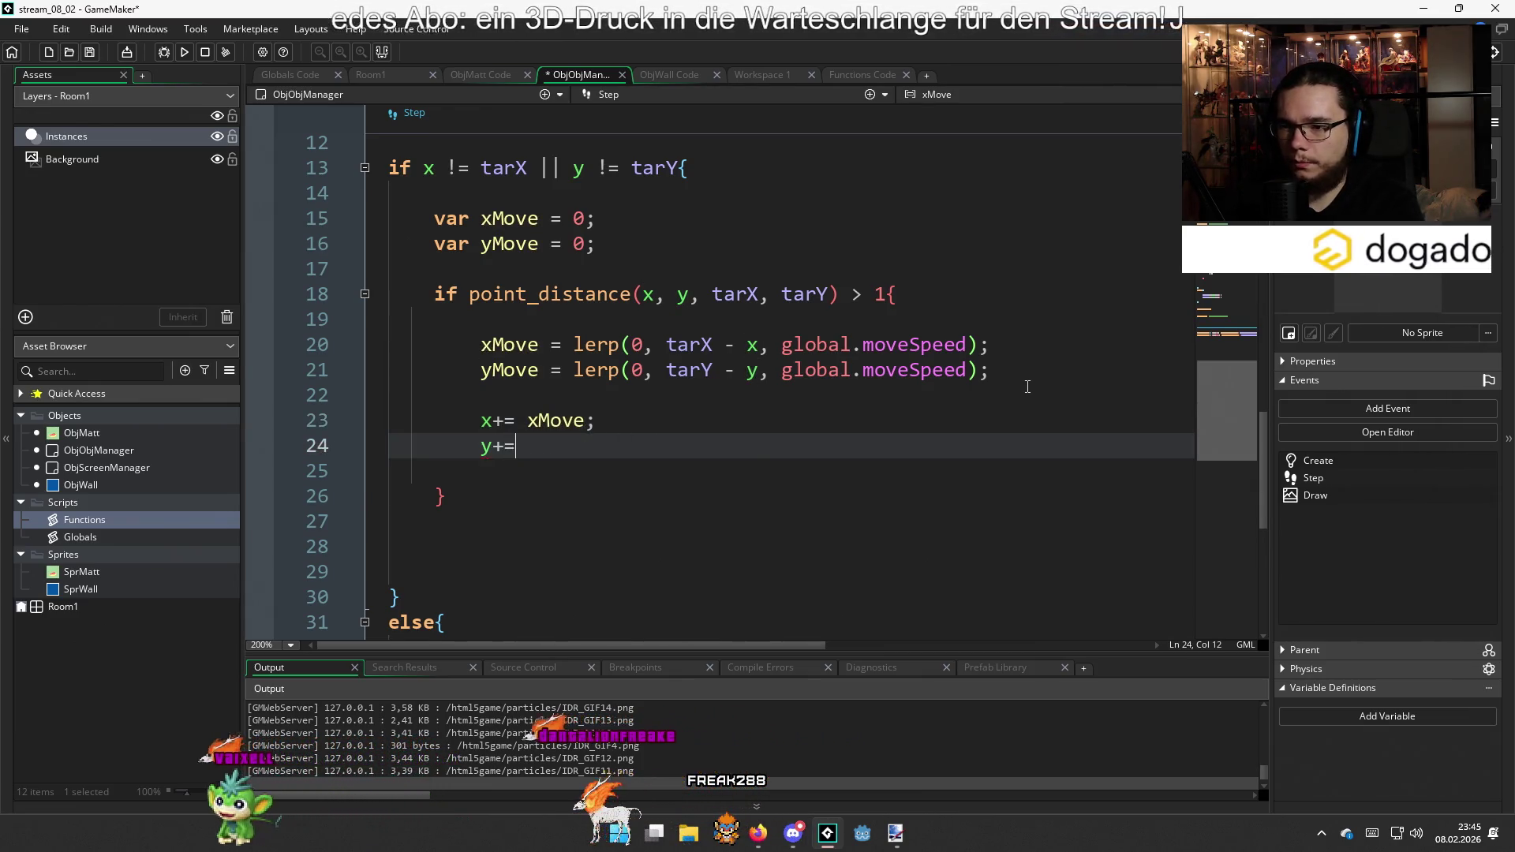
pyautogui.press('Return')
pyautogui.write(';')
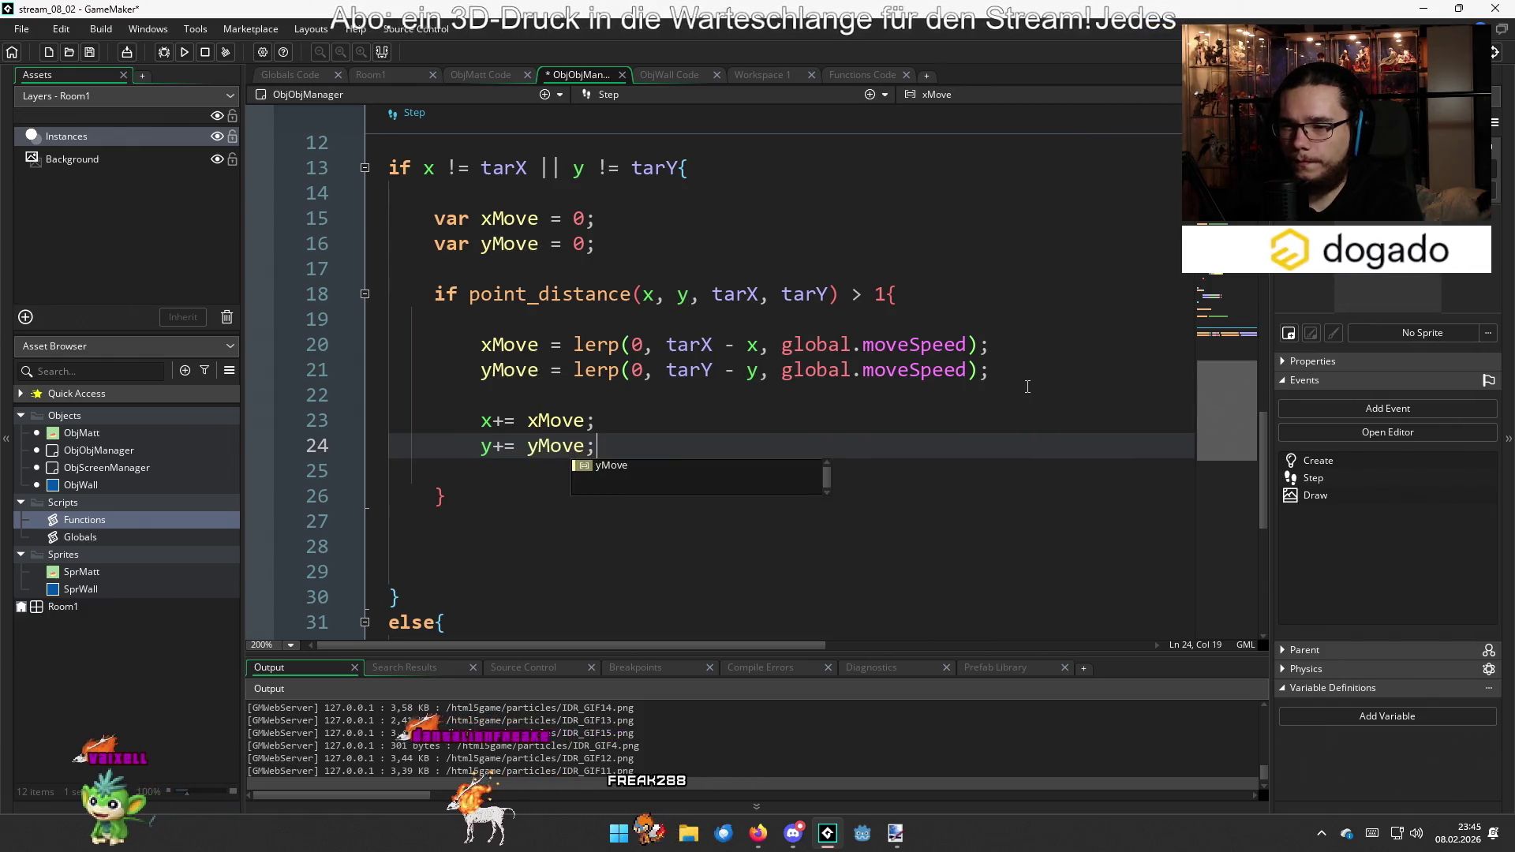
pyautogui.press('Return')
pyautogui.press('Return')
pyautogui.write('for')
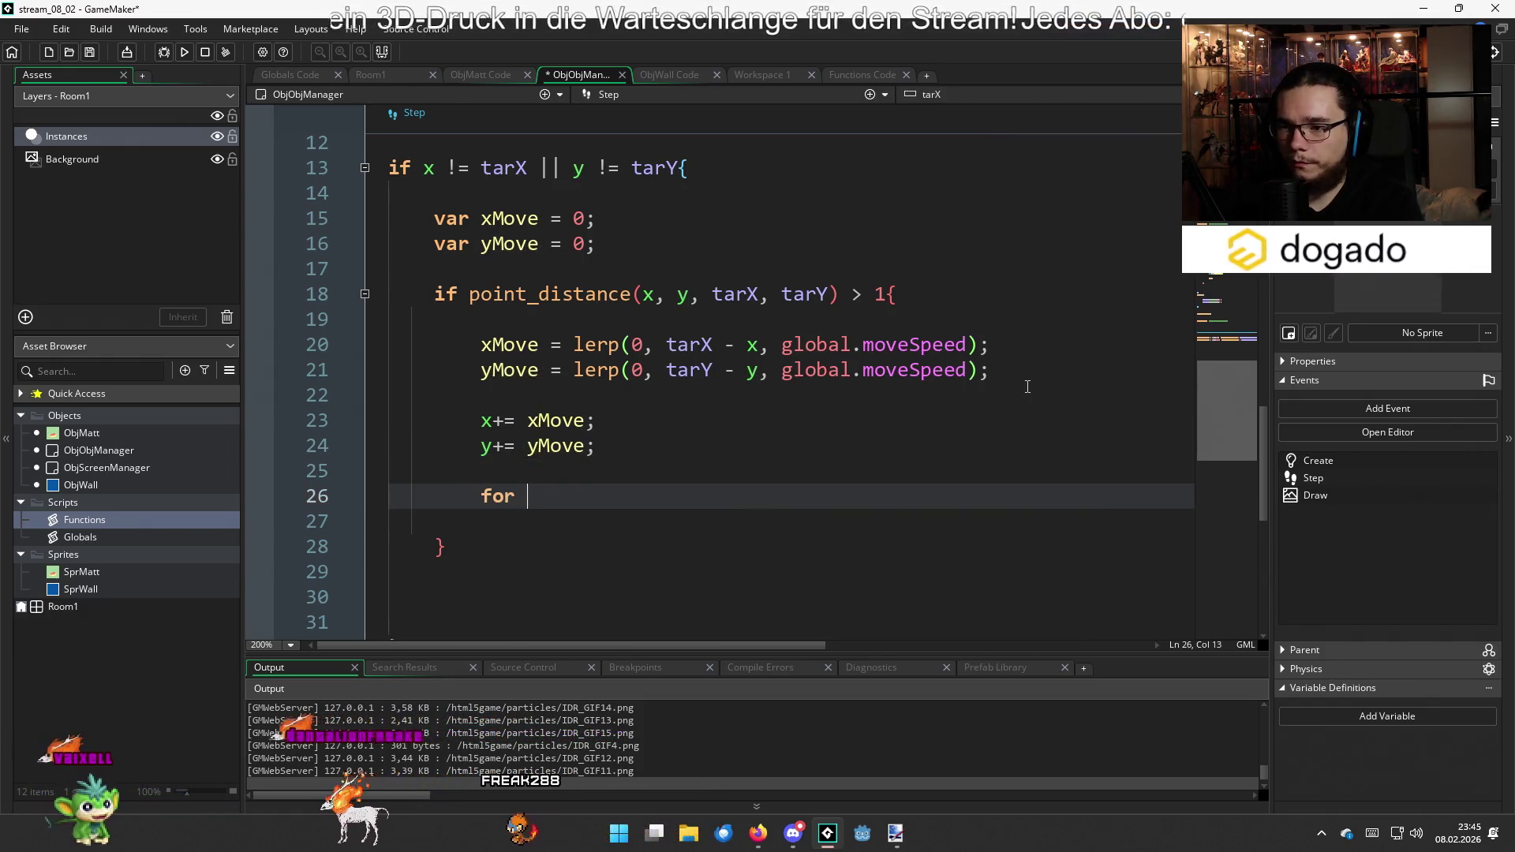
pyautogui.write('(var _w')
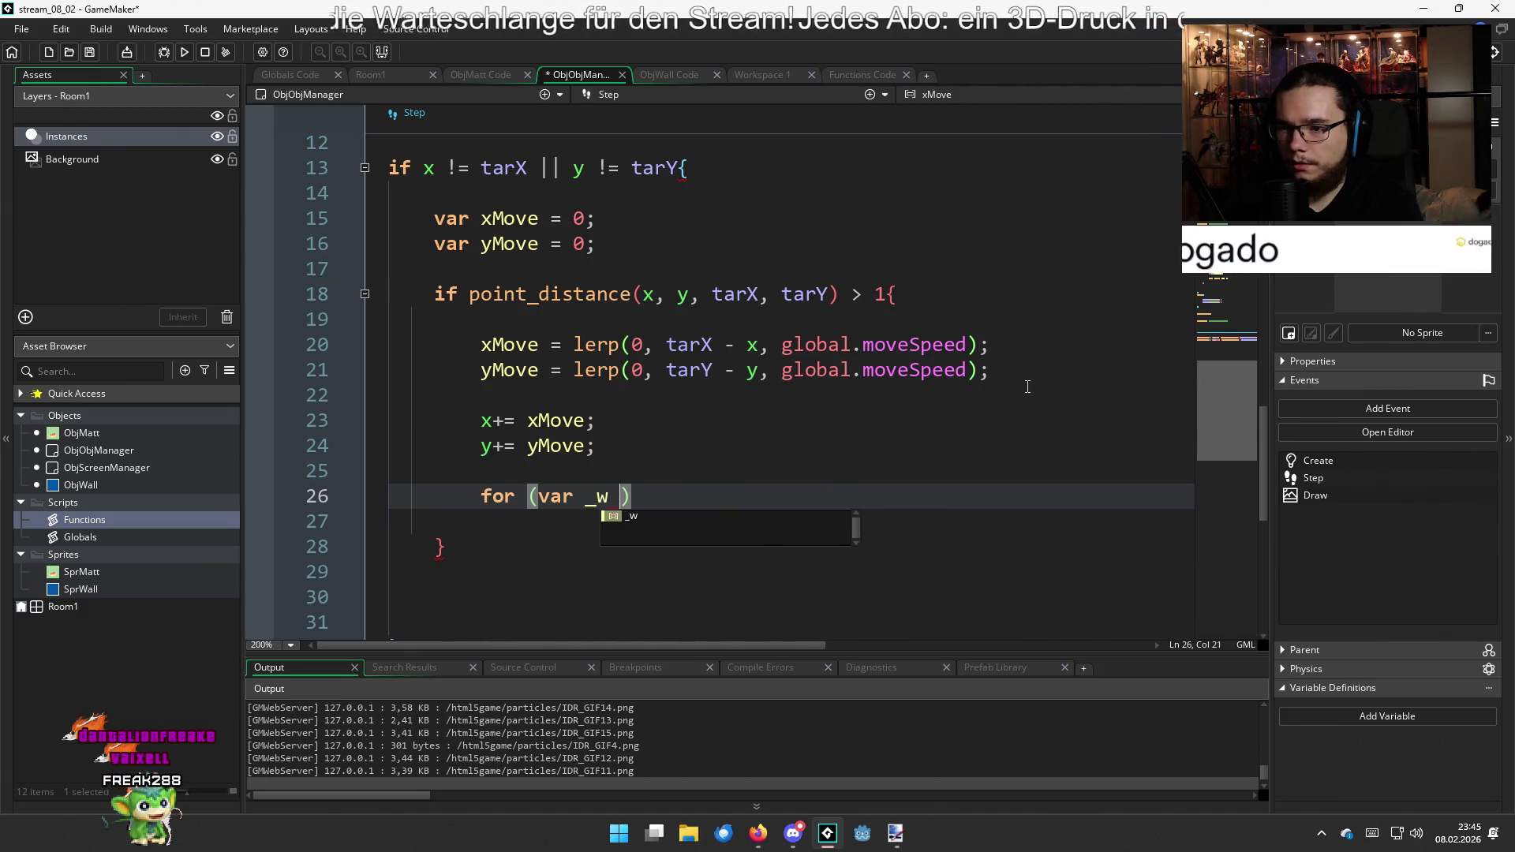
pyautogui.write('= 0;')
pyautogui.write('_y ')
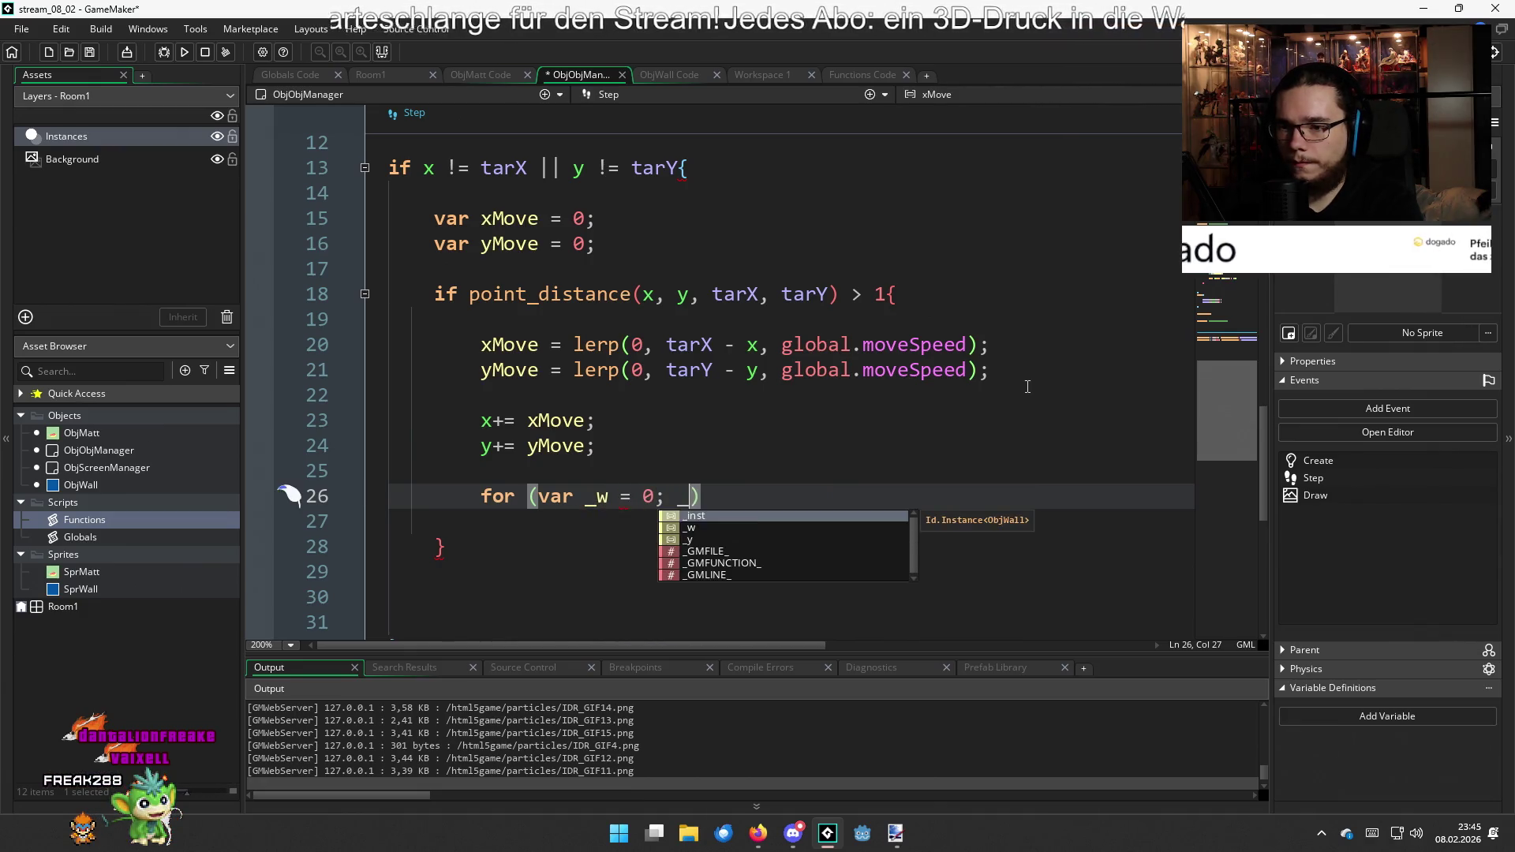
pyautogui.write('<')
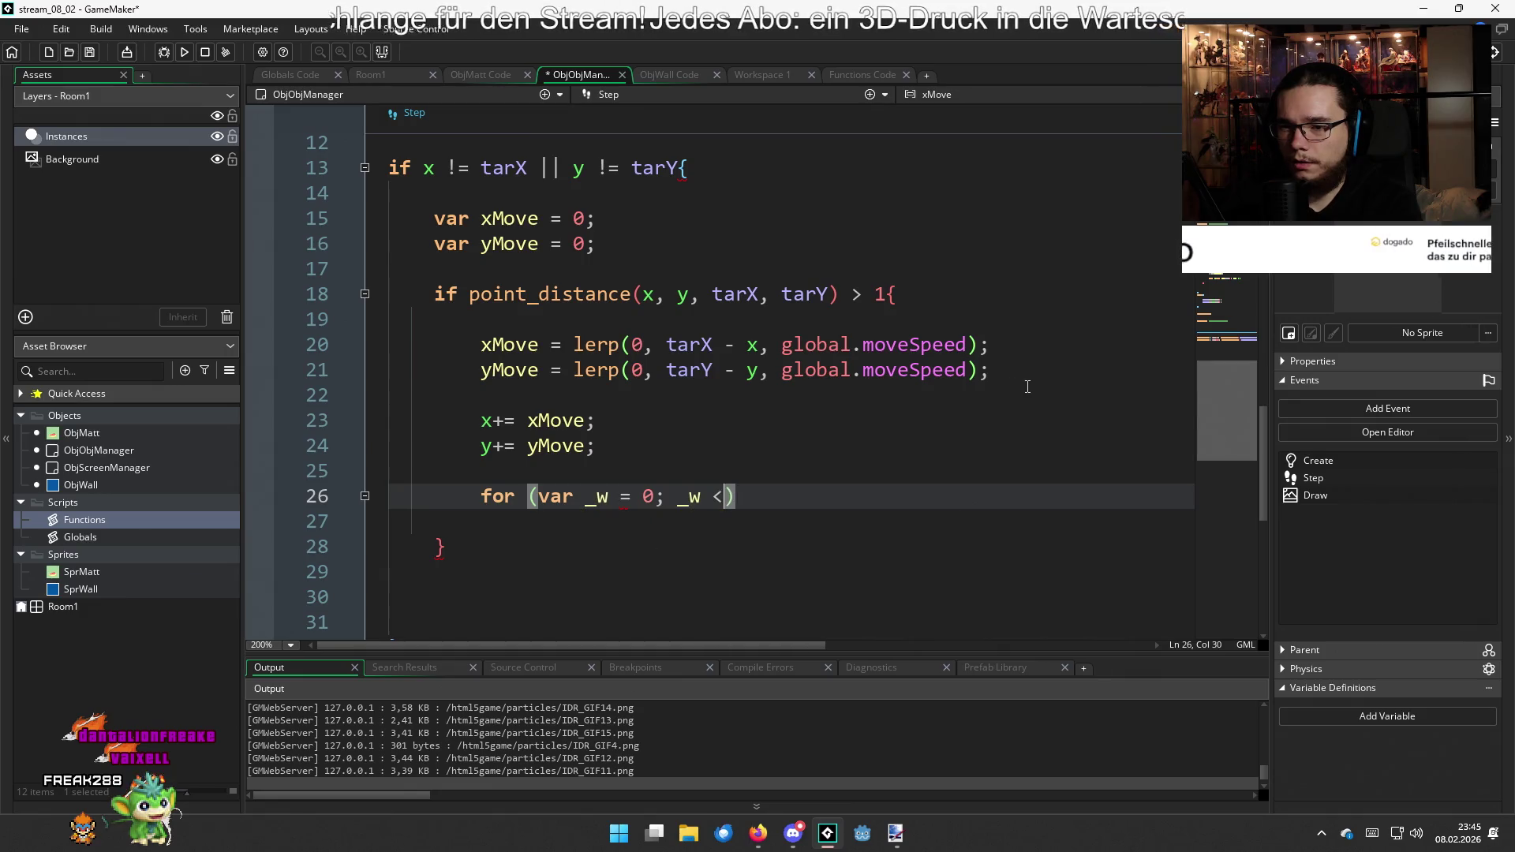
pyautogui.write('array')
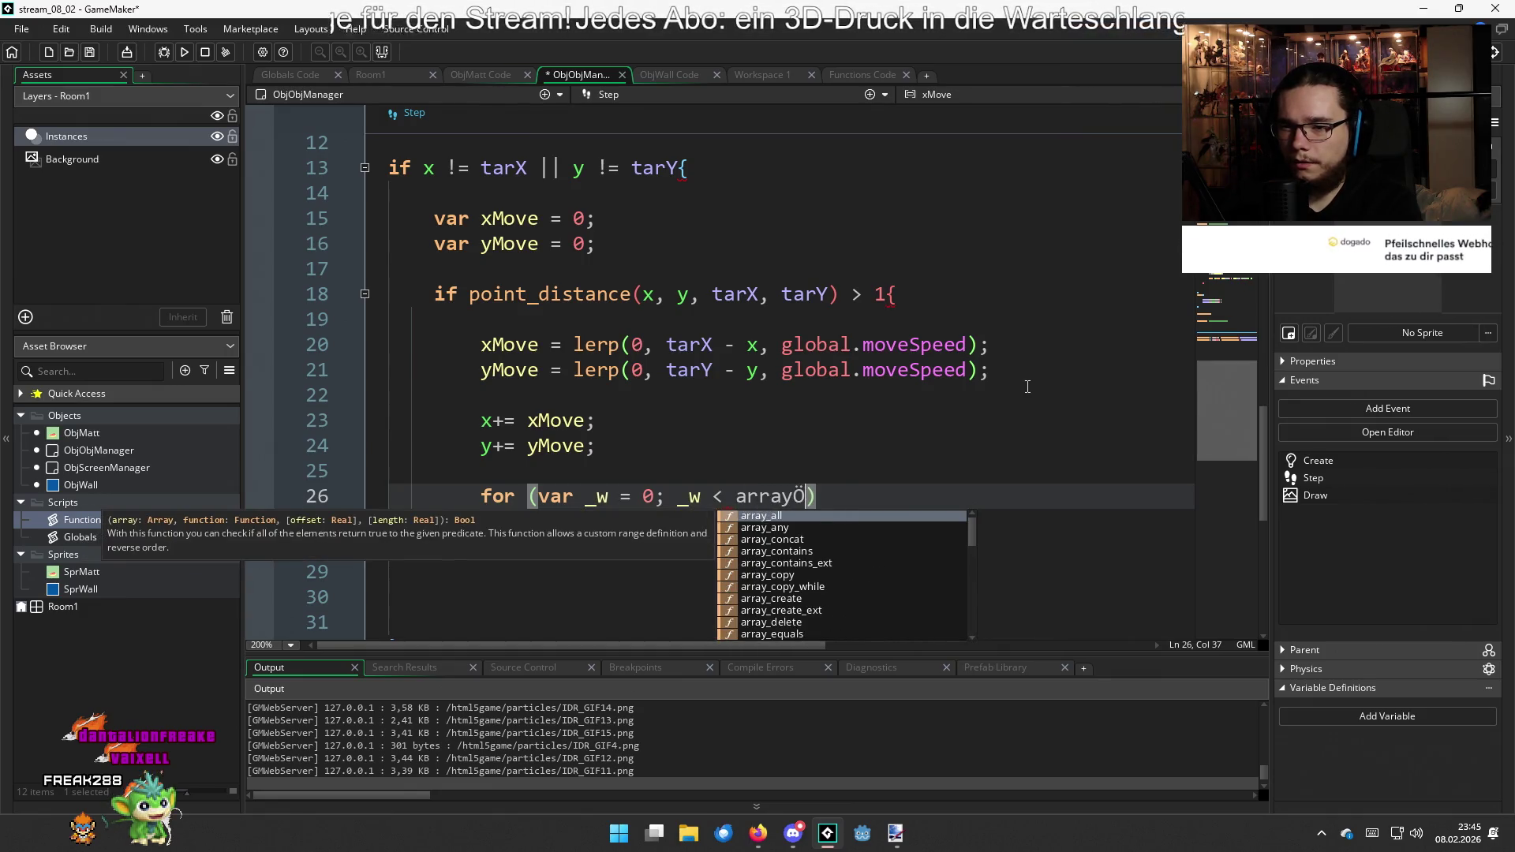
pyautogui.write('_length(')
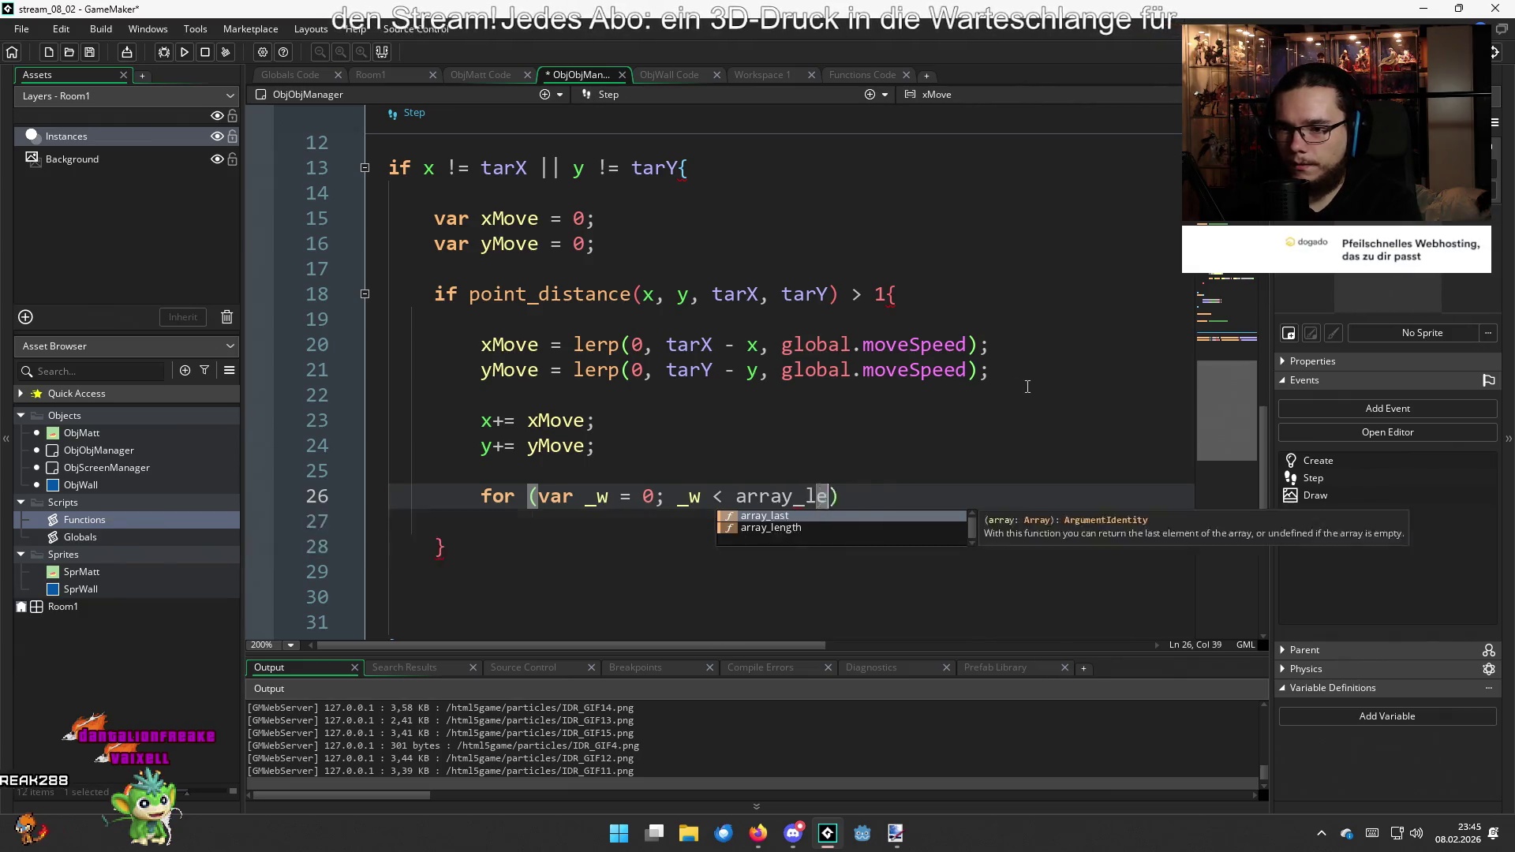
pyautogui.write('wallArrayLeft);')
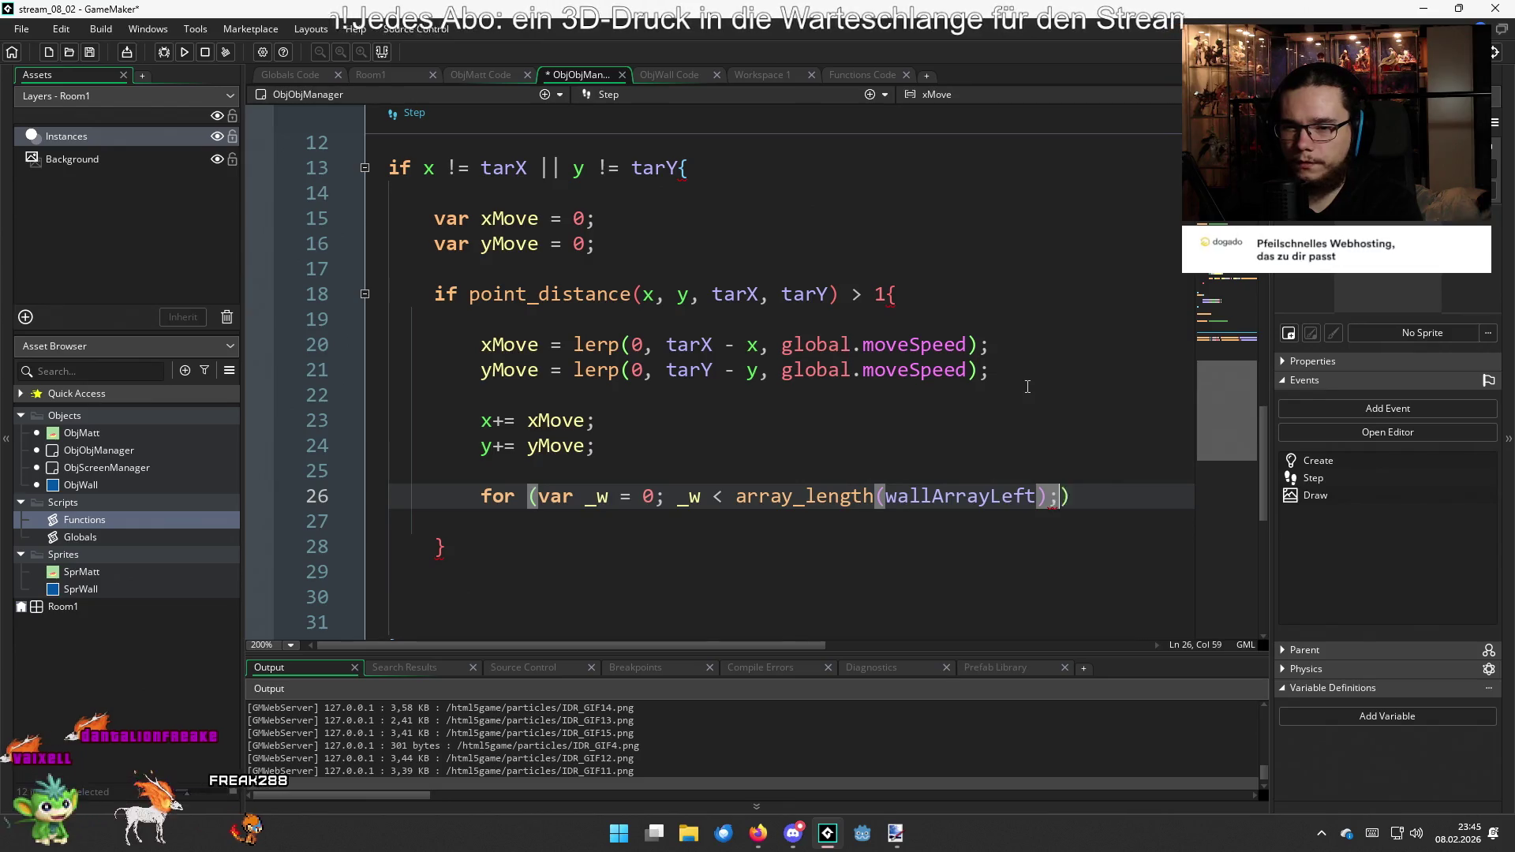
pyautogui.write('w++')
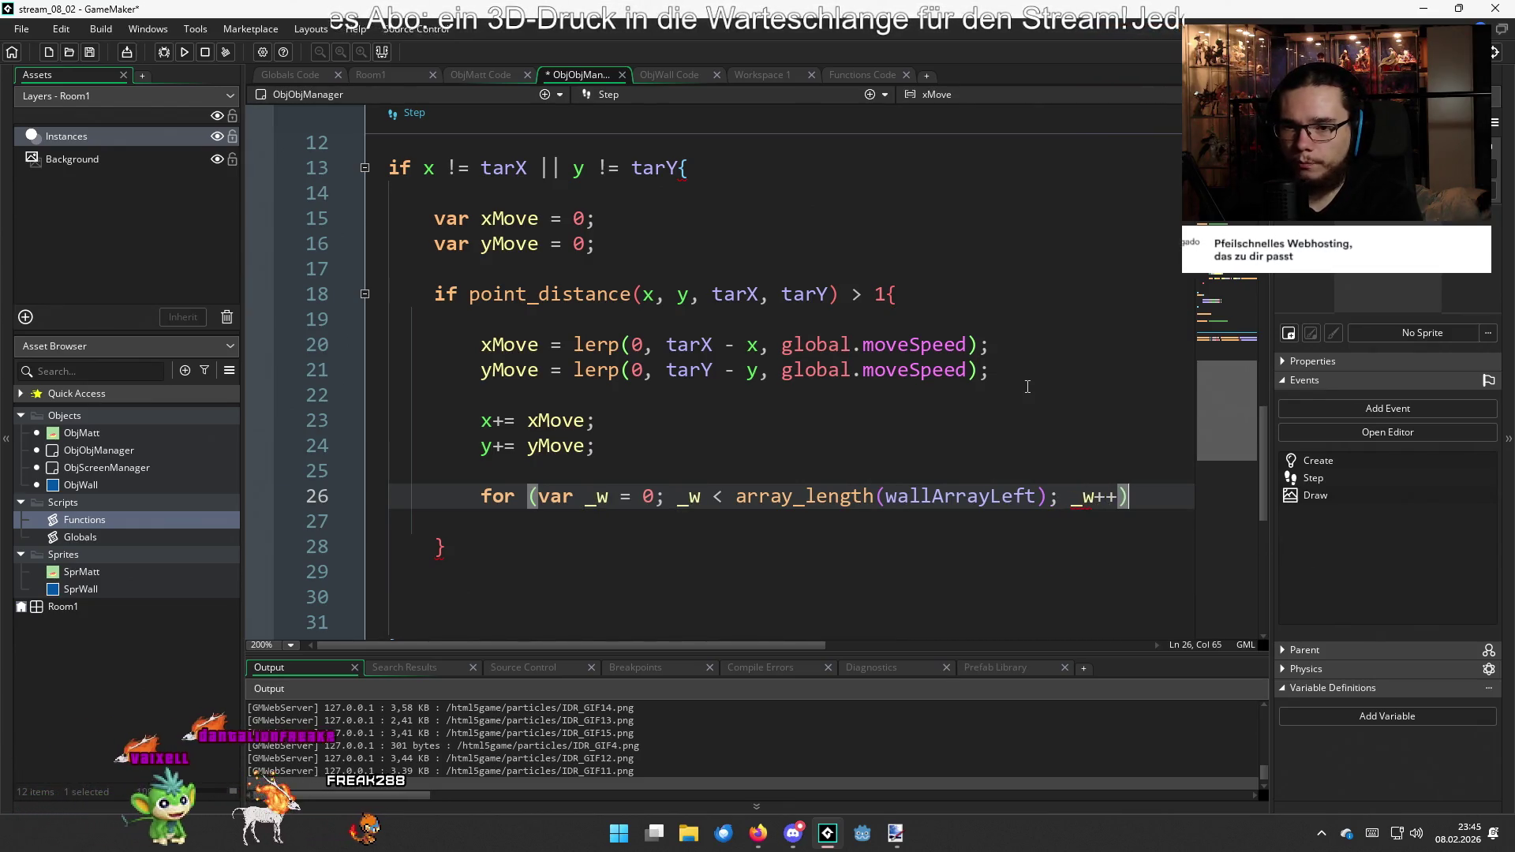
pyautogui.write('{')
# Expand the wallArrayLeft for loop into an indented block with an empty body
pyautogui.press('Return')
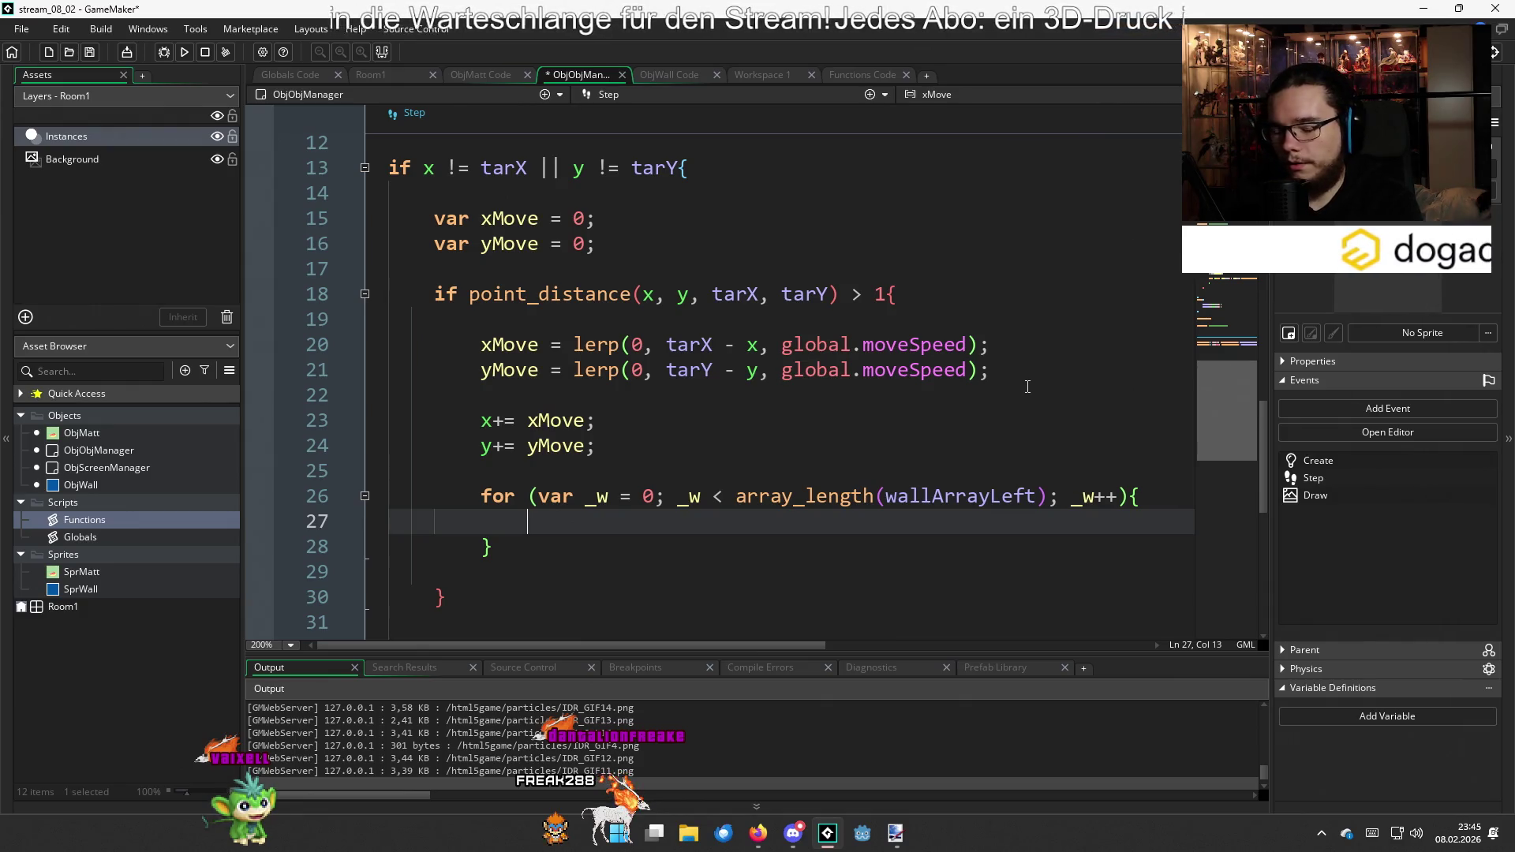
# Fill the loop: var _inst = wallArrayLeft[_w]; _inst.x += xMove; _inst.y += yMove;
pyautogui.write('var _')
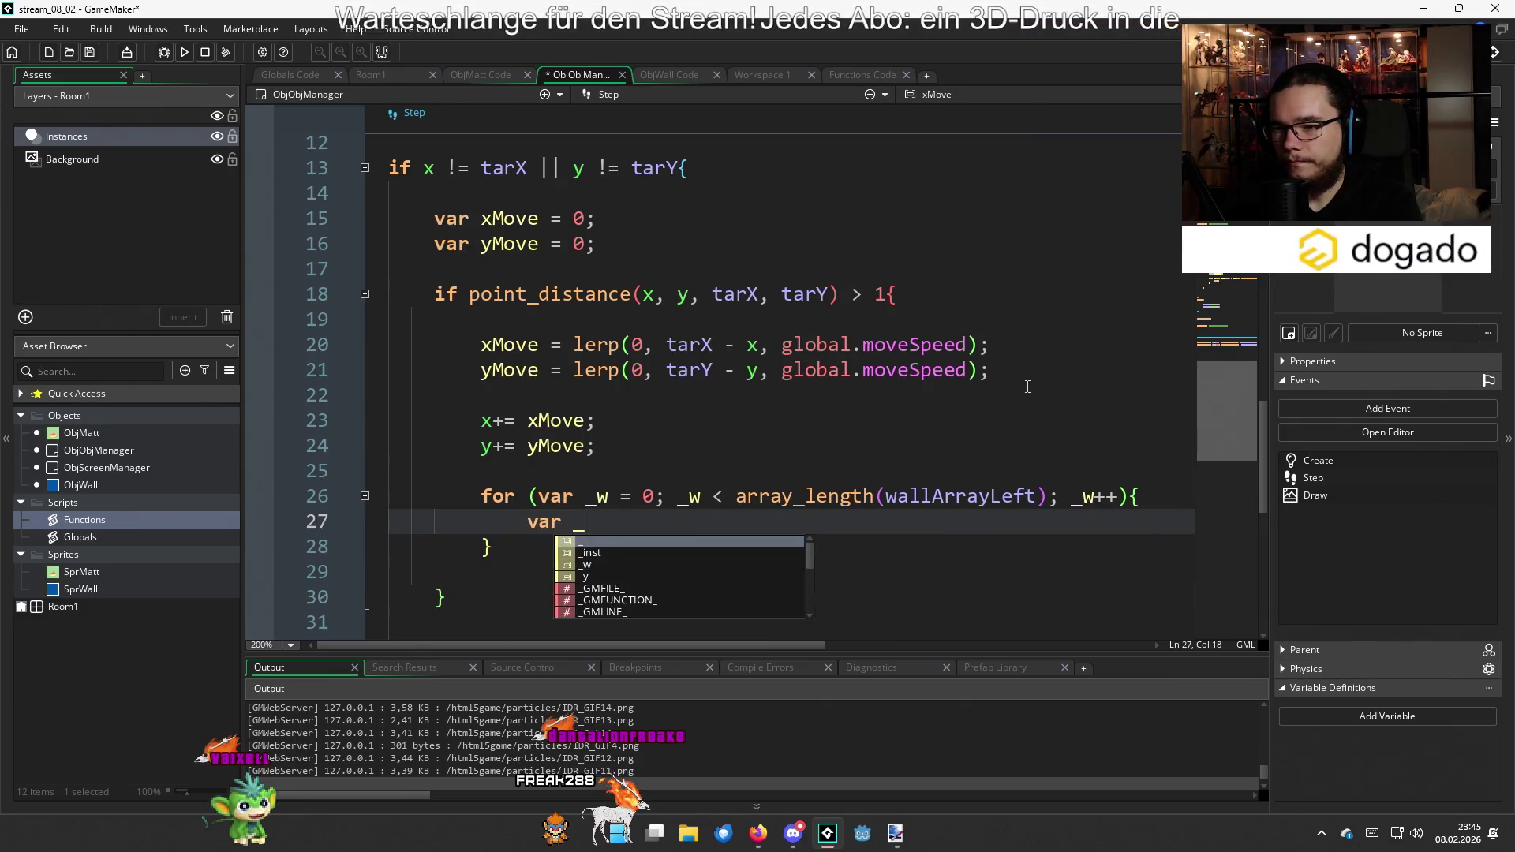
pyautogui.write('inst = wall')
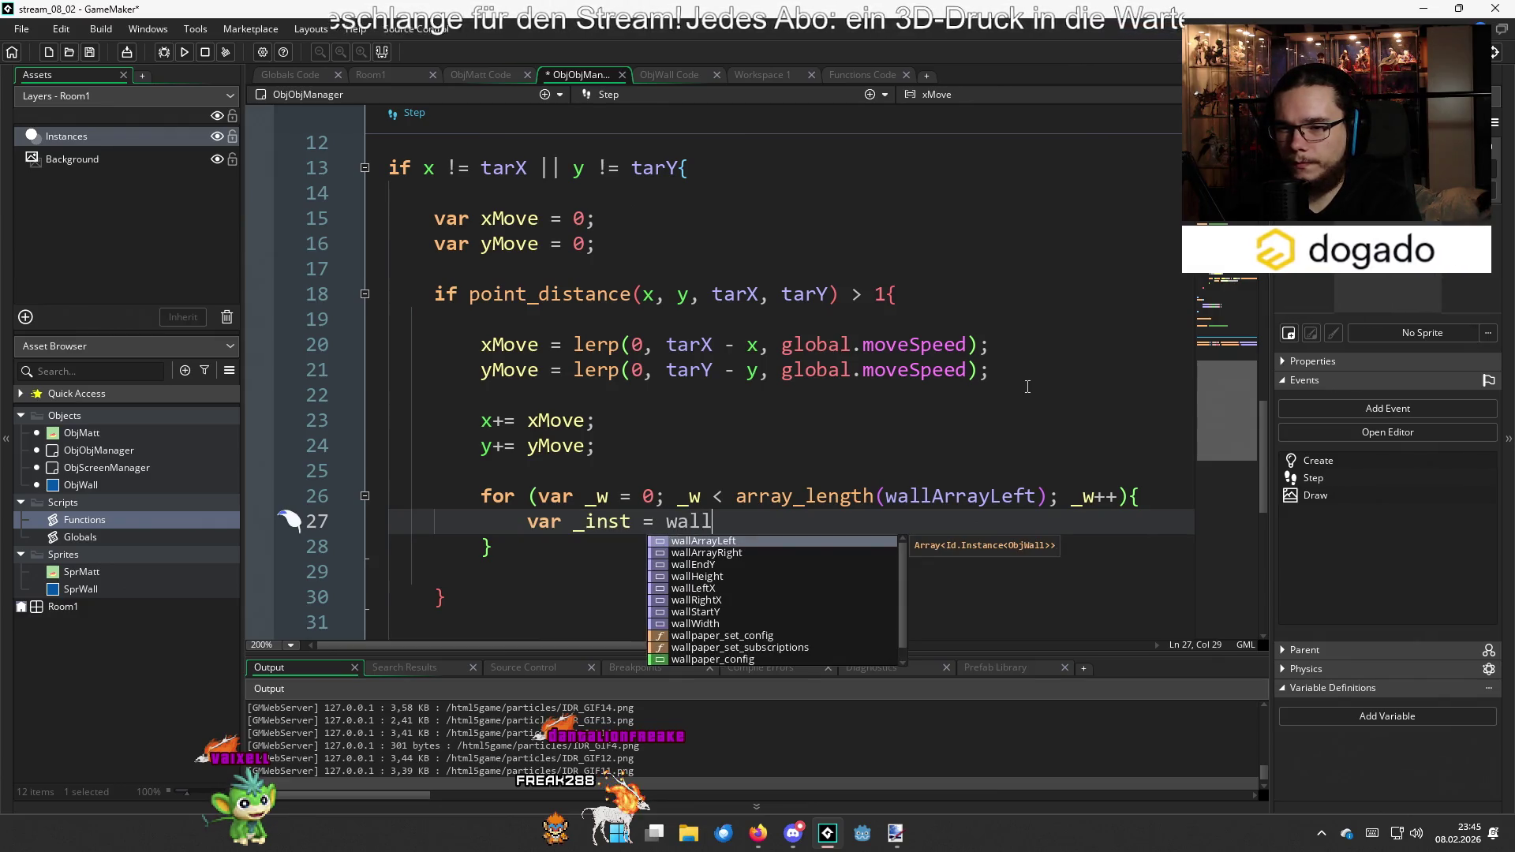
pyautogui.press('Return')
pyautogui.write('[_w')
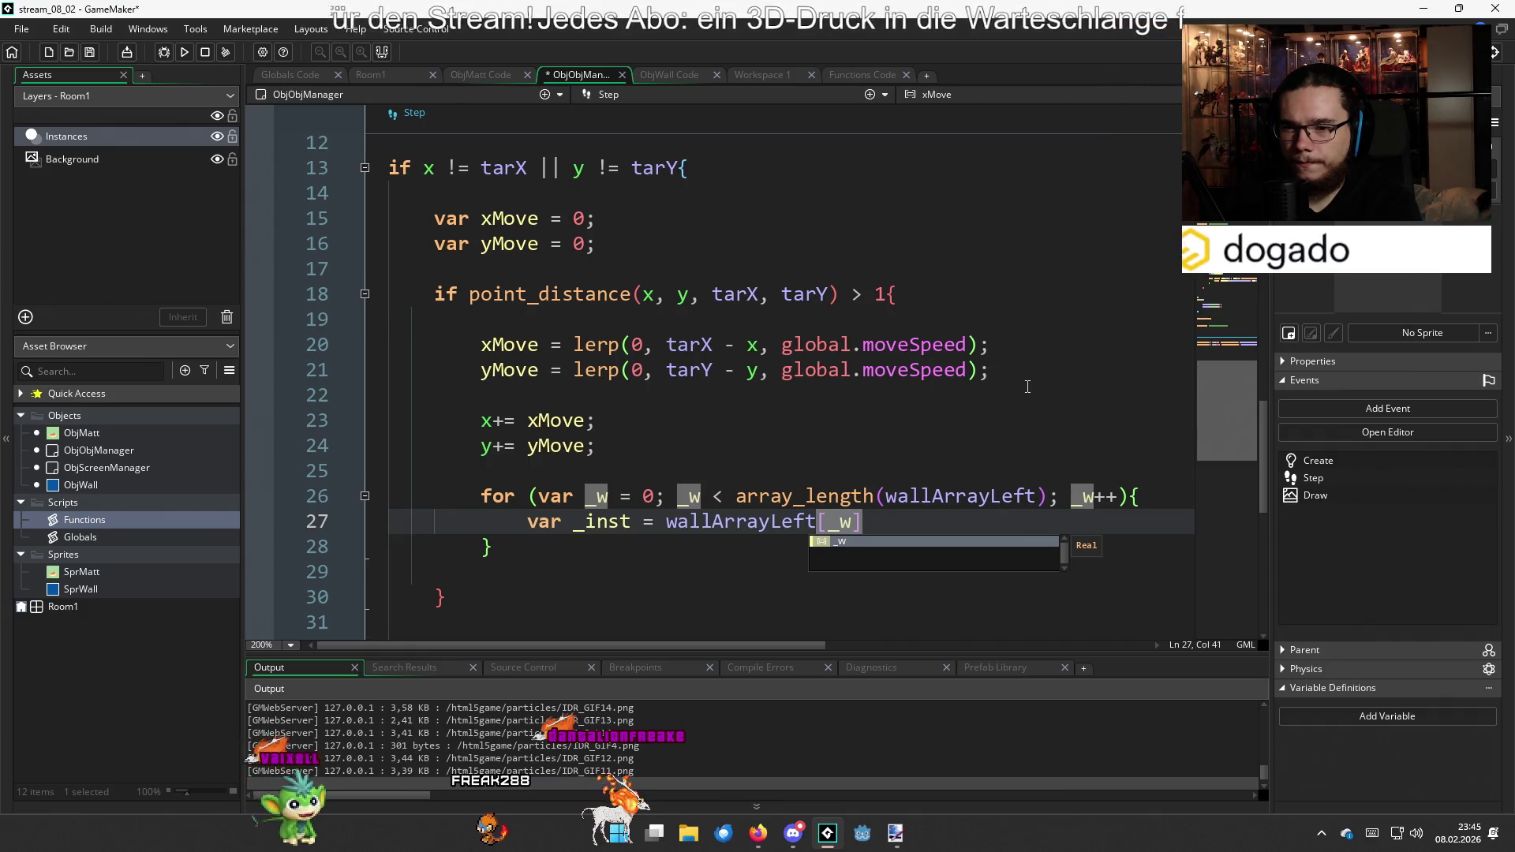
pyautogui.press('Left')
pyautogui.press('Left')
pyautogui.press('Left')
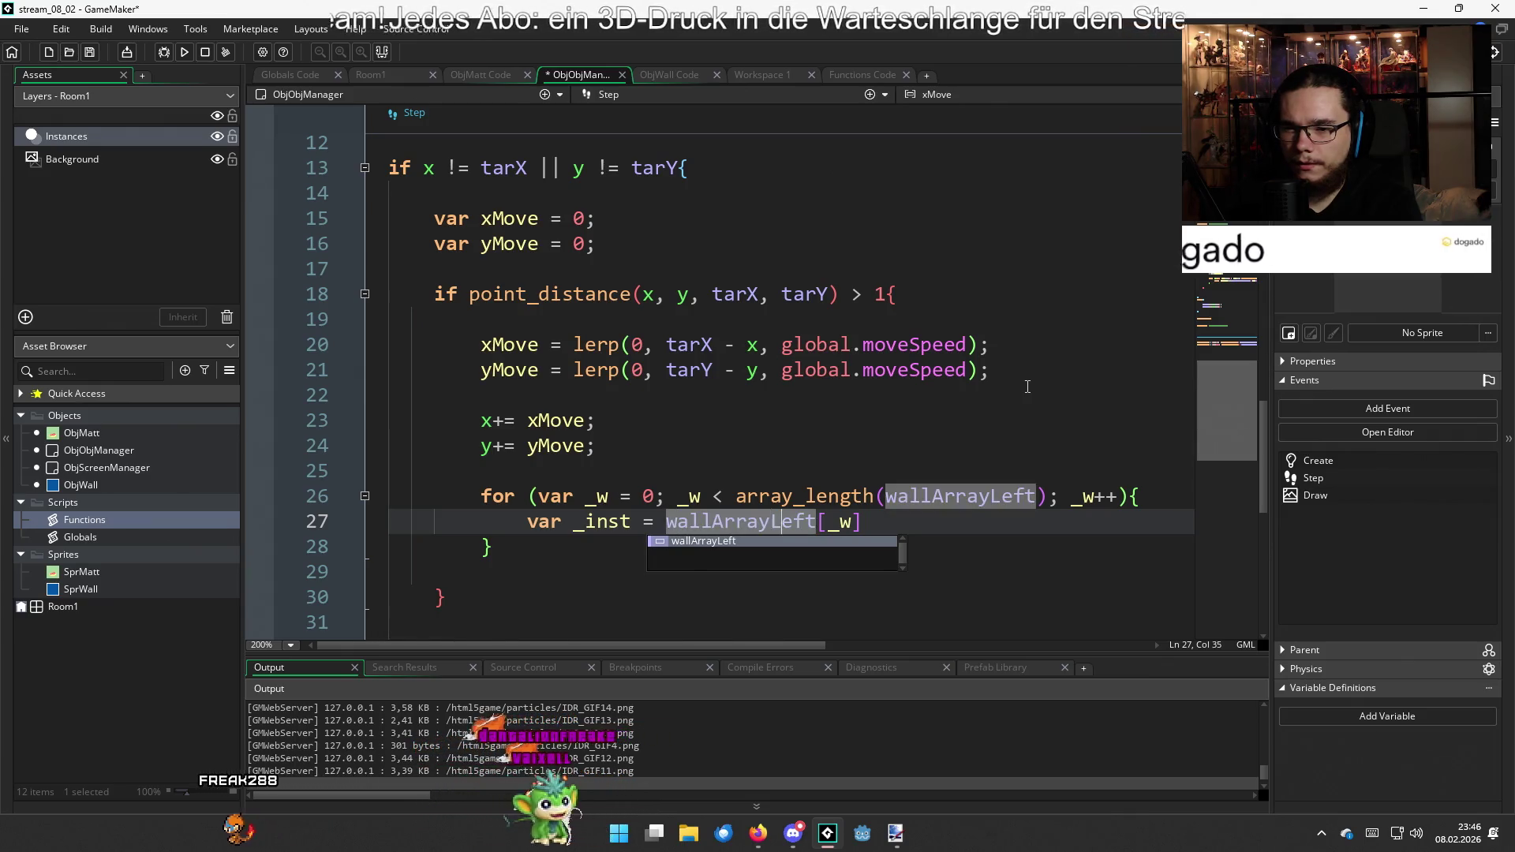
pyautogui.press('Right')
pyautogui.press('Right')
pyautogui.press('Right')
pyautogui.press('End')
pyautogui.write(';')
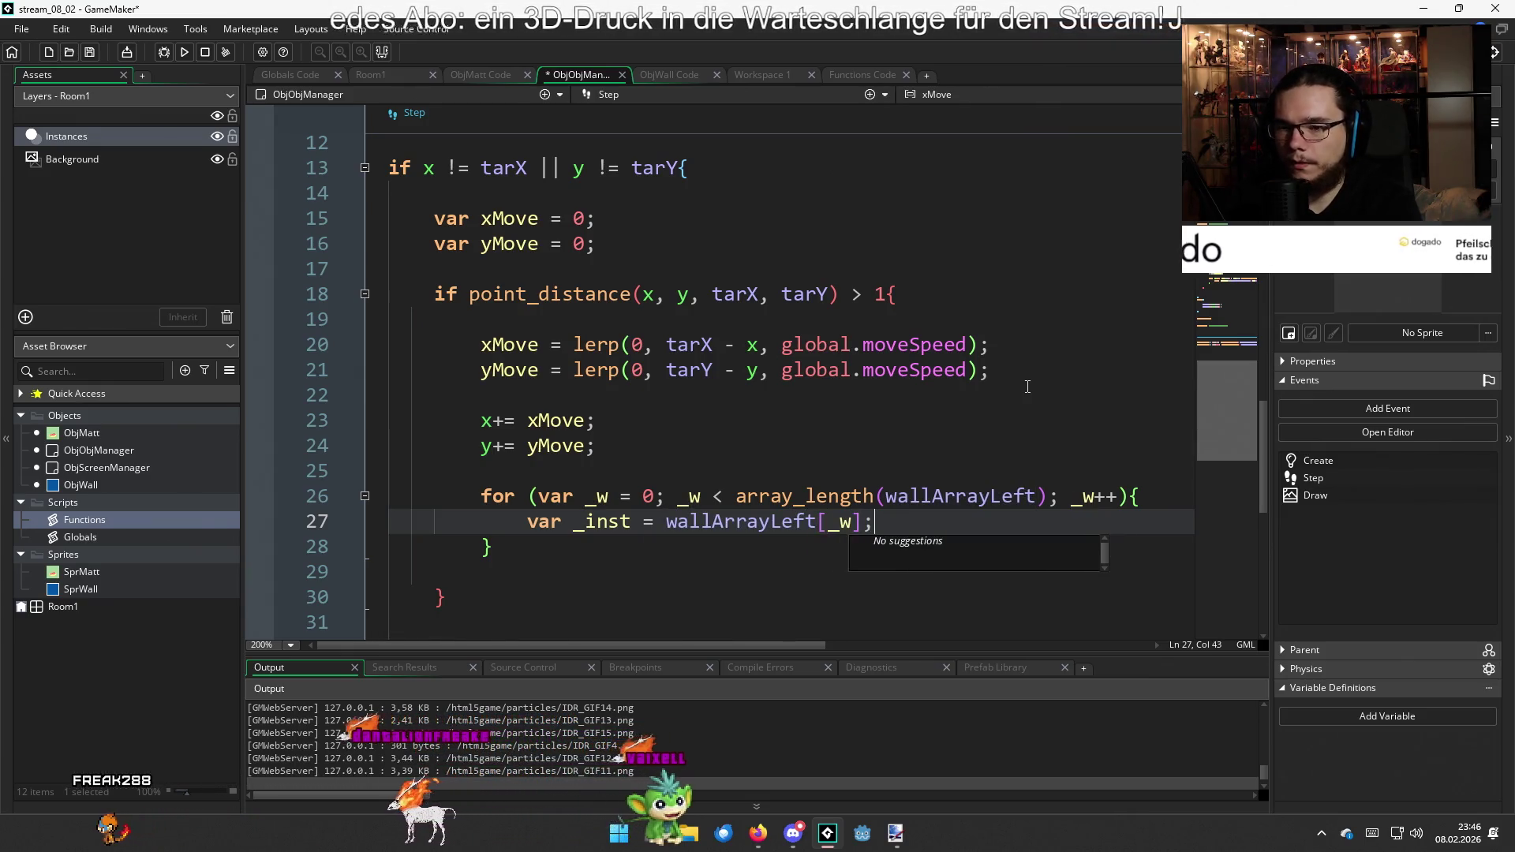
pyautogui.press('Return')
pyautogui.write('_inbst')
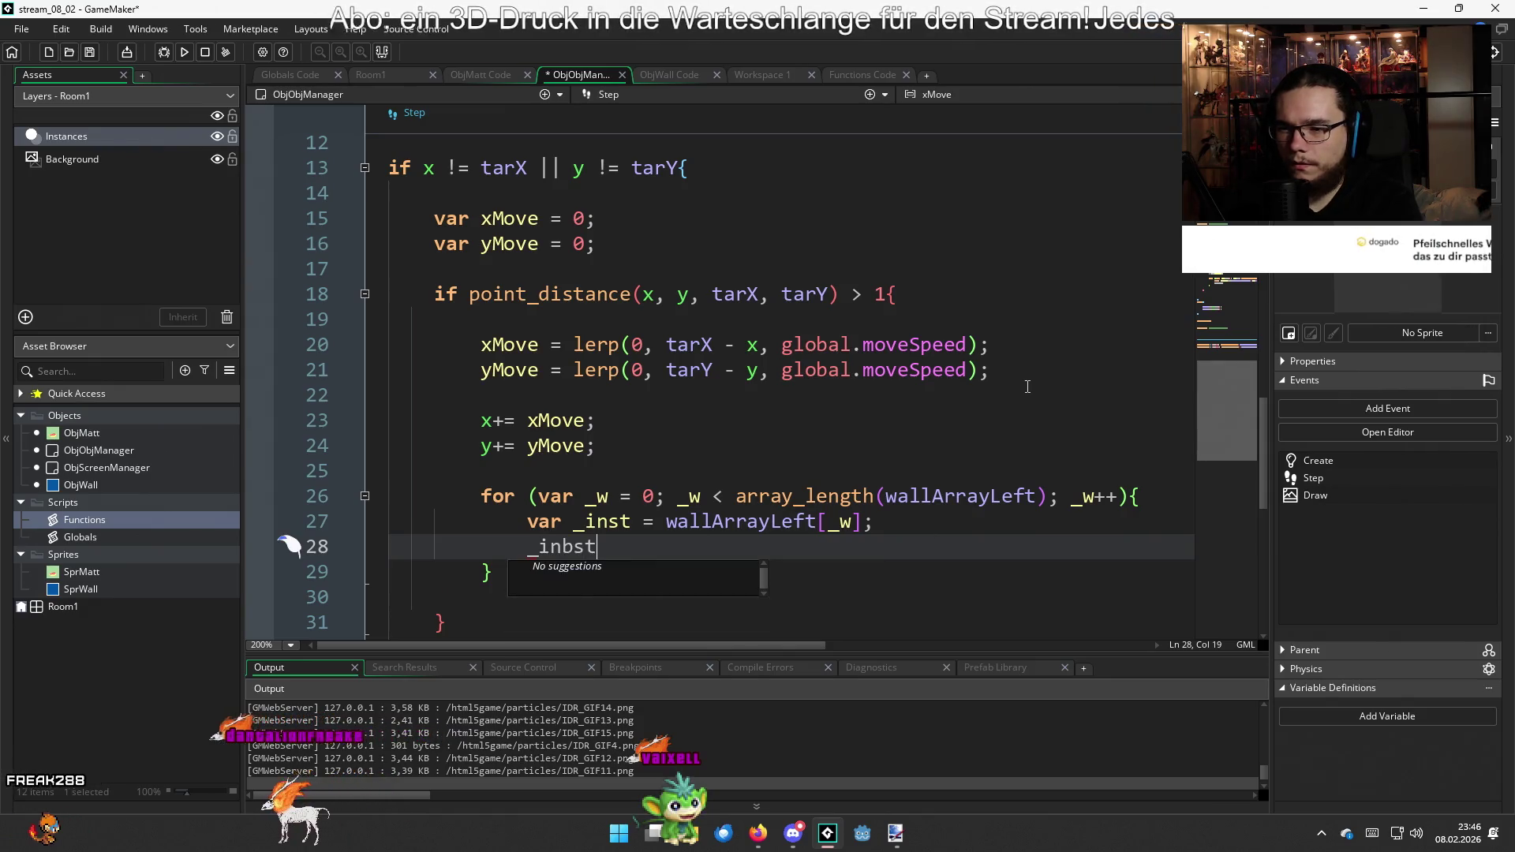
pyautogui.press('BackSpace')
pyautogui.press('BackSpace')
pyautogui.press('BackSpace')
pyautogui.write('st.')
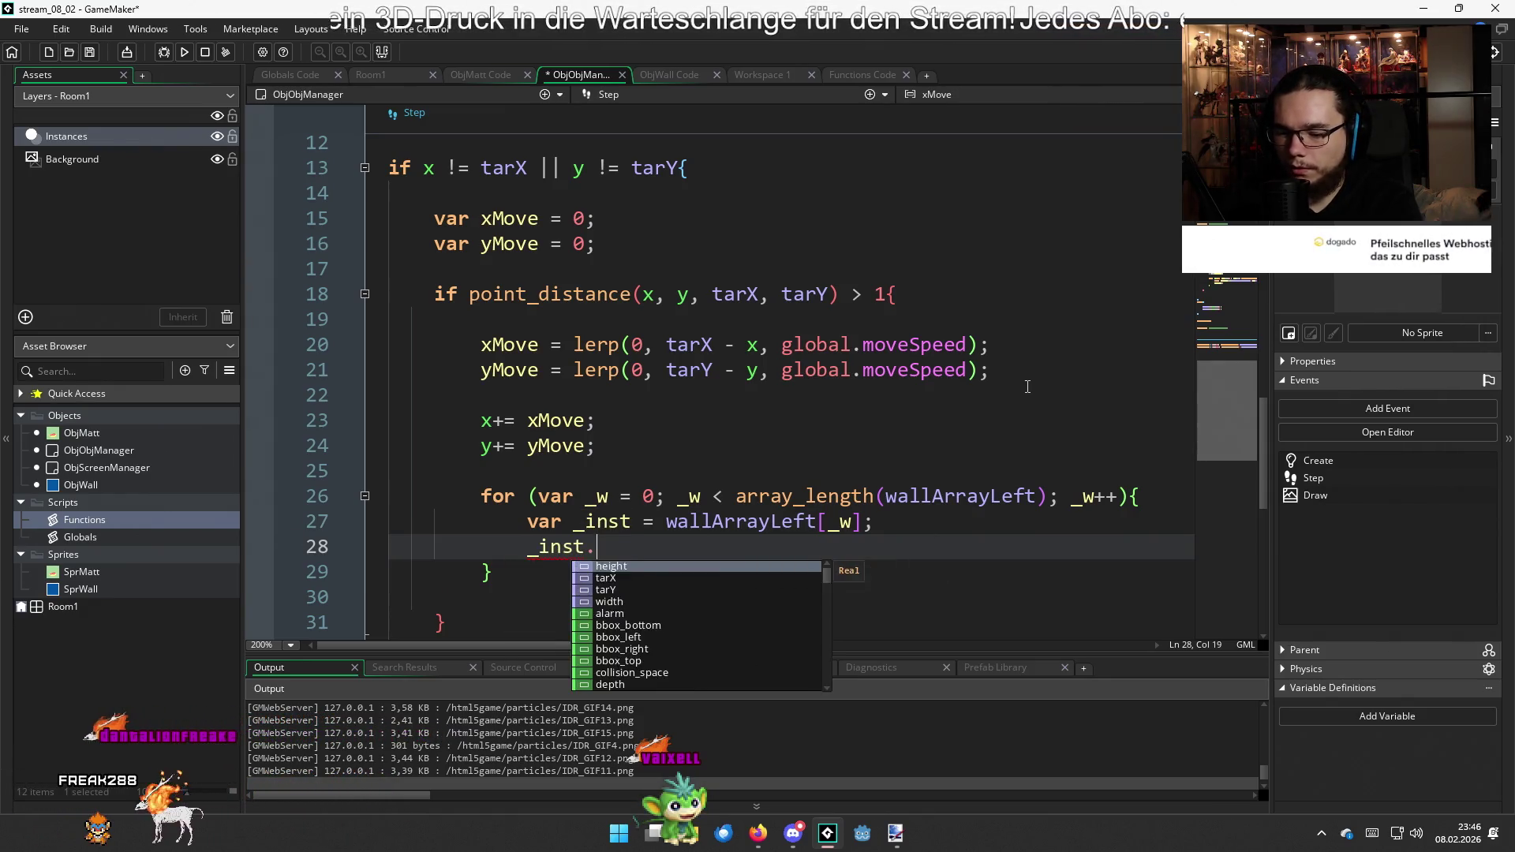
pyautogui.write('x +')
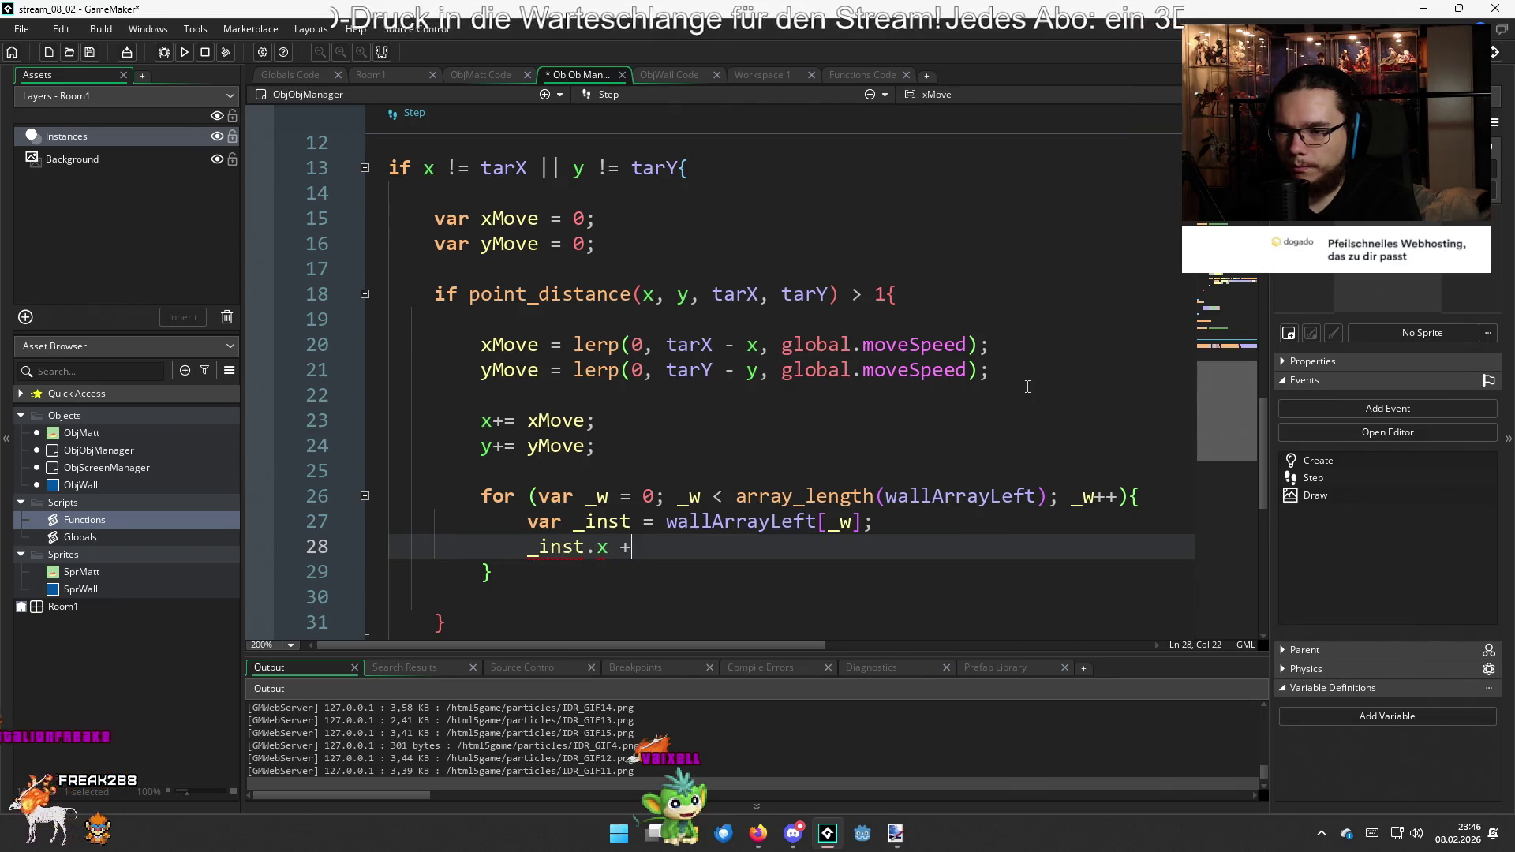
pyautogui.write('= x')
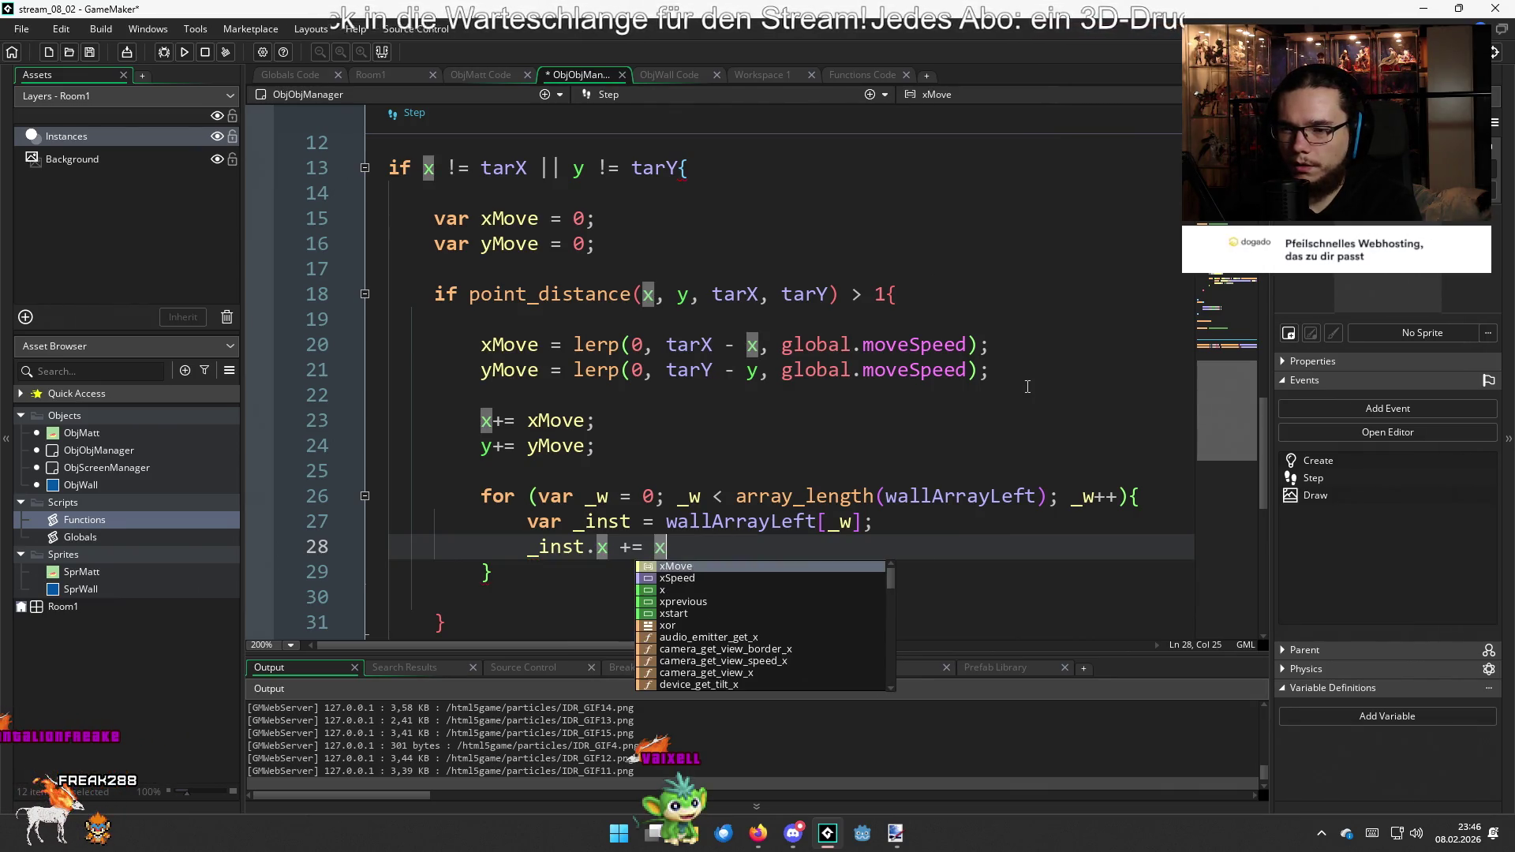
pyautogui.press('Return')
pyautogui.write(';')
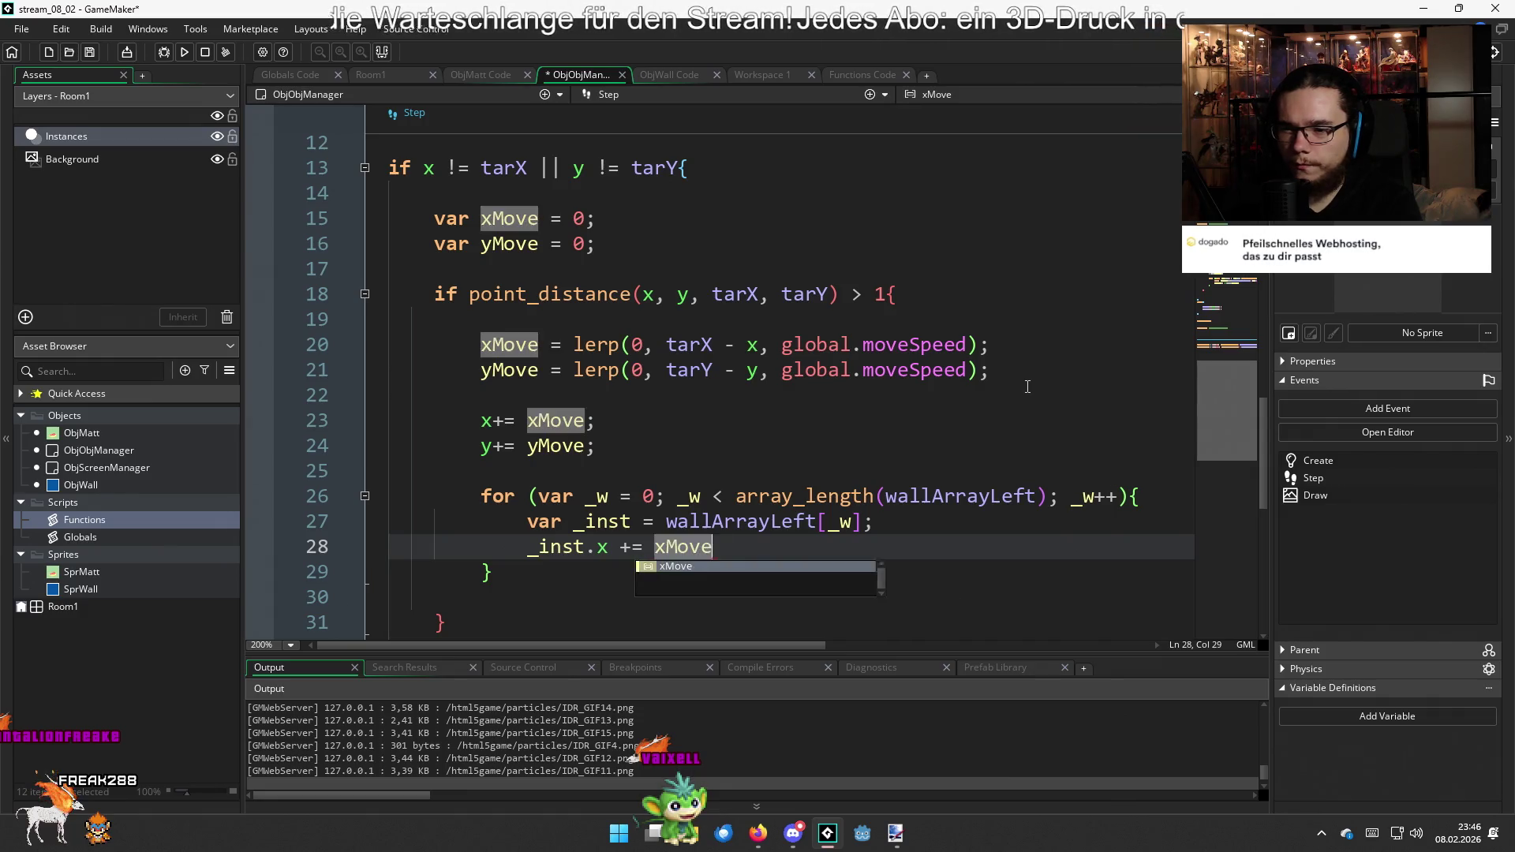
pyautogui.press('Return')
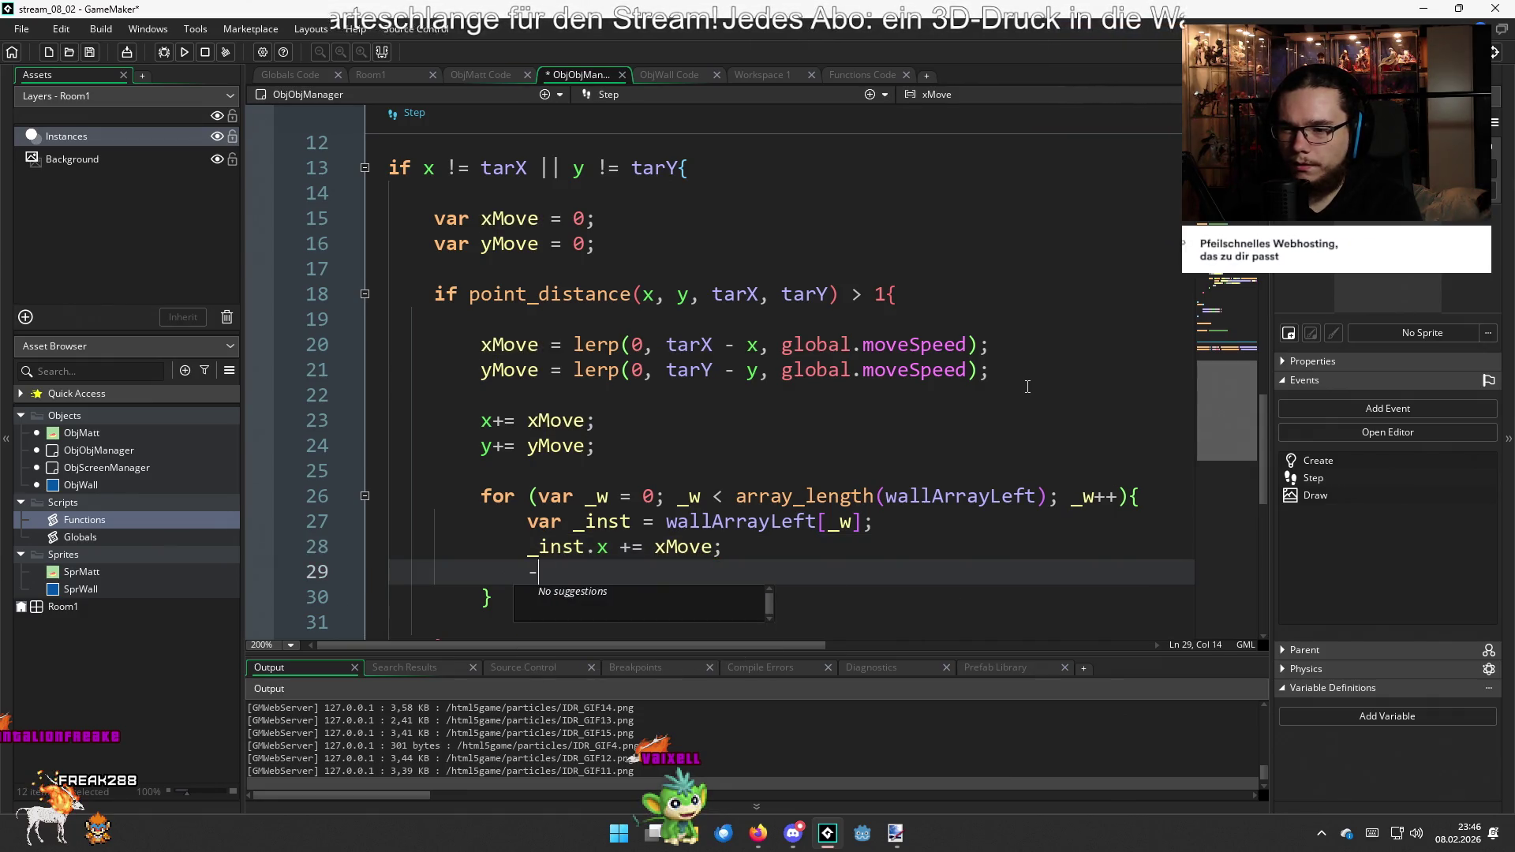
pyautogui.write('_i')
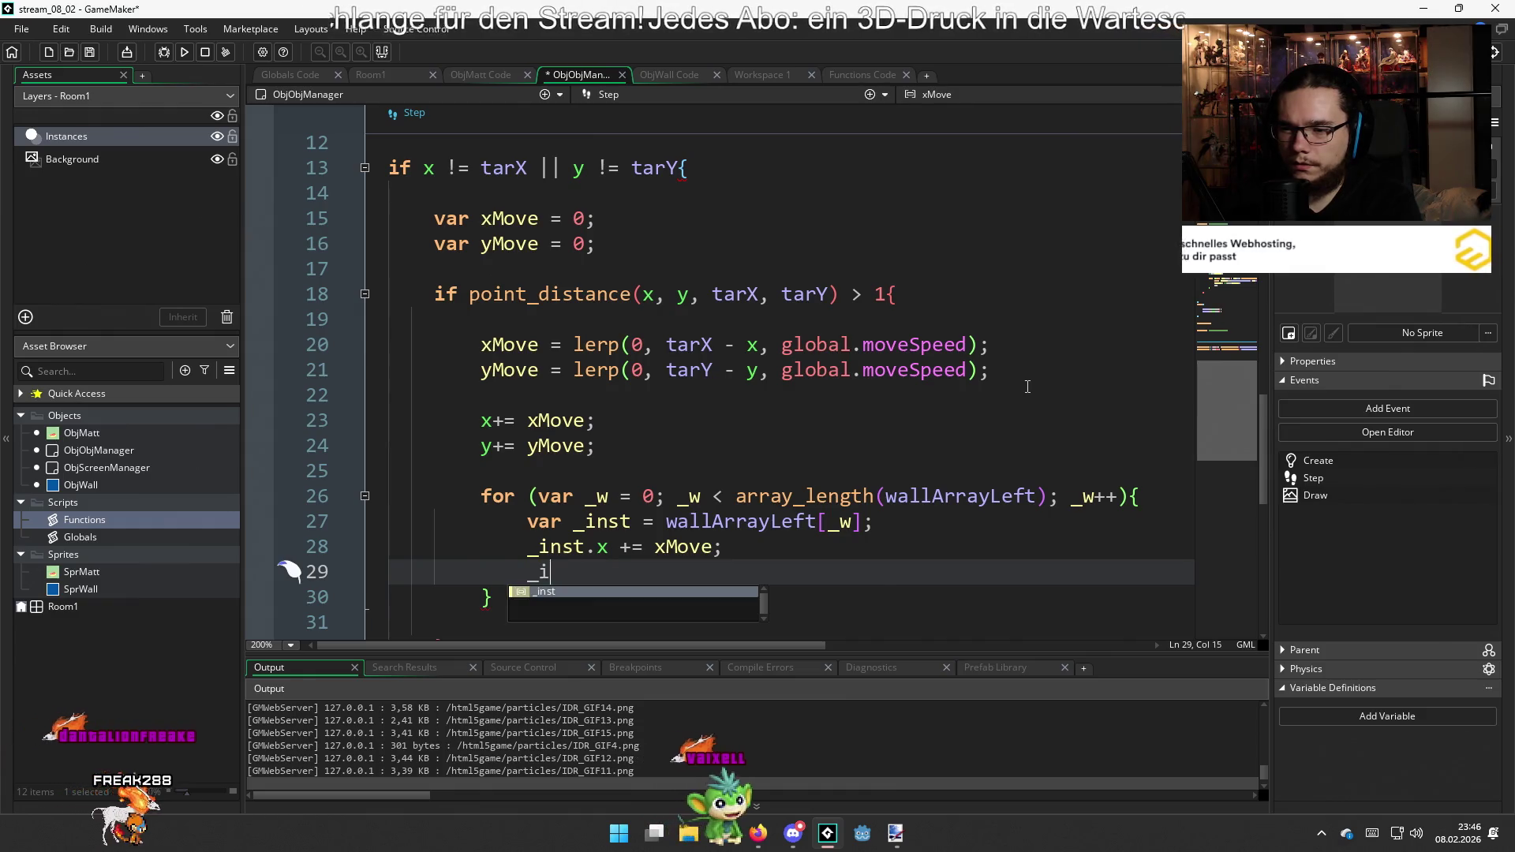
pyautogui.write('nst.y ')
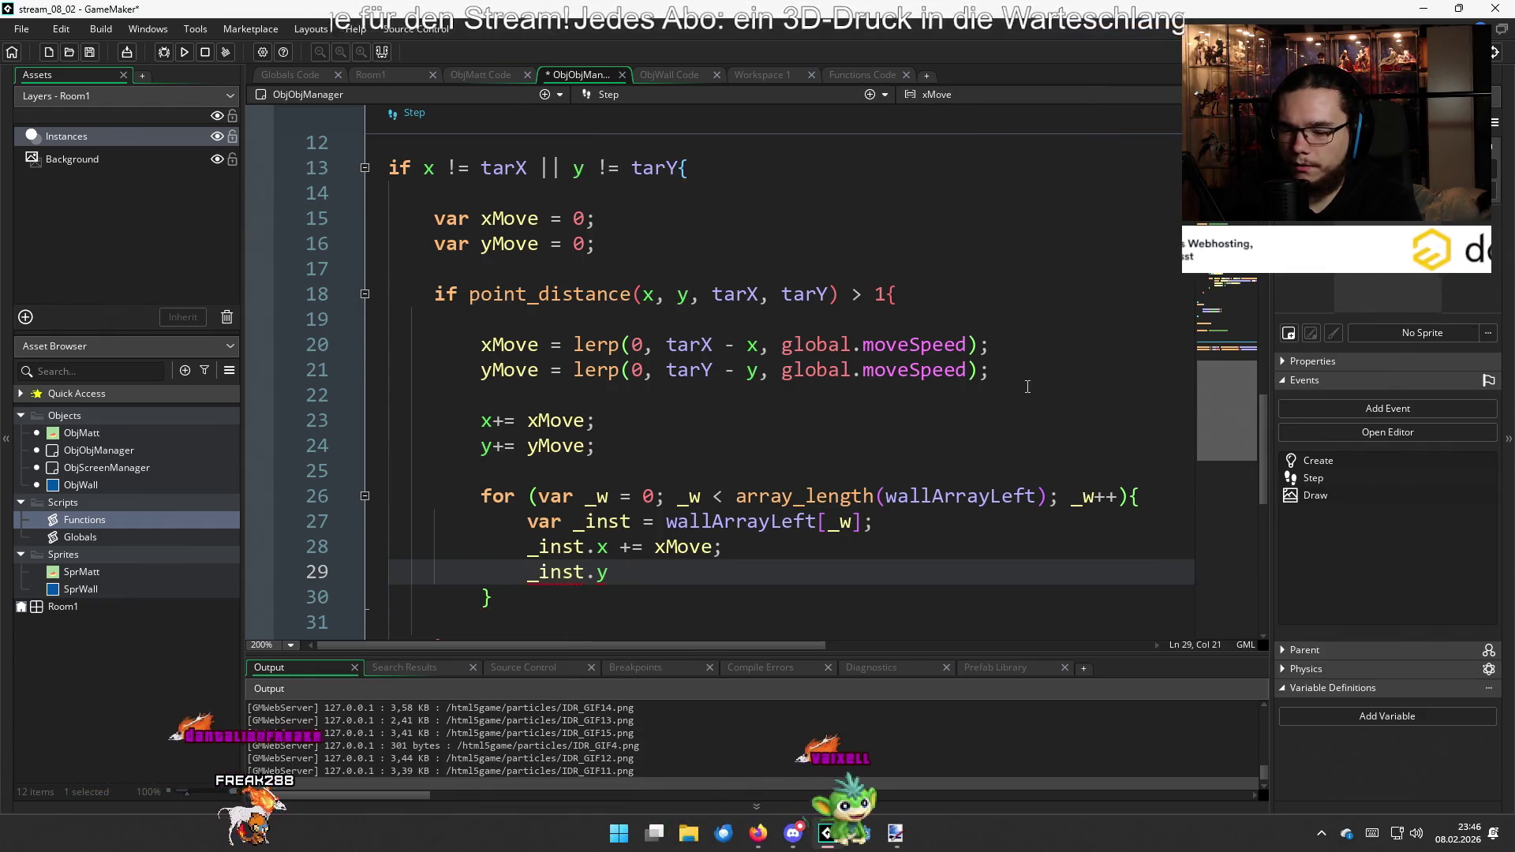
pyautogui.write('+= yMove;')
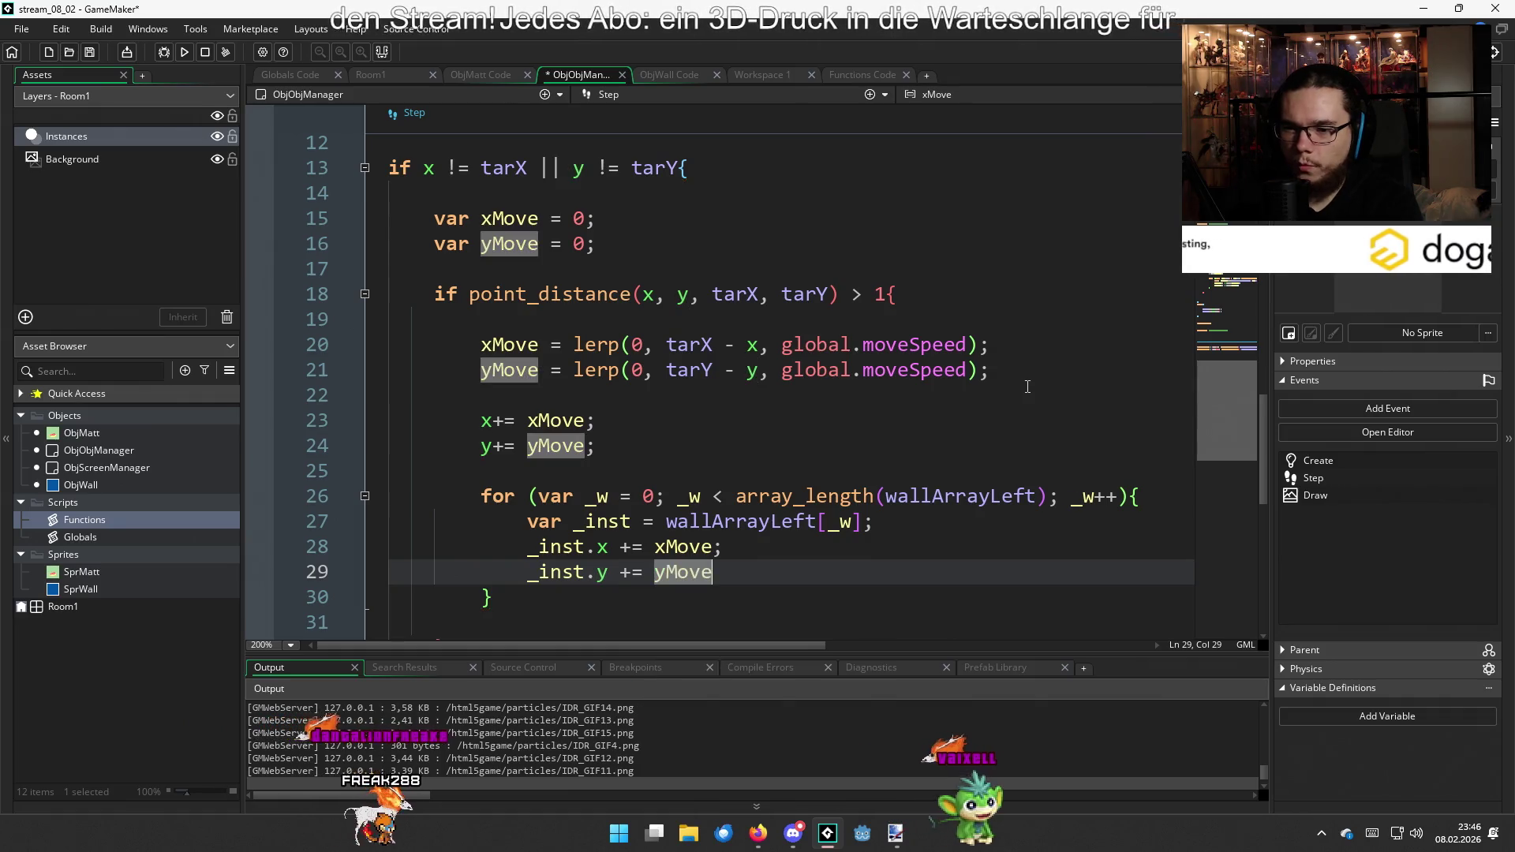
# Duplicate the loop below and change both wallArrayLeft references to wallArrayRight
pyautogui.click(529, 599)
pyautogui.click(517, 588)
pyautogui.write('for (var _w = 0; _w < array_length(wallArrayLeft); _w++){             var _inst = wallArrayLeft[_w];             _inst.x += xMove;             _inst.y += yMove;         }')
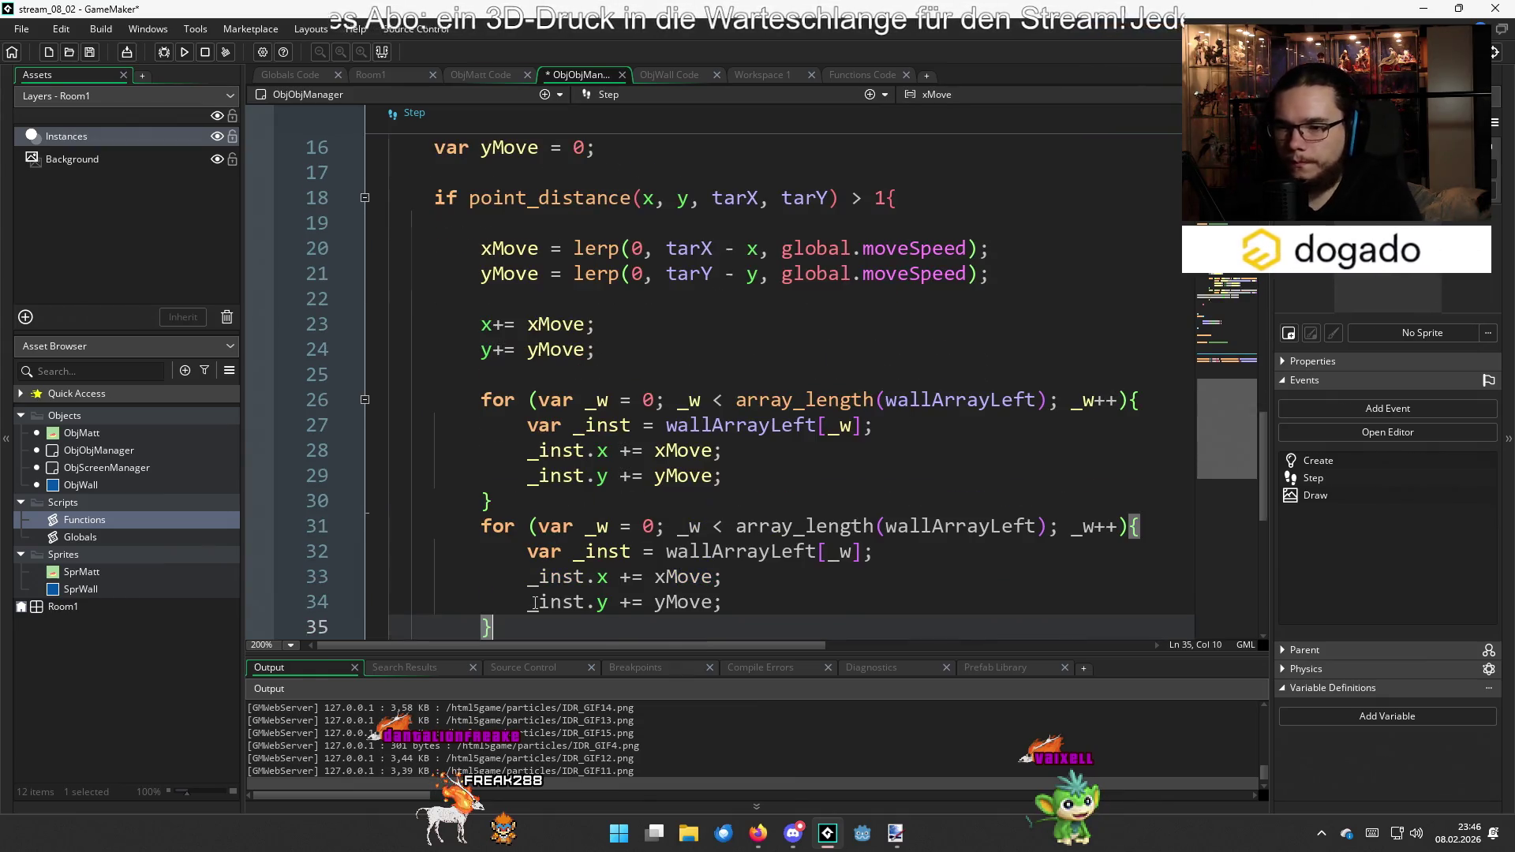
pyautogui.click(988, 527)
pyautogui.moveTo(988, 527); pyautogui.dragTo(1032, 528)
pyautogui.write('Right')
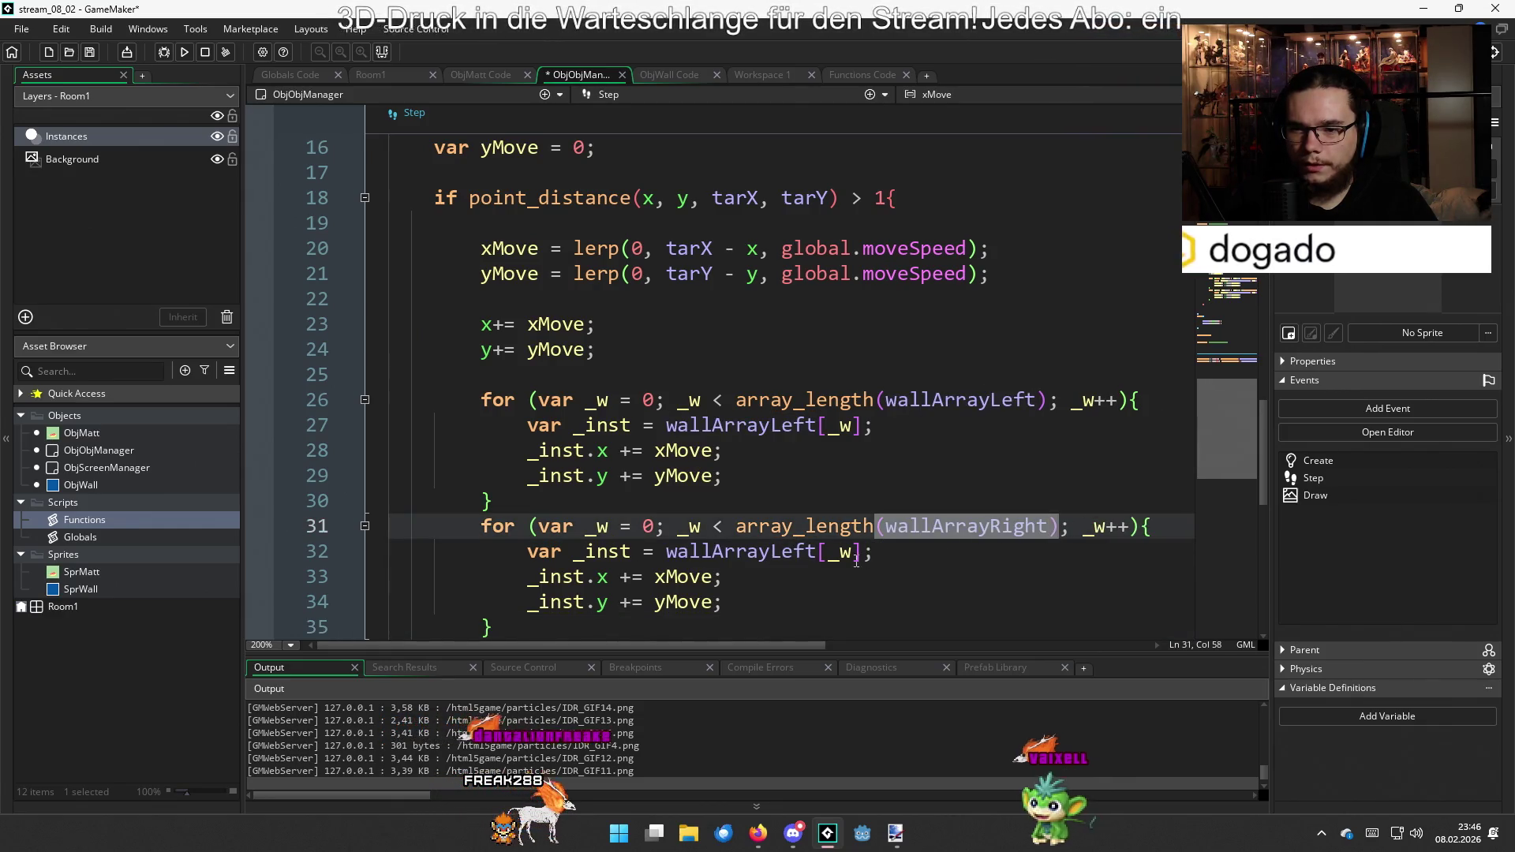
pyautogui.click(834, 552)
pyautogui.moveTo(834, 551); pyautogui.dragTo(784, 553)
pyautogui.write('R')
pyautogui.click(788, 572)
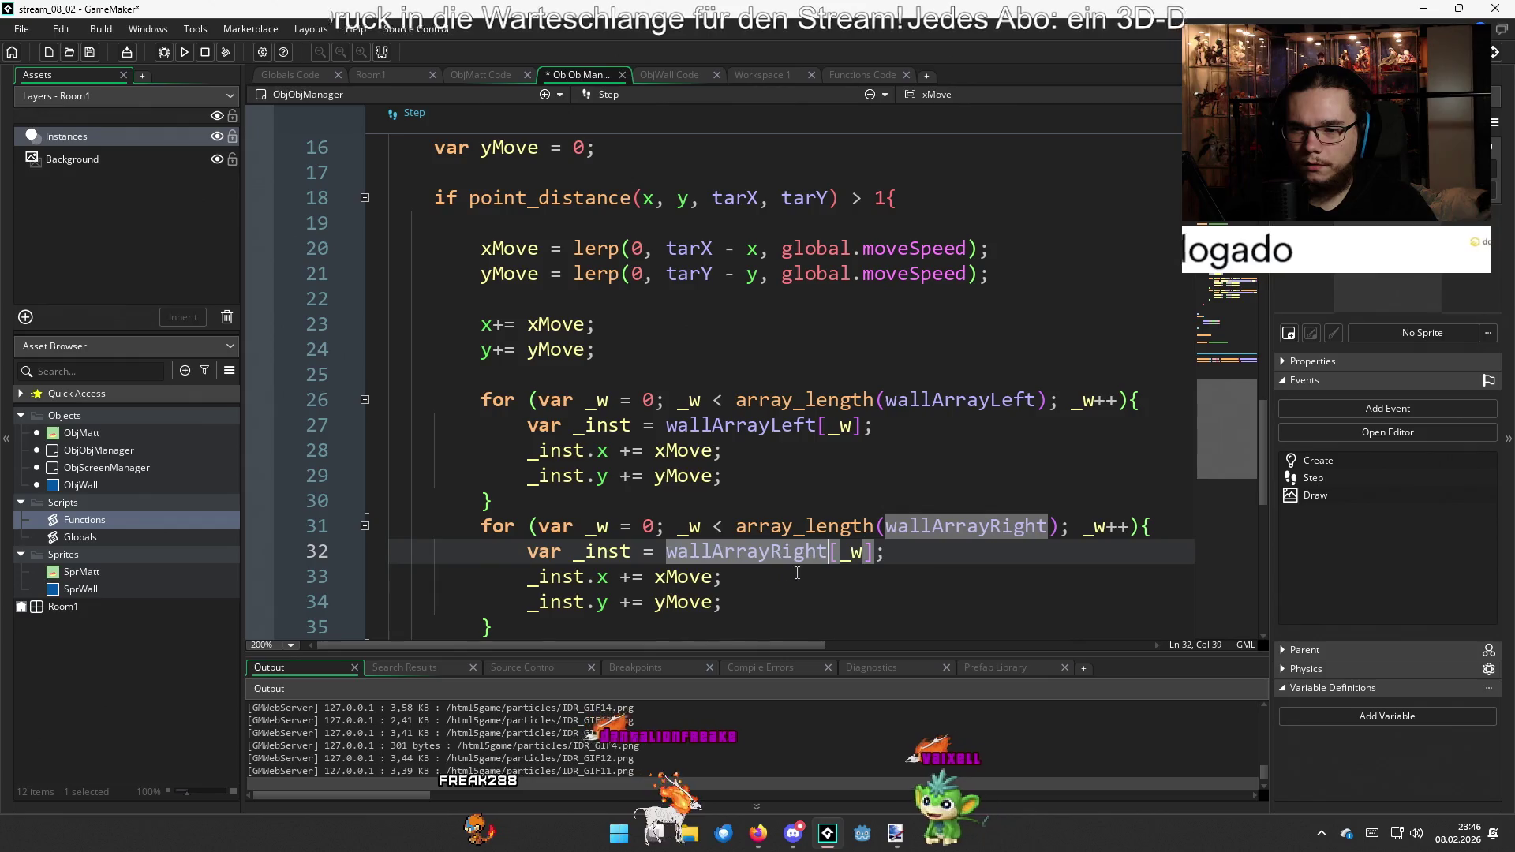
pyautogui.click(854, 503)
pyautogui.press('Return')
# Tidy the blank lines after the second loop and save the manager's Step code
pyautogui.hotkey('ctrl', 's')
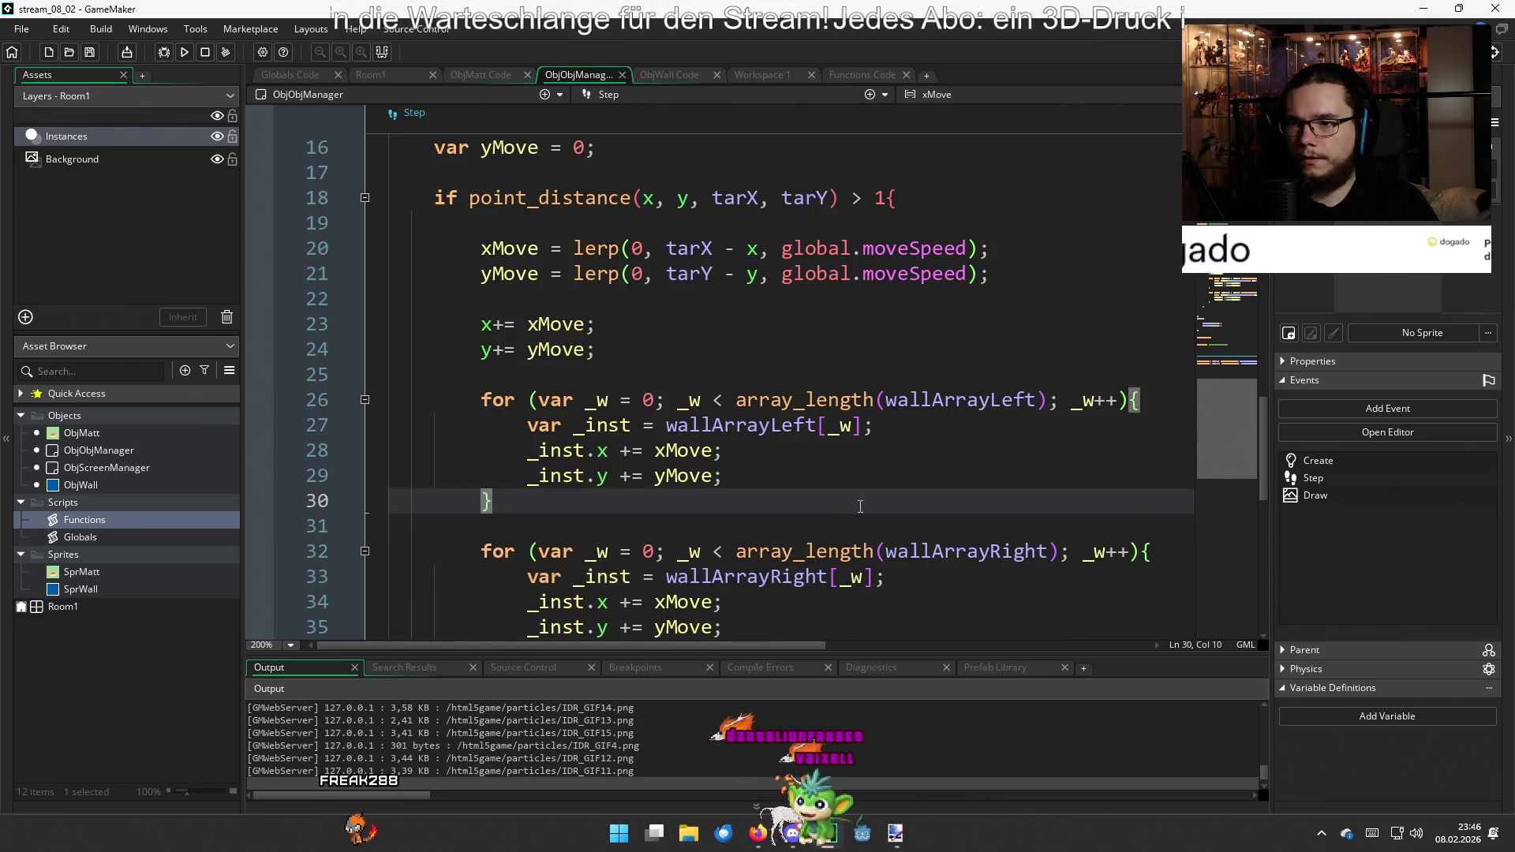
pyautogui.scroll(-4, 731, 512)
pyautogui.click(507, 386)
pyautogui.scroll(6, 505, 395)
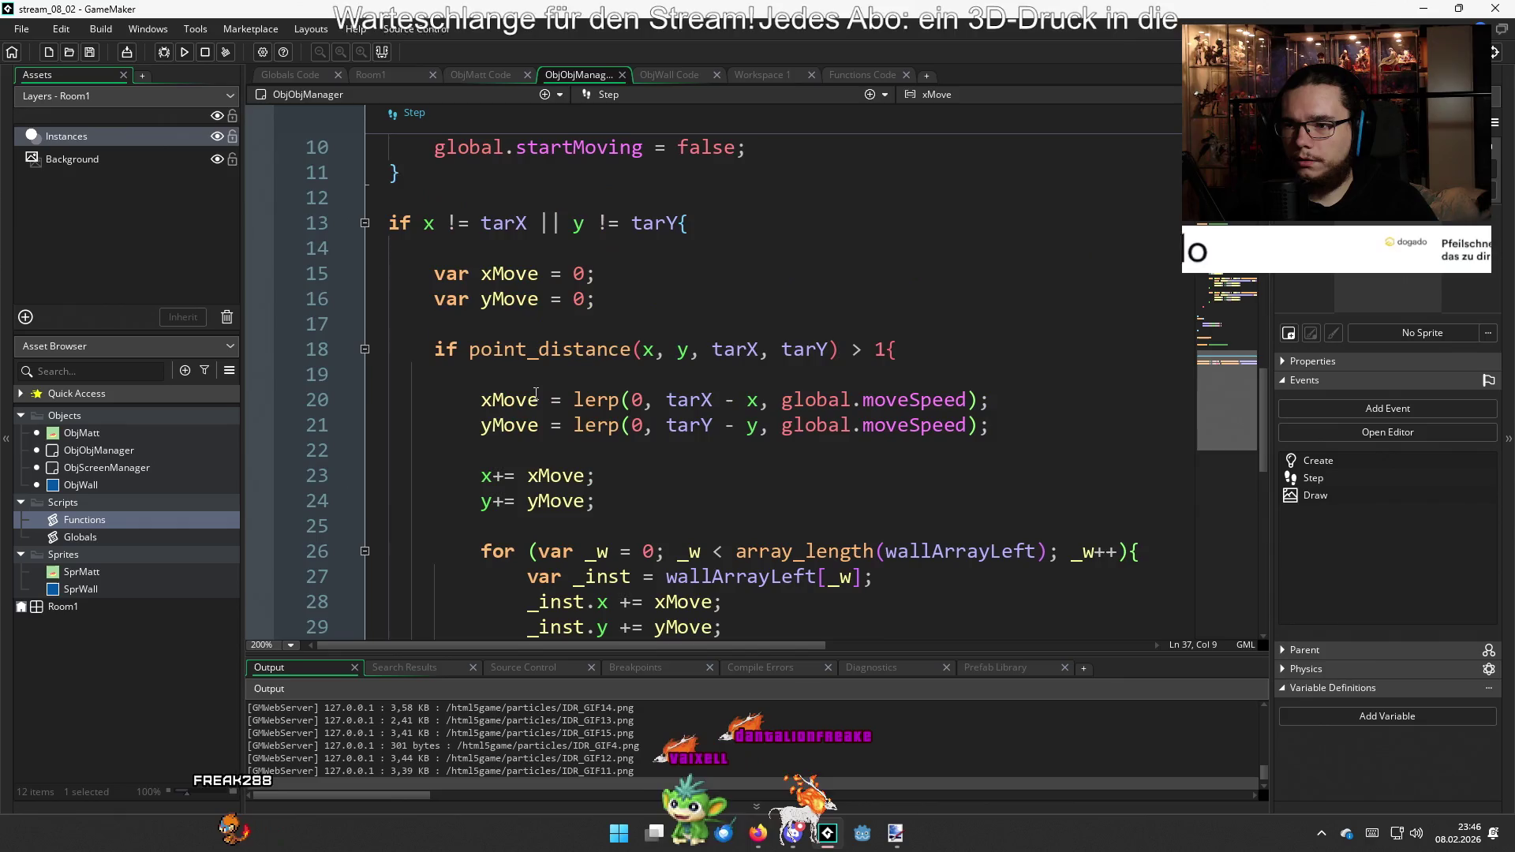
pyautogui.scroll(-4, 499, 411)
pyautogui.click(500, 546)
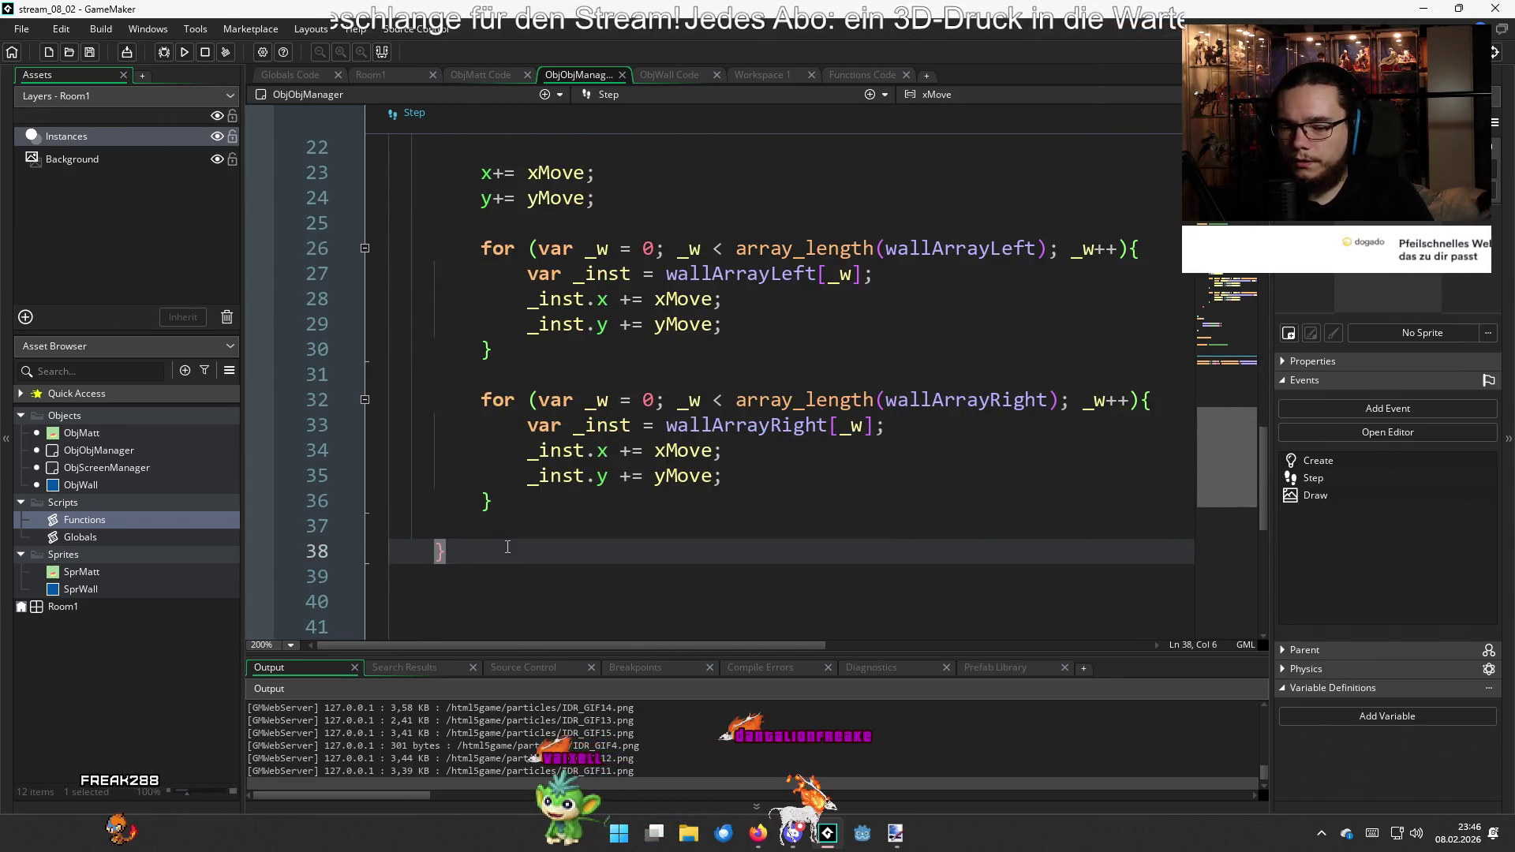
pyautogui.press('Return')
pyautogui.write('else')
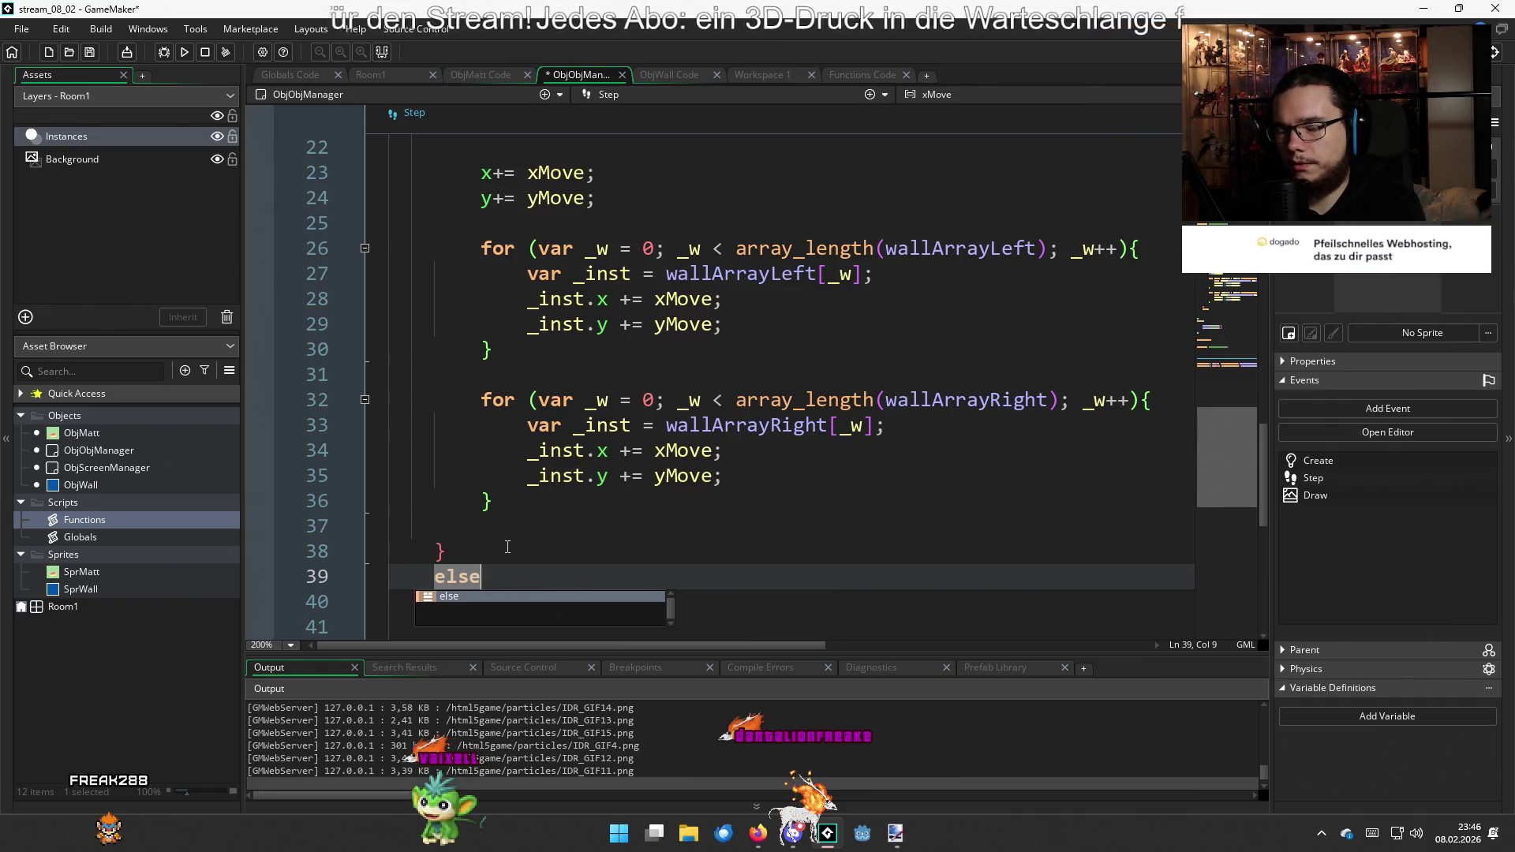
pyautogui.press('BackSpace')
pyautogui.press('BackSpace')
pyautogui.press('BackSpace')
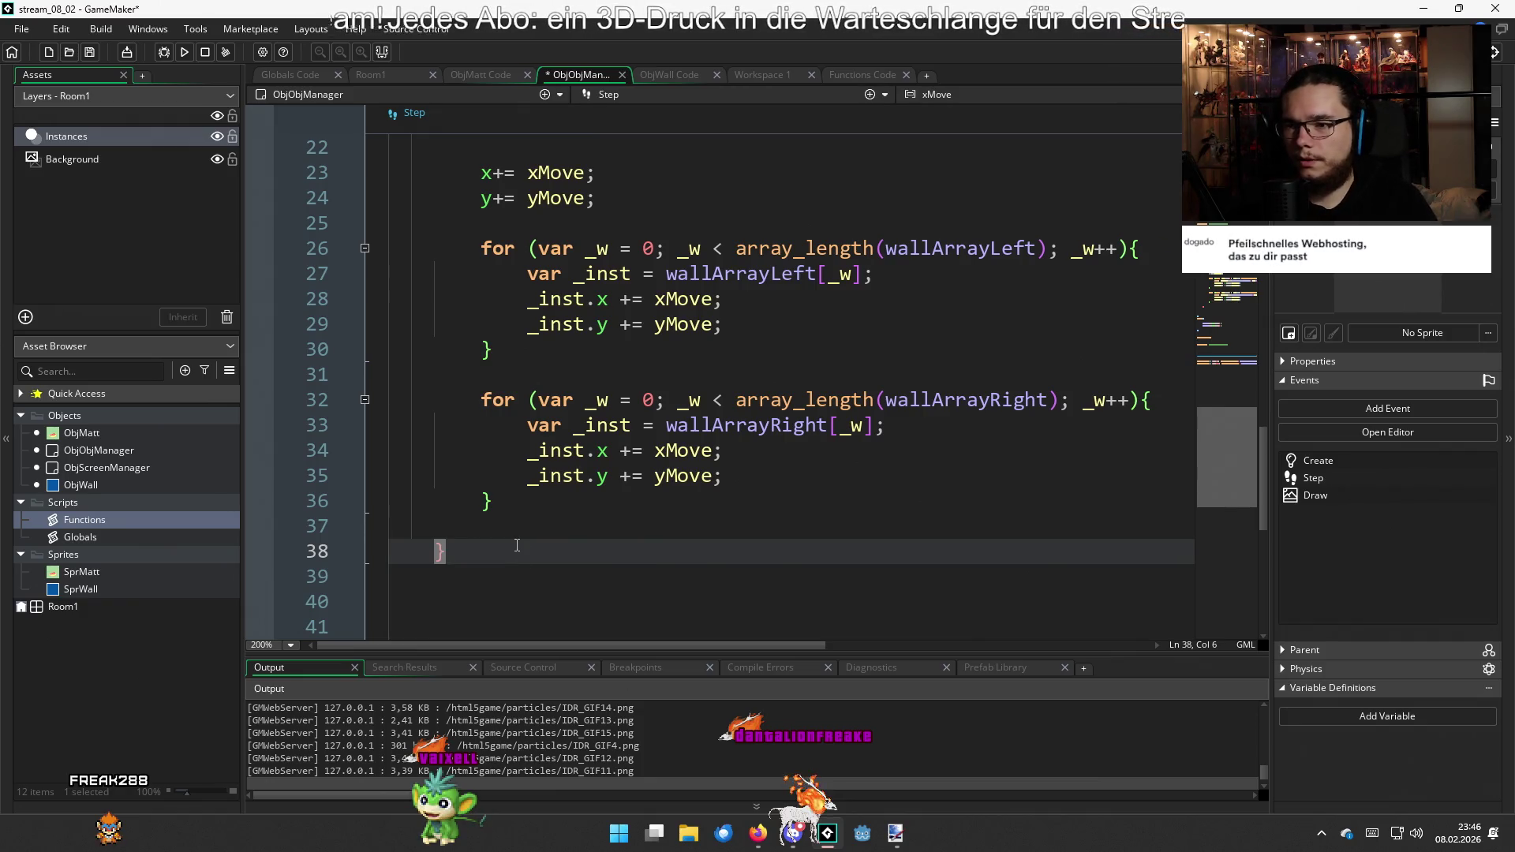
pyautogui.press('Return')
pyautogui.press('Return')
pyautogui.press('Up')
pyautogui.press('Up')
pyautogui.press('Up')
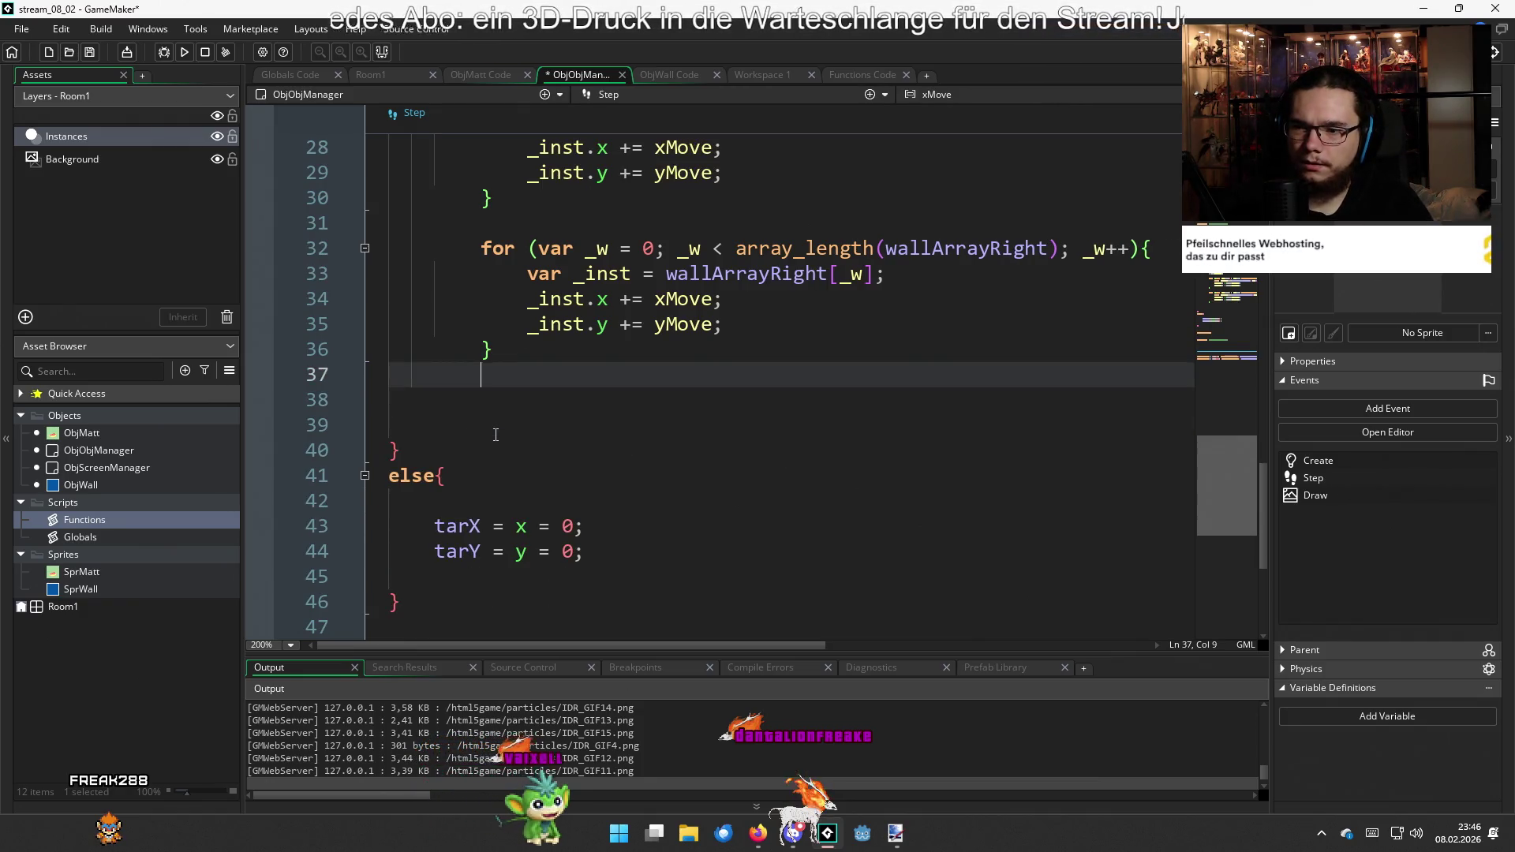
pyautogui.hotkey('ctrl', 'z')
pyautogui.hotkey('ctrl', 'z')
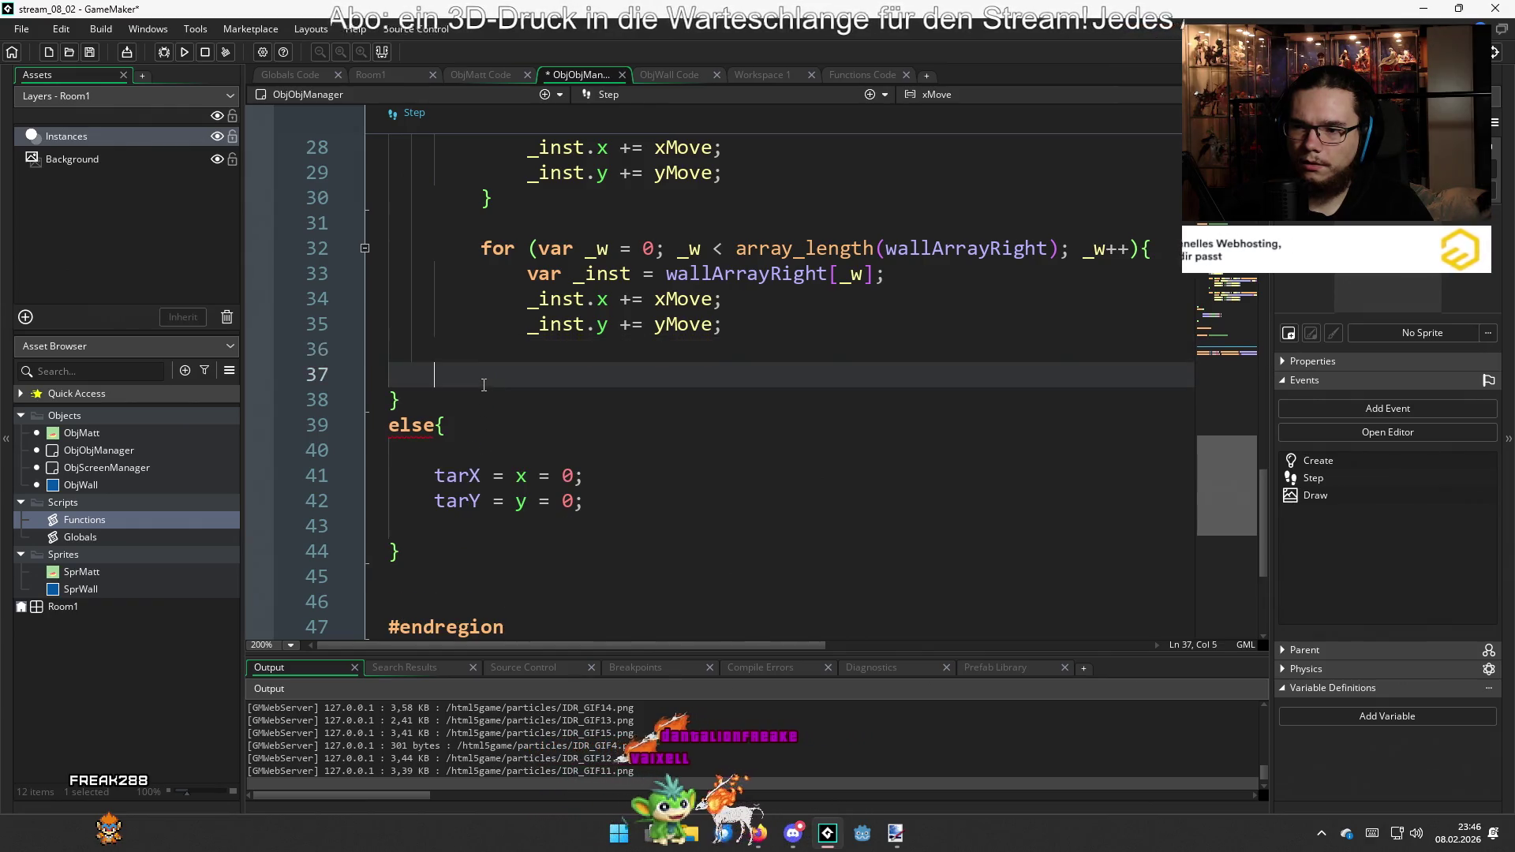
pyautogui.hotkey('ctrl', 'z')
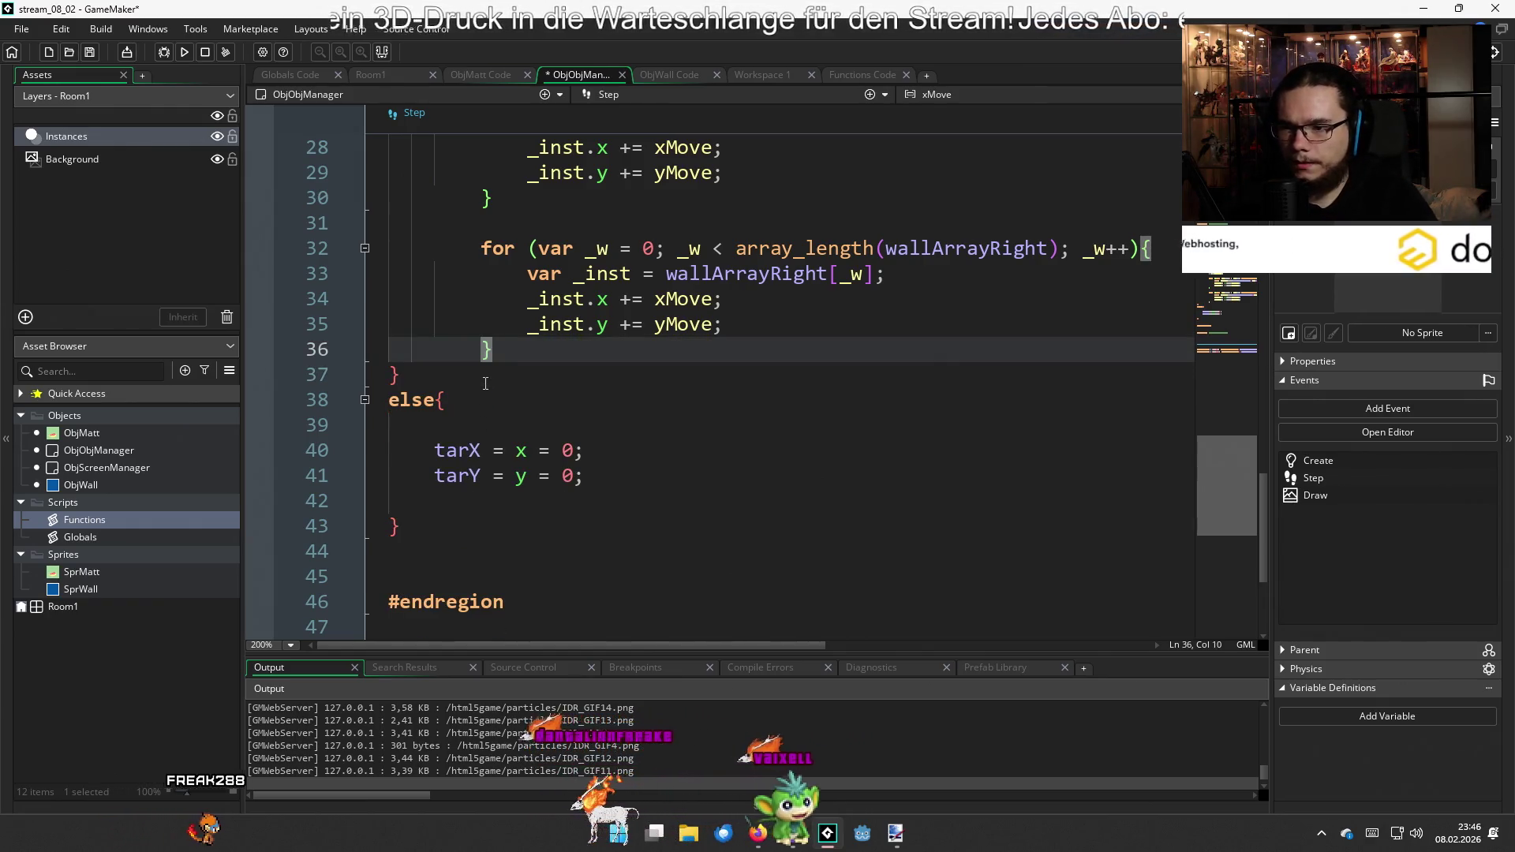
pyautogui.hotkey('ctrl', 's')
# Delete the point_distance condition and un-indent the movement code so it always runs
pyautogui.scroll(6, 489, 394)
pyautogui.scroll(-6, 502, 420)
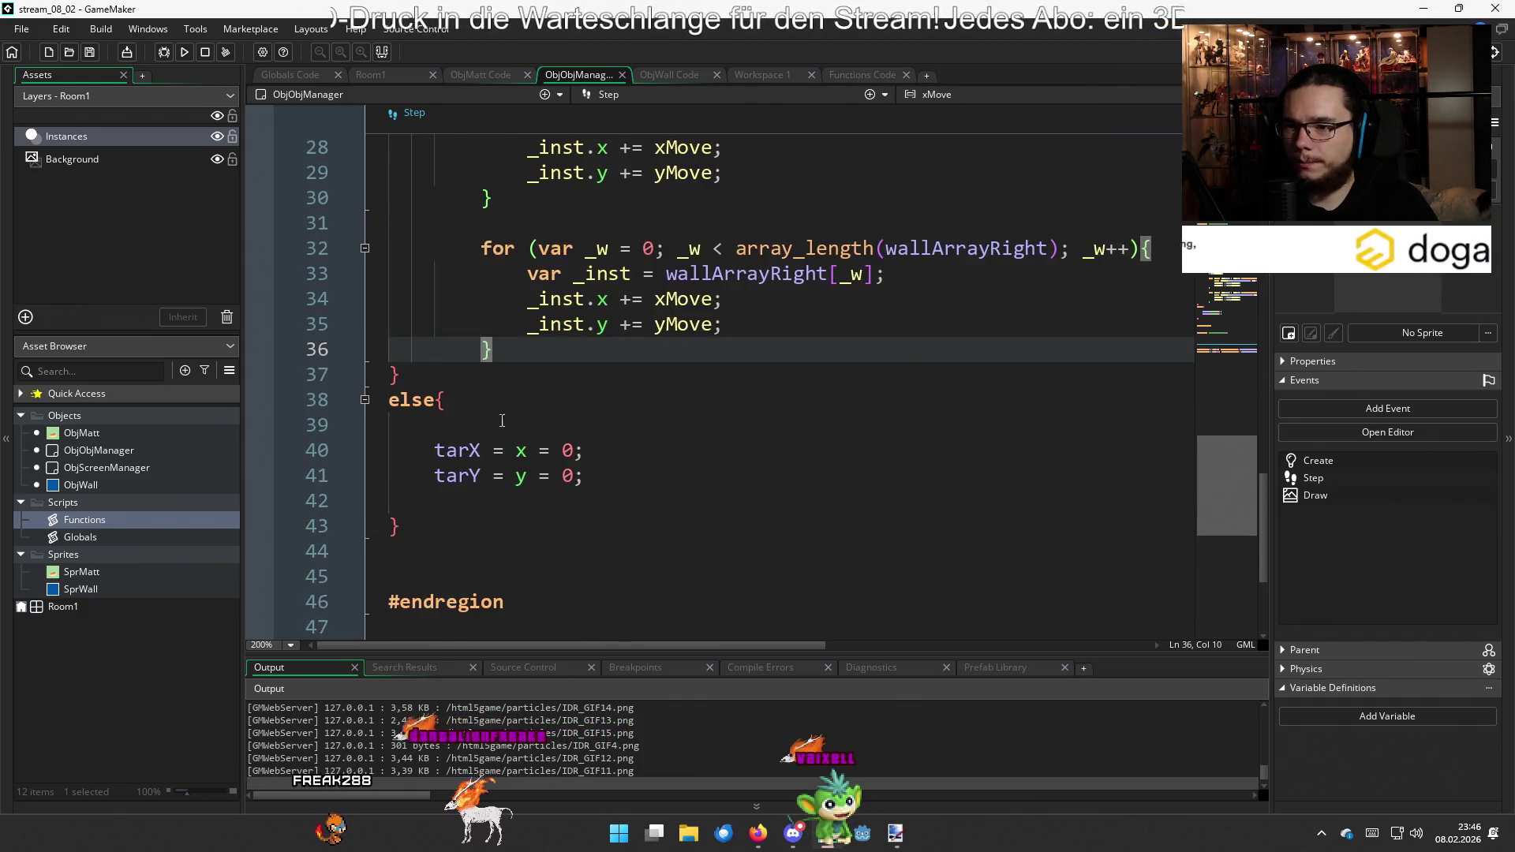
pyautogui.scroll(6, 493, 491)
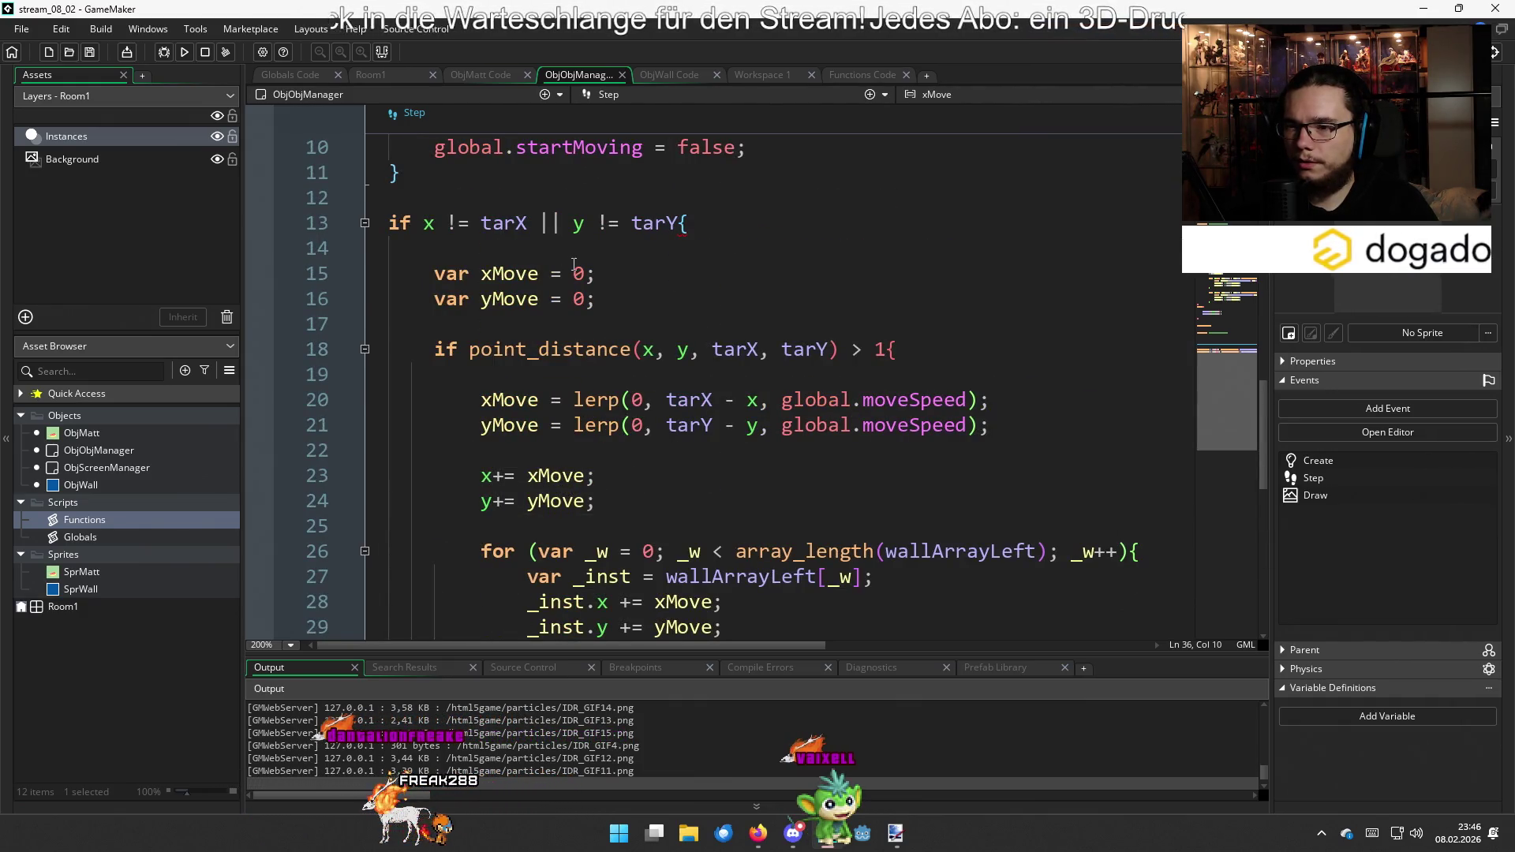
pyautogui.moveTo(891, 342); pyautogui.dragTo(391, 360)
pyautogui.press('BackSpace')
pyautogui.scroll(-4, 501, 359)
pyautogui.moveTo(731, 505); pyautogui.dragTo(493, 342)
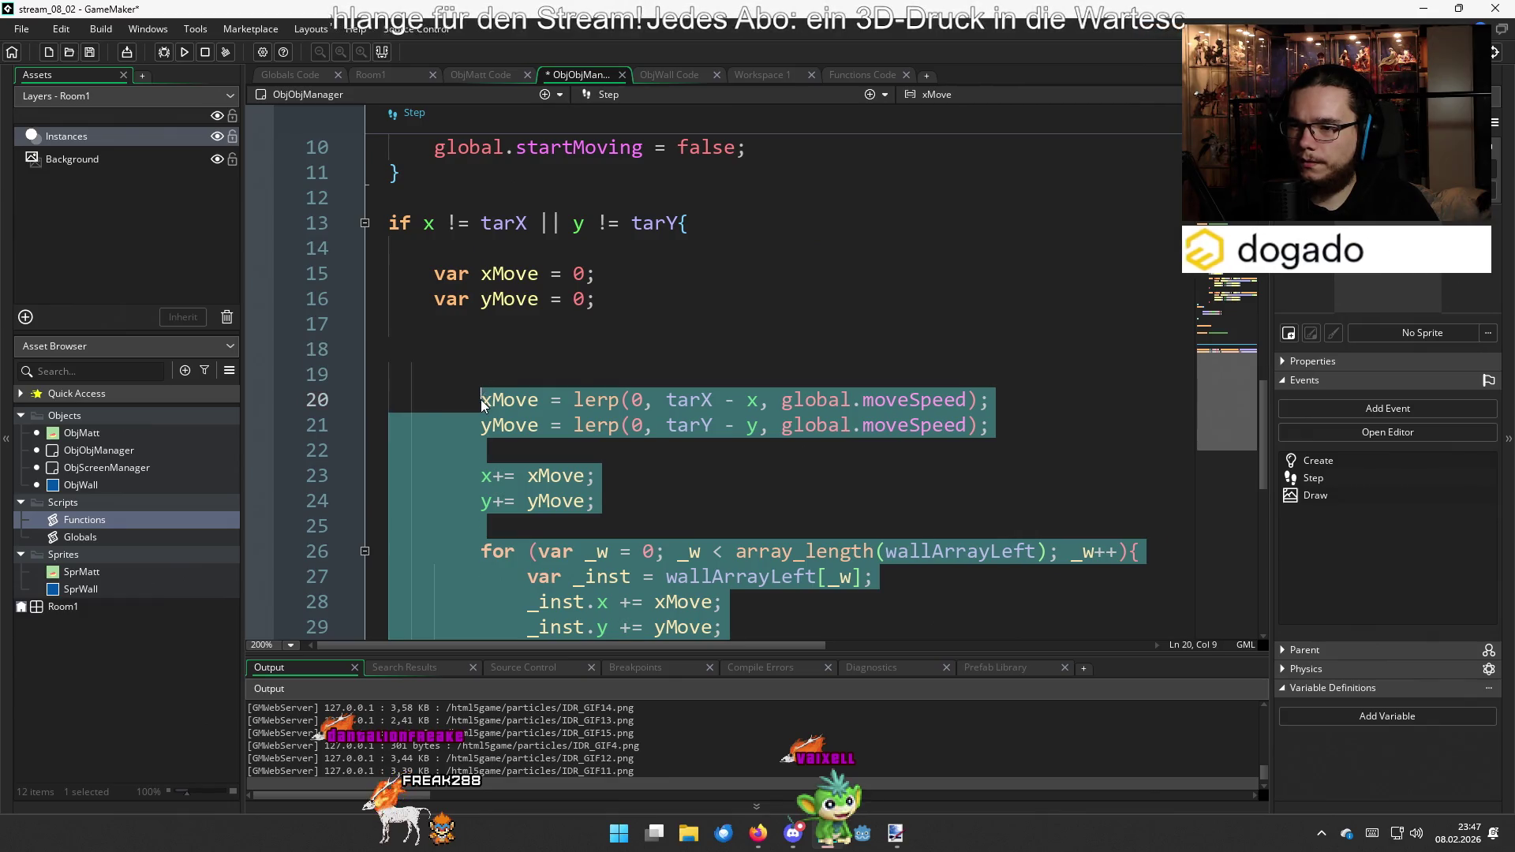
pyautogui.hotkey('shift', 'Tab')
pyautogui.click(468, 357)
pyautogui.press('BackSpace')
pyautogui.press('BackSpace')
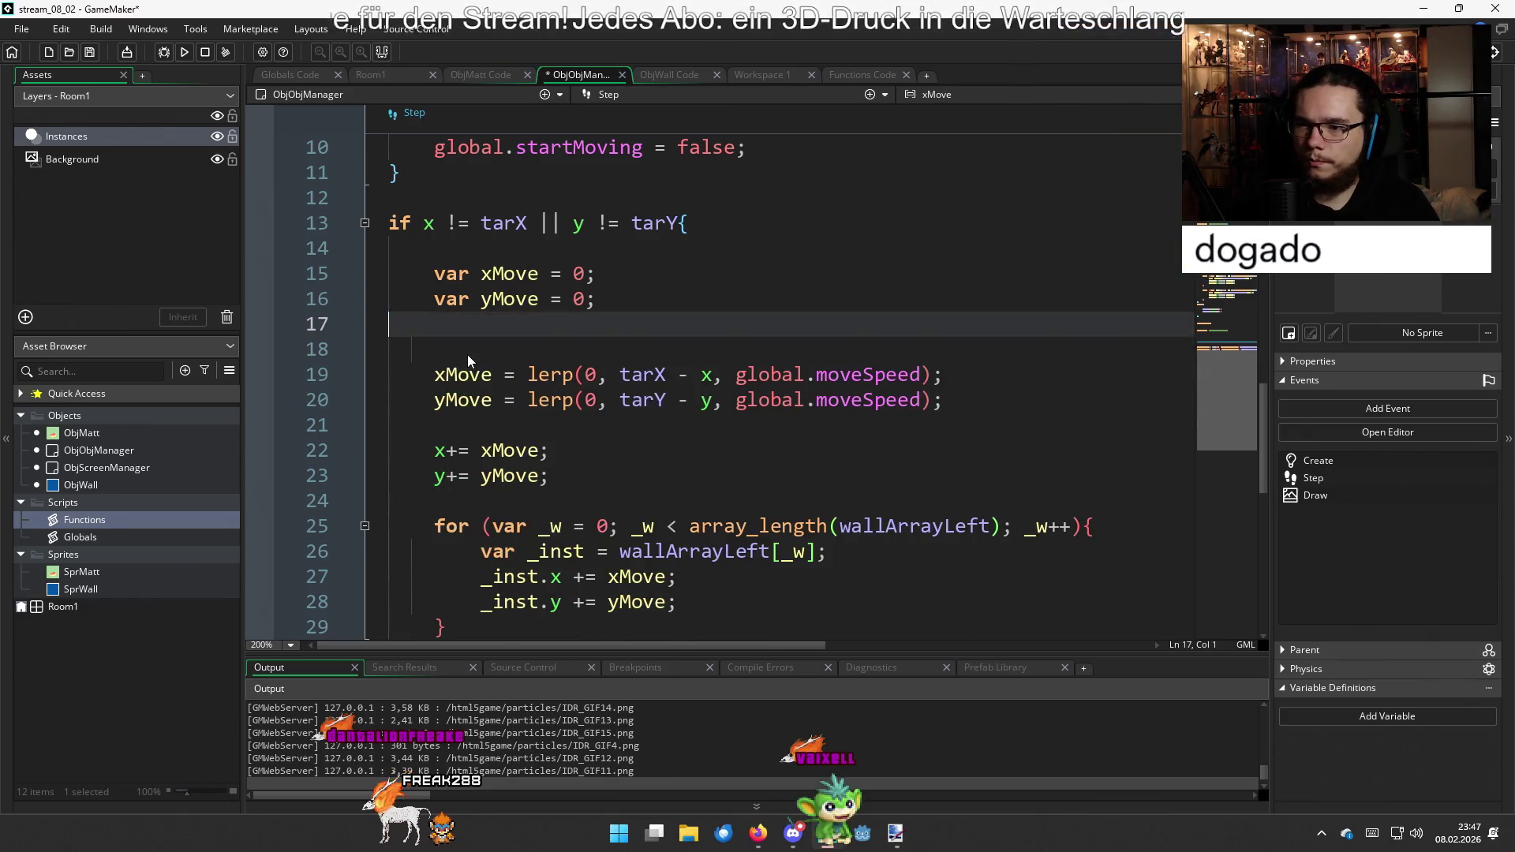
pyautogui.scroll(-4, 679, 323)
# Run the game with F5, close the test, and open ObjMatt's code
pyautogui.press('F5')
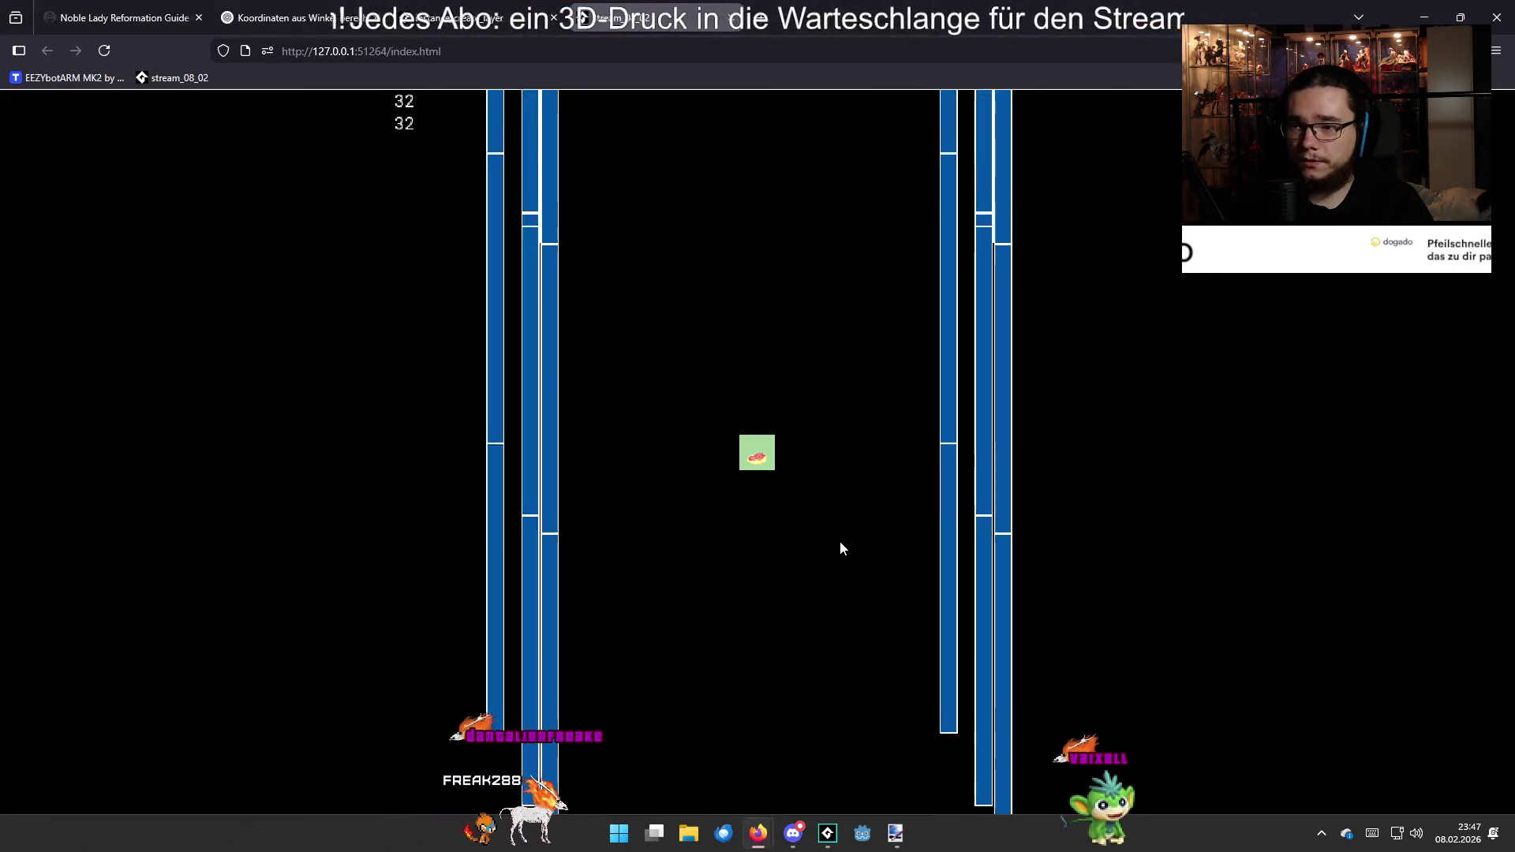
pyautogui.click(731, 17)
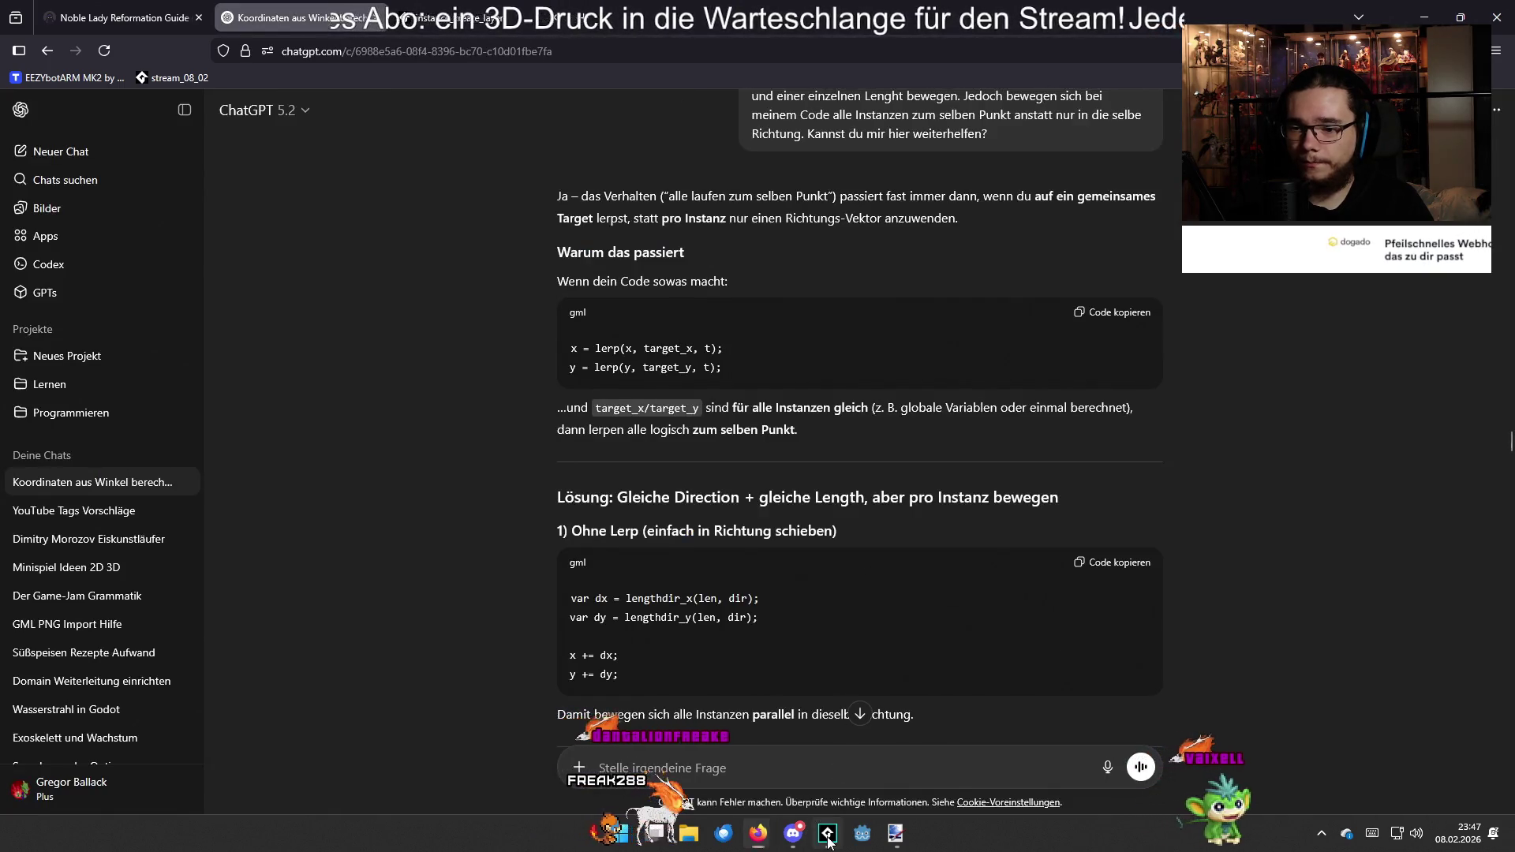
pyautogui.hotkey('alt', 'Tab')
pyautogui.click(473, 76)
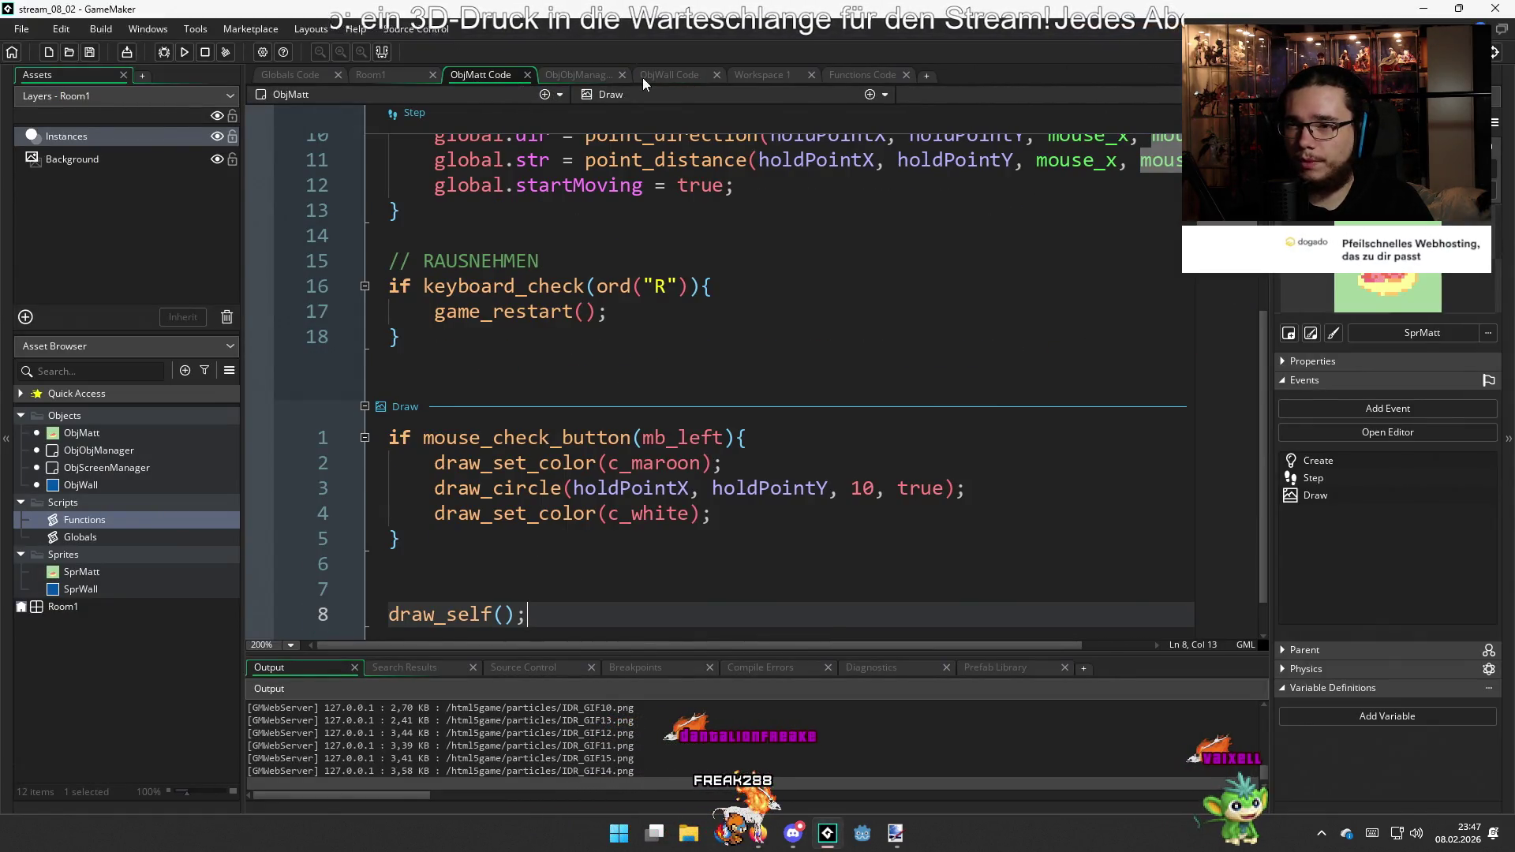
# Select and delete all of the code in ObjWall's Step event
pyautogui.click(643, 77)
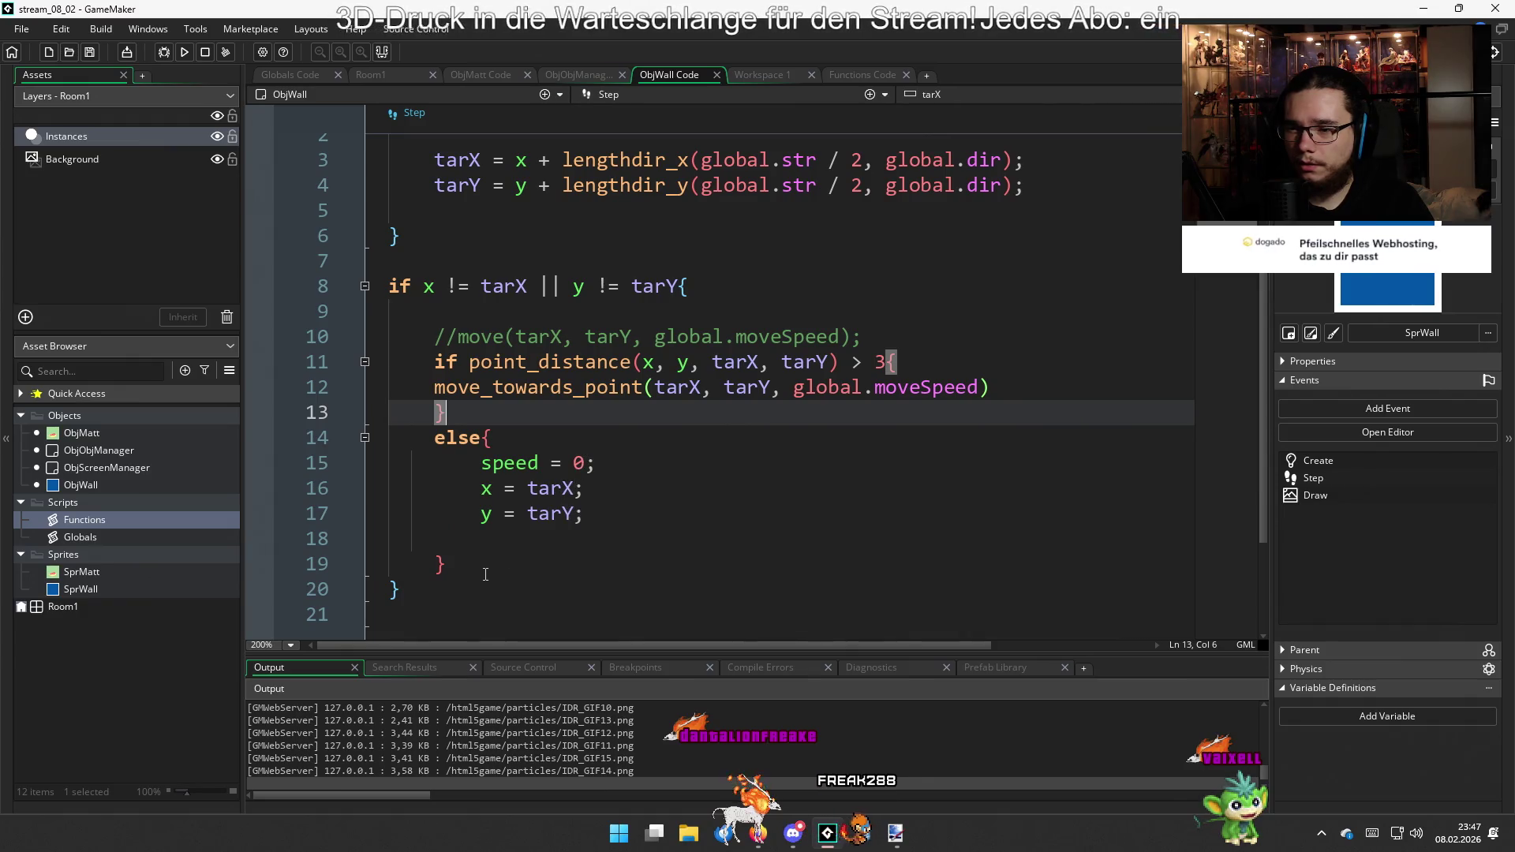
pyautogui.moveTo(453, 593)
pyautogui.mouseDown()
pyautogui.moveTo(406, 454)
pyautogui.moveTo(390, 260)
pyautogui.mouseUp()
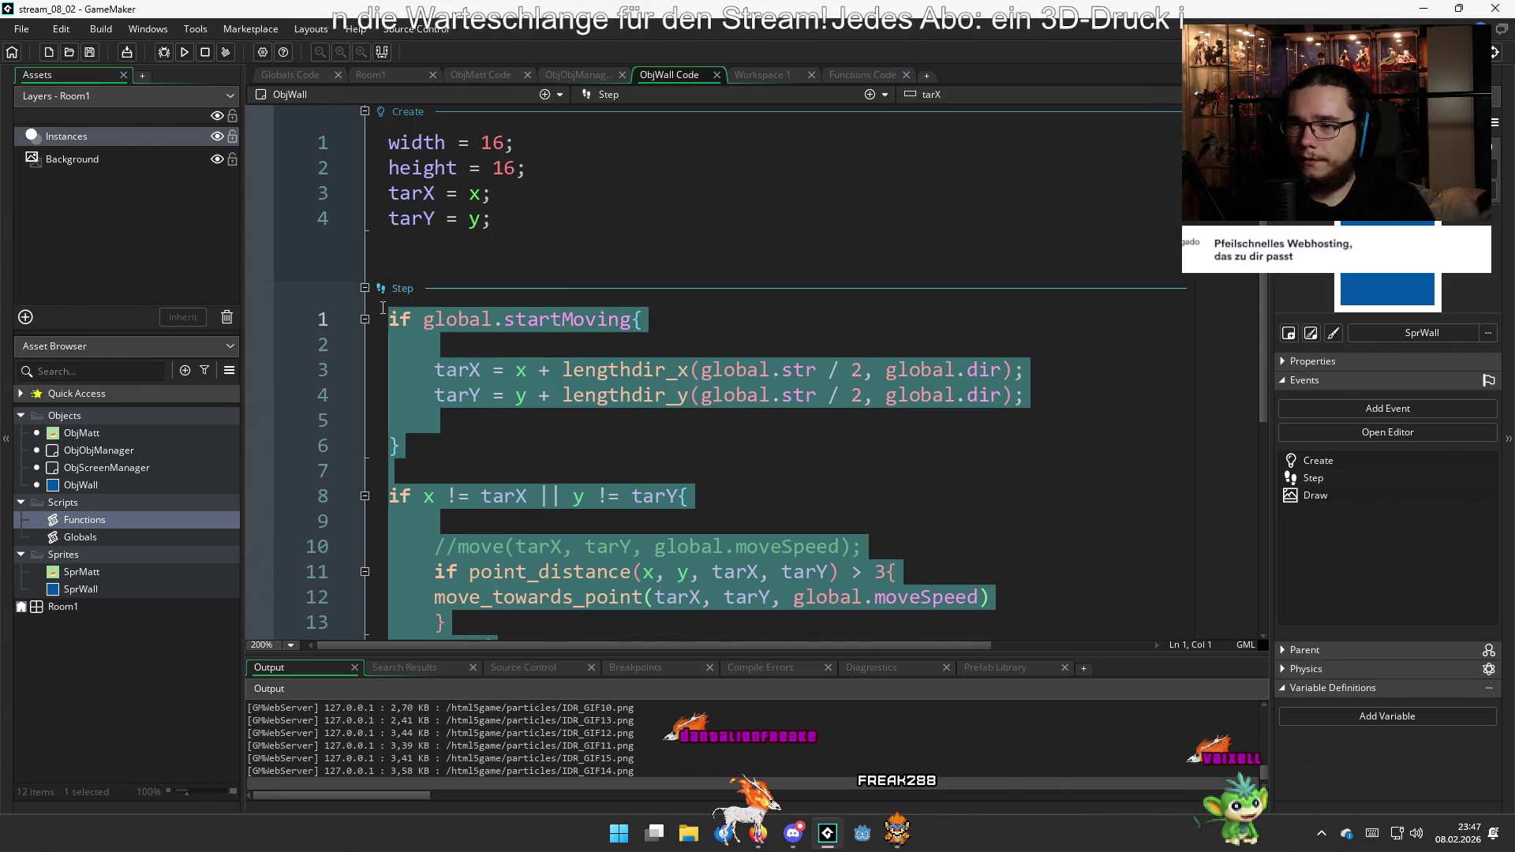
pyautogui.scroll(-5, 430, 338)
pyautogui.scroll(4, 430, 338)
pyautogui.scroll(-2, 426, 338)
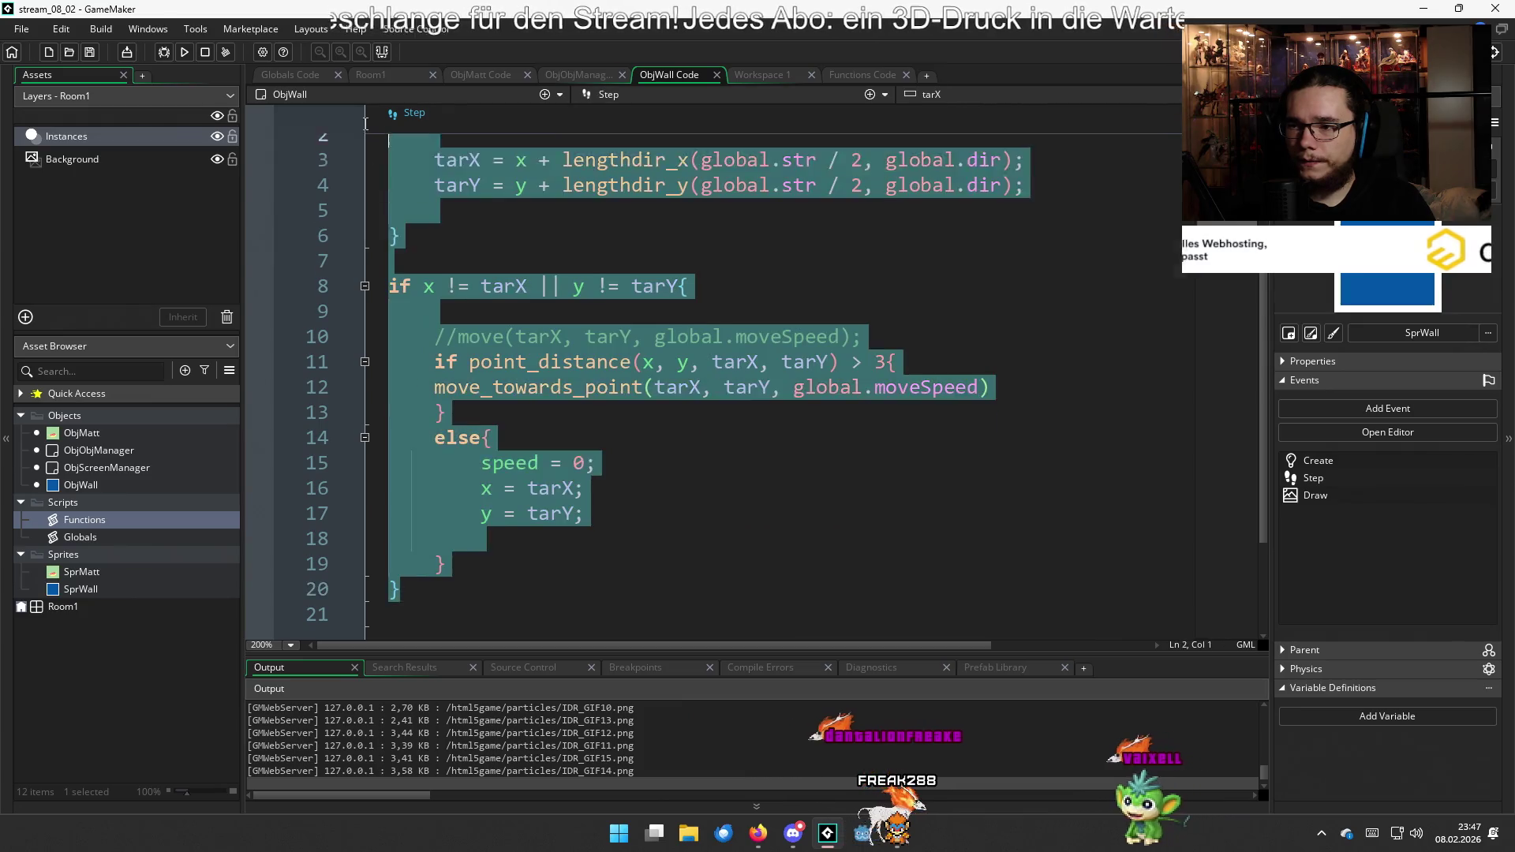
pyautogui.scroll(1, 352, 103)
pyautogui.press('Delete')
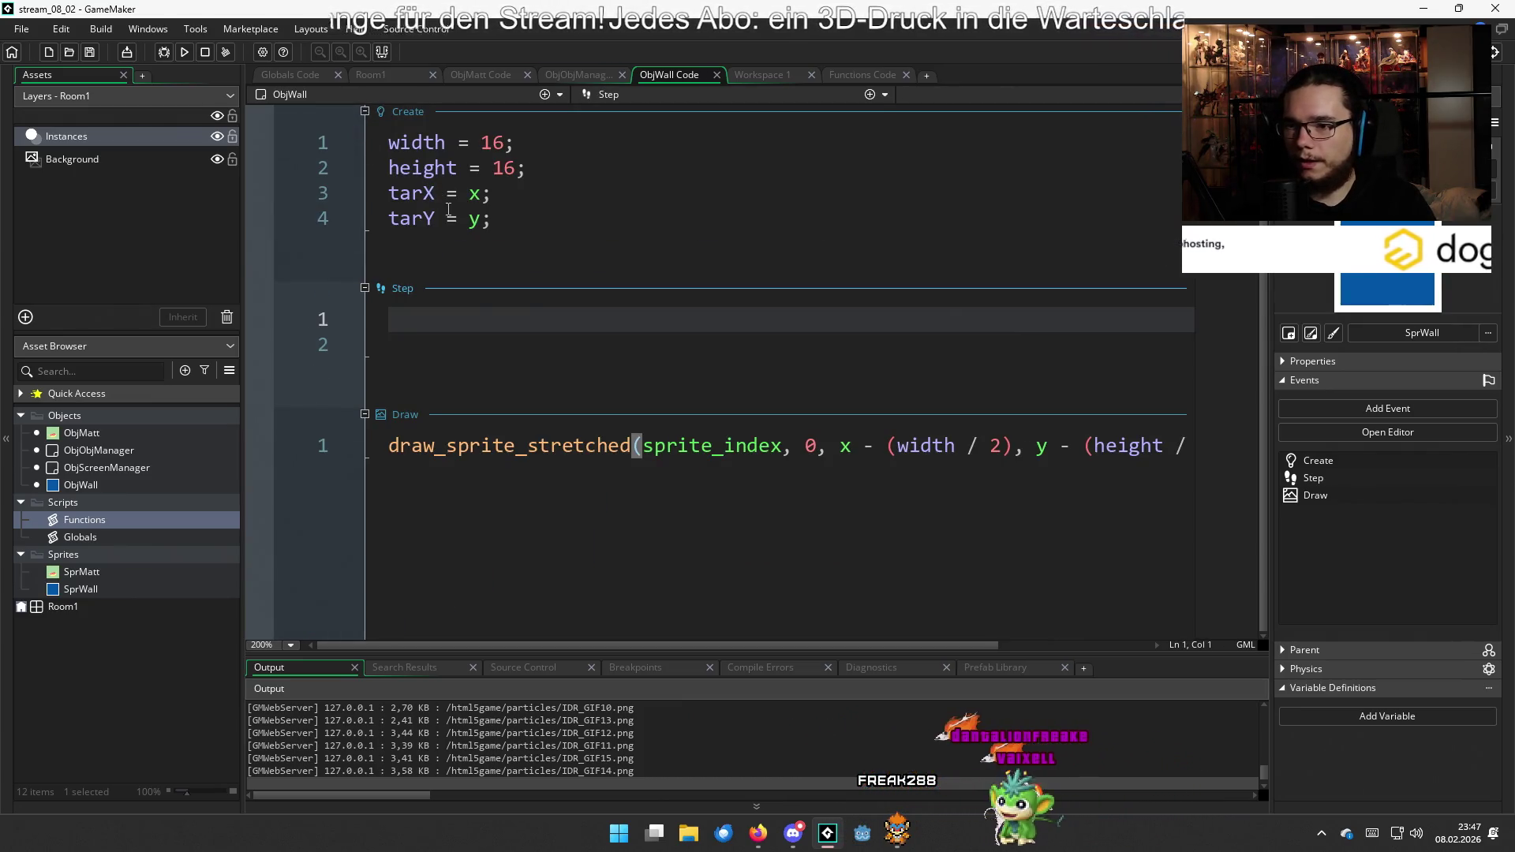
# Run the game, return to GameMaker and open the empty Workspace 1
pyautogui.press('F5')
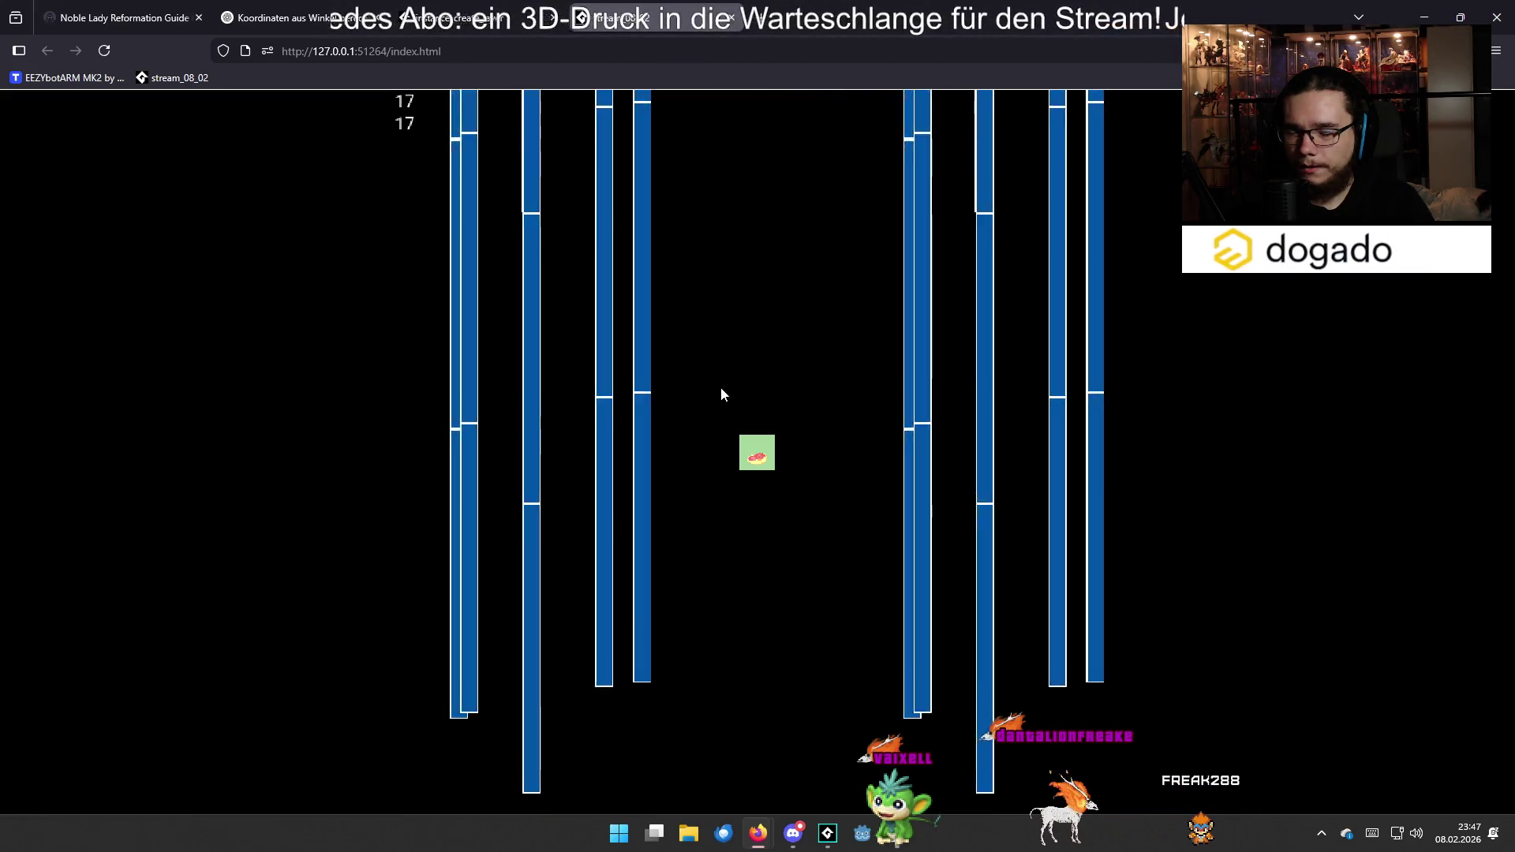
pyautogui.click(830, 829)
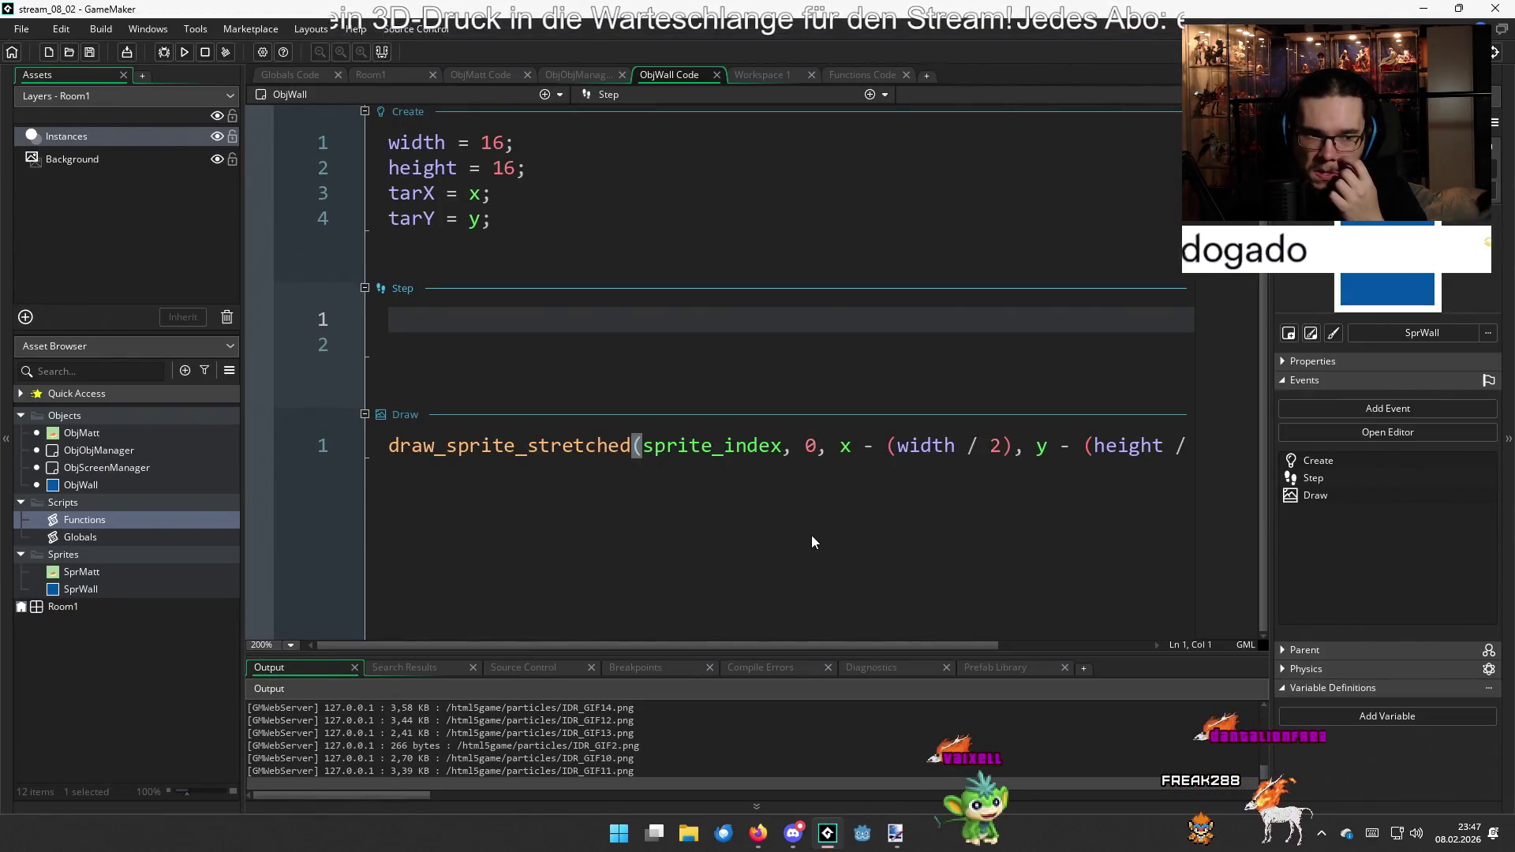
pyautogui.click(760, 74)
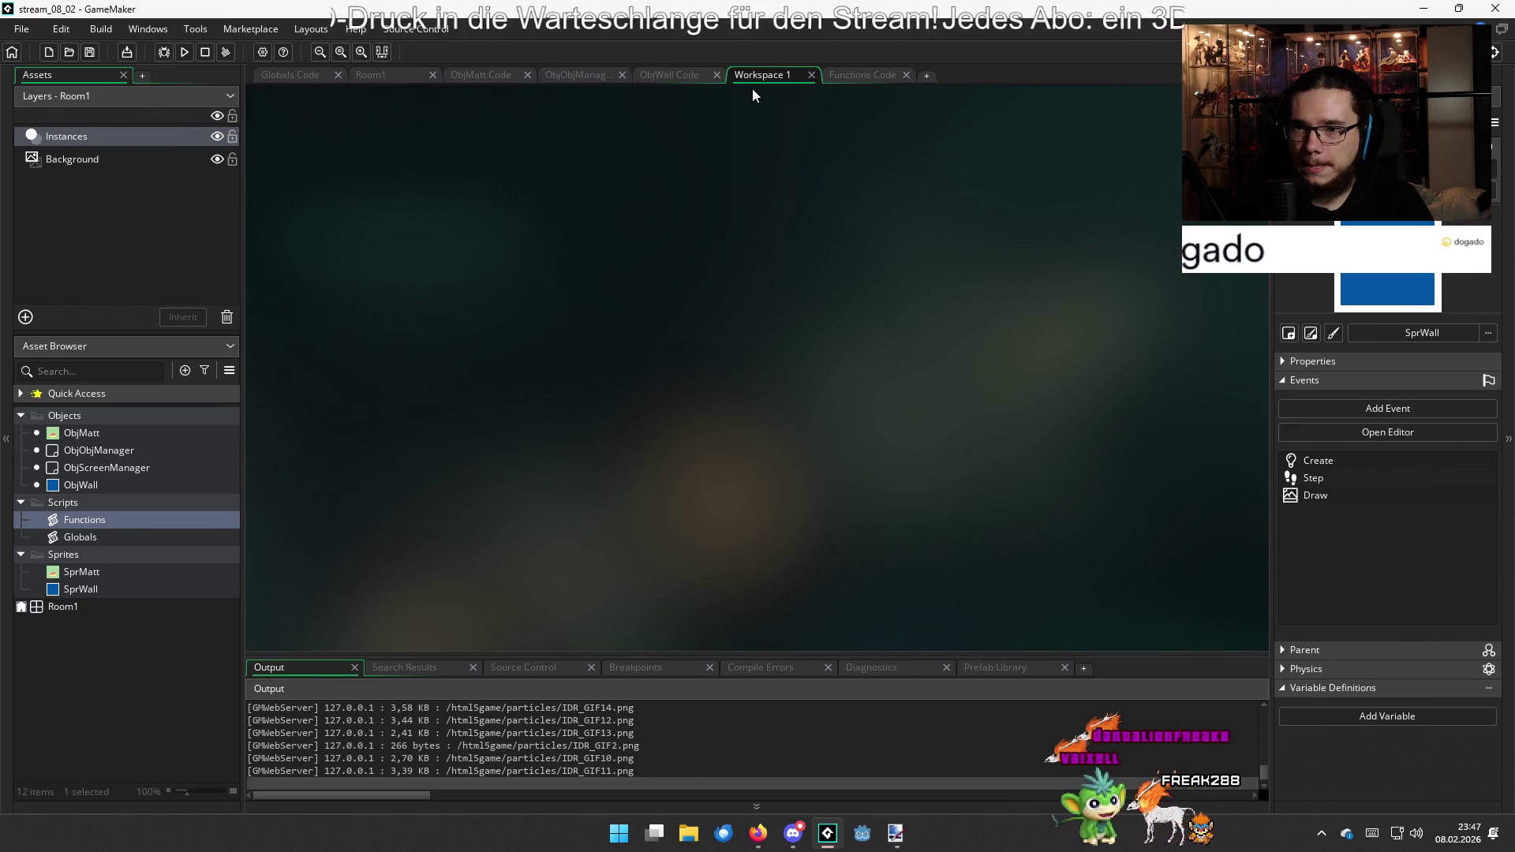
# Bring up ObjObjManager's Step code and look over its xMove/yMove wall-moving loops
pyautogui.click(589, 75)
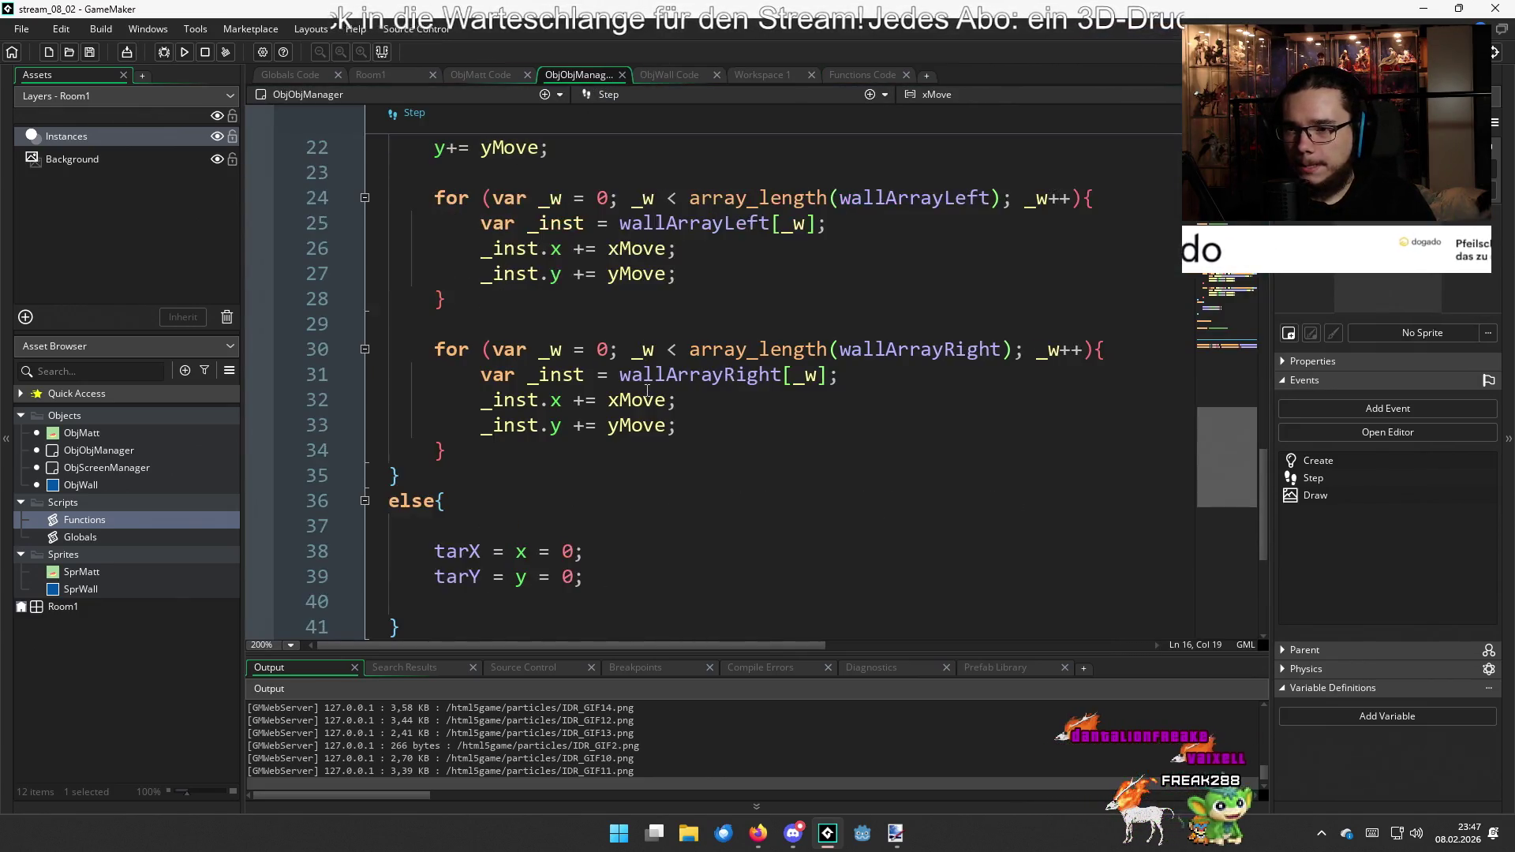
pyautogui.scroll(4, 644, 350)
pyautogui.scroll(-8, 648, 401)
pyautogui.scroll(4, 644, 435)
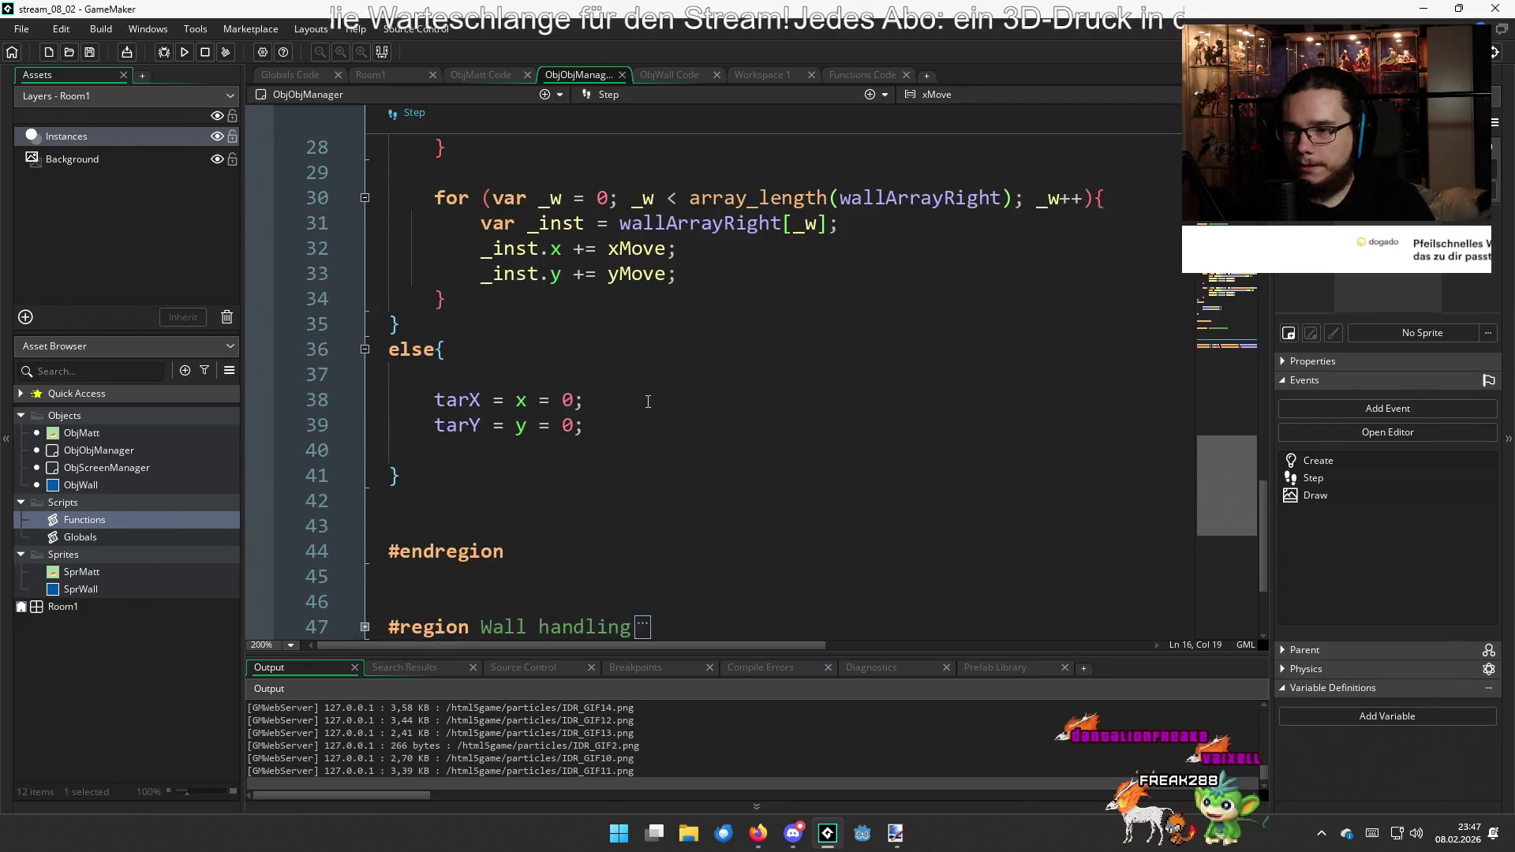
pyautogui.click(634, 472)
pyautogui.scroll(4, 635, 469)
pyautogui.scroll(2, 635, 466)
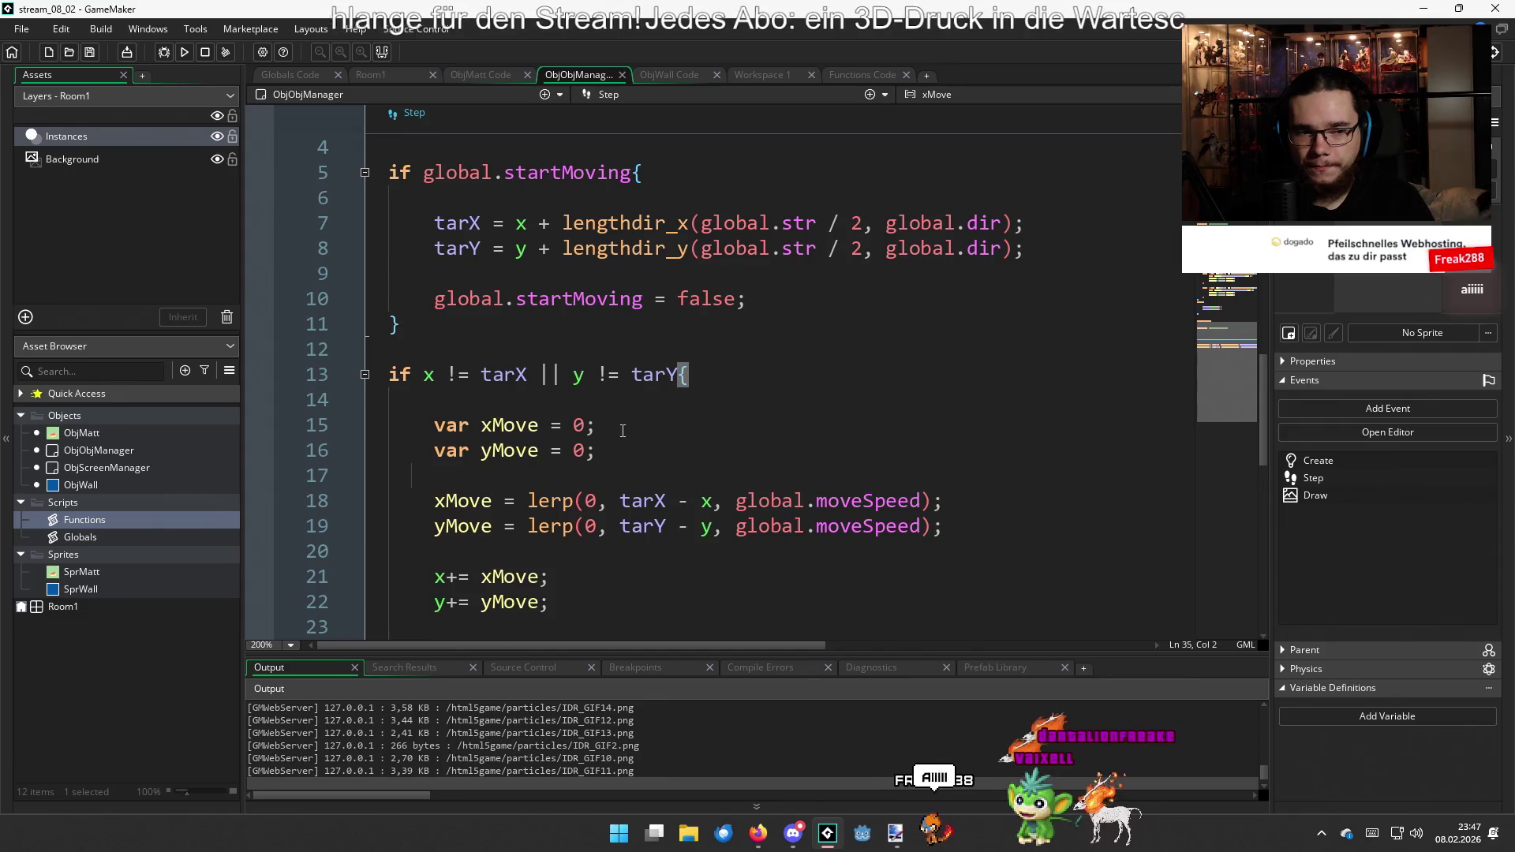
pyautogui.scroll(-4, 622, 430)
pyautogui.scroll(2, 623, 431)
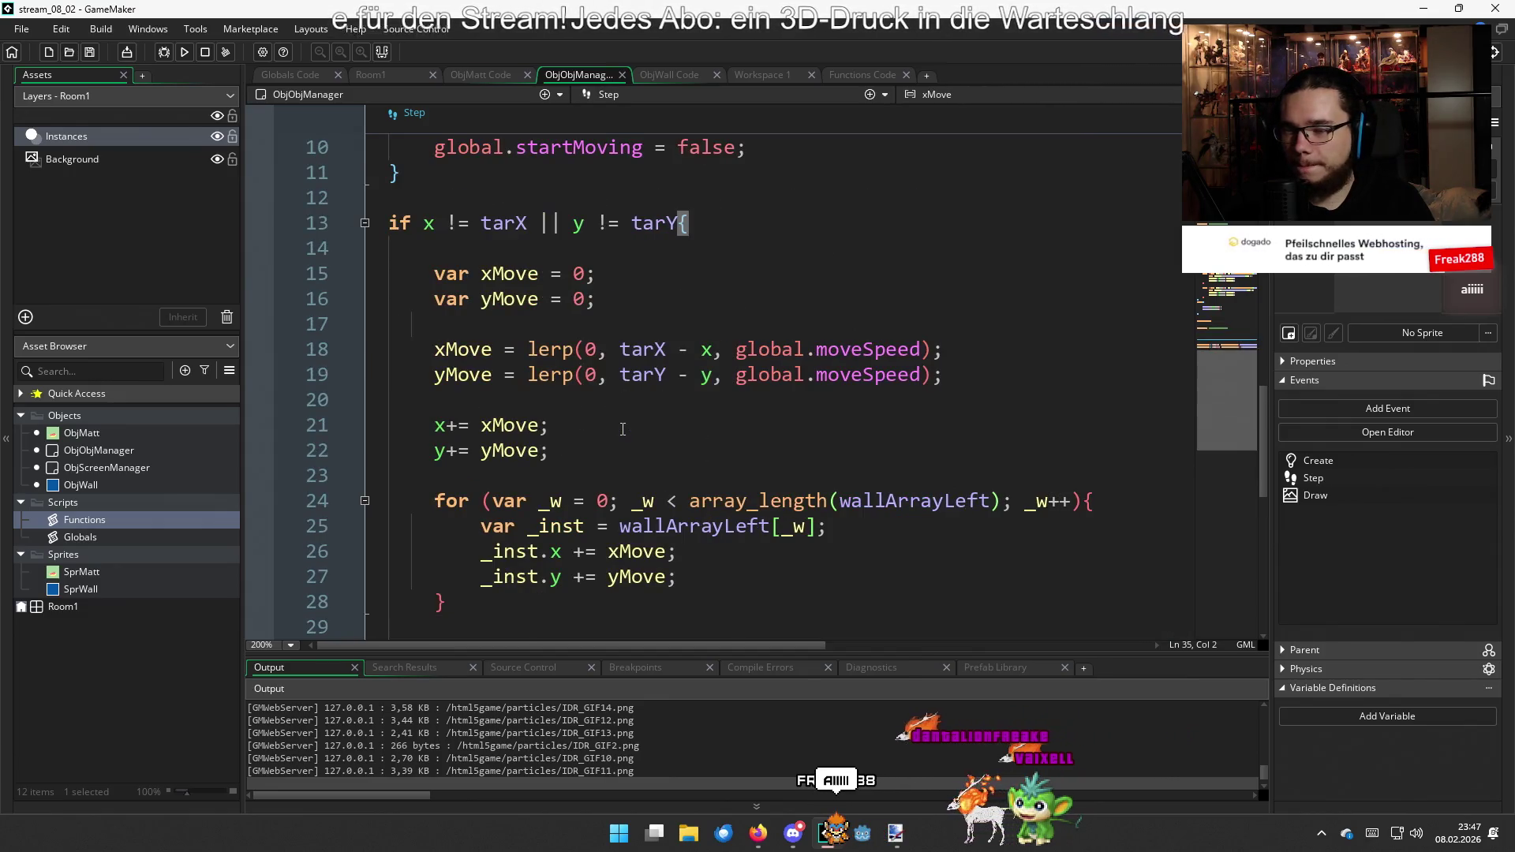
# Select the lerp expressions assigned to xMove and yMove on lines 18 and 19
pyautogui.click(659, 297)
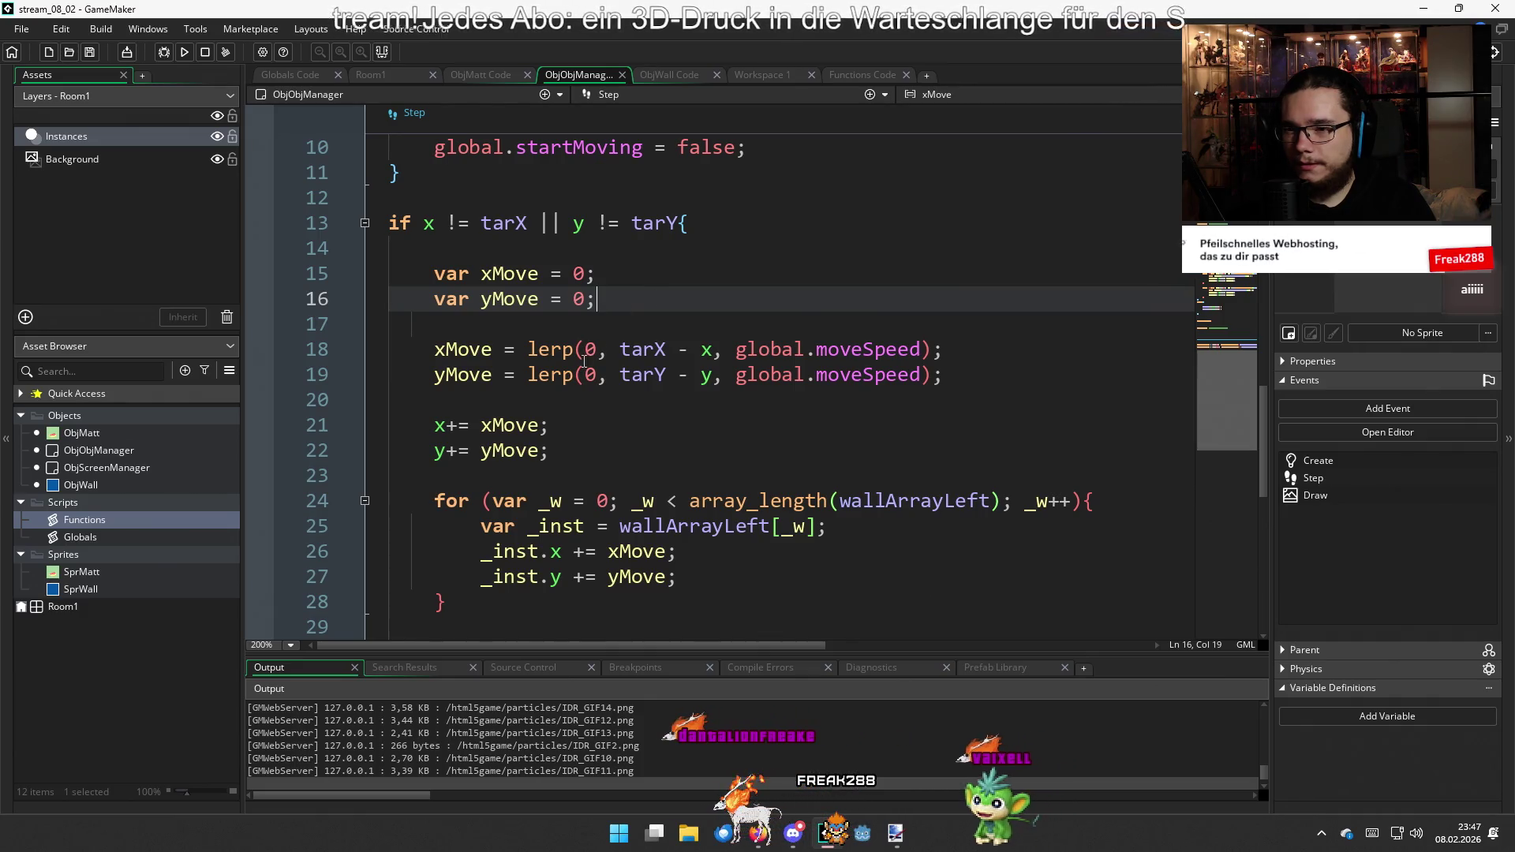
pyautogui.moveTo(563, 352)
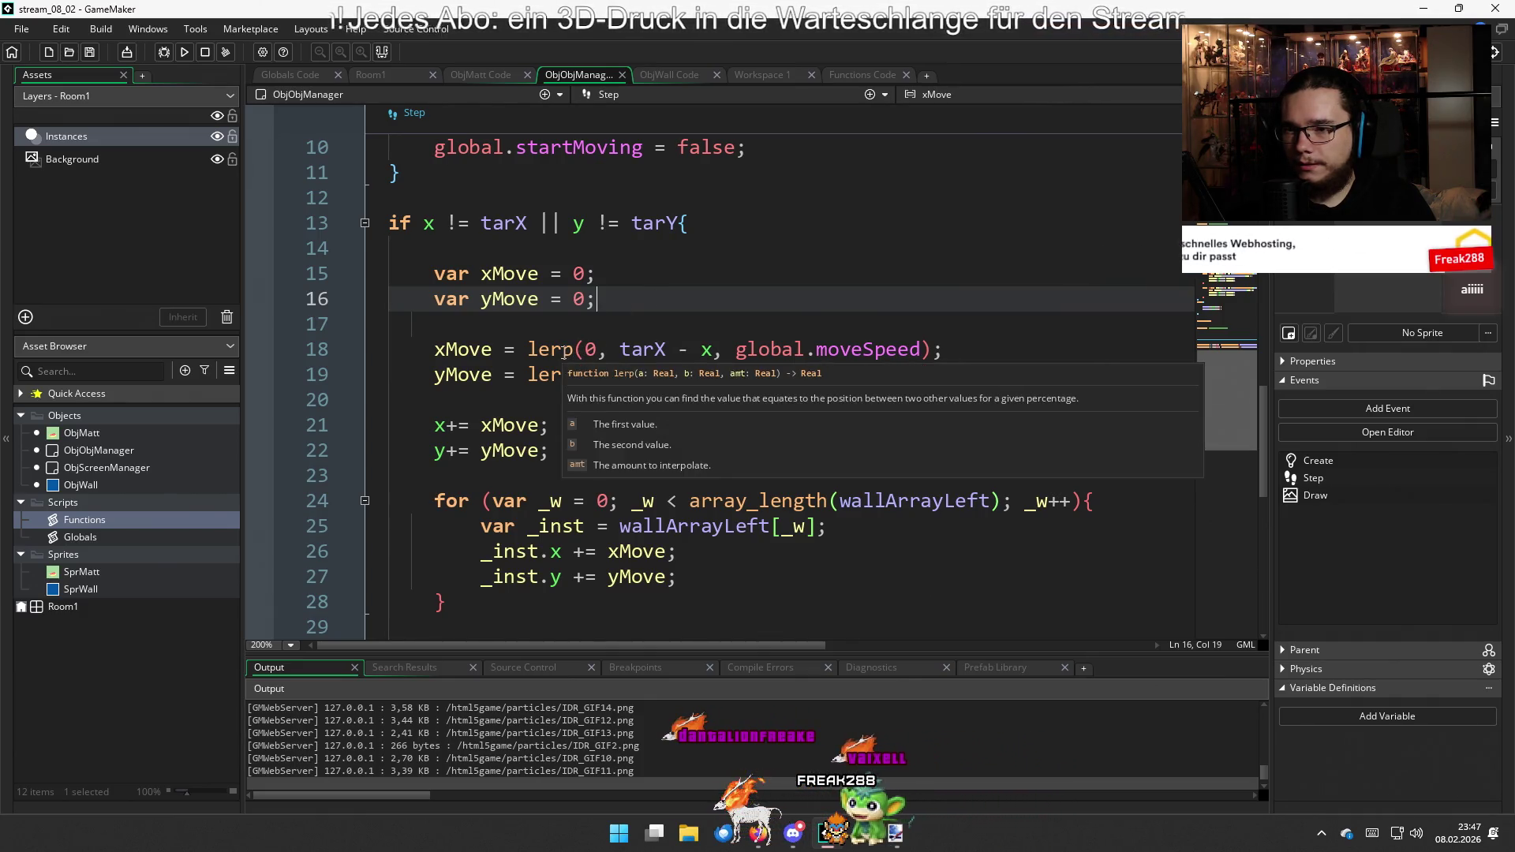
pyautogui.click(973, 379)
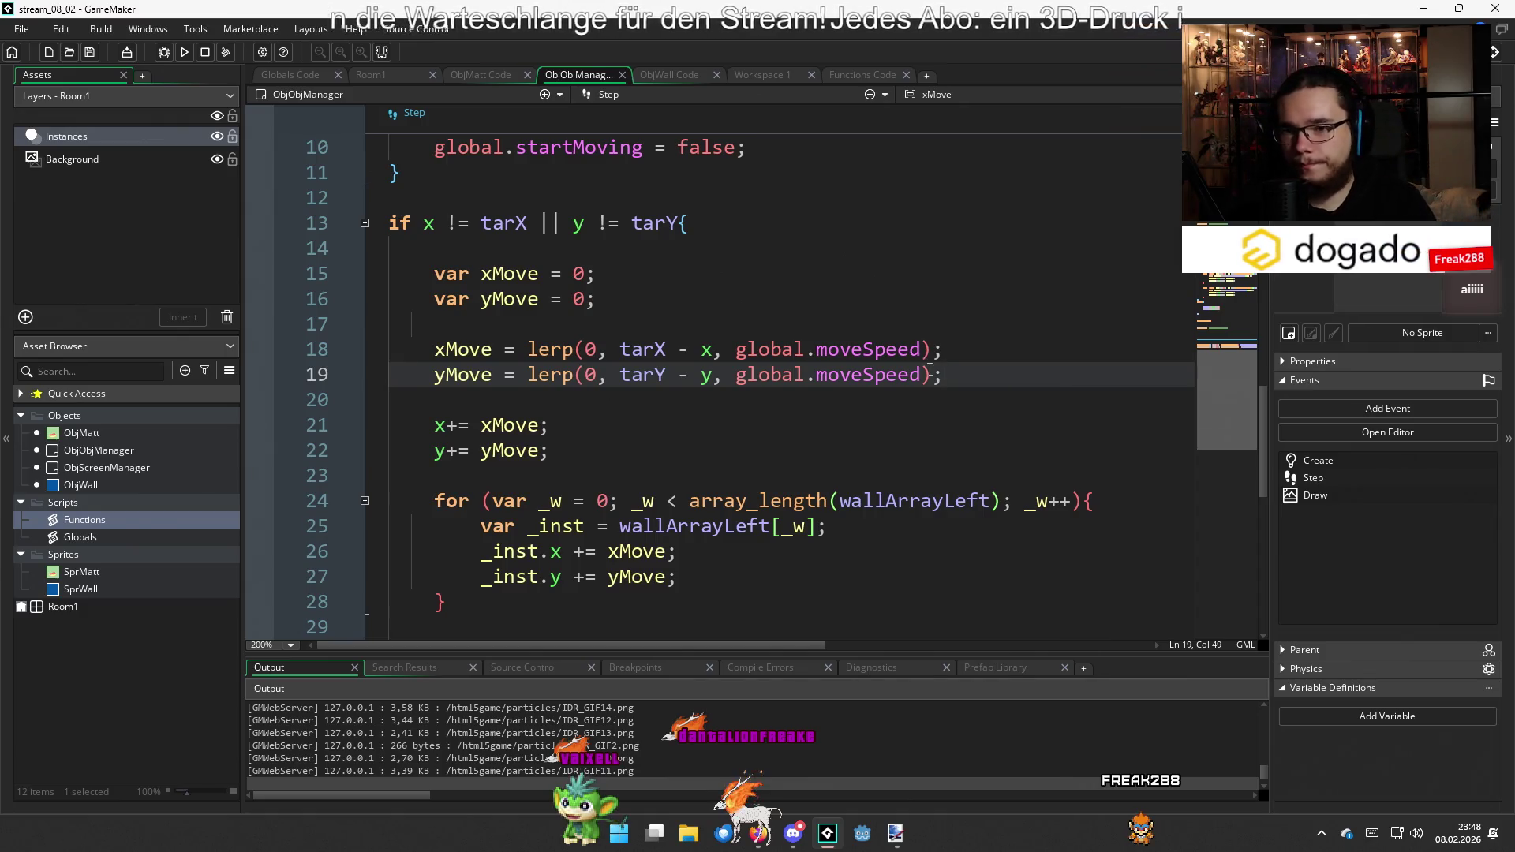
pyautogui.moveTo(952, 376)
pyautogui.mouseDown()
pyautogui.moveTo(527, 375)
pyautogui.moveTo(526, 352)
pyautogui.mouseUp()
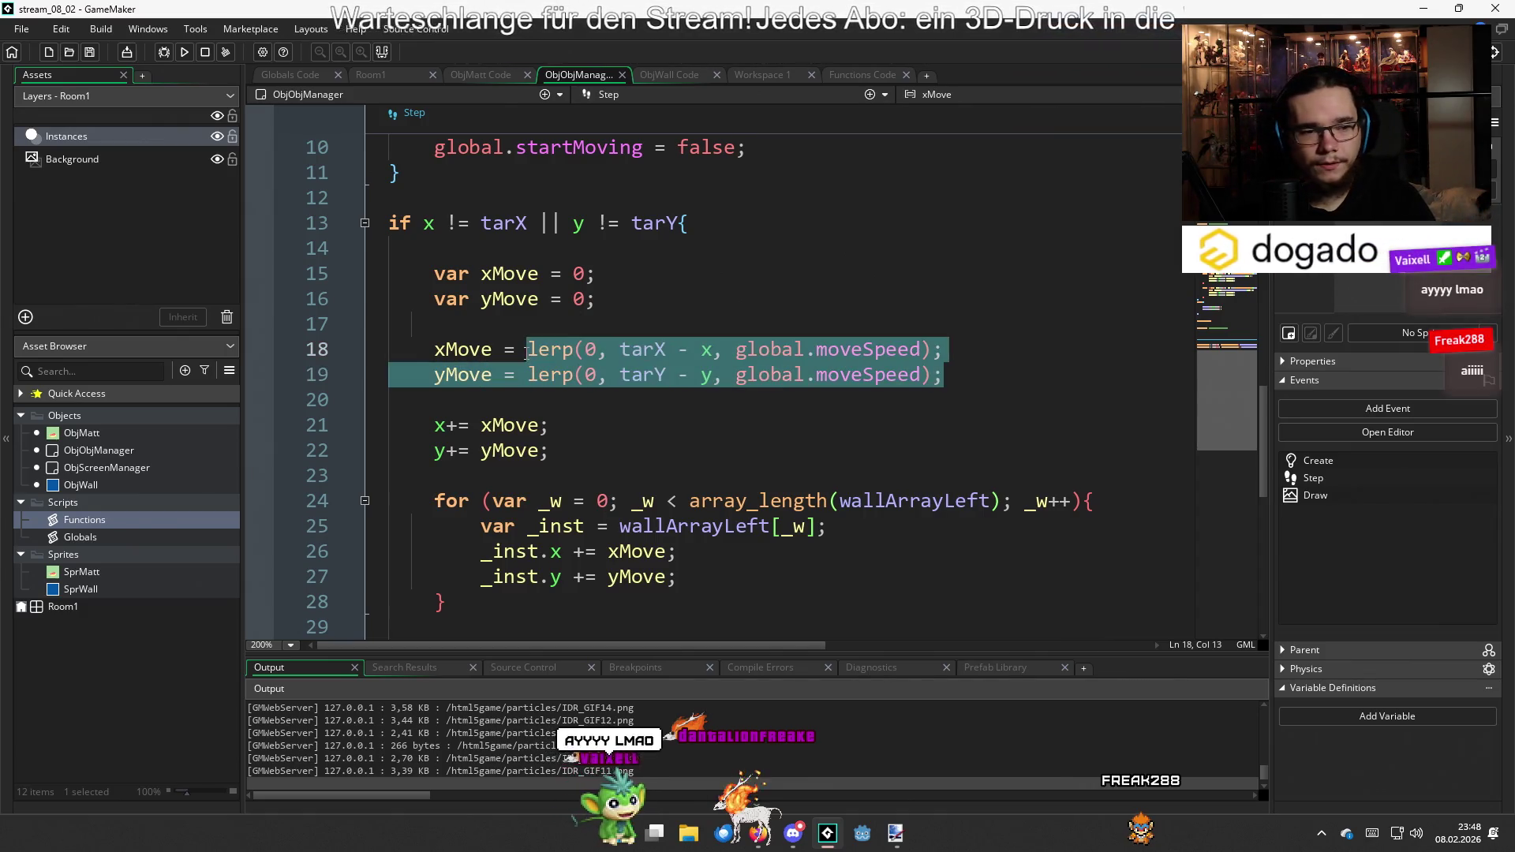
# Delete the lerp(...) calls from lines 19 and 18, leaving bare yMove = and xMove = assignments
pyautogui.click(945, 375)
pyautogui.moveTo(945, 376); pyautogui.dragTo(552, 379)
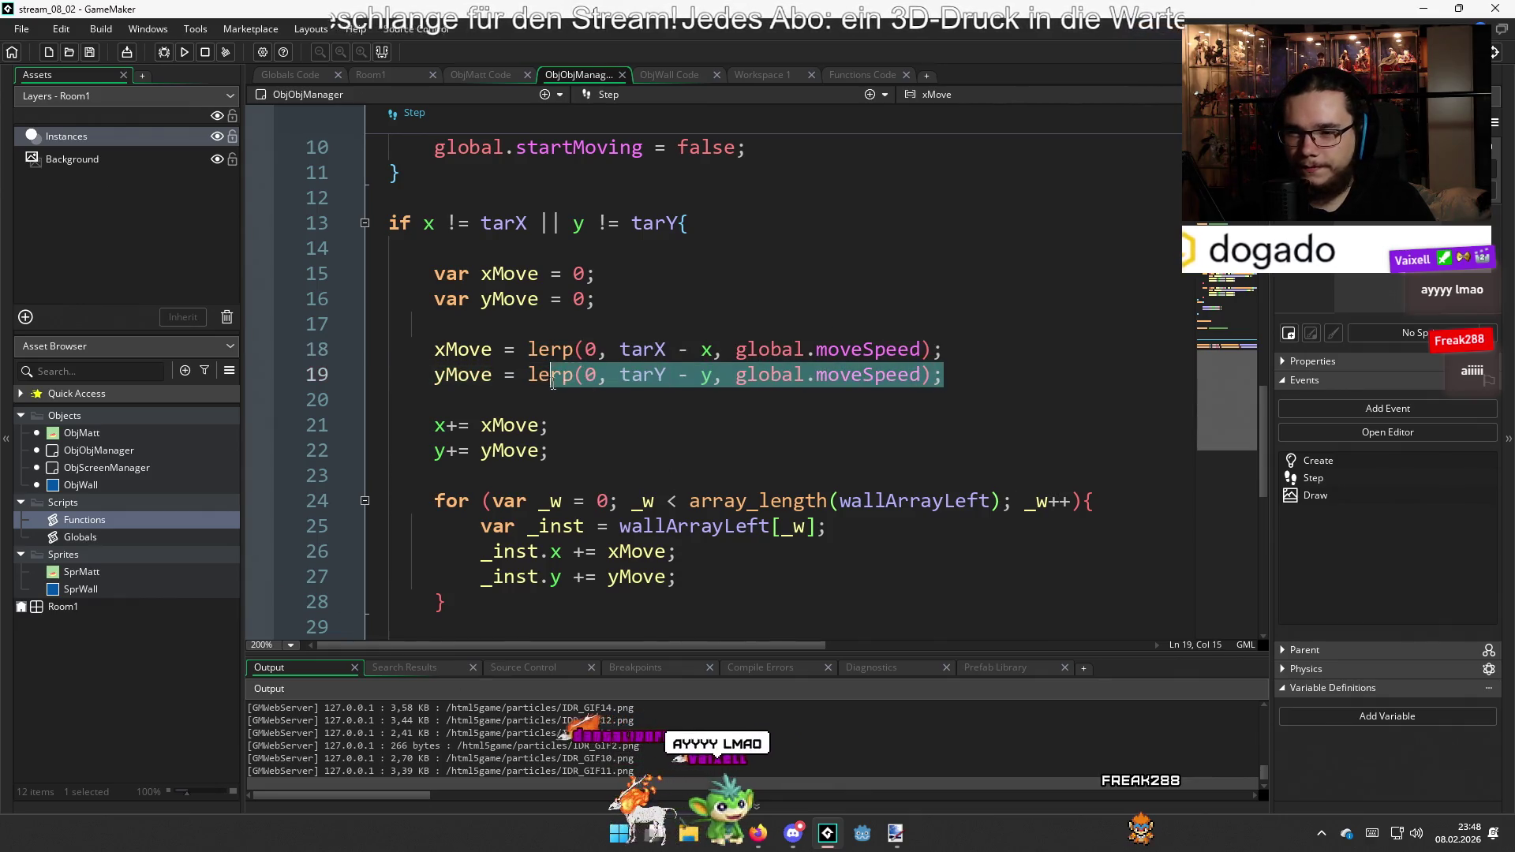
pyautogui.press('BackSpace')
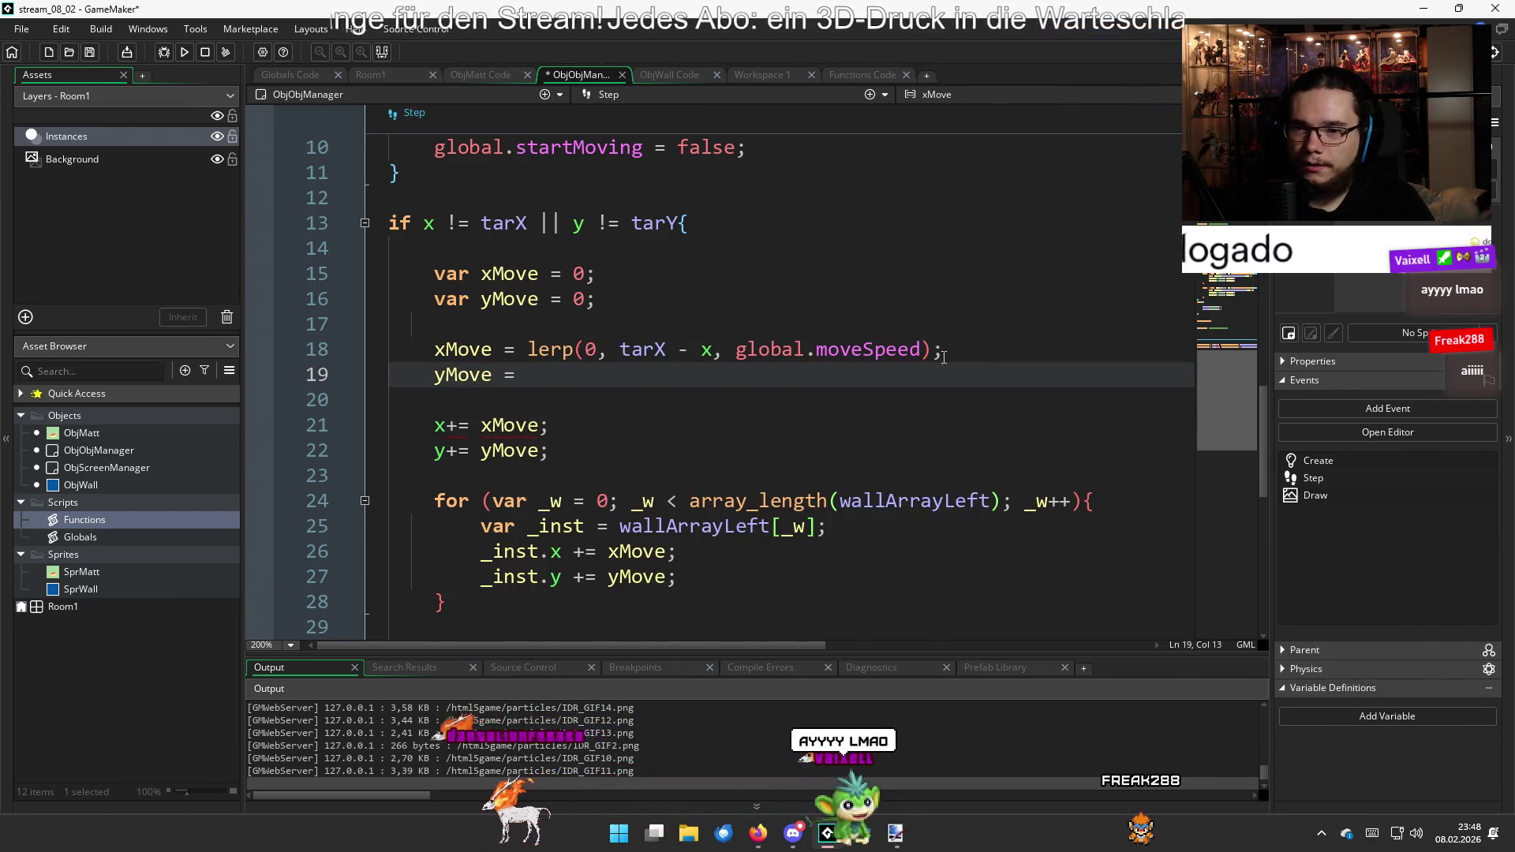
pyautogui.moveTo(944, 350); pyautogui.dragTo(527, 349)
pyautogui.press('BackSpace')
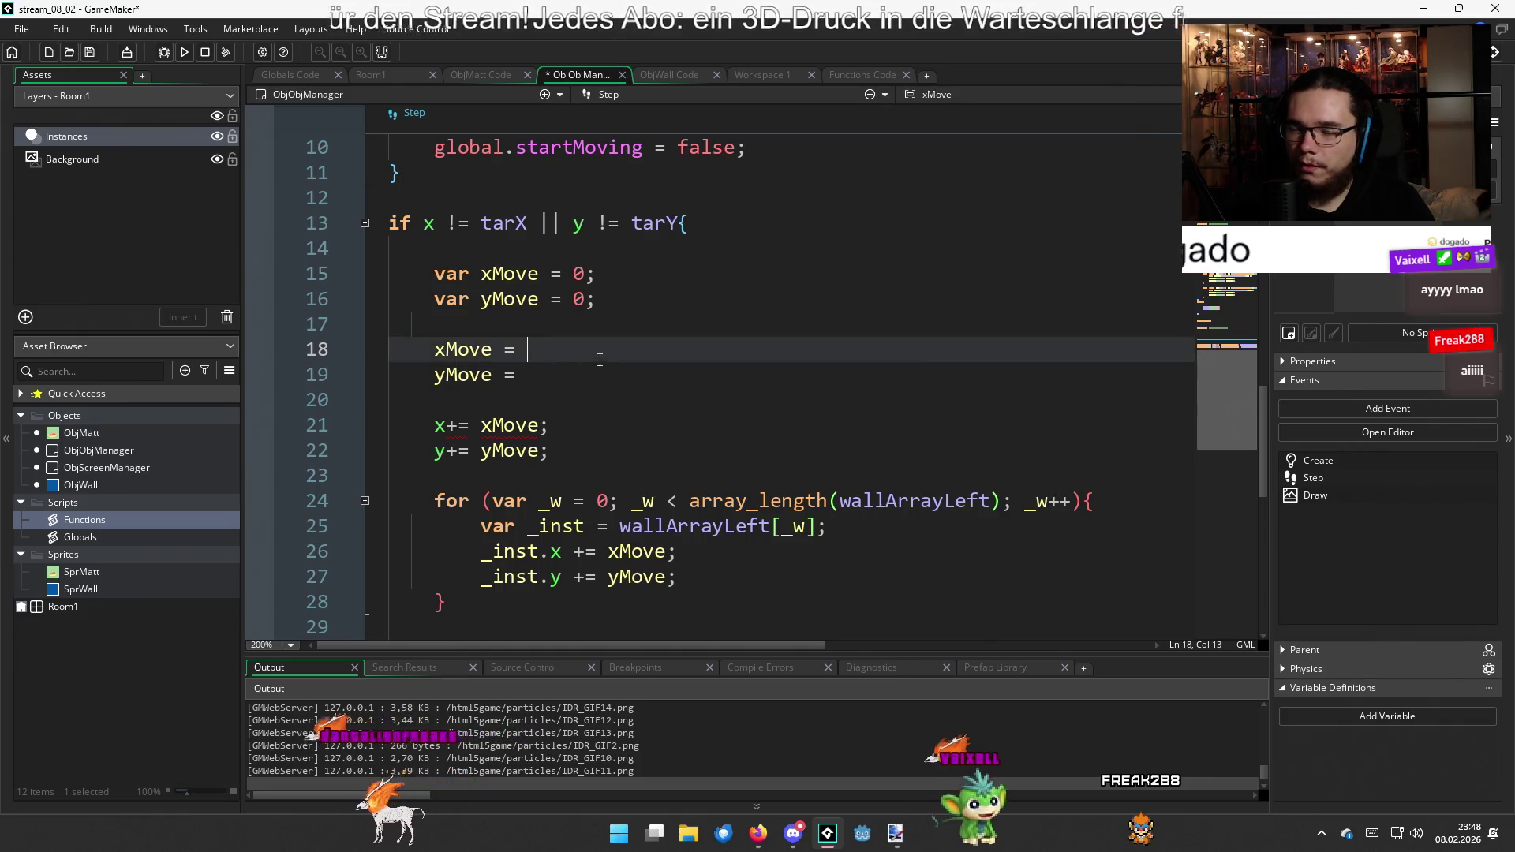
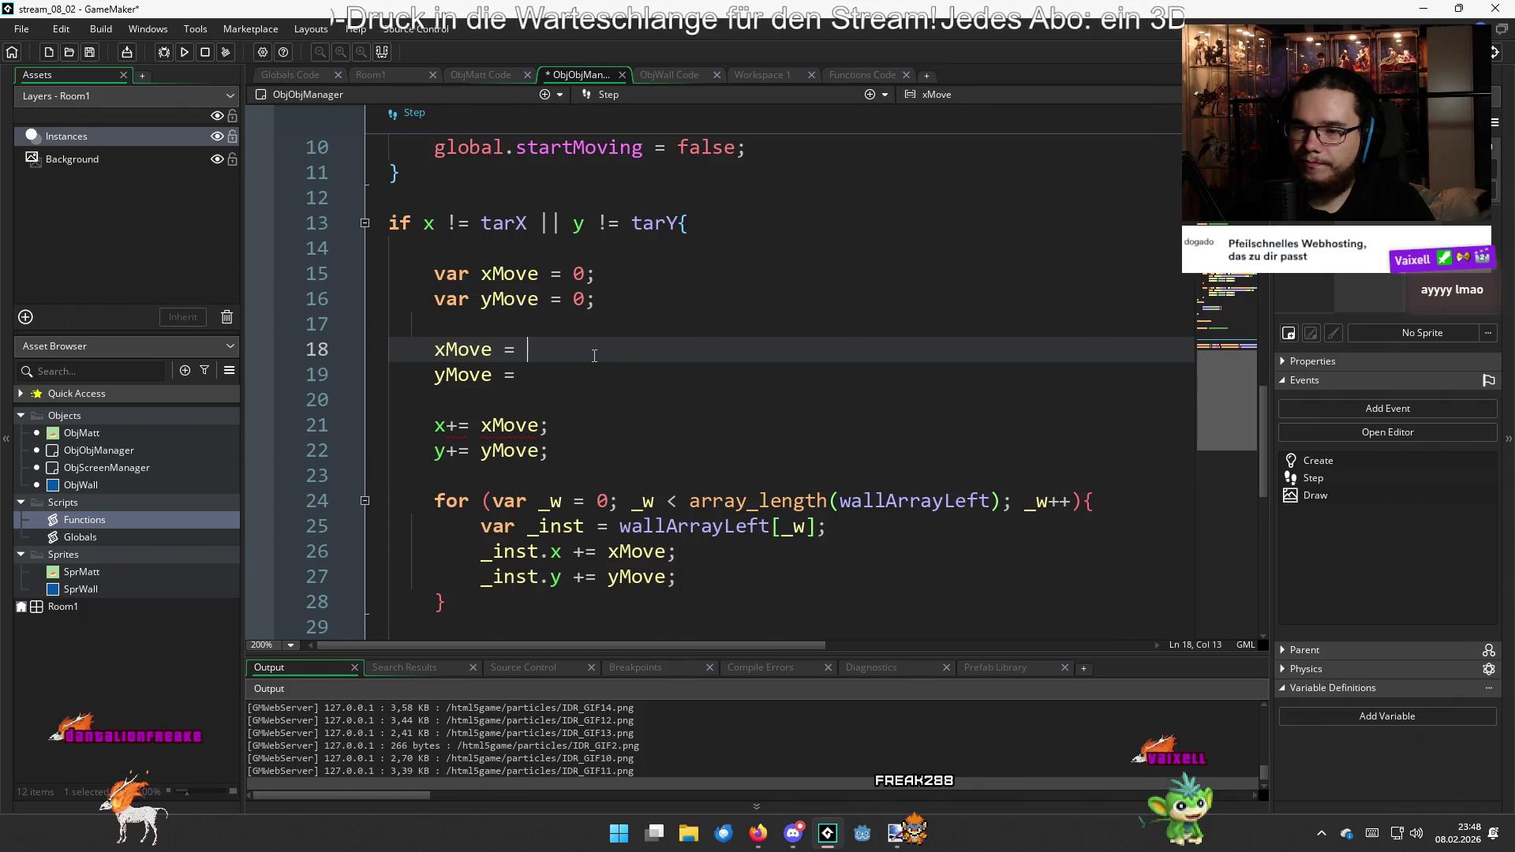
# Start an if point_distance(x, y, tarX, tarY) check on a new line above xMove
pyautogui.click(584, 331)
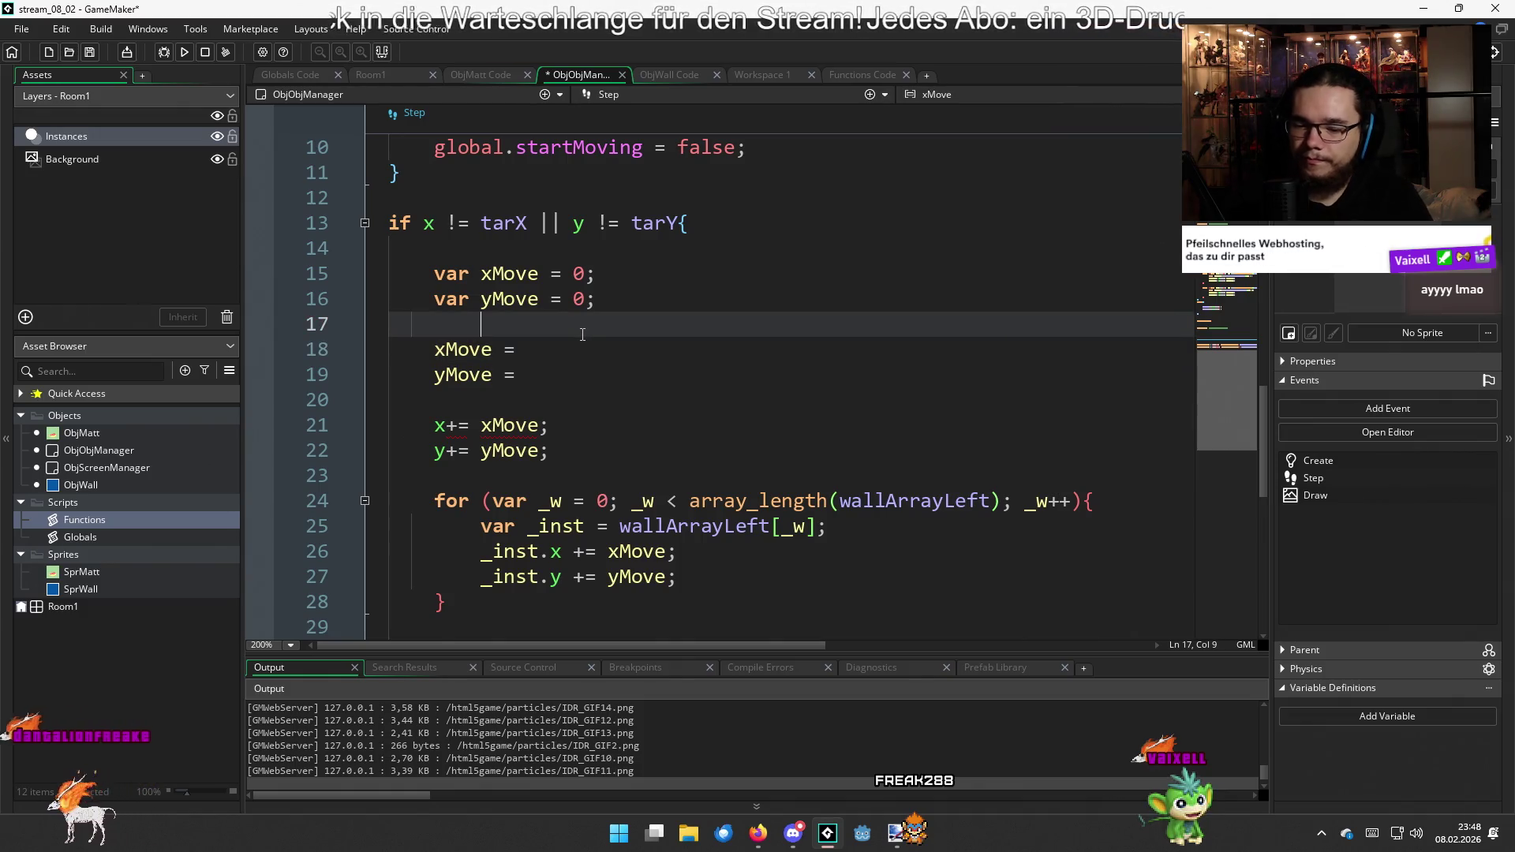
pyautogui.press('Return')
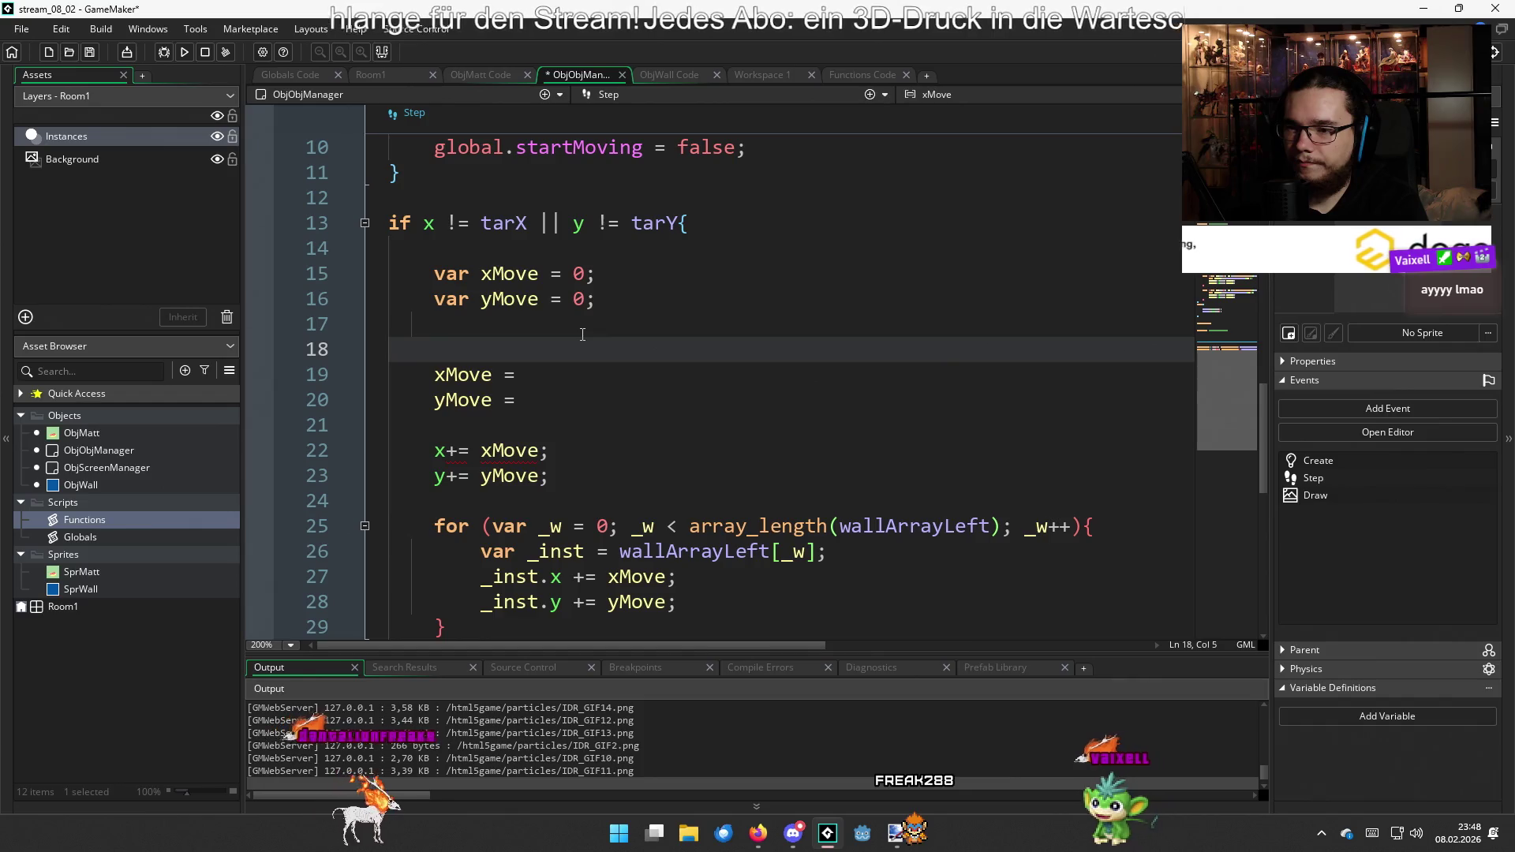
pyautogui.write('if ')
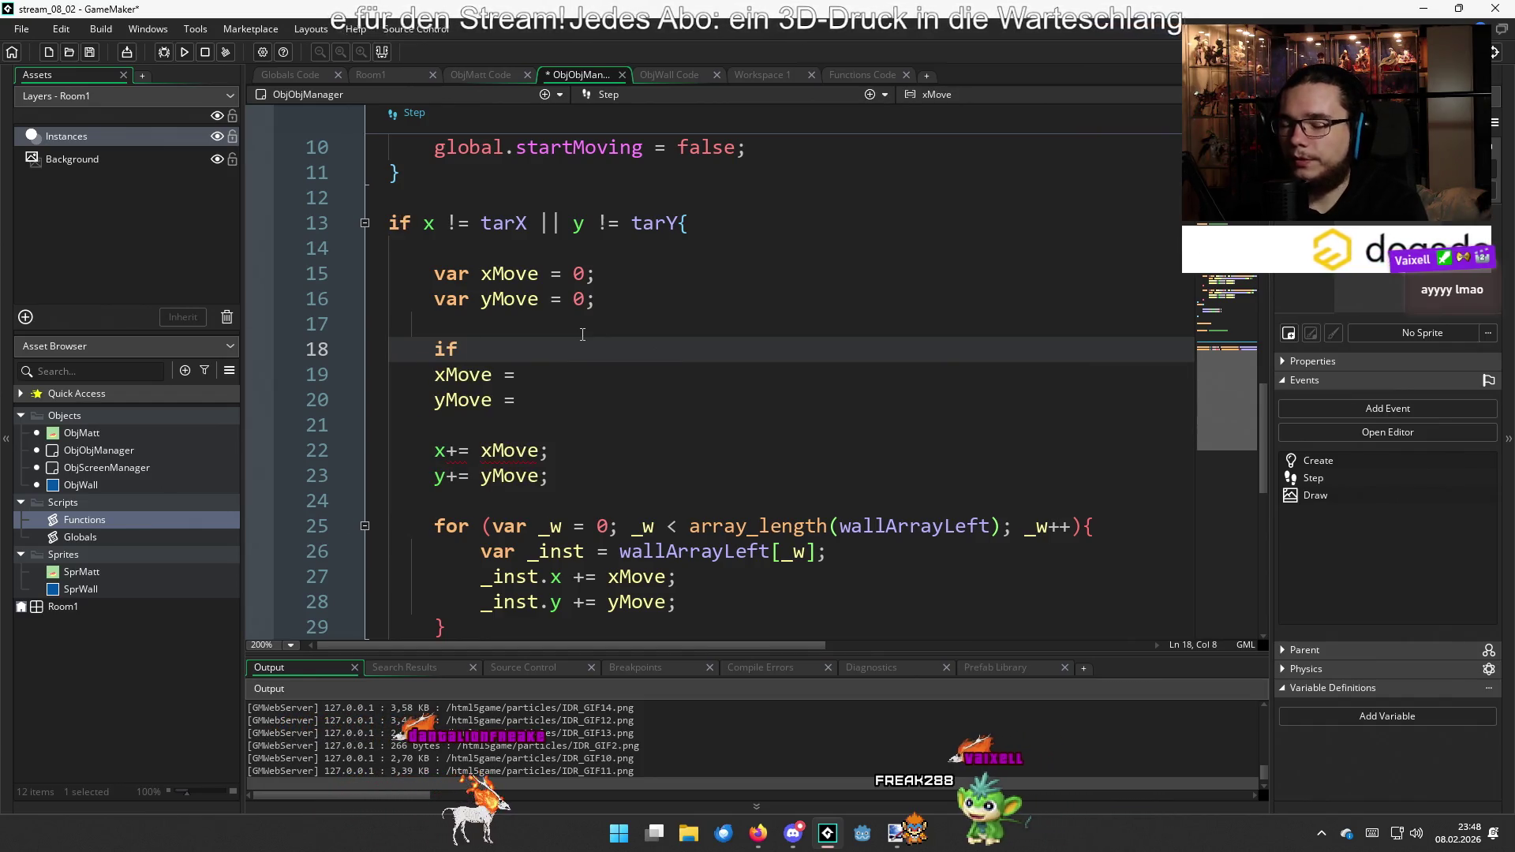
pyautogui.write('p')
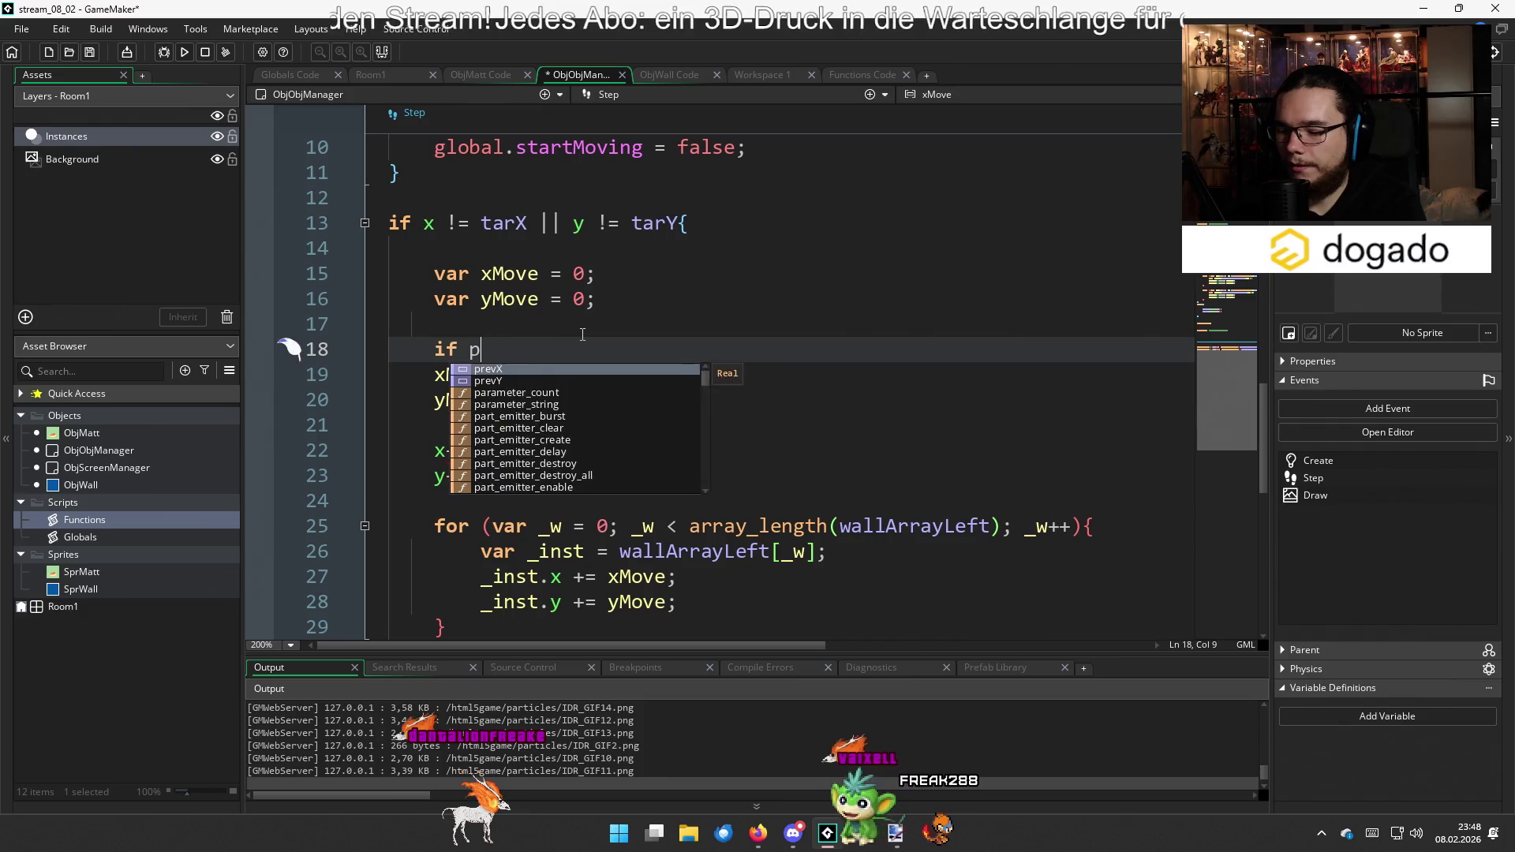
pyautogui.write('oint_distance(x, y, ')
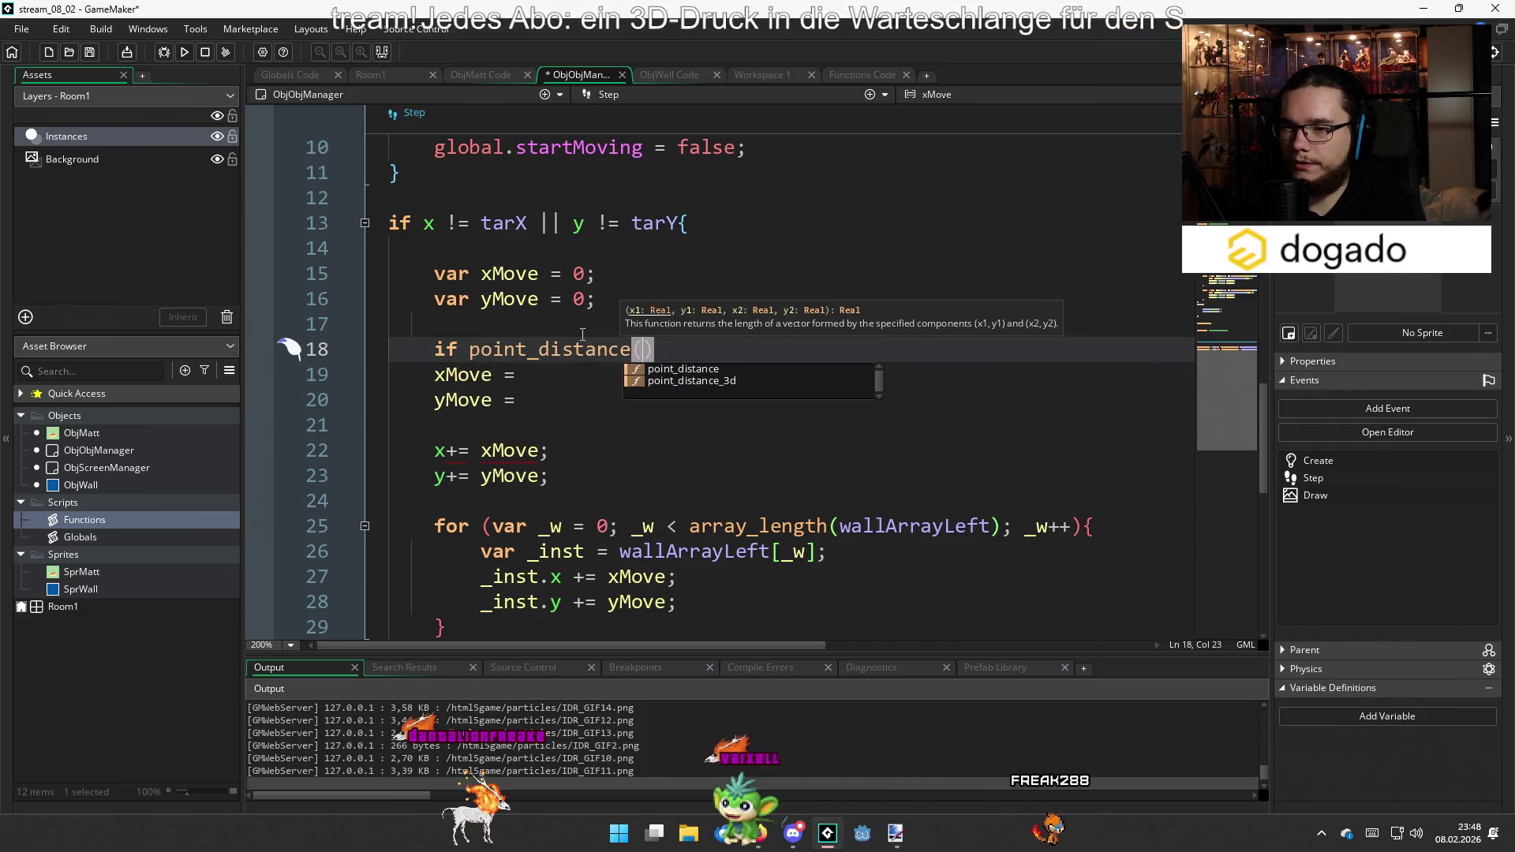
pyautogui.write('ta')
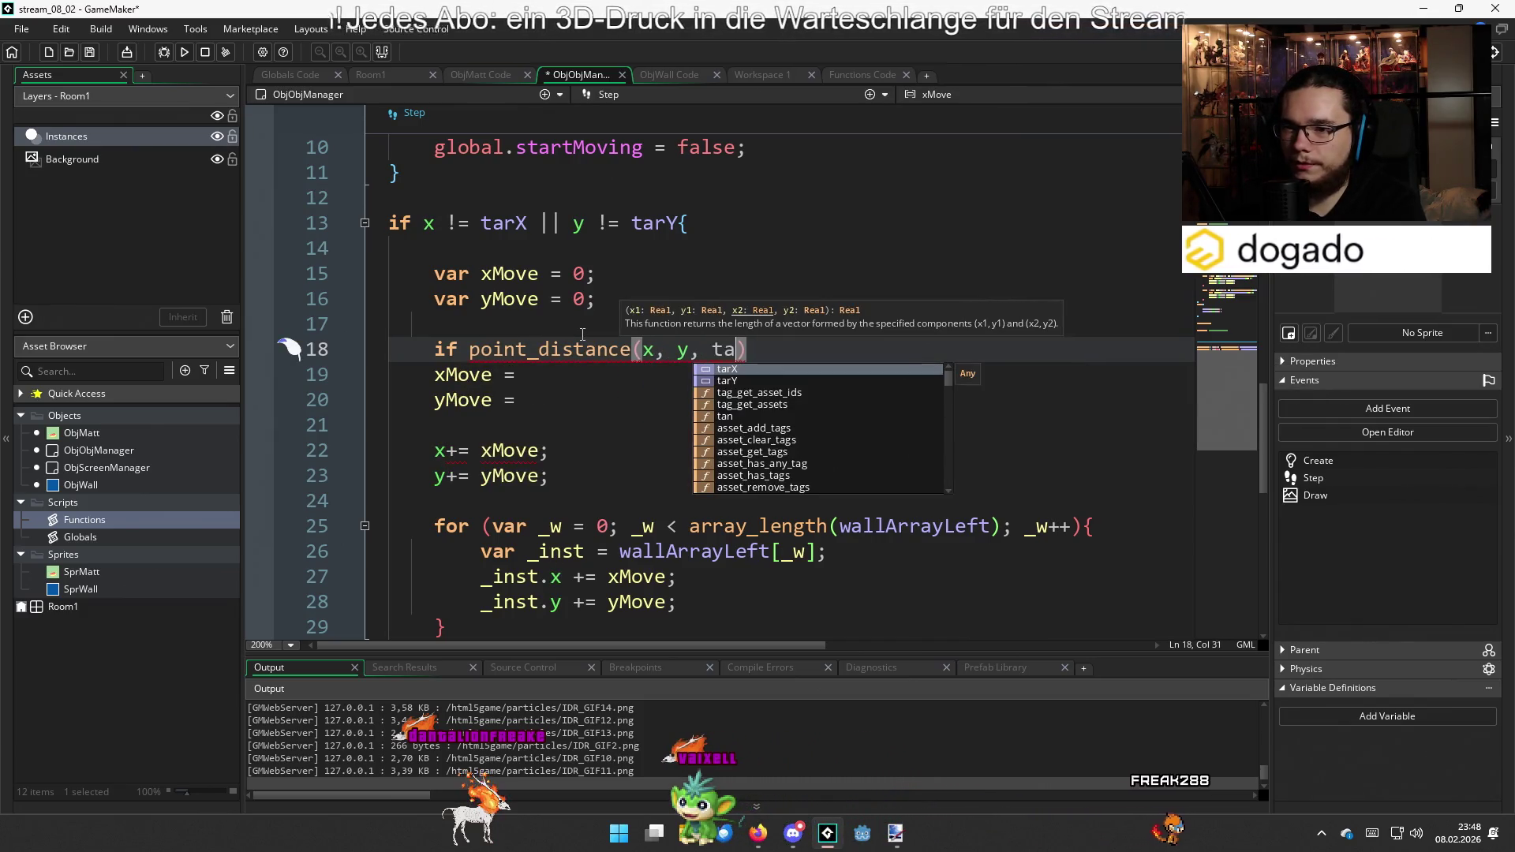
pyautogui.write('rX, t')
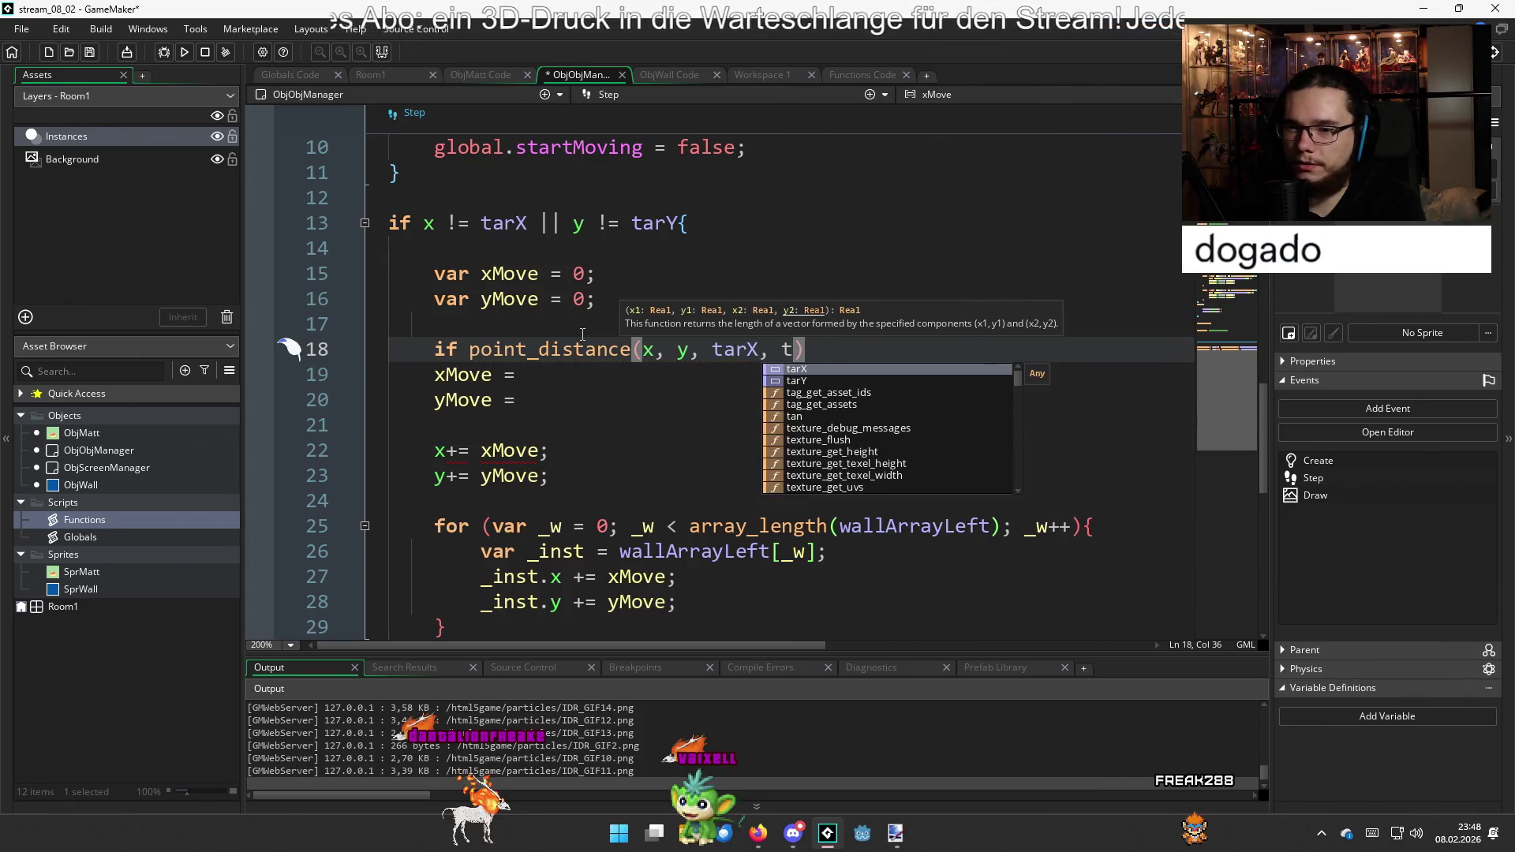
pyautogui.press('Down')
pyautogui.press('Return')
pyautogui.write(')')
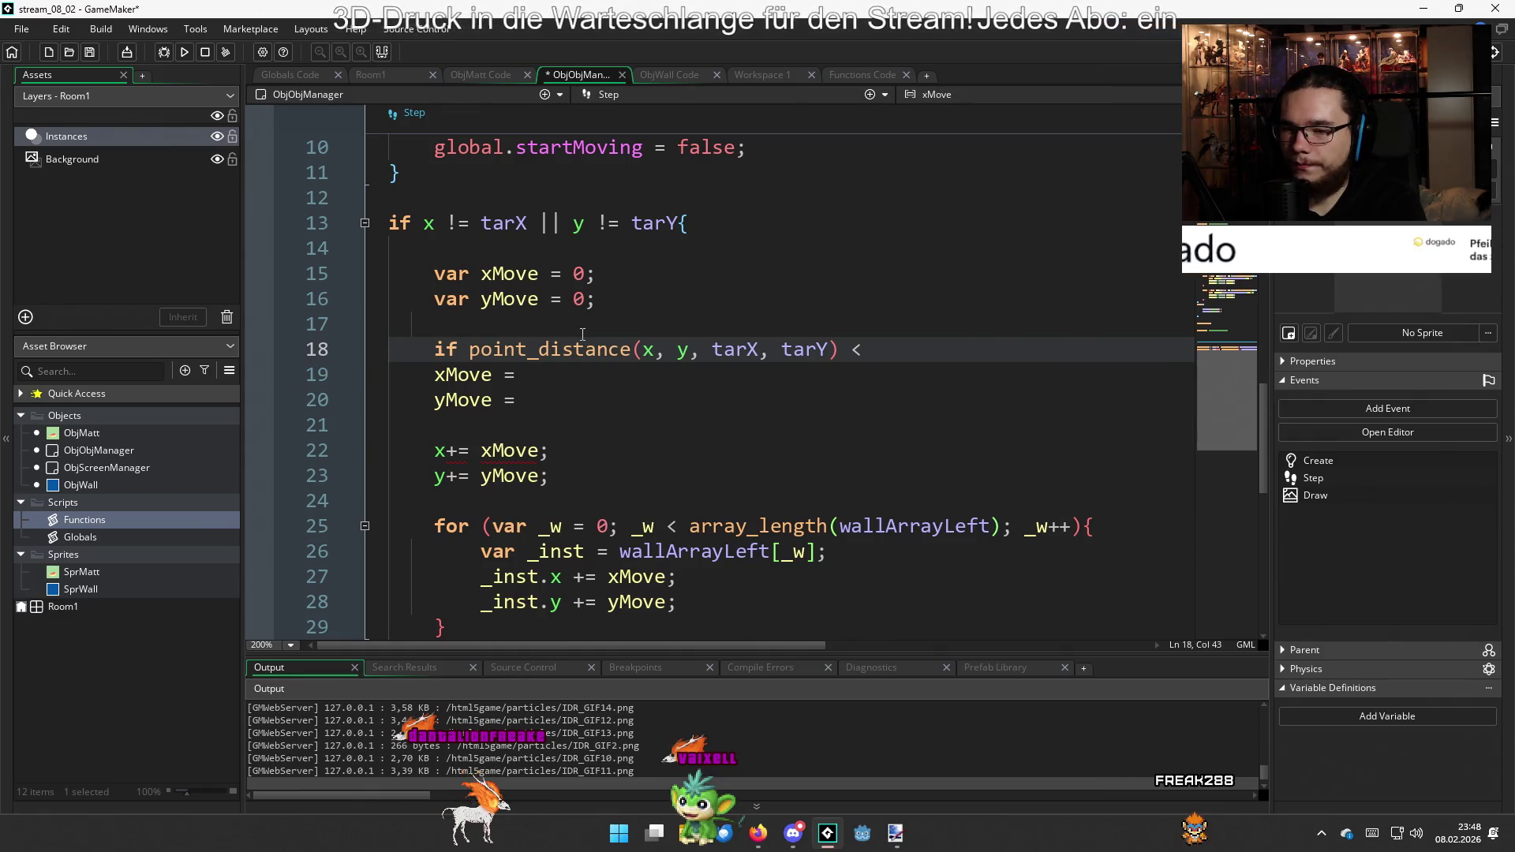
# Undo the distance check to restore the lerp lines, then bring up Room1
pyautogui.press('BackSpace')
pyautogui.press('BackSpace')
pyautogui.press('BackSpace')
pyautogui.hotkey('ctrl', 'z')
pyautogui.hotkey('ctrl', 'z')
pyautogui.hotkey('ctrl', 'z')
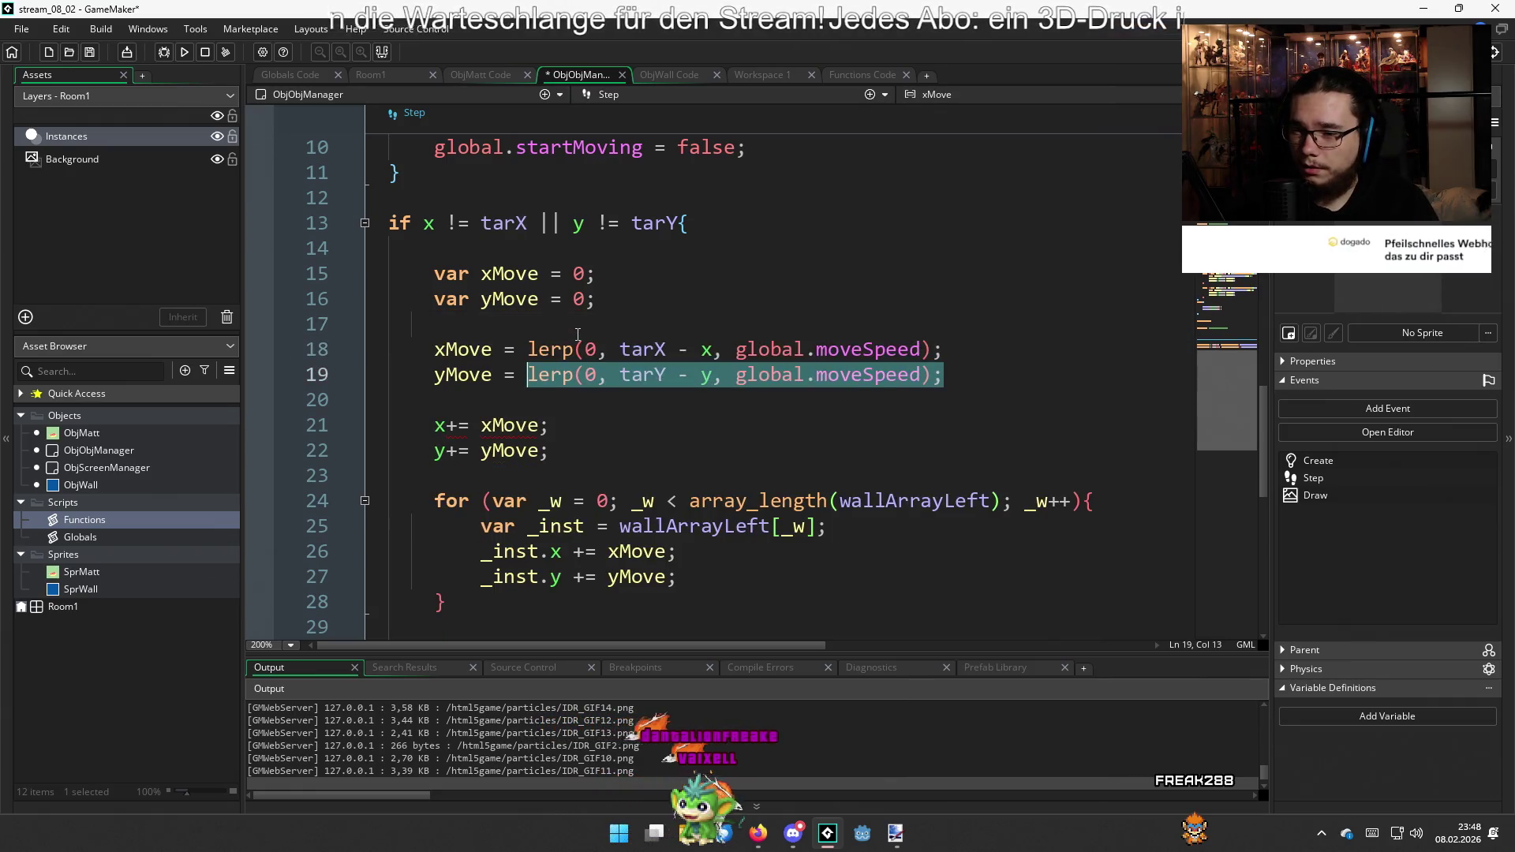
pyautogui.click(390, 76)
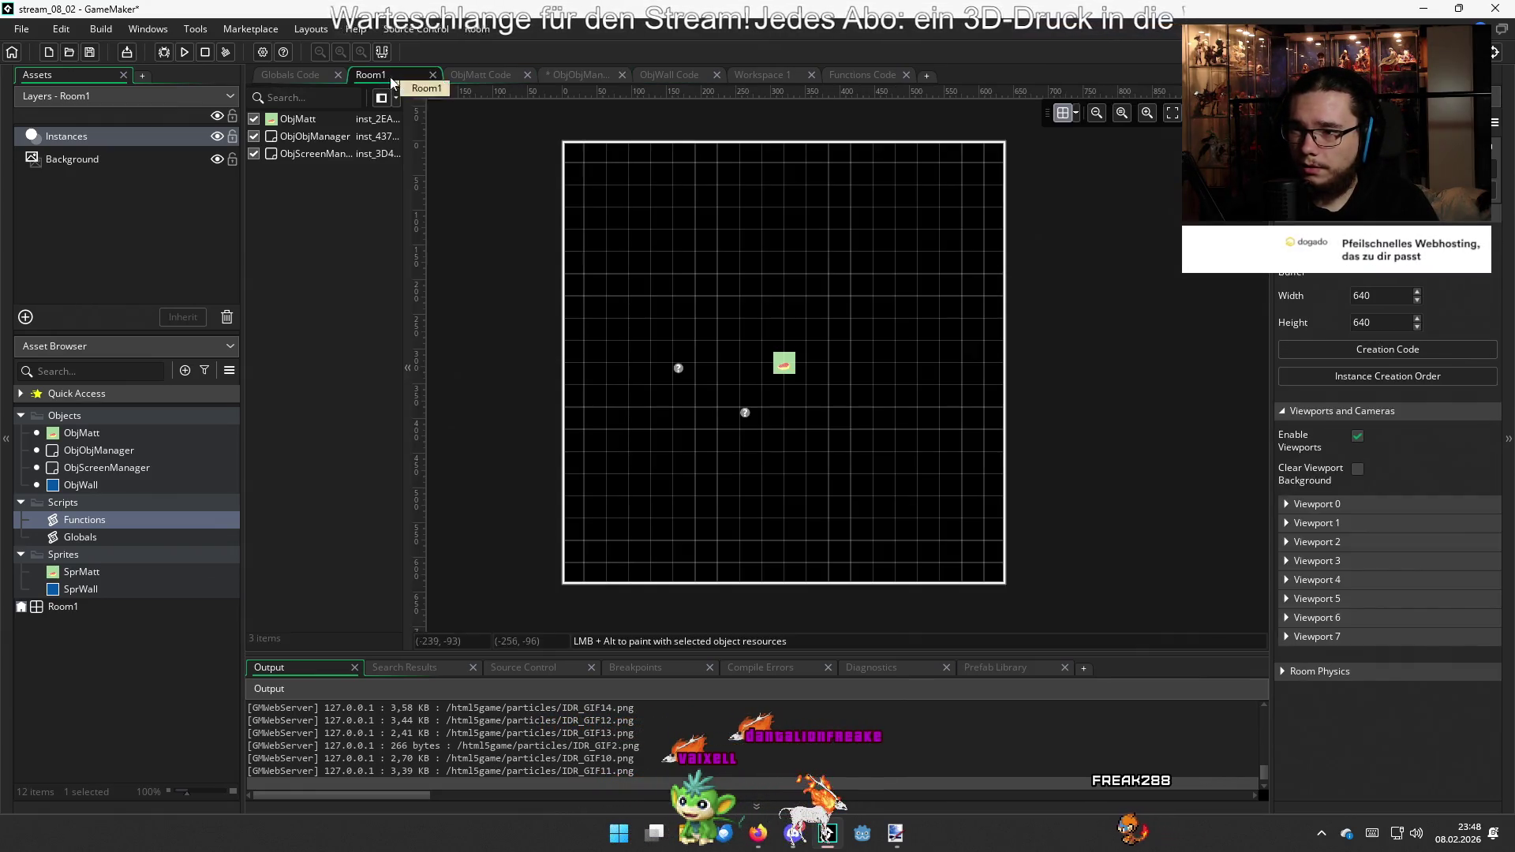
# Set global.moveSpeed to 0.1 in Globals, save, and run the game with F5
pyautogui.click(336, 77)
pyautogui.doubleClick(615, 244)
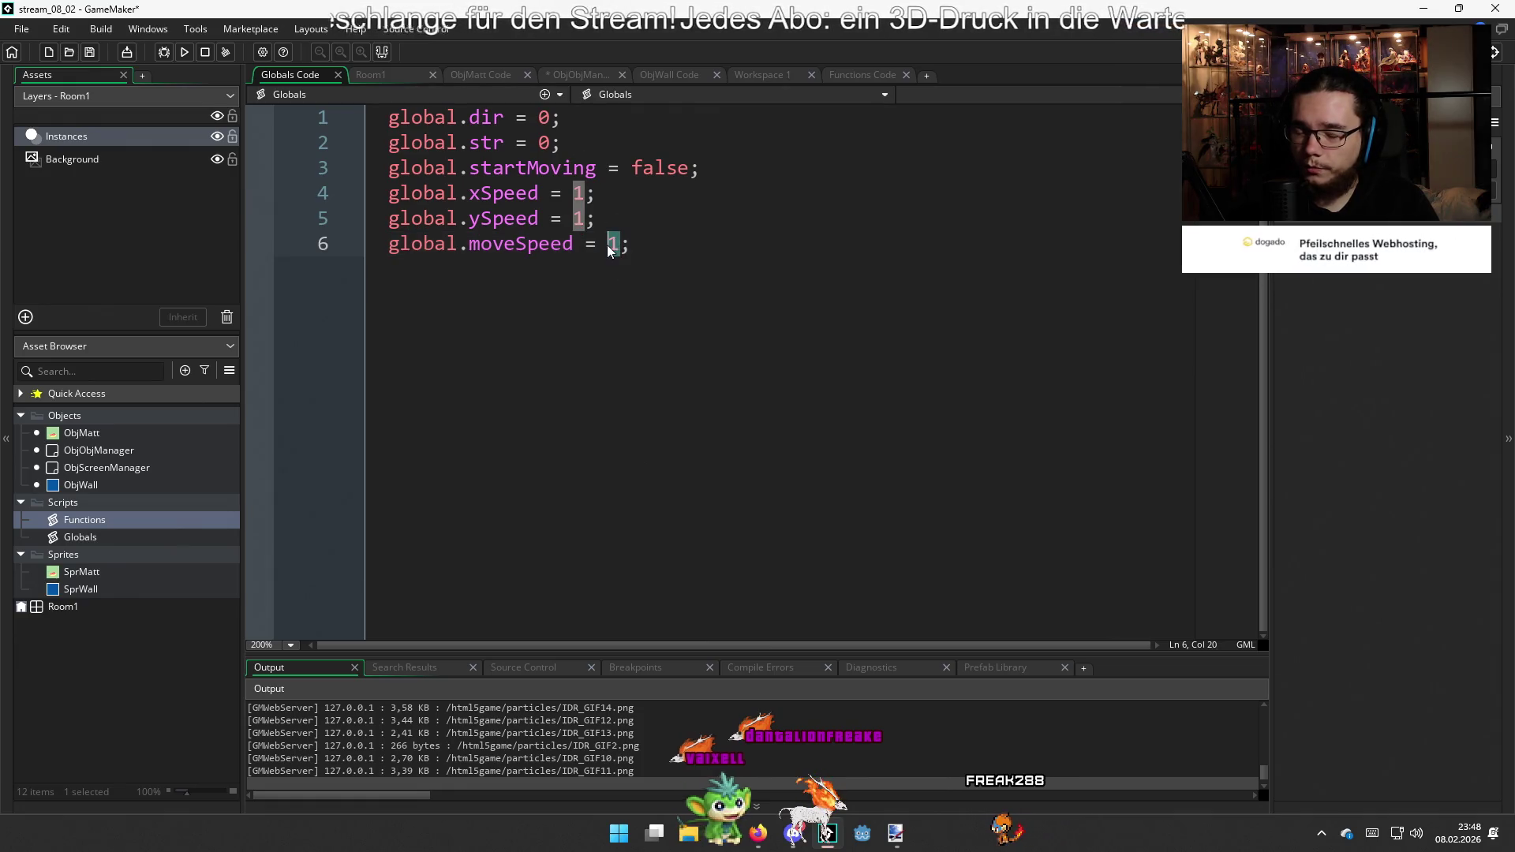
pyautogui.write('0.')
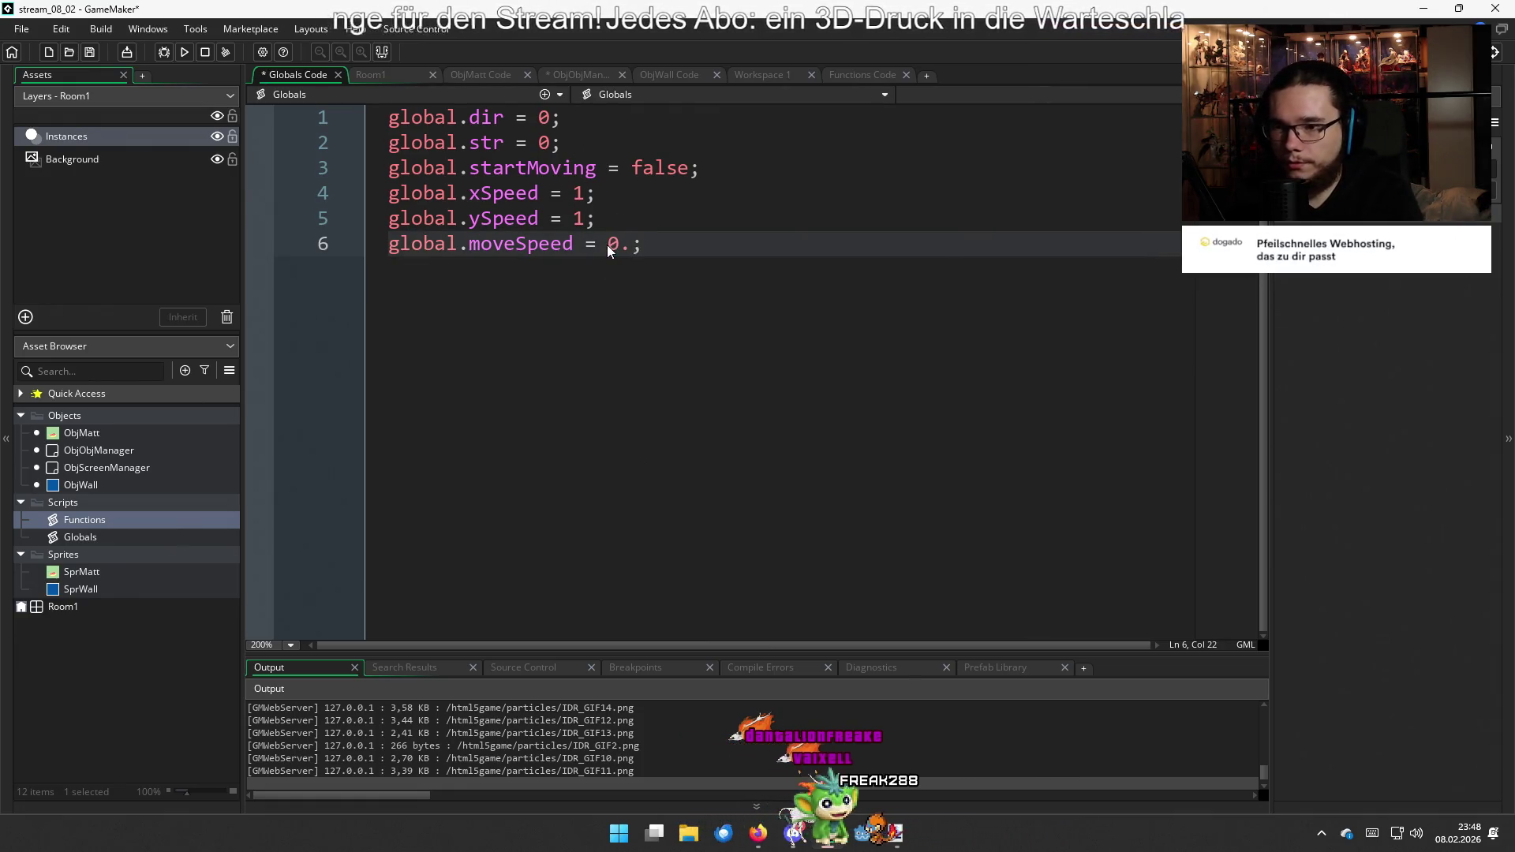
pyautogui.write('1')
pyautogui.hotkey('ctrl', 's')
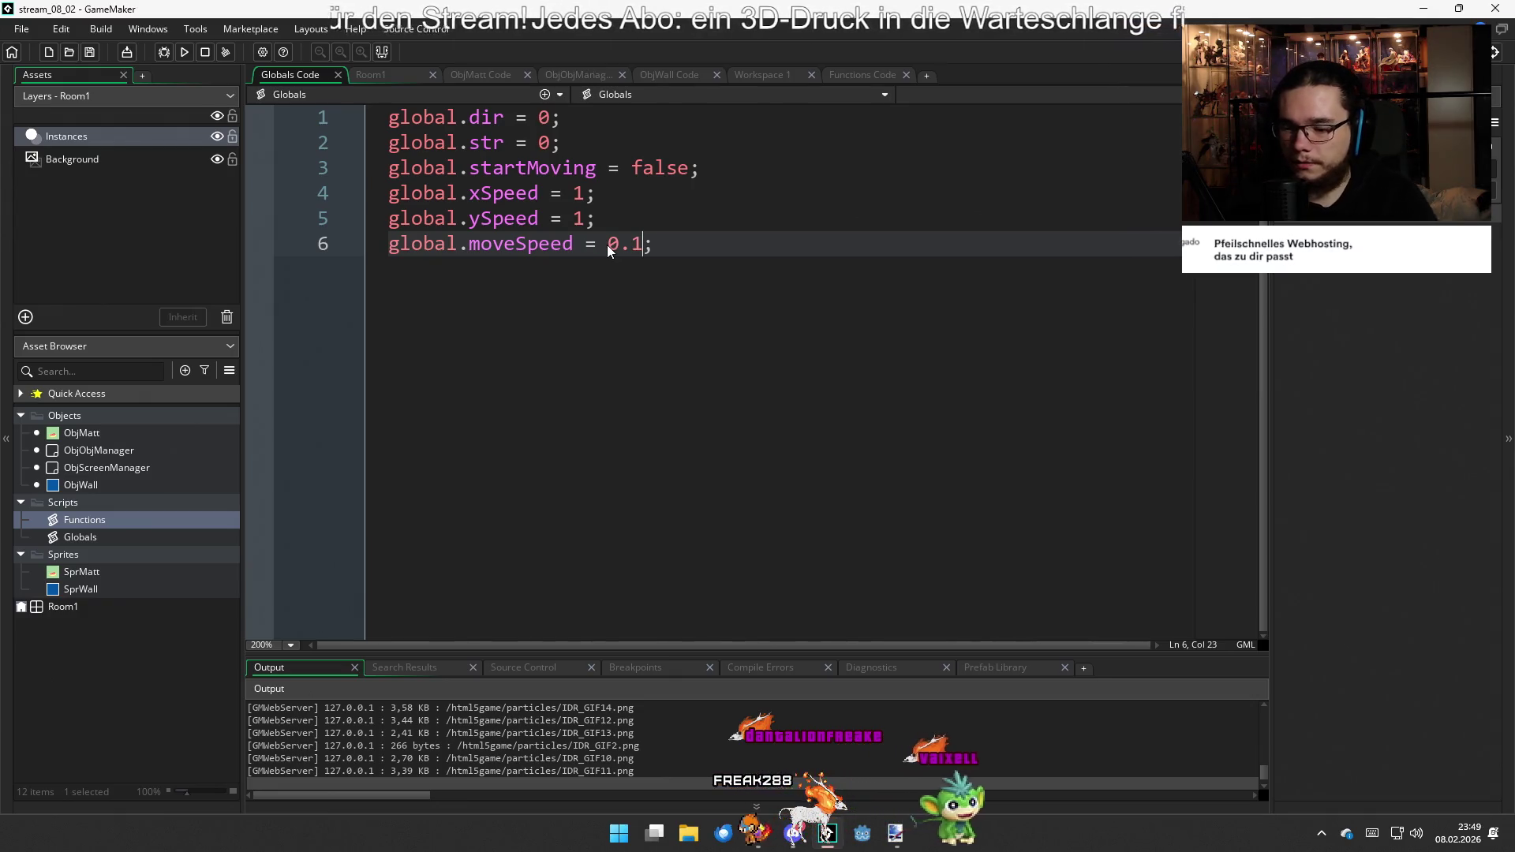
pyautogui.press('F5')
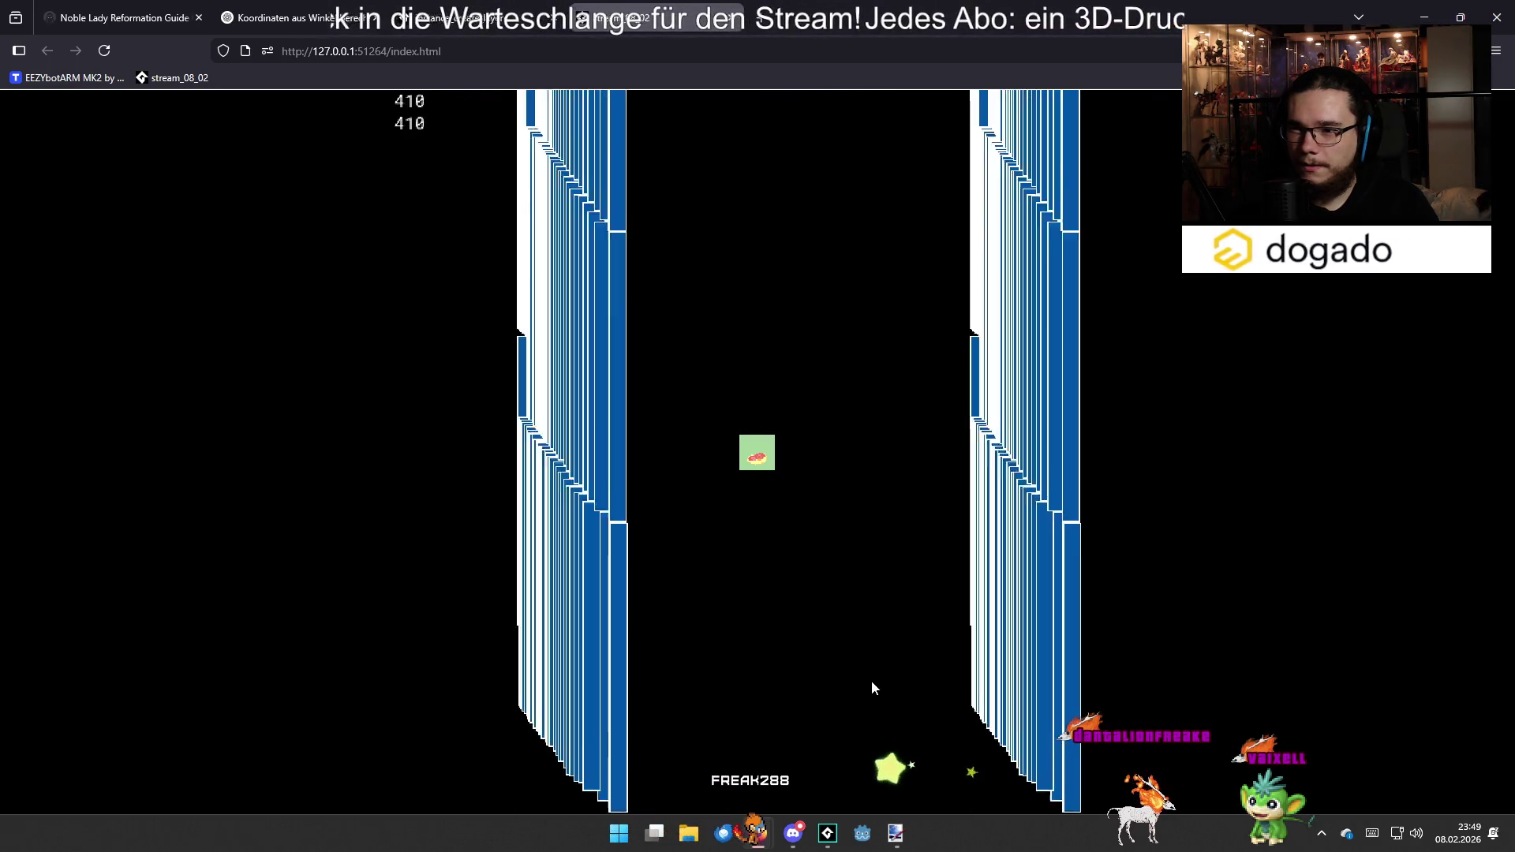
# After checking ChatGPT, change global.moveSpeed from 0.1 to 2
pyautogui.hotkey('ctrl', '2')
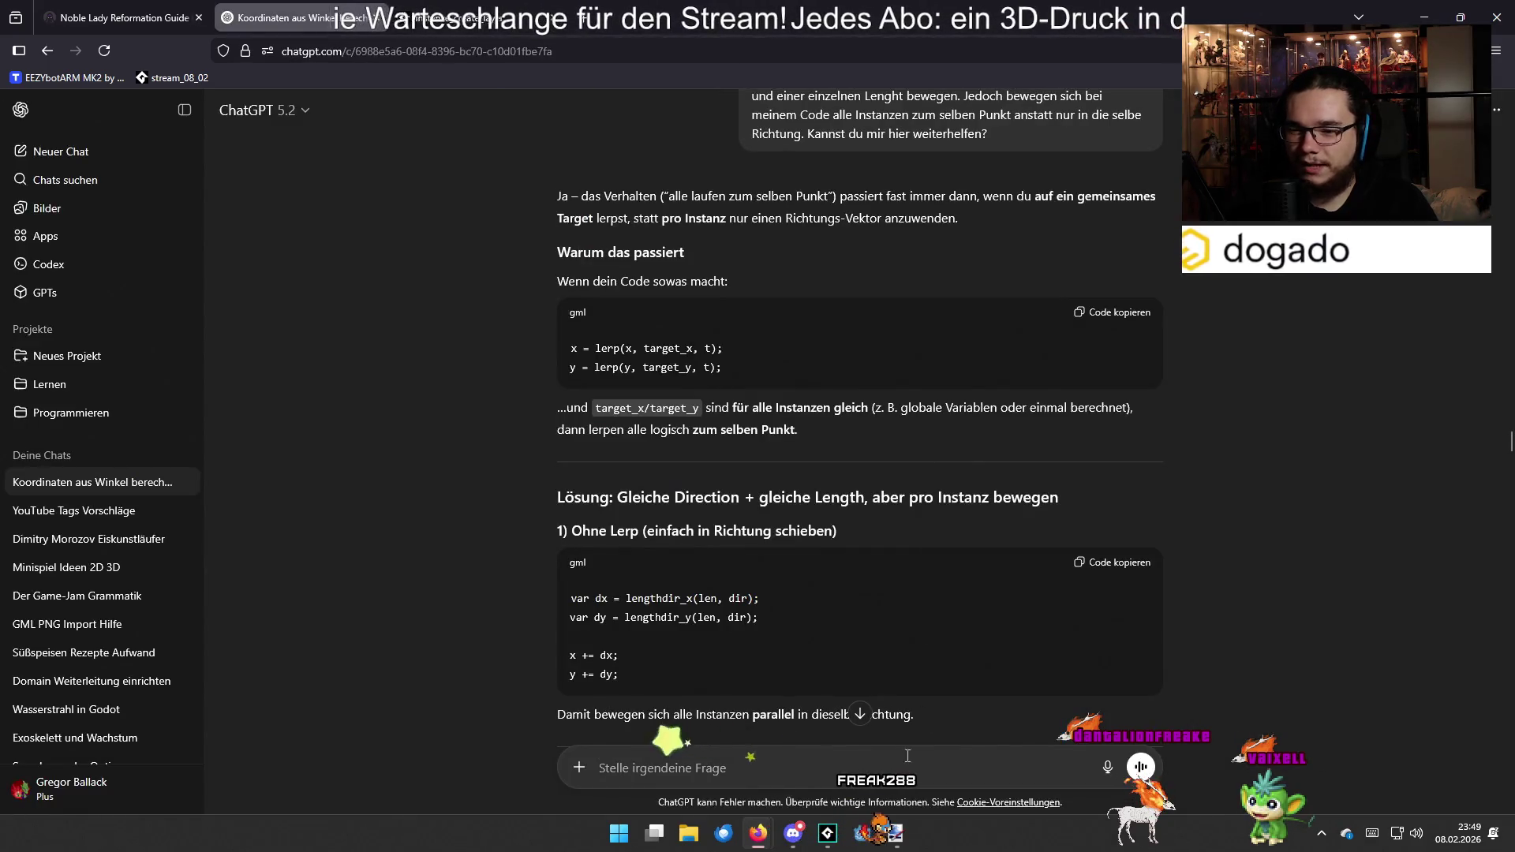
pyautogui.hotkey('alt', 'Tab')
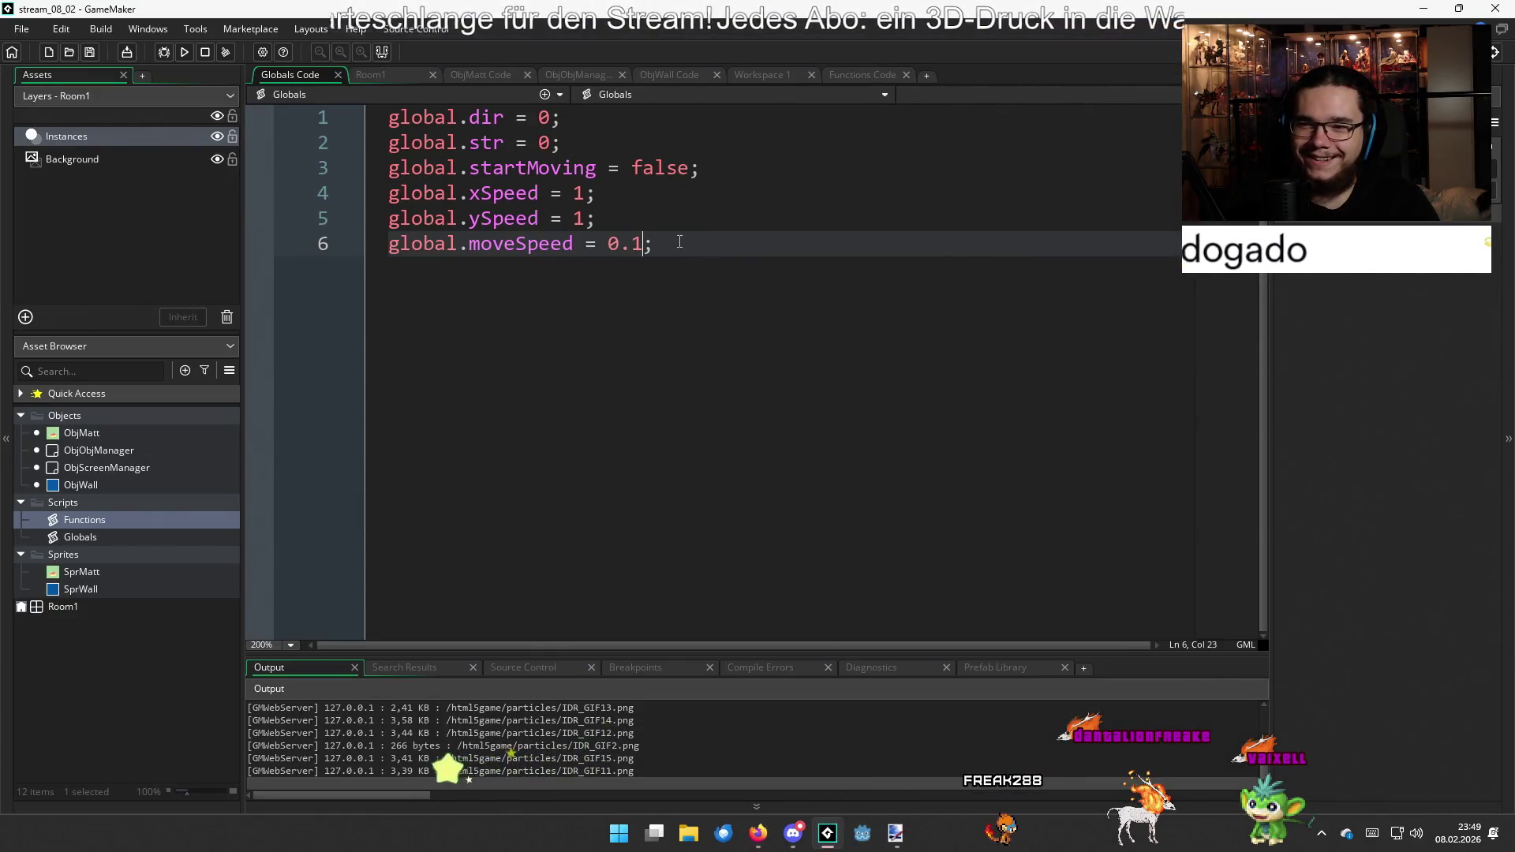
pyautogui.doubleClick(638, 243)
pyautogui.write('2')
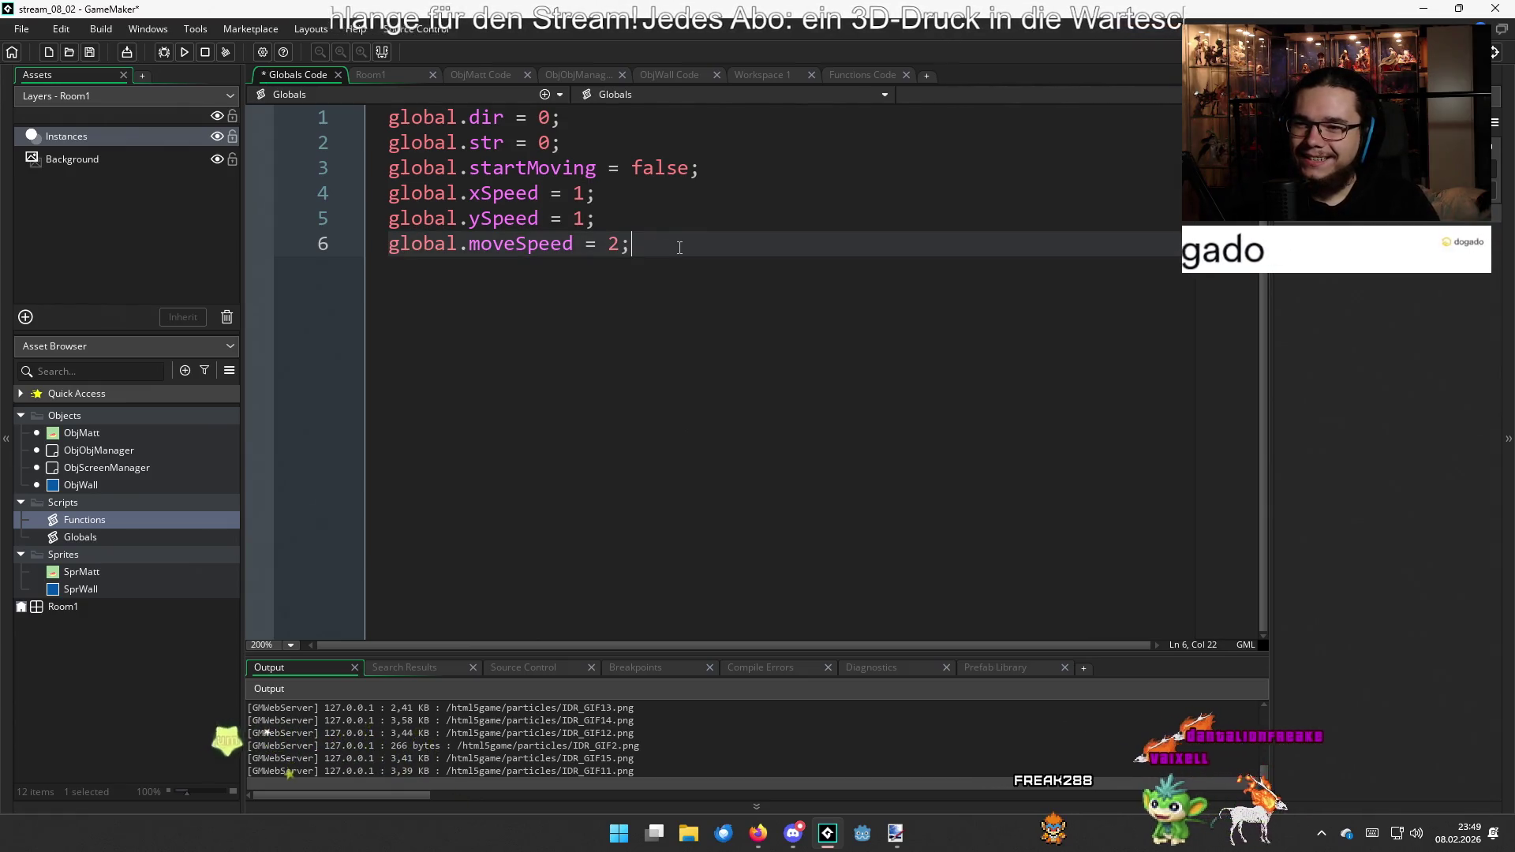
# Delete the lerp expressions and add if point_distance(x, y, tarX, tarY) > global.moveSpeed above xMove
pyautogui.click(576, 78)
pyautogui.click(970, 376)
pyautogui.moveTo(970, 375)
pyautogui.mouseDown()
pyautogui.moveTo(615, 375)
pyautogui.moveTo(531, 350)
pyautogui.mouseUp()
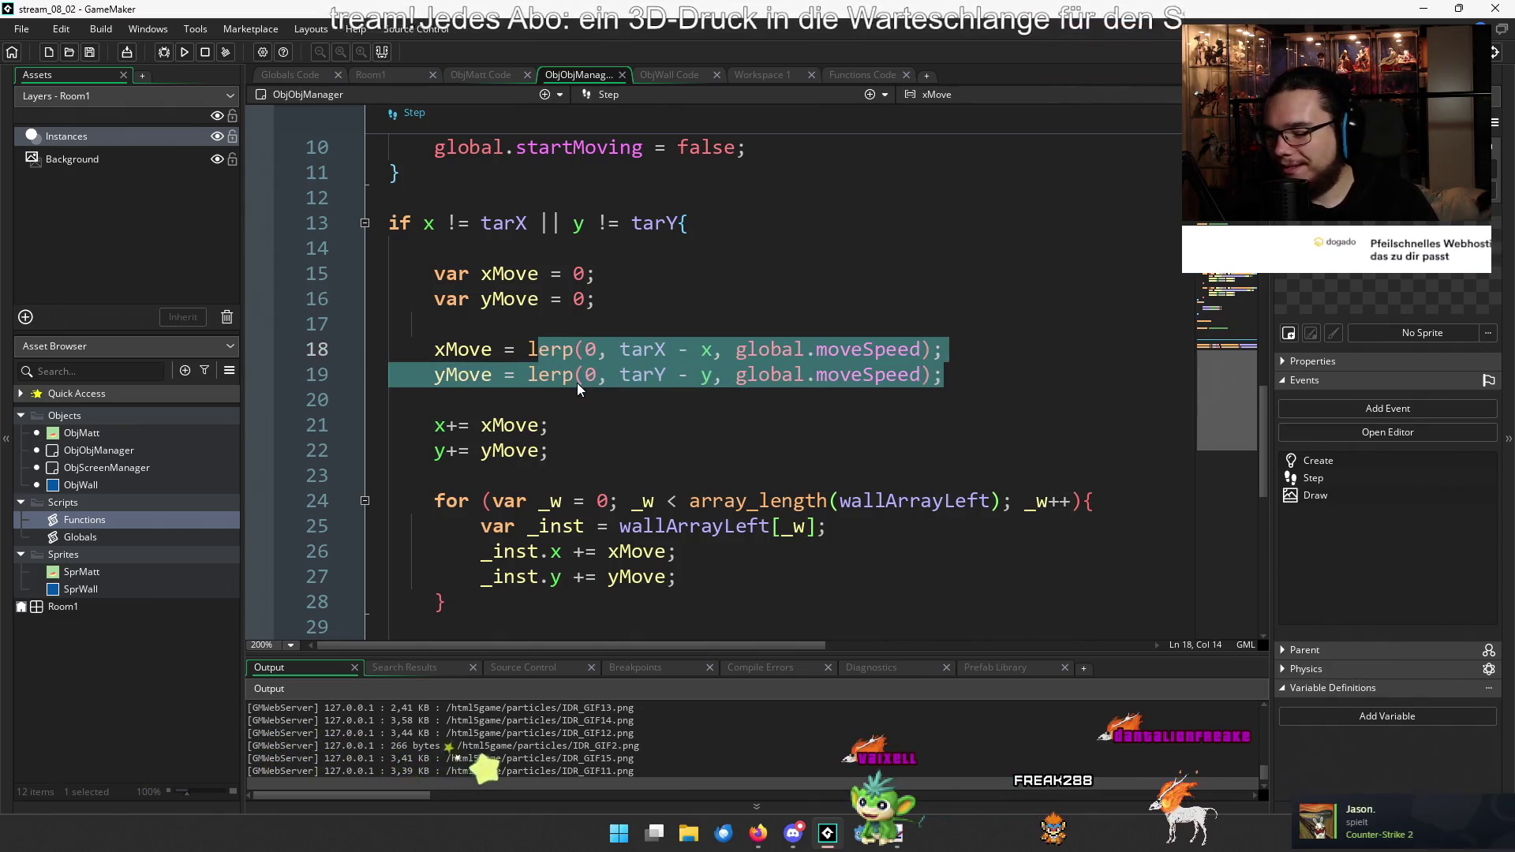
pyautogui.press('Delete')
pyautogui.press('Home')
pyautogui.press('Return')
pyautogui.press('Up')
pyautogui.write('if point_distance(x, y, tarX, tarY')
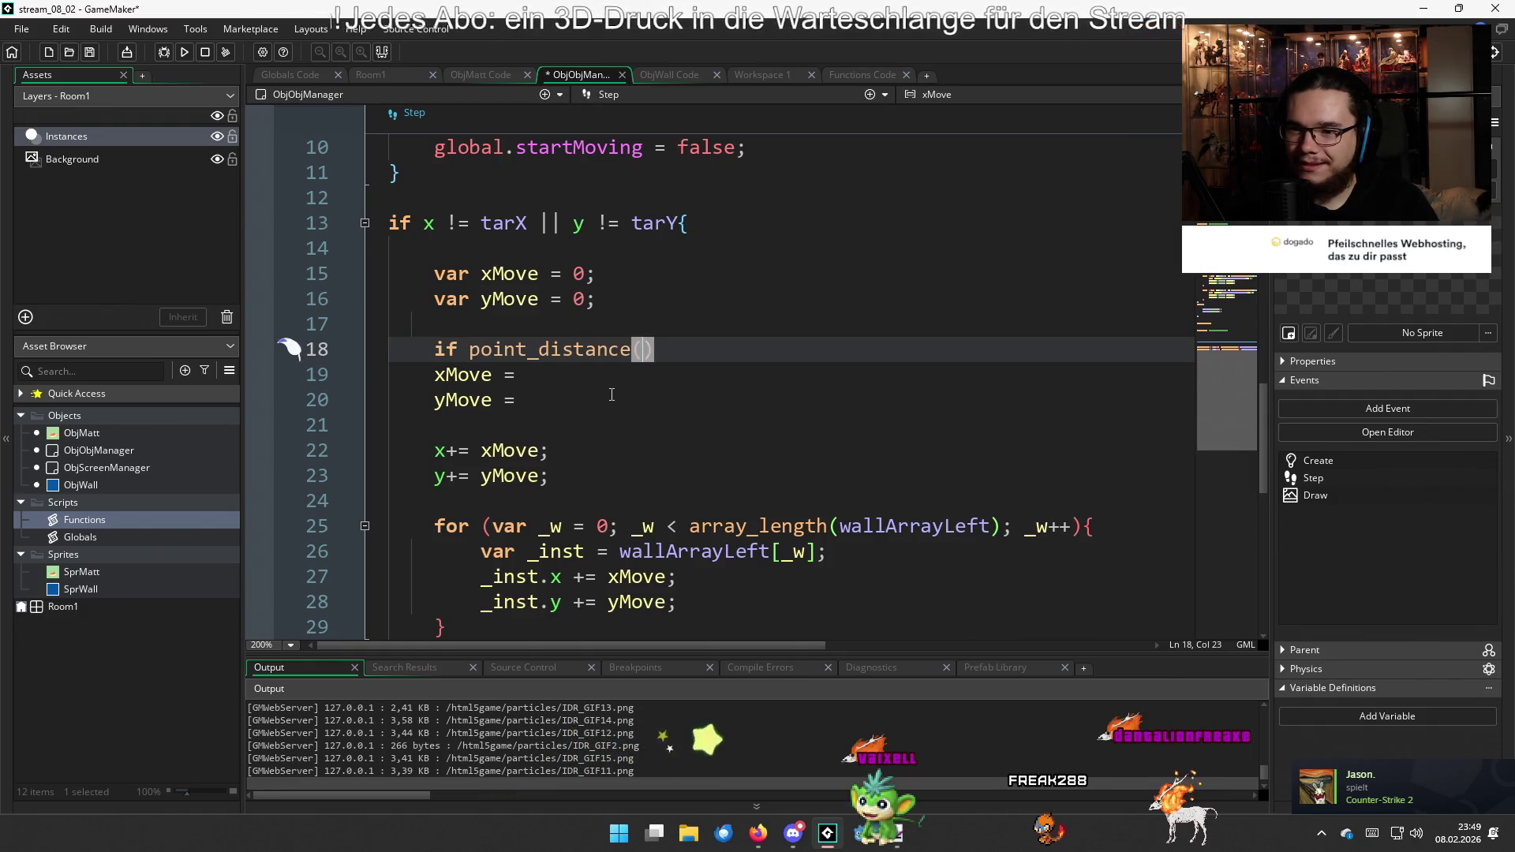
pyautogui.write(') < ')
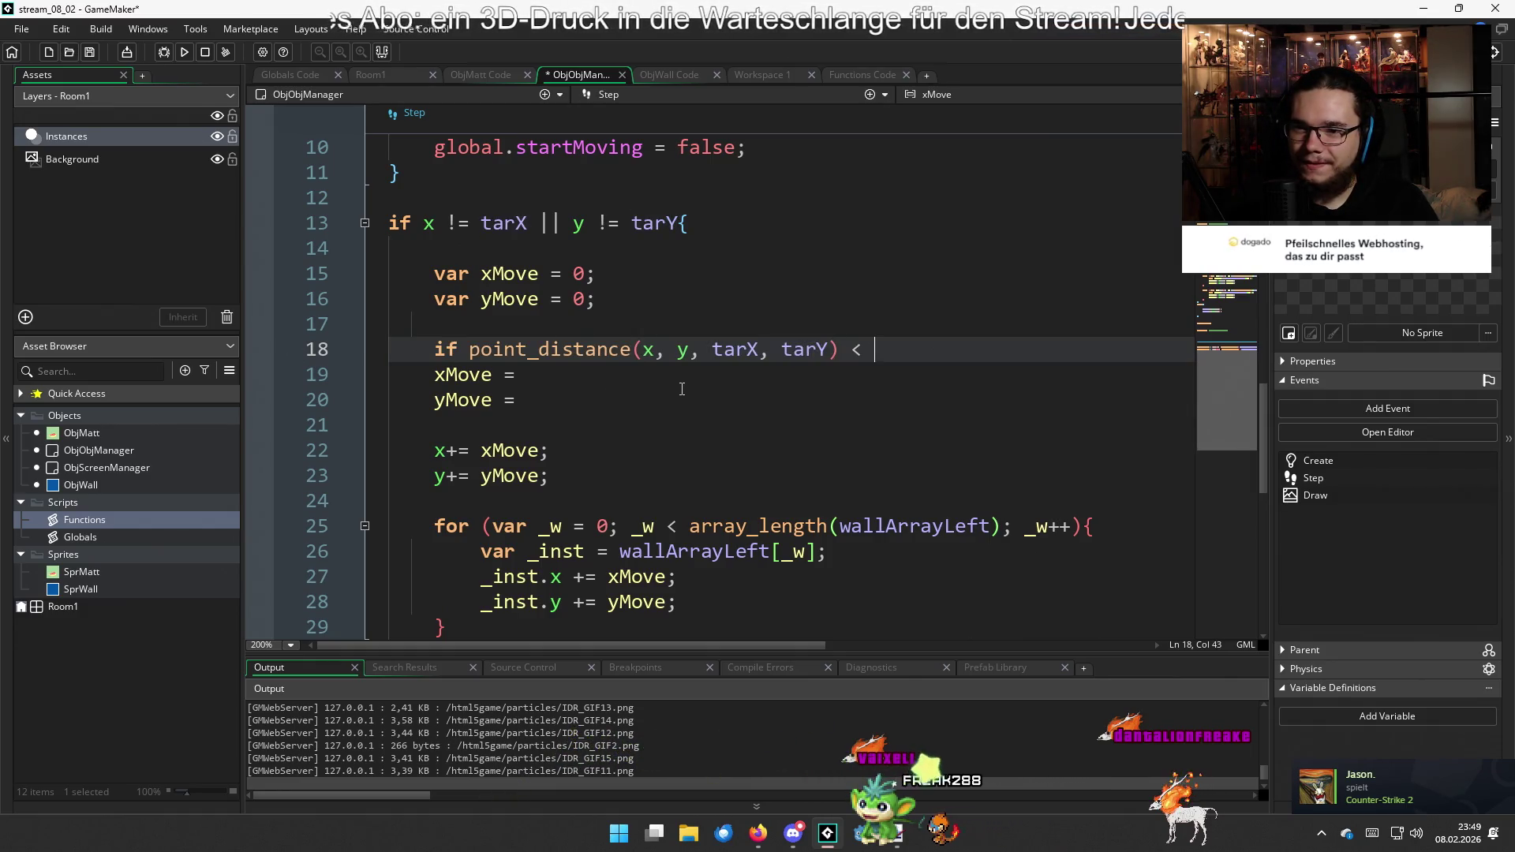
pyautogui.write('Global')
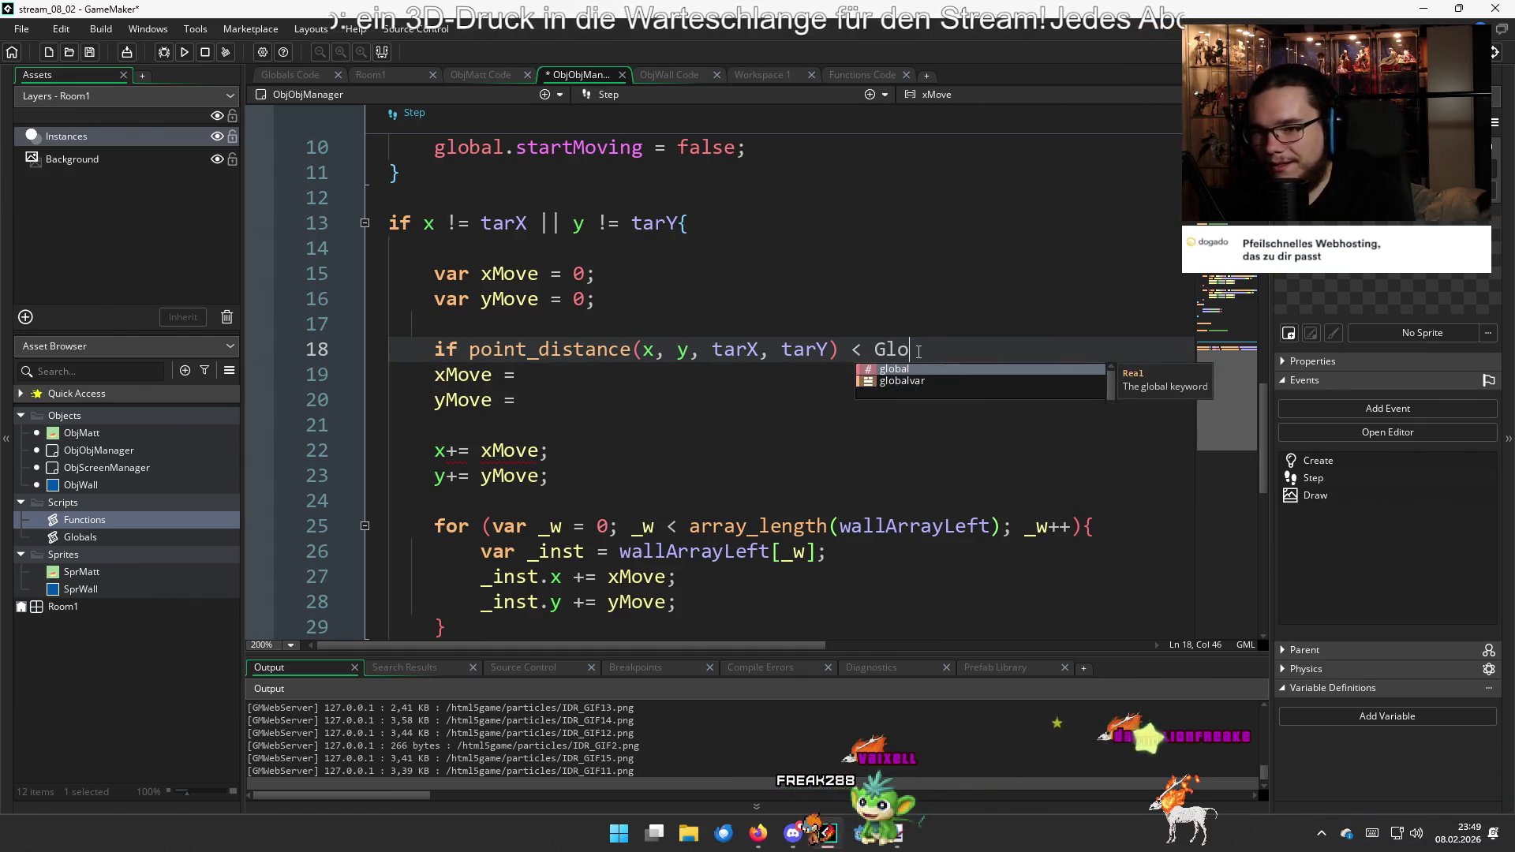
pyautogui.press('BackSpace')
pyautogui.press('BackSpace')
pyautogui.press('BackSpace')
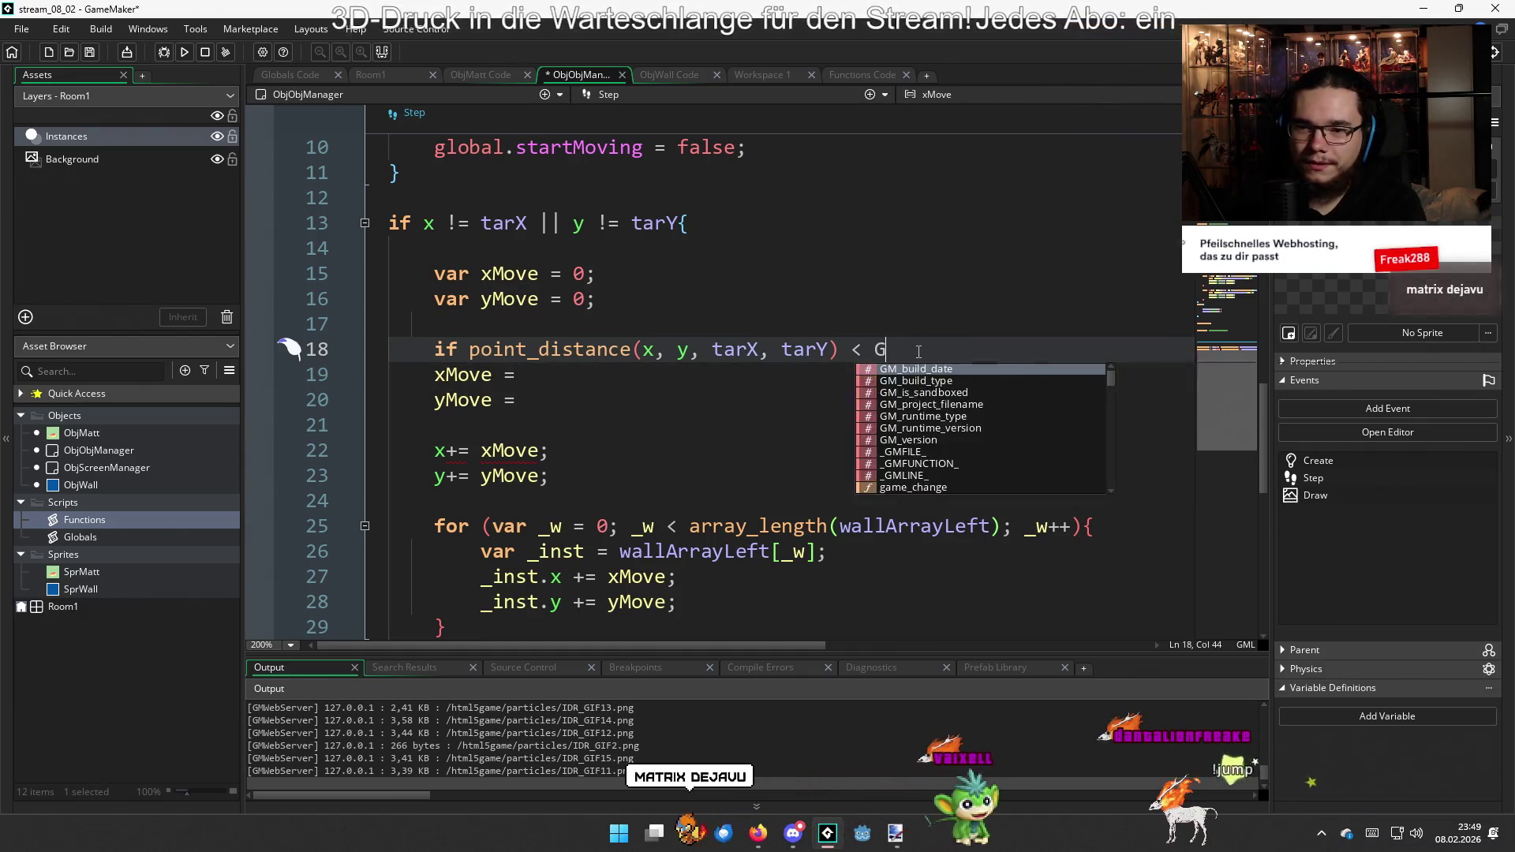
pyautogui.write('> glo')
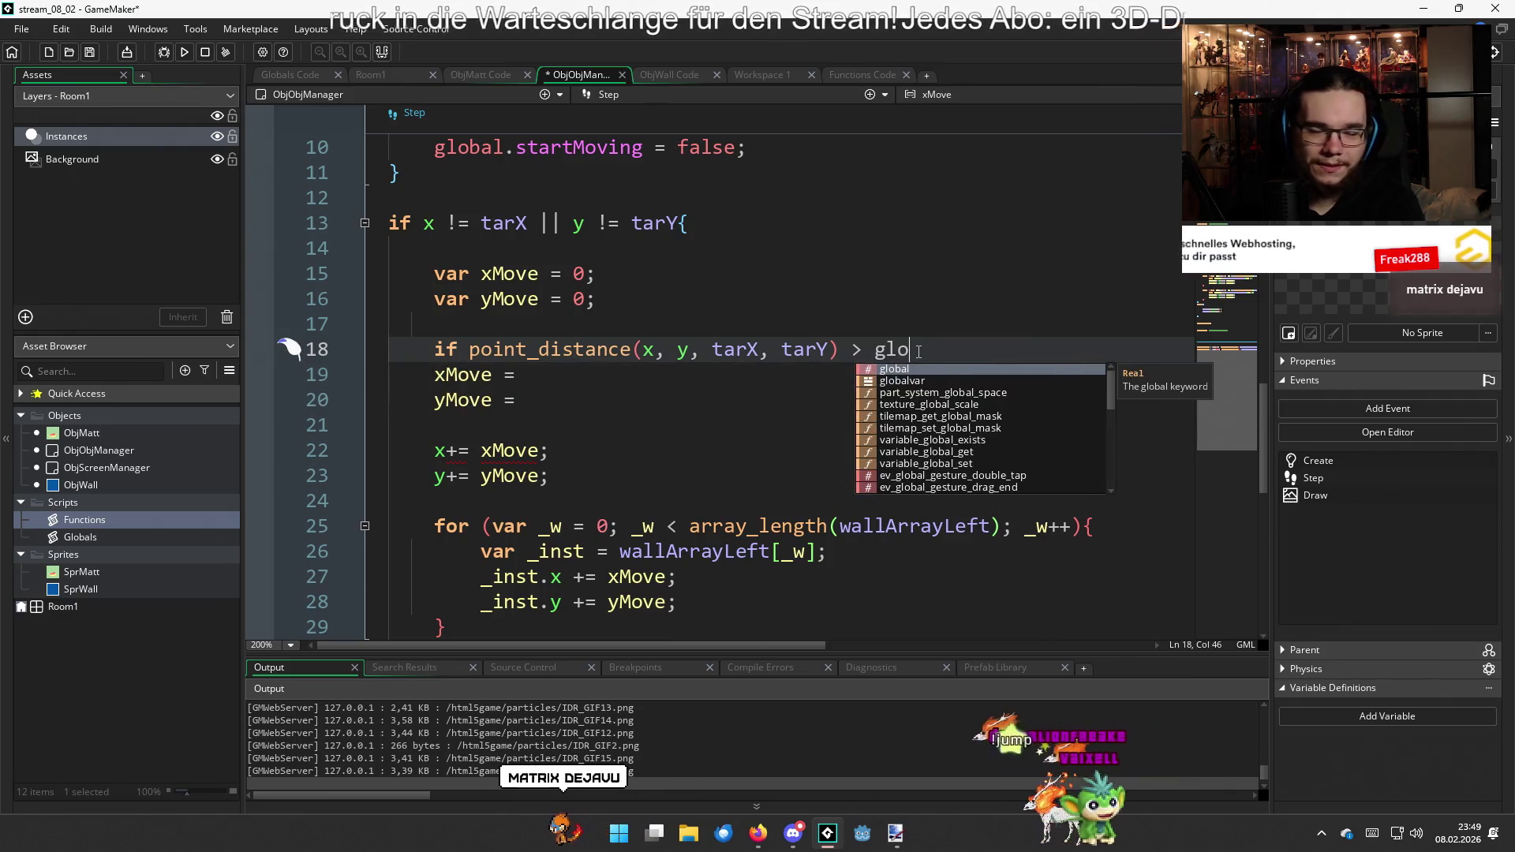
pyautogui.write('bal.')
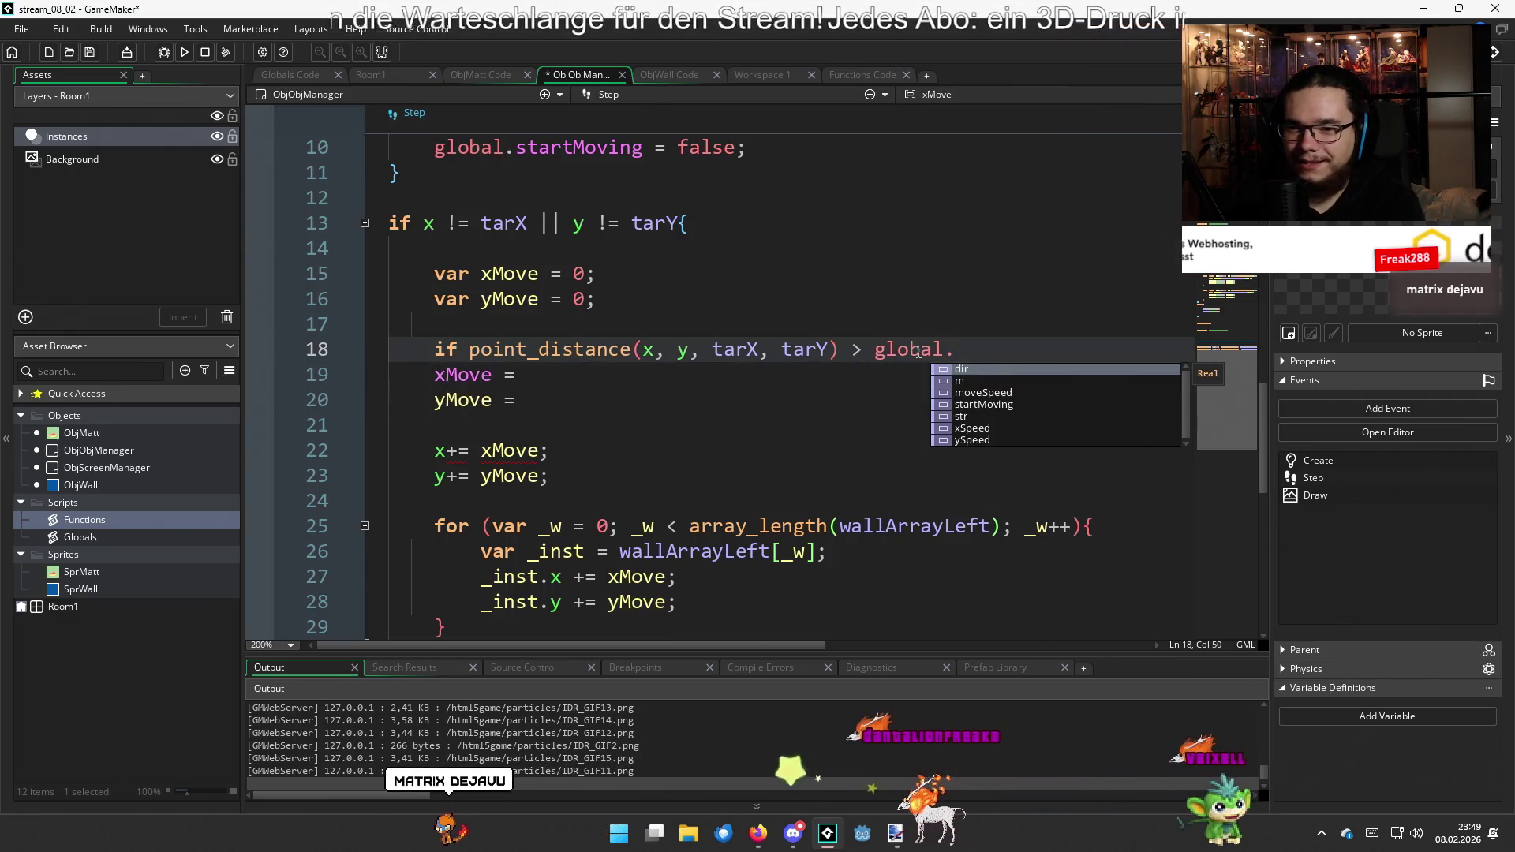
pyautogui.write('mo')
pyautogui.press('Return')
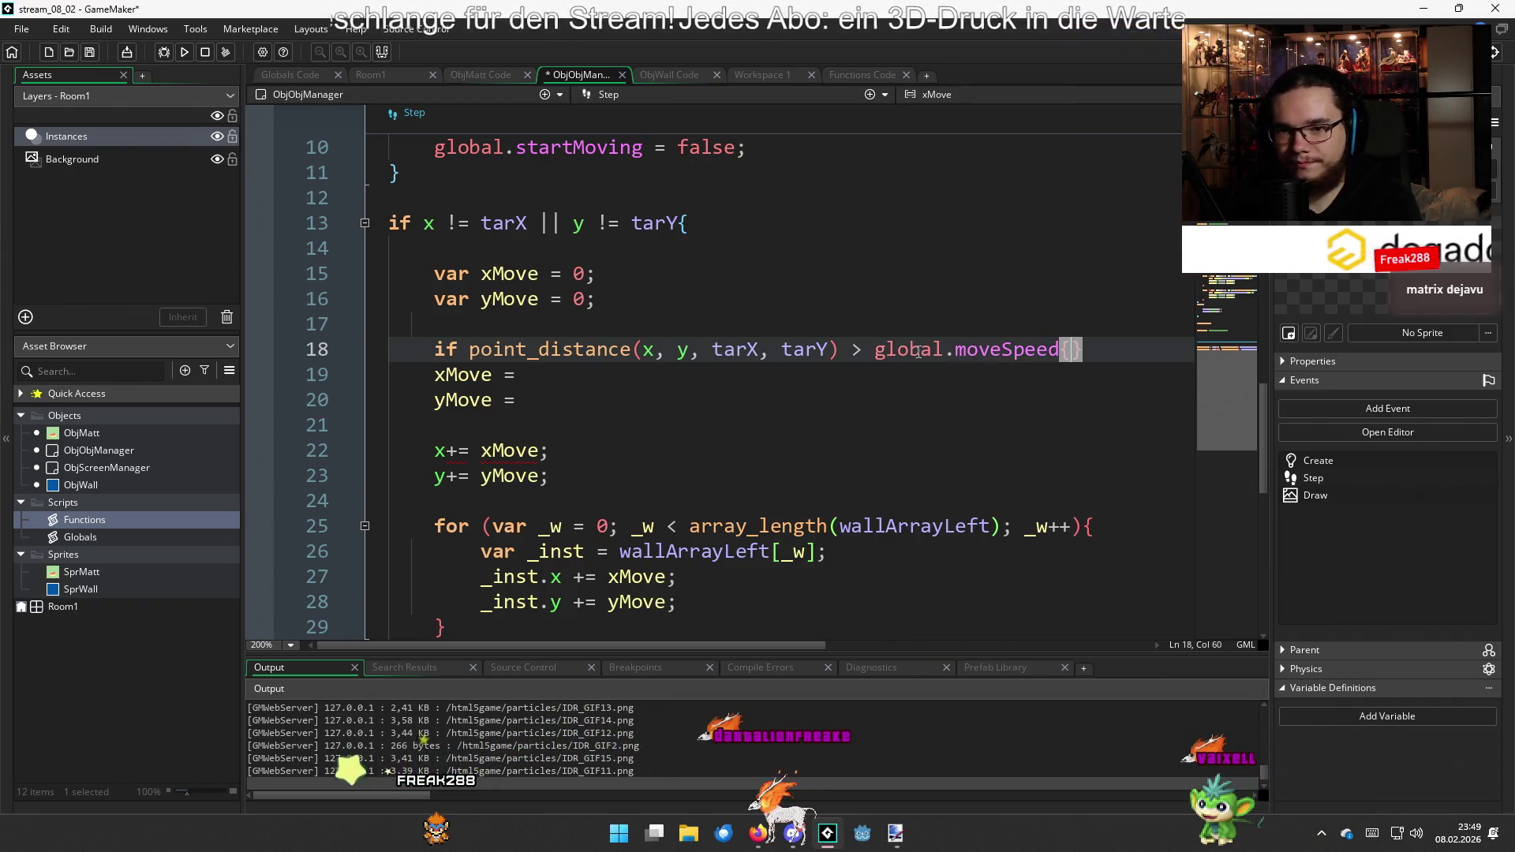
# Indent lines 19–35 under the if and add a closing line after the block
pyautogui.scroll(-4, 729, 485)
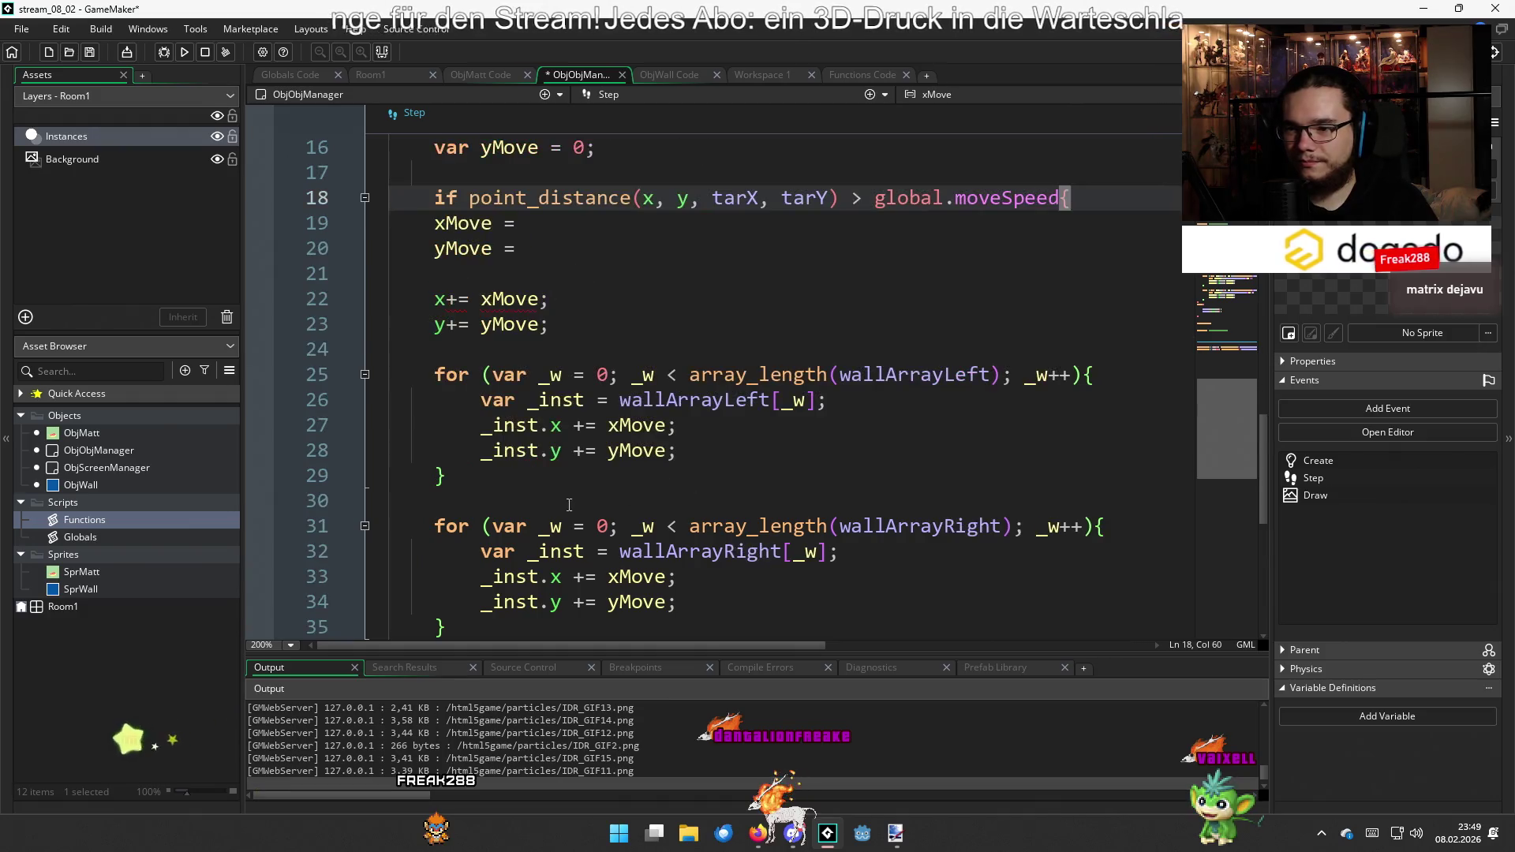
pyautogui.click(486, 449)
pyautogui.scroll(4, 487, 449)
pyautogui.keyDown('shift'); pyautogui.click(391, 375); pyautogui.keyUp('shift')
pyautogui.press('Tab')
pyautogui.click(579, 400)
pyautogui.scroll(-4, 619, 460)
pyautogui.click(568, 485)
pyautogui.press('Return')
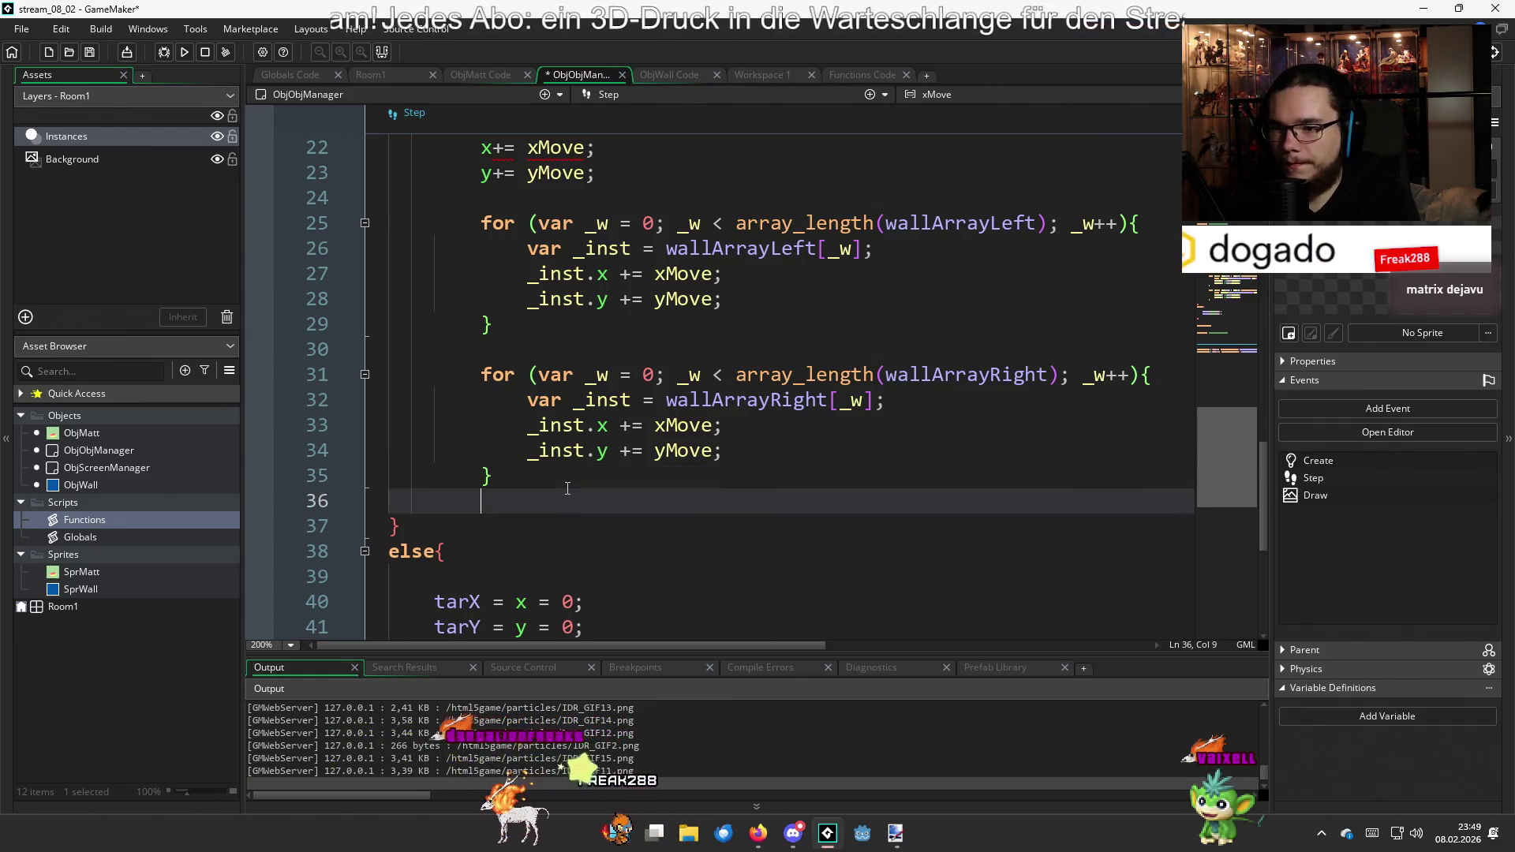
# Insert a blank line just inside the if block for the new assignments
pyautogui.scroll(4, 568, 488)
pyautogui.click(612, 448)
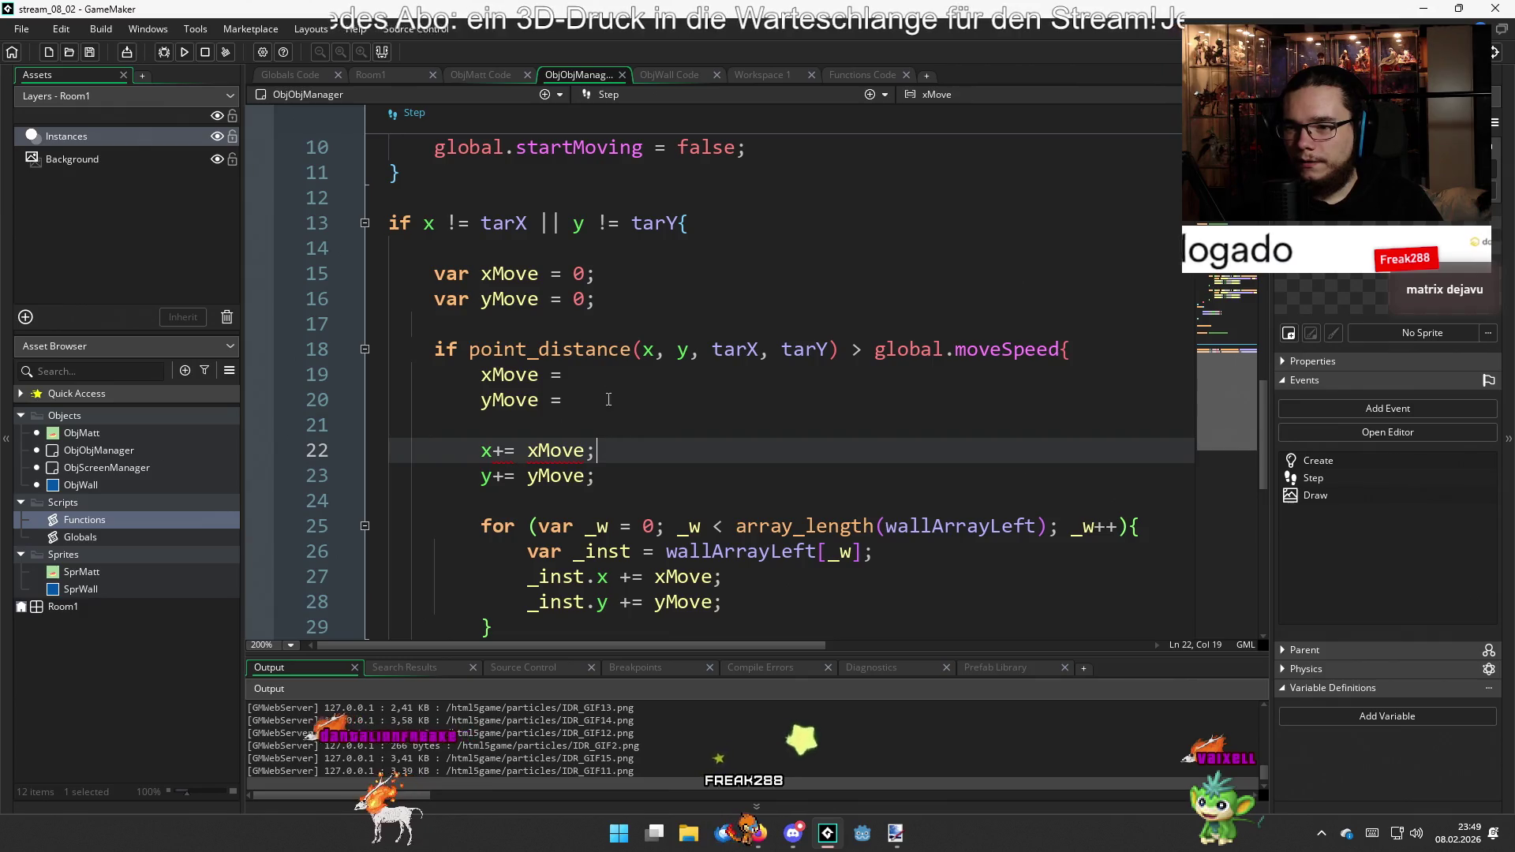
pyautogui.click(609, 381)
pyautogui.click(1057, 352)
pyautogui.press('Return')
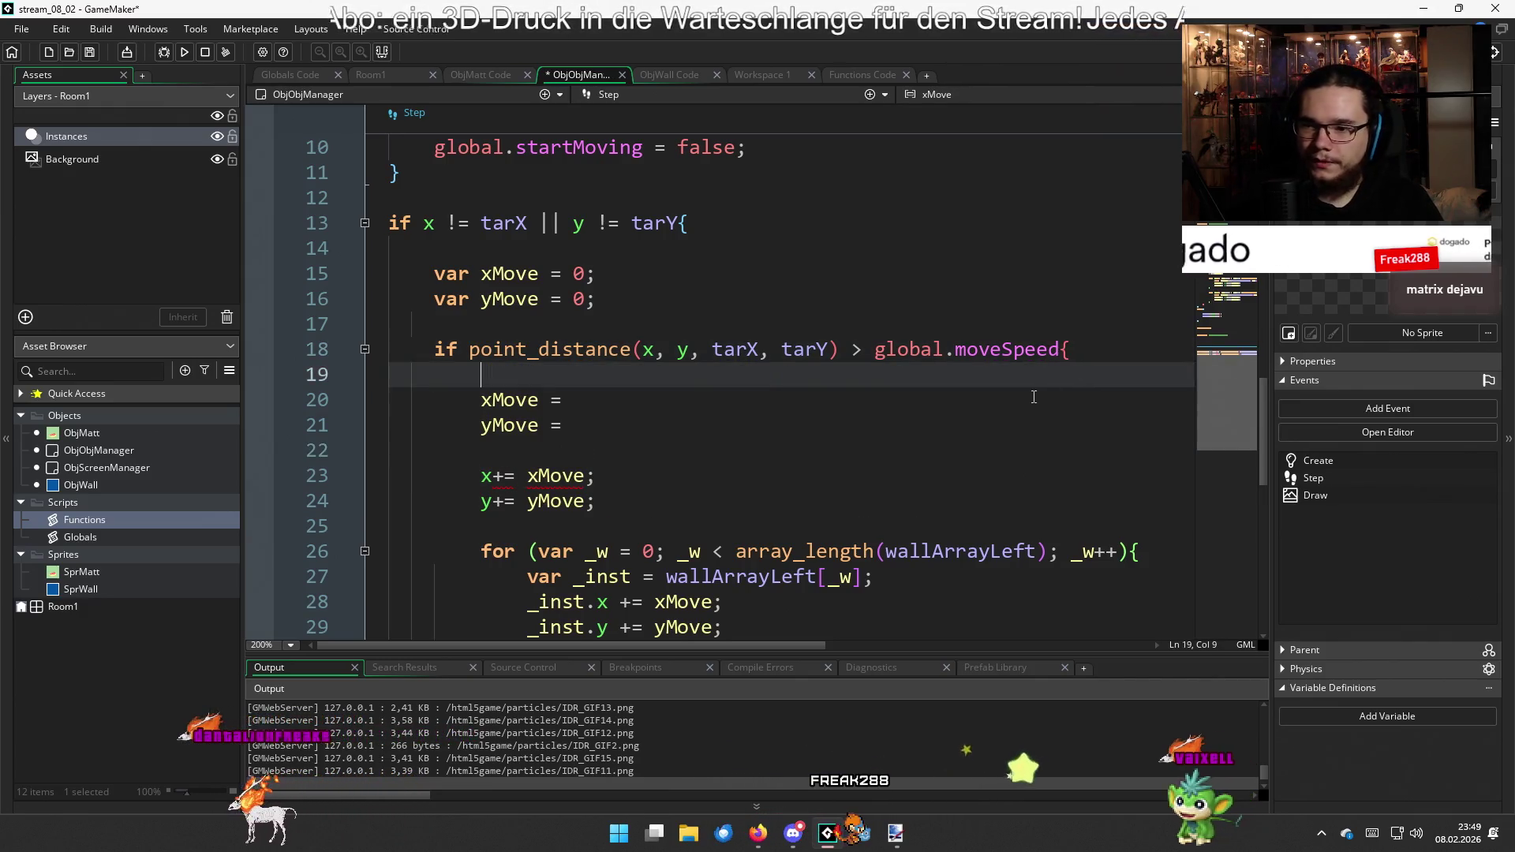
pyautogui.click(1000, 389)
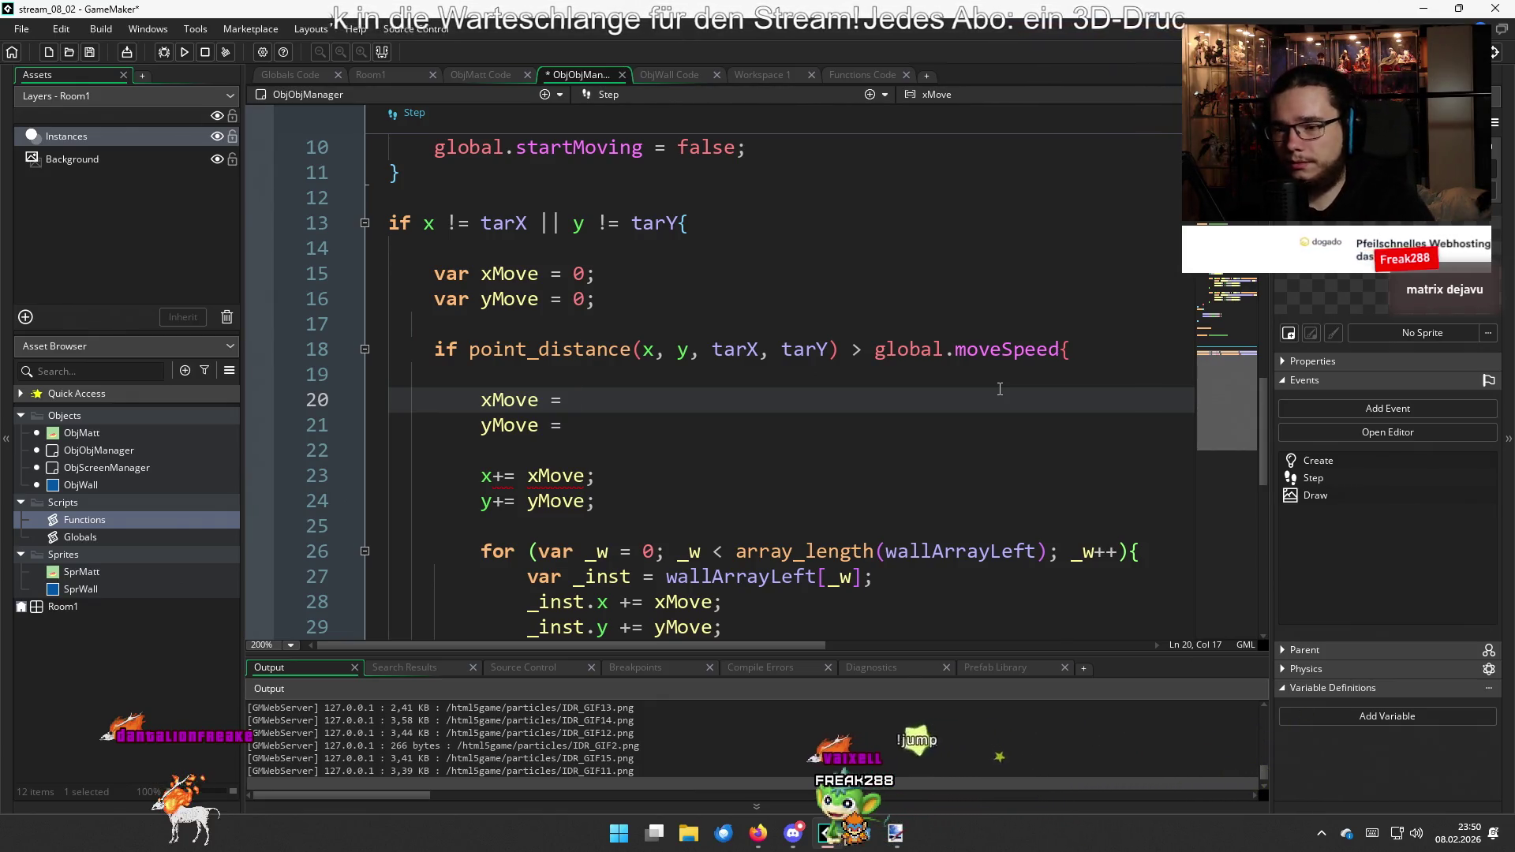
# Delete the unfinished xMove/yMove lines and move the manager's x and y by global.moveSpeed
pyautogui.moveTo(481, 401)
pyautogui.mouseDown()
pyautogui.moveTo(540, 403)
pyautogui.moveTo(569, 430)
pyautogui.mouseUp()
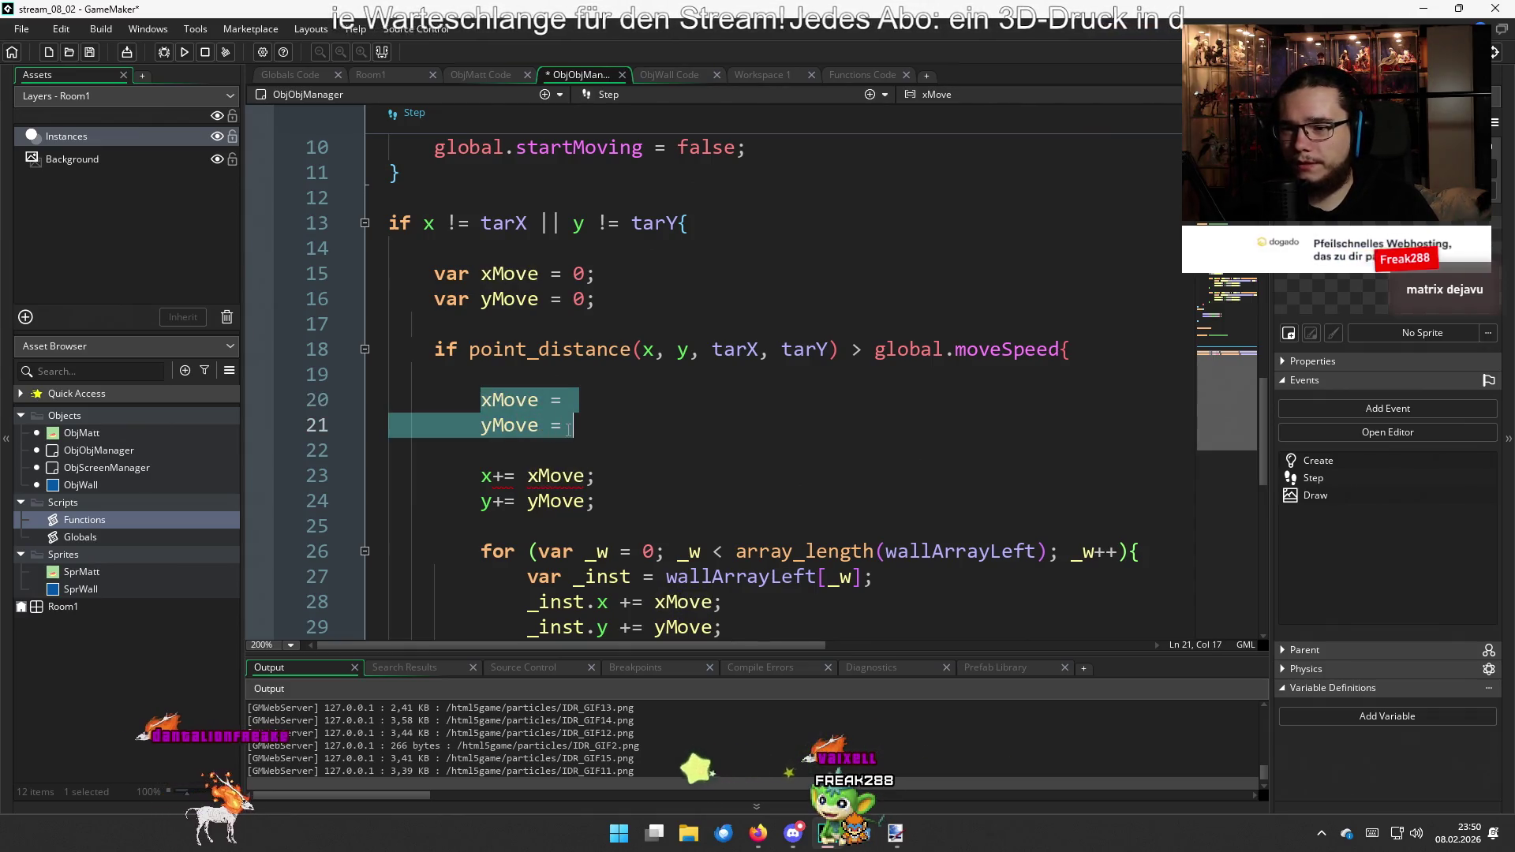
pyautogui.press('BackSpace')
pyautogui.press('BackSpace')
pyautogui.press('BackSpace')
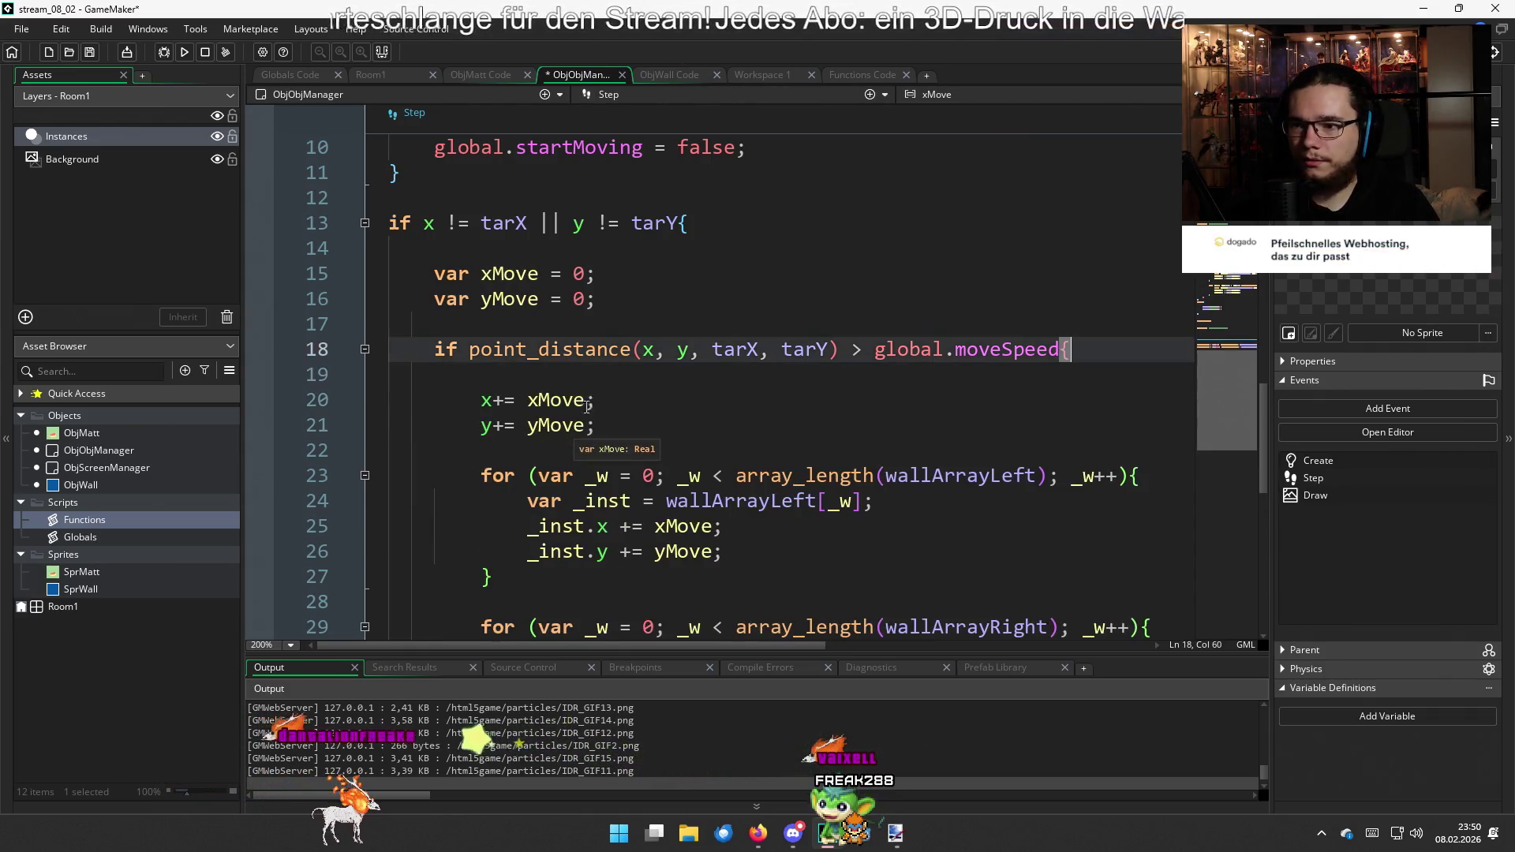
pyautogui.click(532, 401)
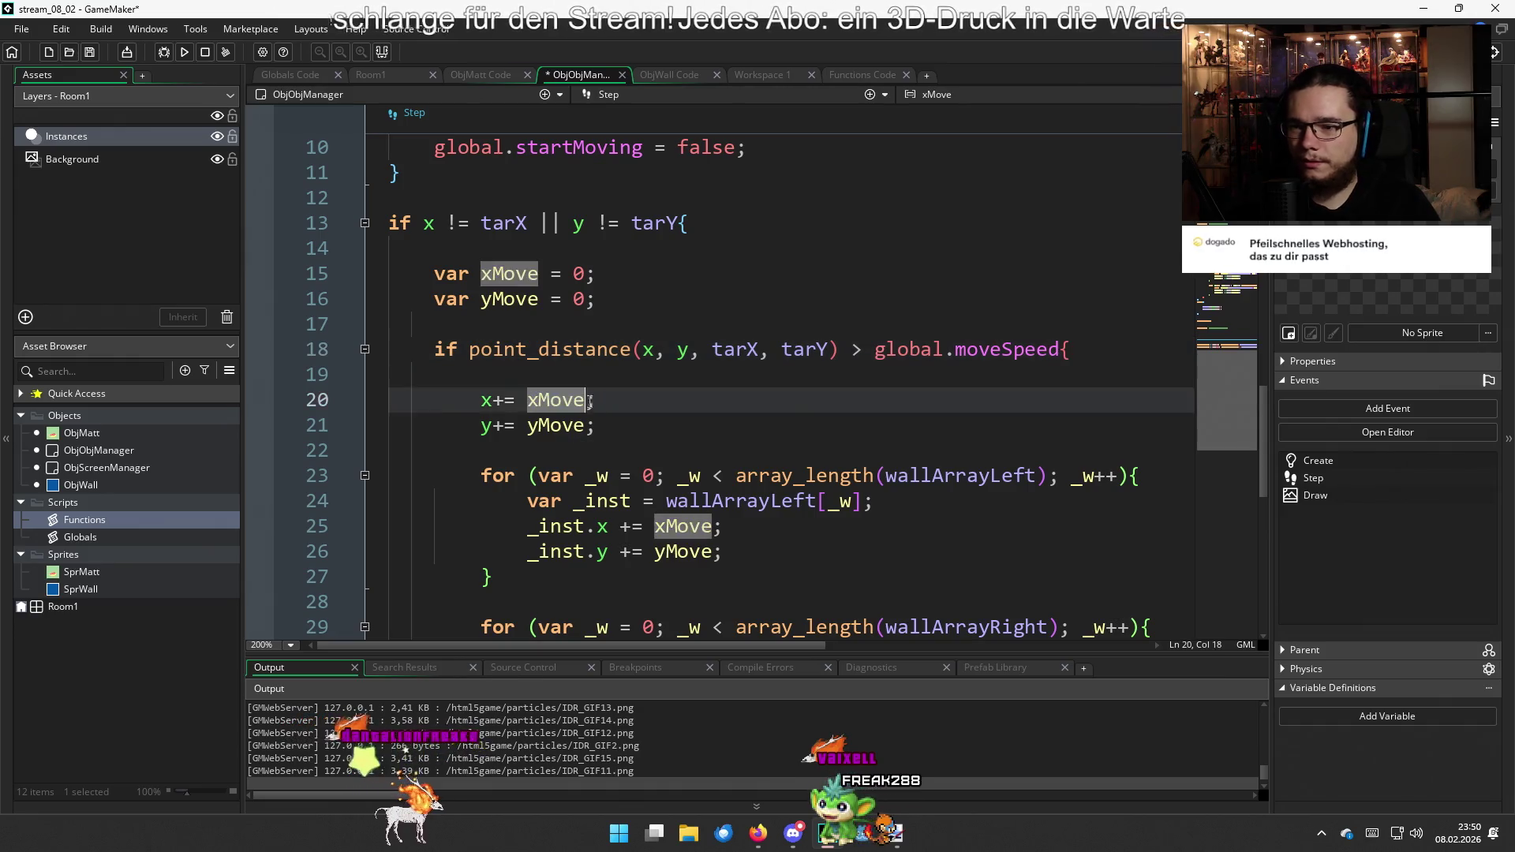
pyautogui.doubleClick(538, 404)
pyautogui.write('global')
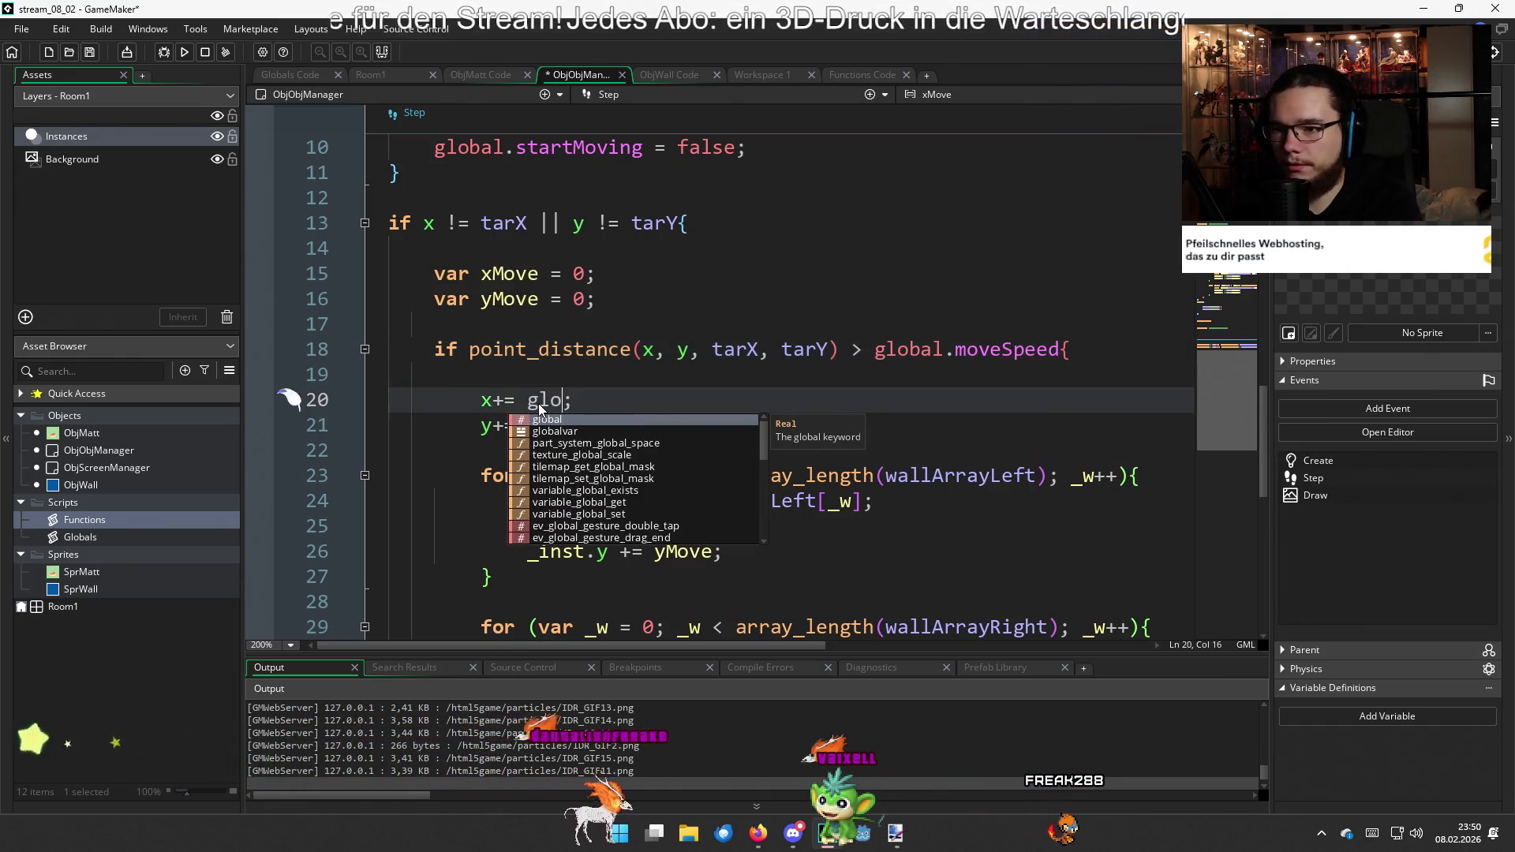
pyautogui.write('.mov')
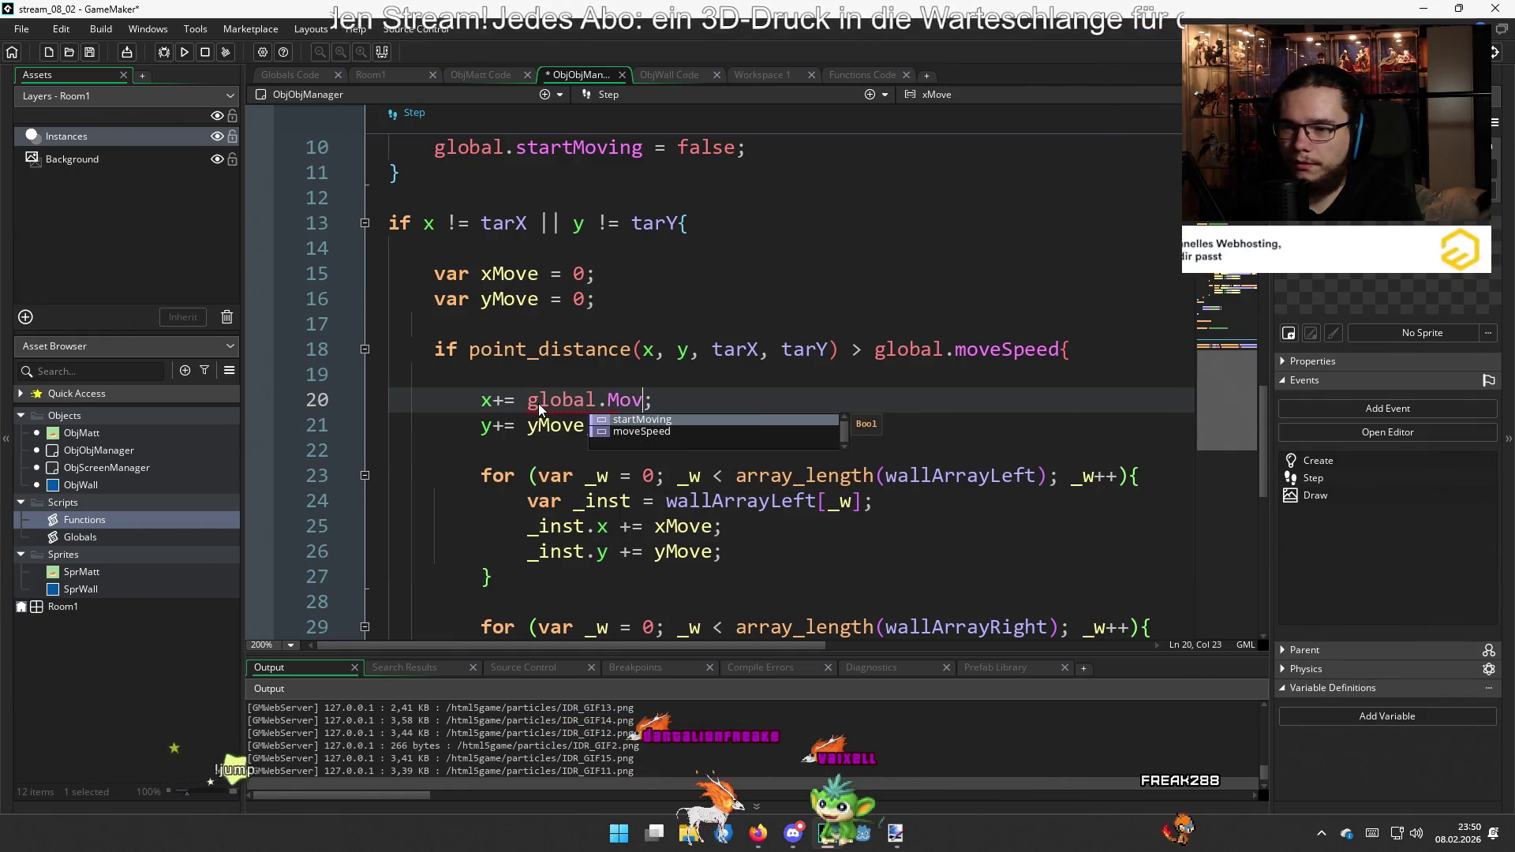
pyautogui.press('BackSpace')
pyautogui.press('BackSpace')
pyautogui.press('BackSpace')
pyautogui.write('m')
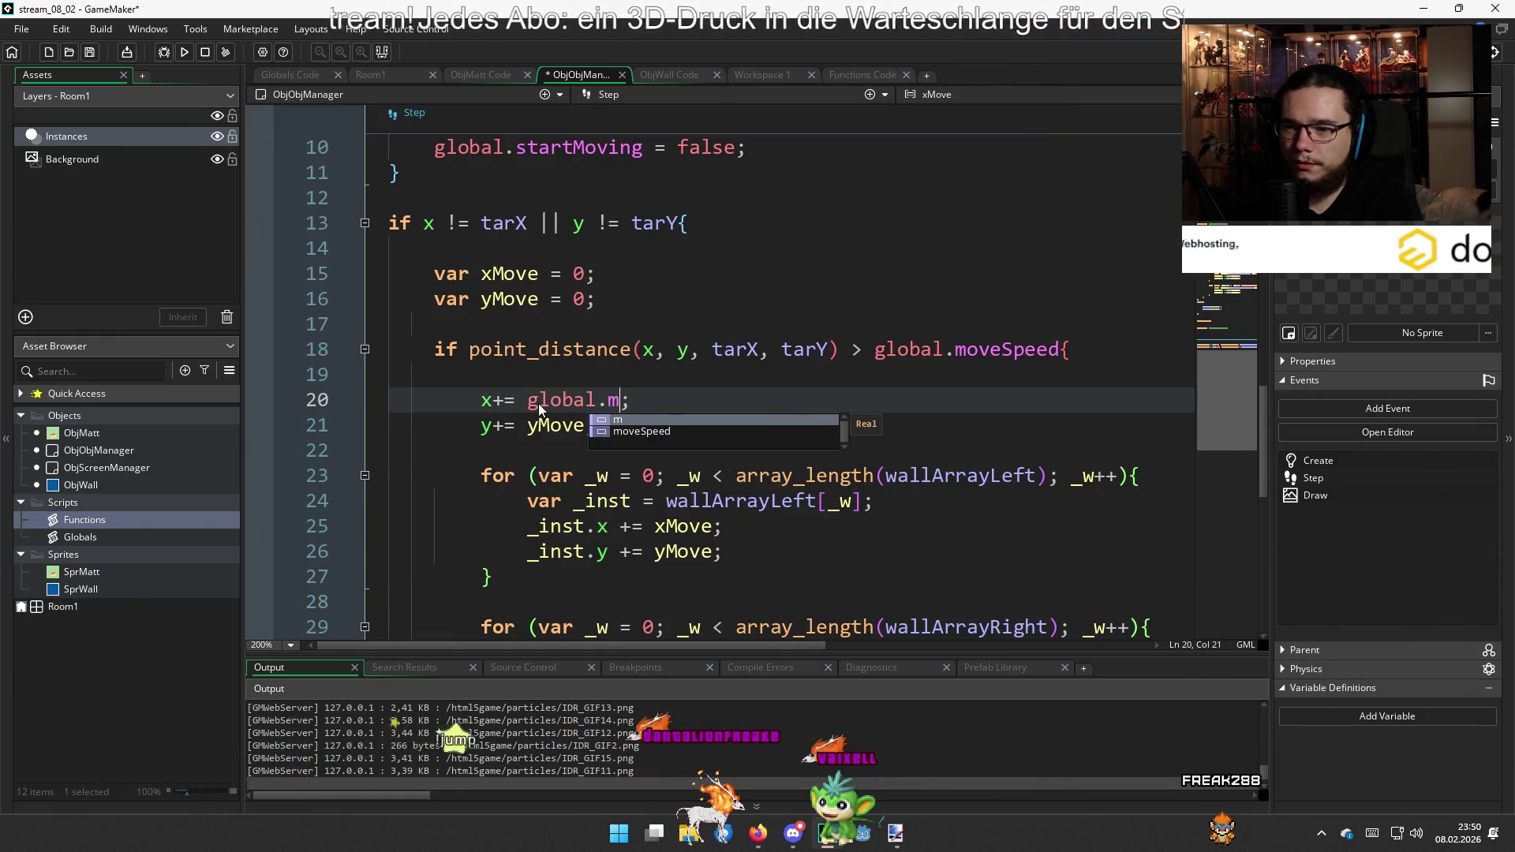
pyautogui.press('Return')
pyautogui.press('Down')
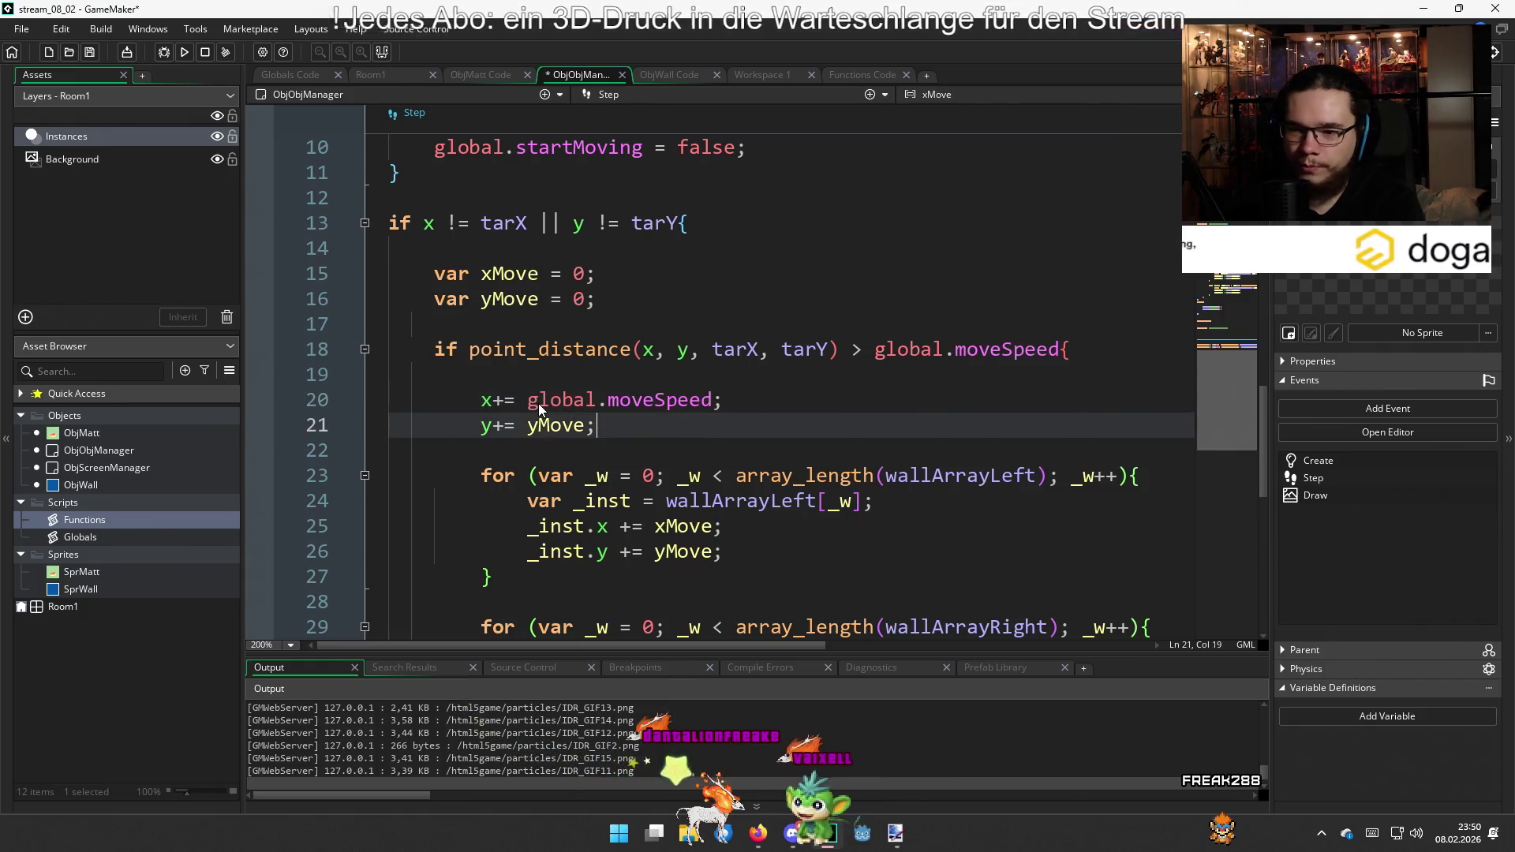
pyautogui.press('BackSpace')
pyautogui.press('BackSpace')
pyautogui.press('BackSpace')
pyautogui.write('global')
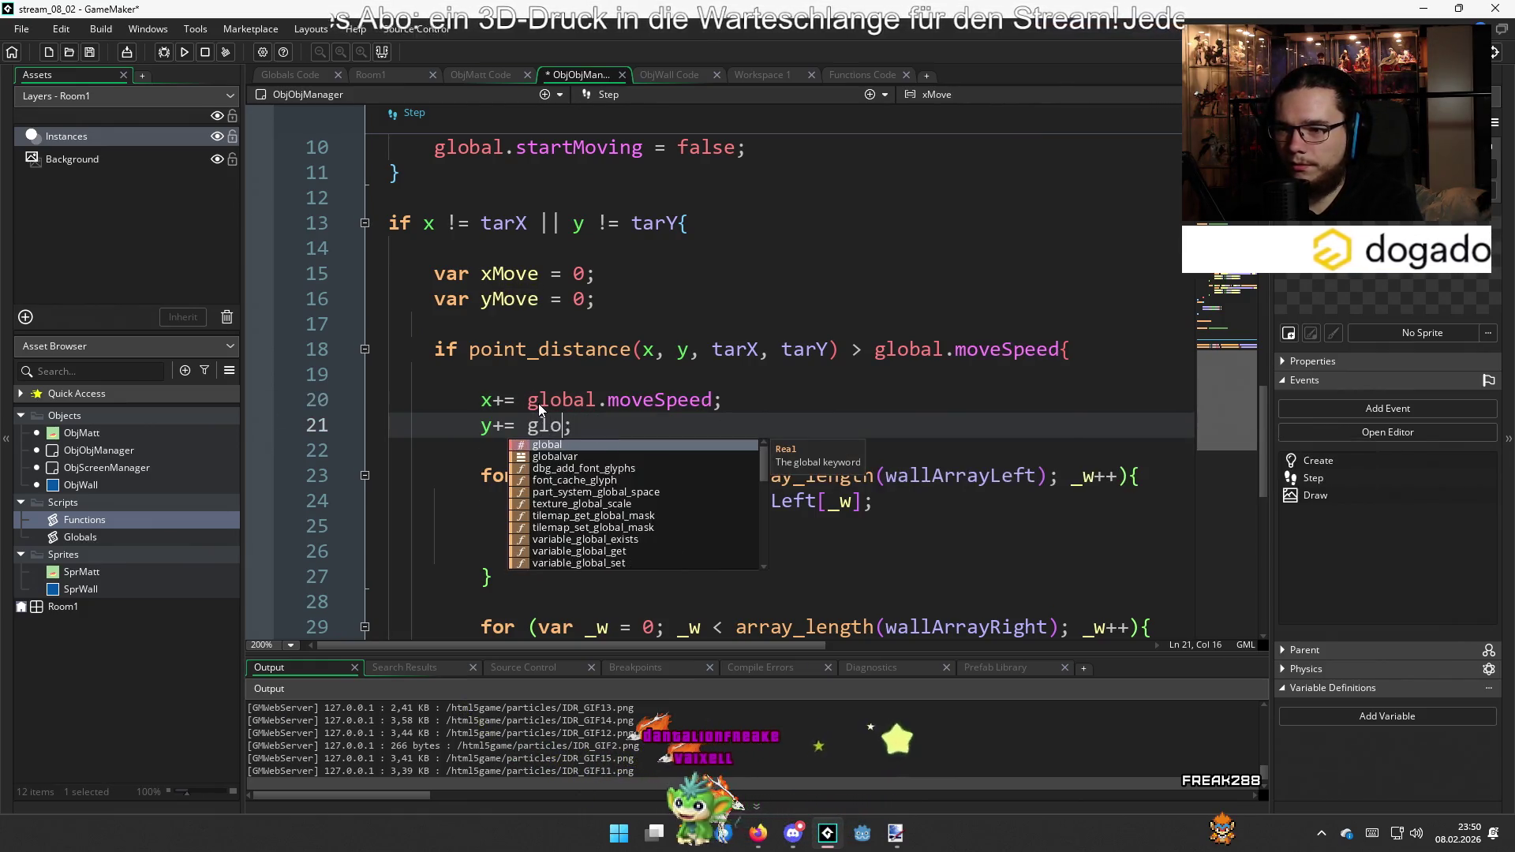
pyautogui.write('.mo')
pyautogui.press('Return')
pyautogui.press('End')
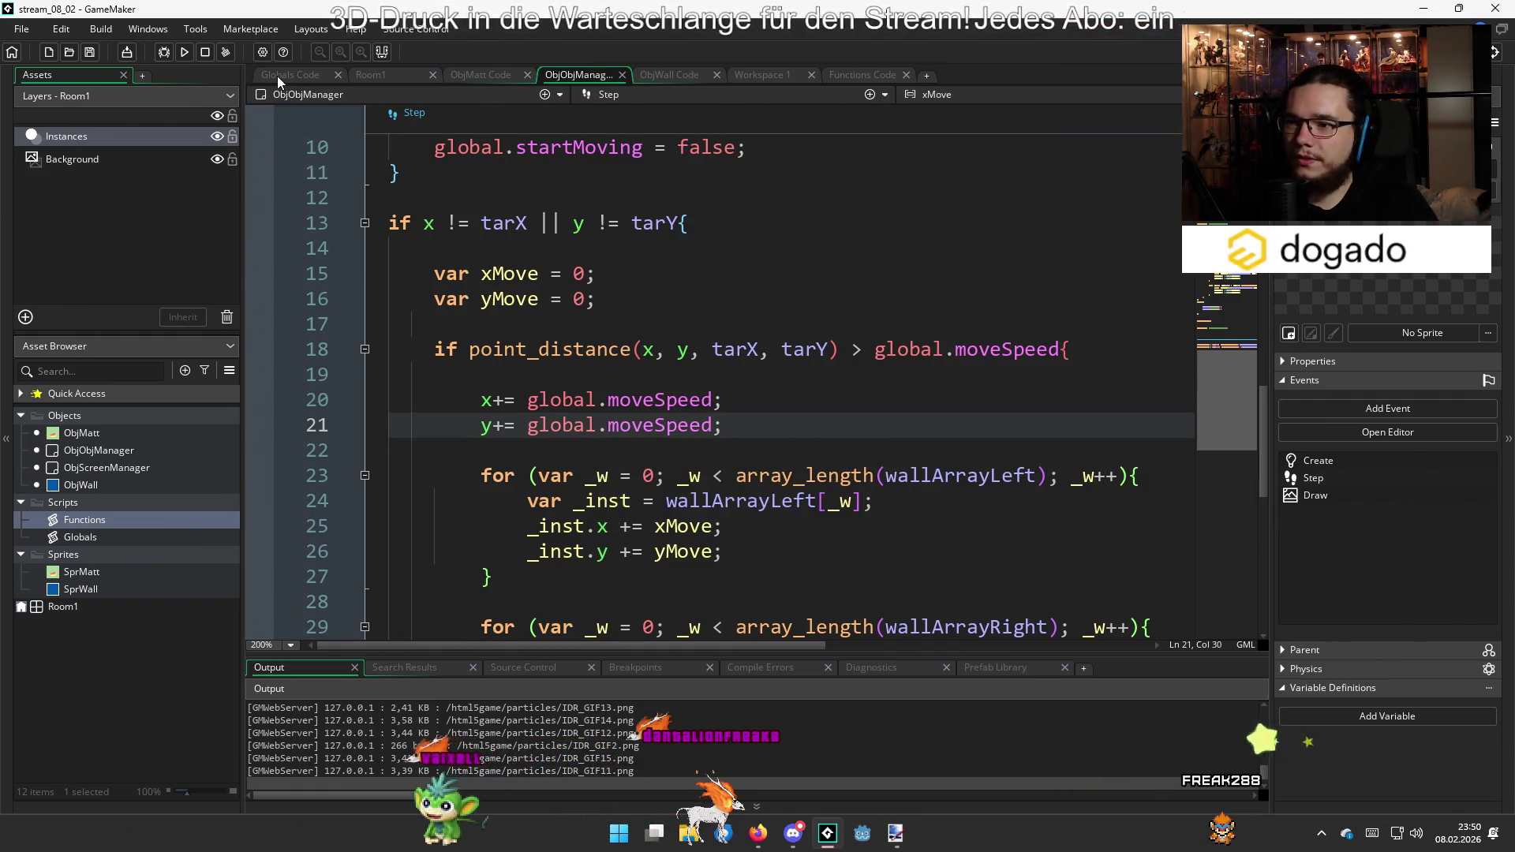
# Check moveSpeed in Globals, then use global.moveSpeed for the left-wall loop's x and y (lines 25–26)
pyautogui.click(277, 76)
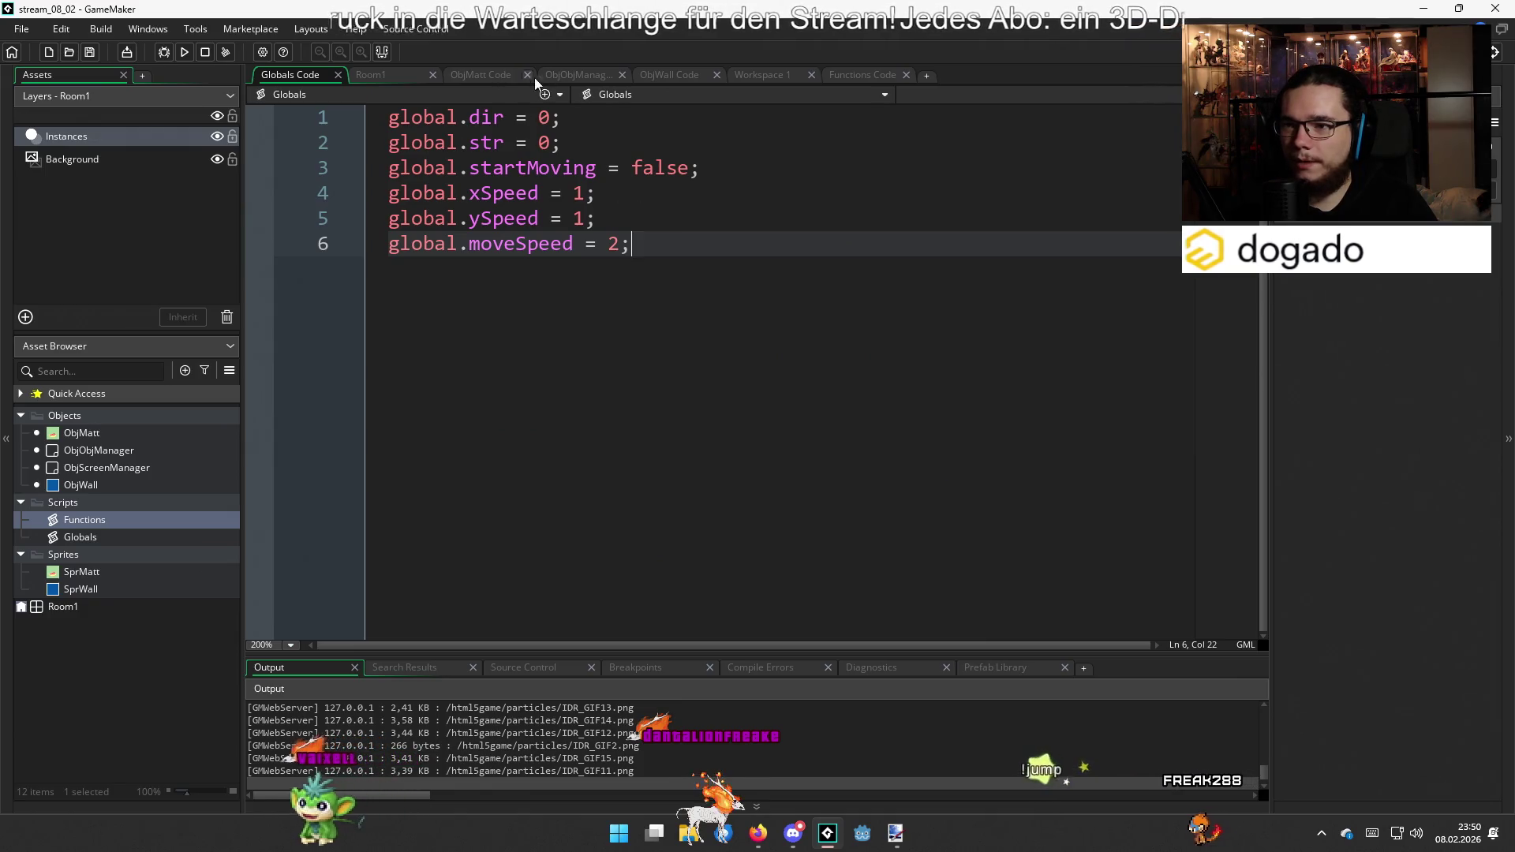
pyautogui.click(547, 77)
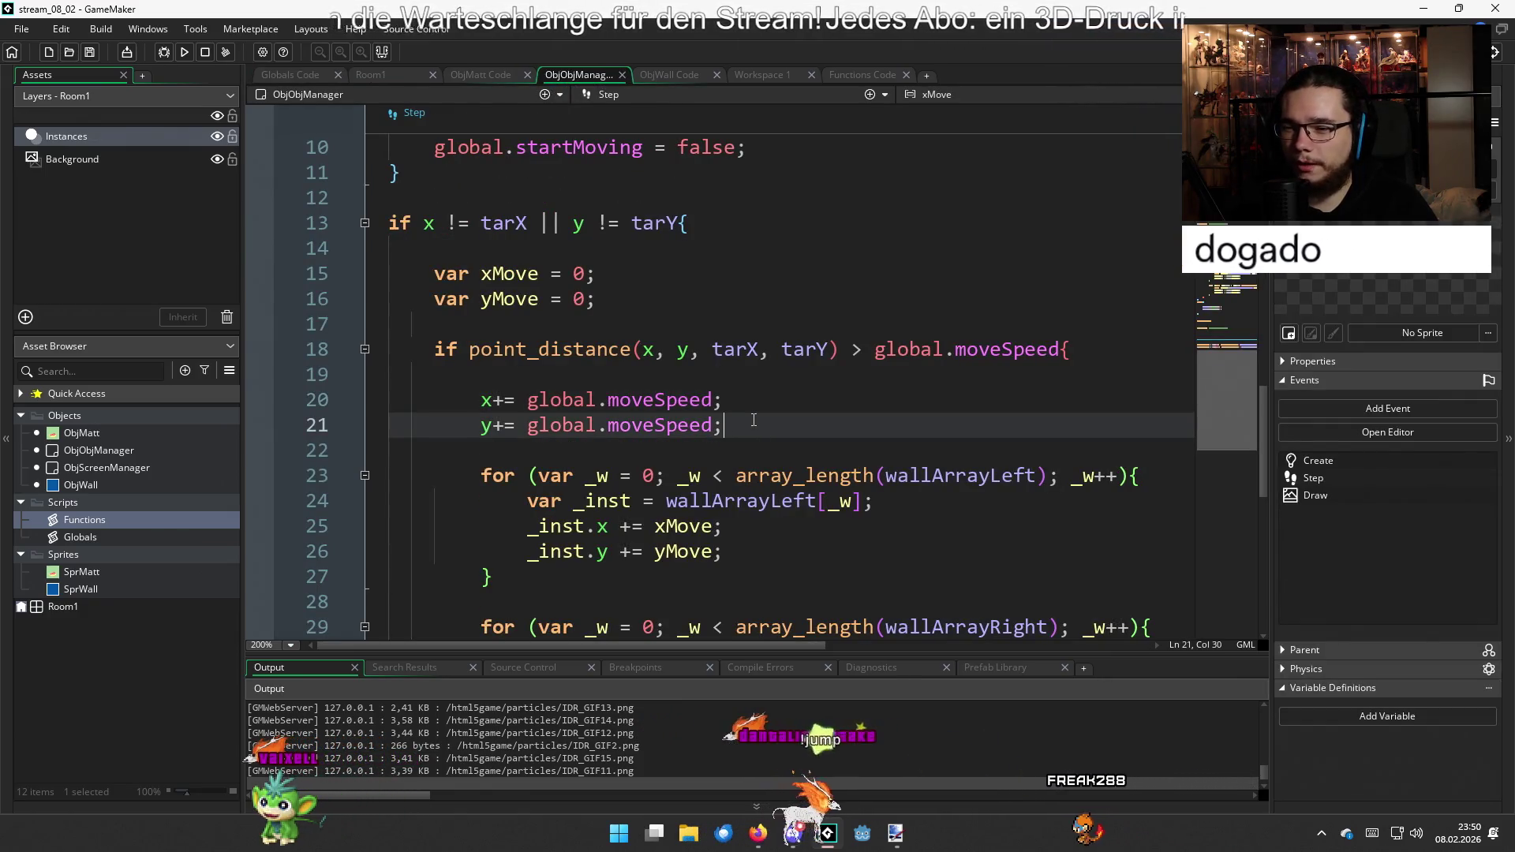
pyautogui.scroll(-2, 771, 445)
pyautogui.scroll(-2, 770, 446)
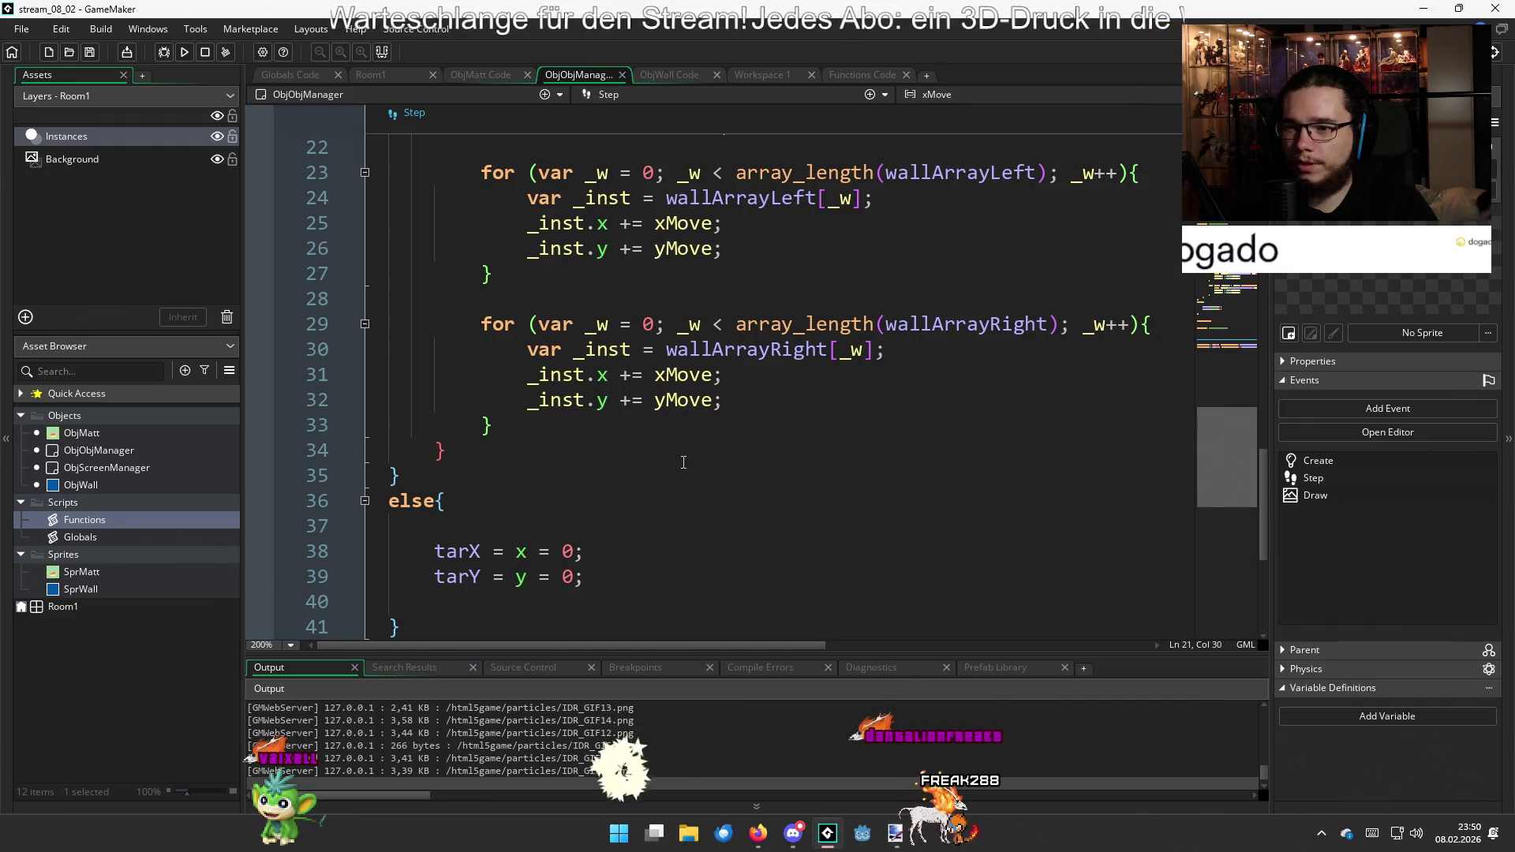
pyautogui.scroll(2, 695, 434)
pyautogui.click(667, 374)
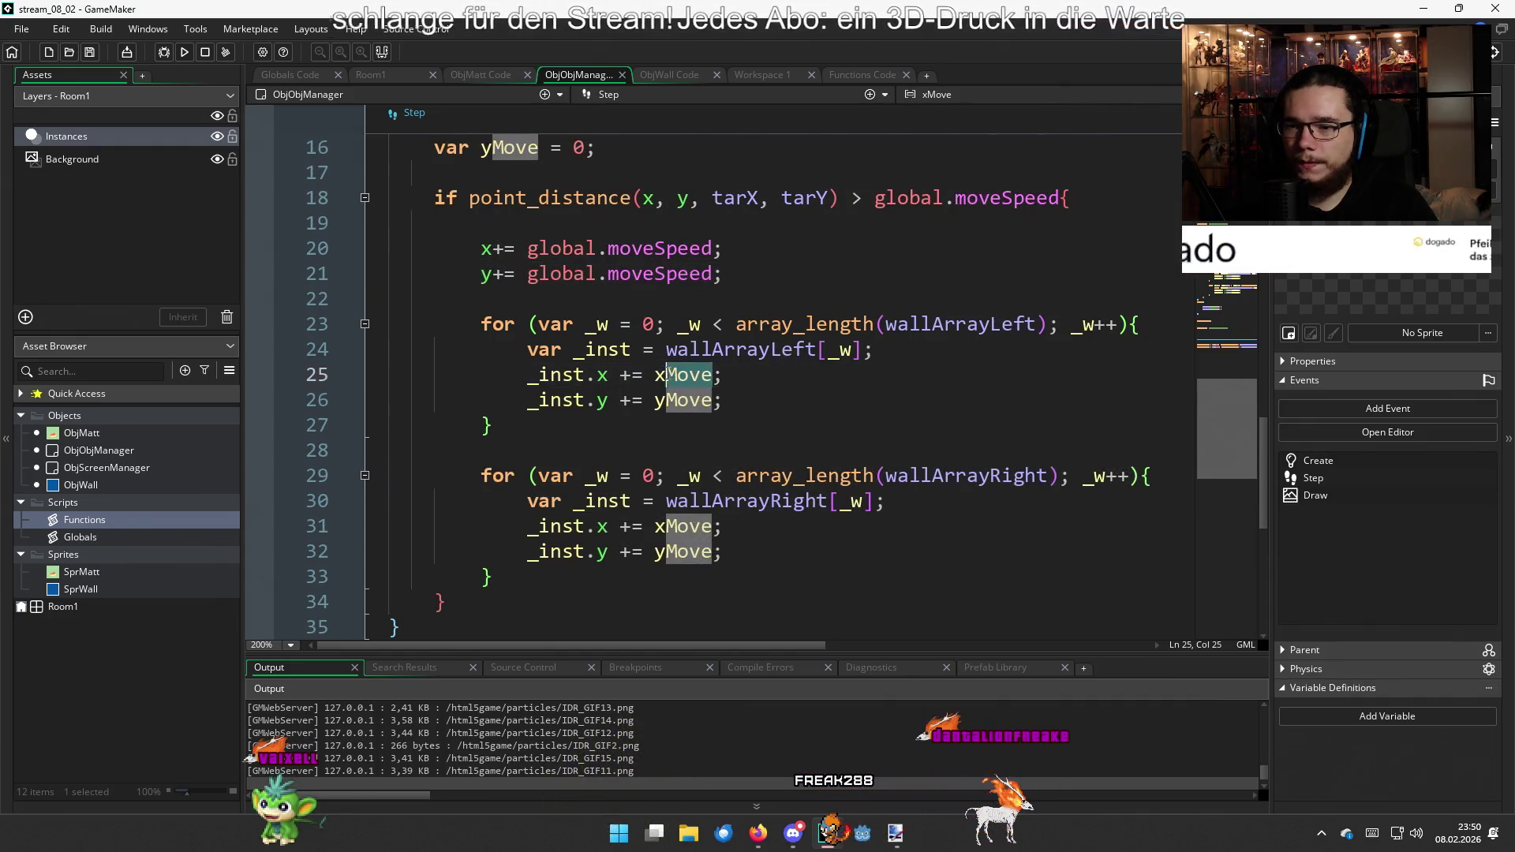
pyautogui.doubleClick(660, 376)
pyautogui.write('global')
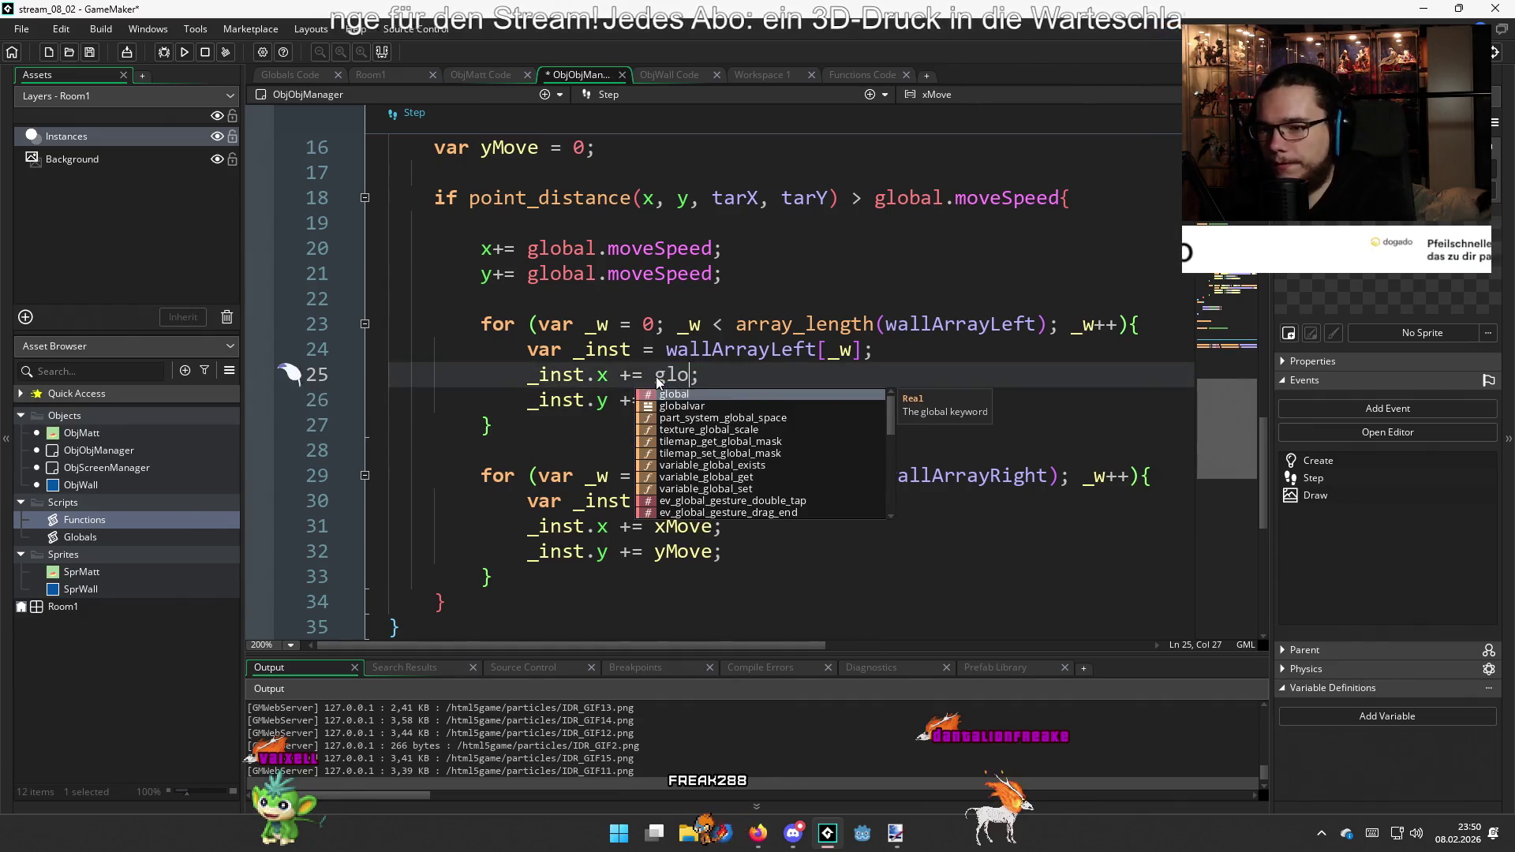
pyautogui.write('.mo')
pyautogui.press('Return')
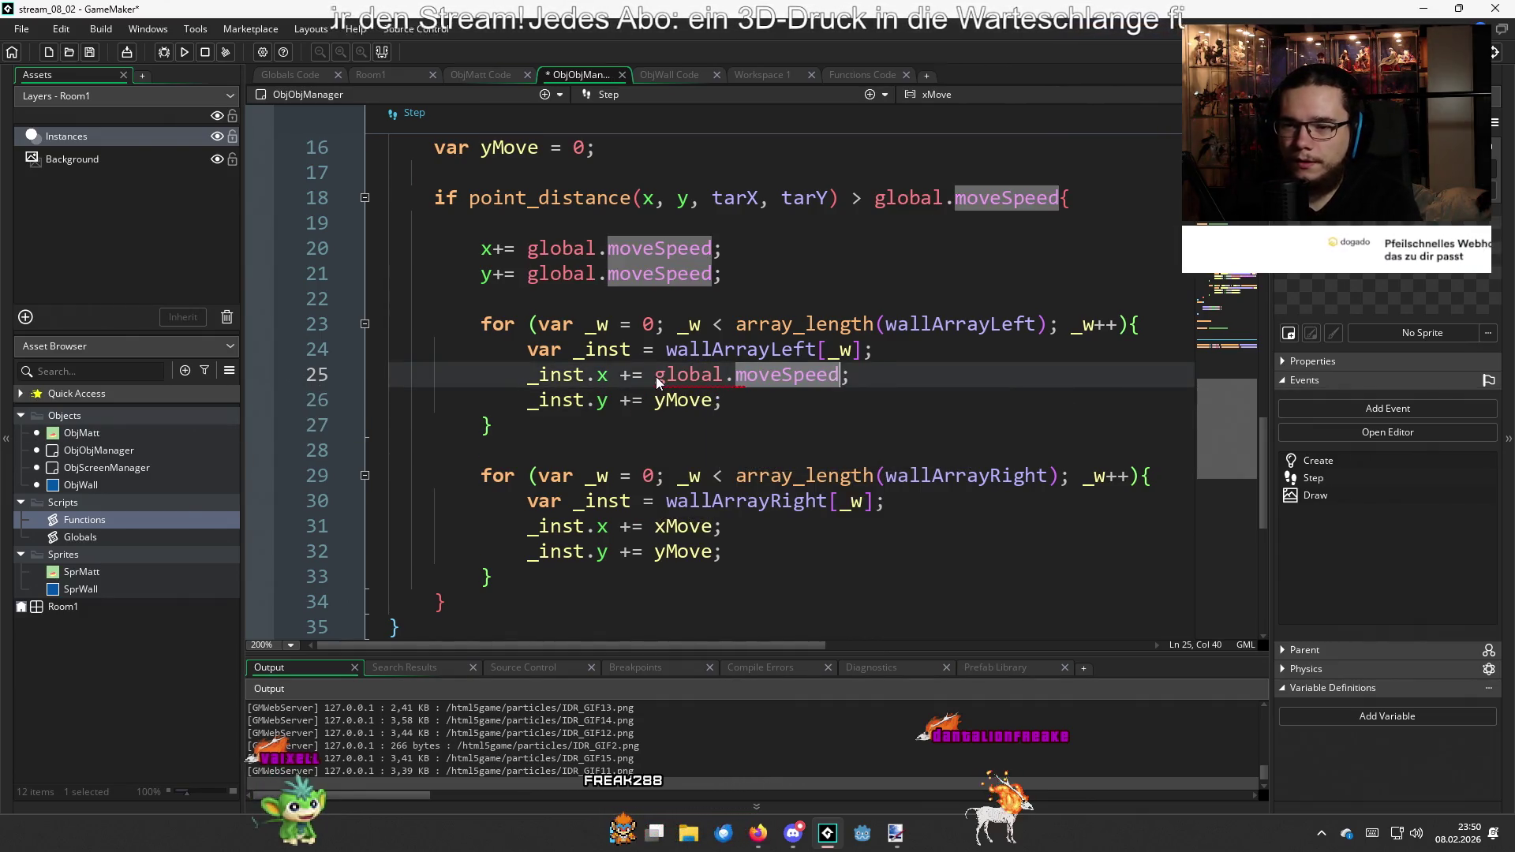
pyautogui.moveTo(715, 400)
pyautogui.mouseDown()
pyautogui.moveTo(652, 403)
pyautogui.moveTo(842, 377)
pyautogui.mouseUp()
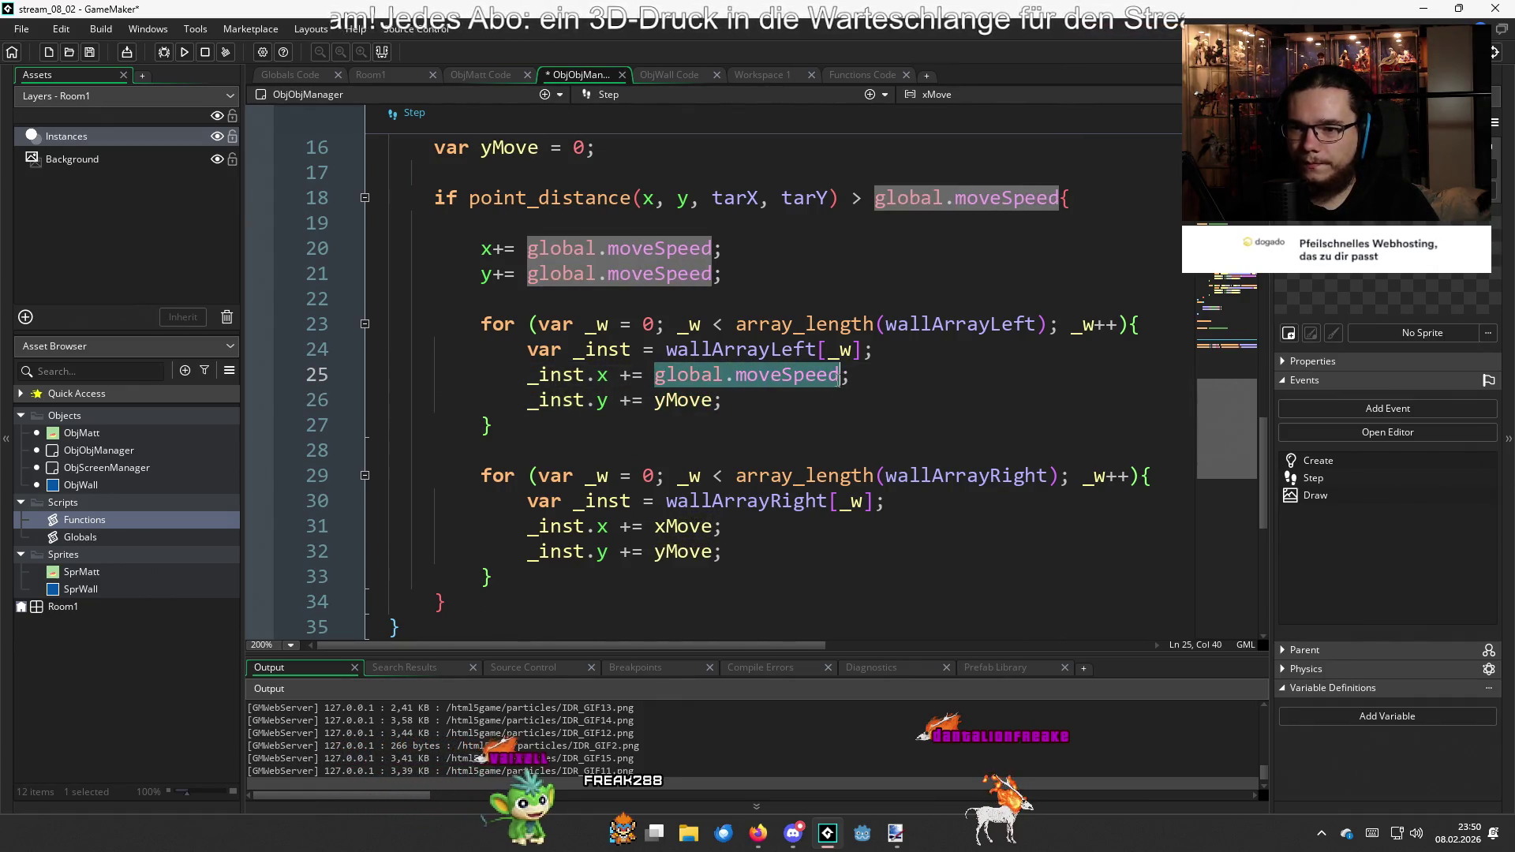
pyautogui.hotkey('ctrl', 'c')
pyautogui.doubleClick(694, 400)
pyautogui.hotkey('ctrl', 'v')
# Paste global.moveSpeed over xMove and yMove in the right-wall loop (lines 31–32)
pyautogui.click(693, 527)
pyautogui.moveTo(713, 527); pyautogui.dragTo(647, 528)
pyautogui.hotkey('ctrl', 'v')
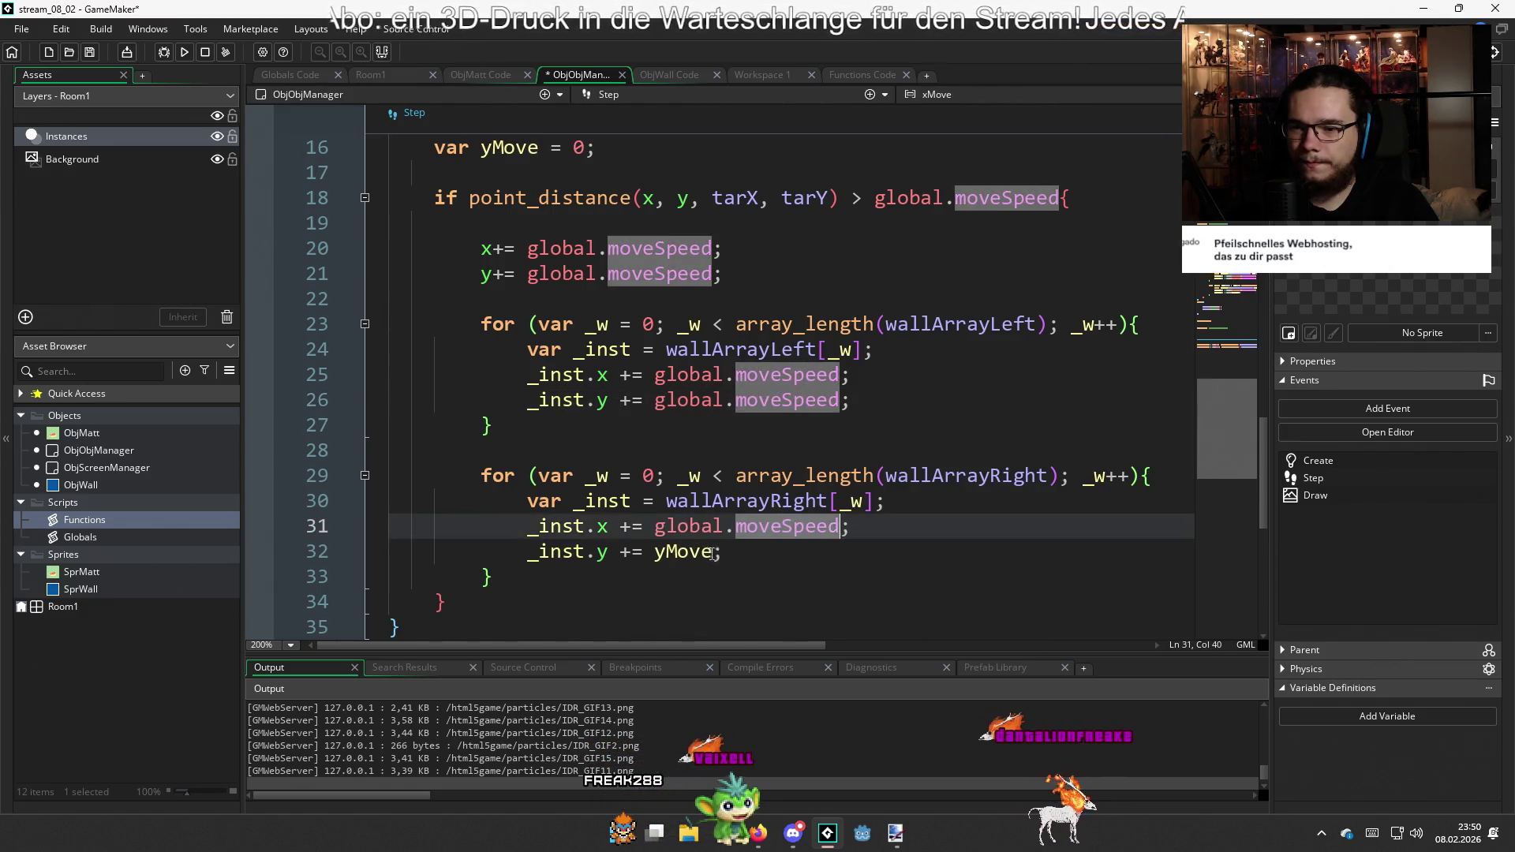
pyautogui.doubleClick(684, 552)
pyautogui.hotkey('ctrl', 'v')
pyautogui.click(856, 552)
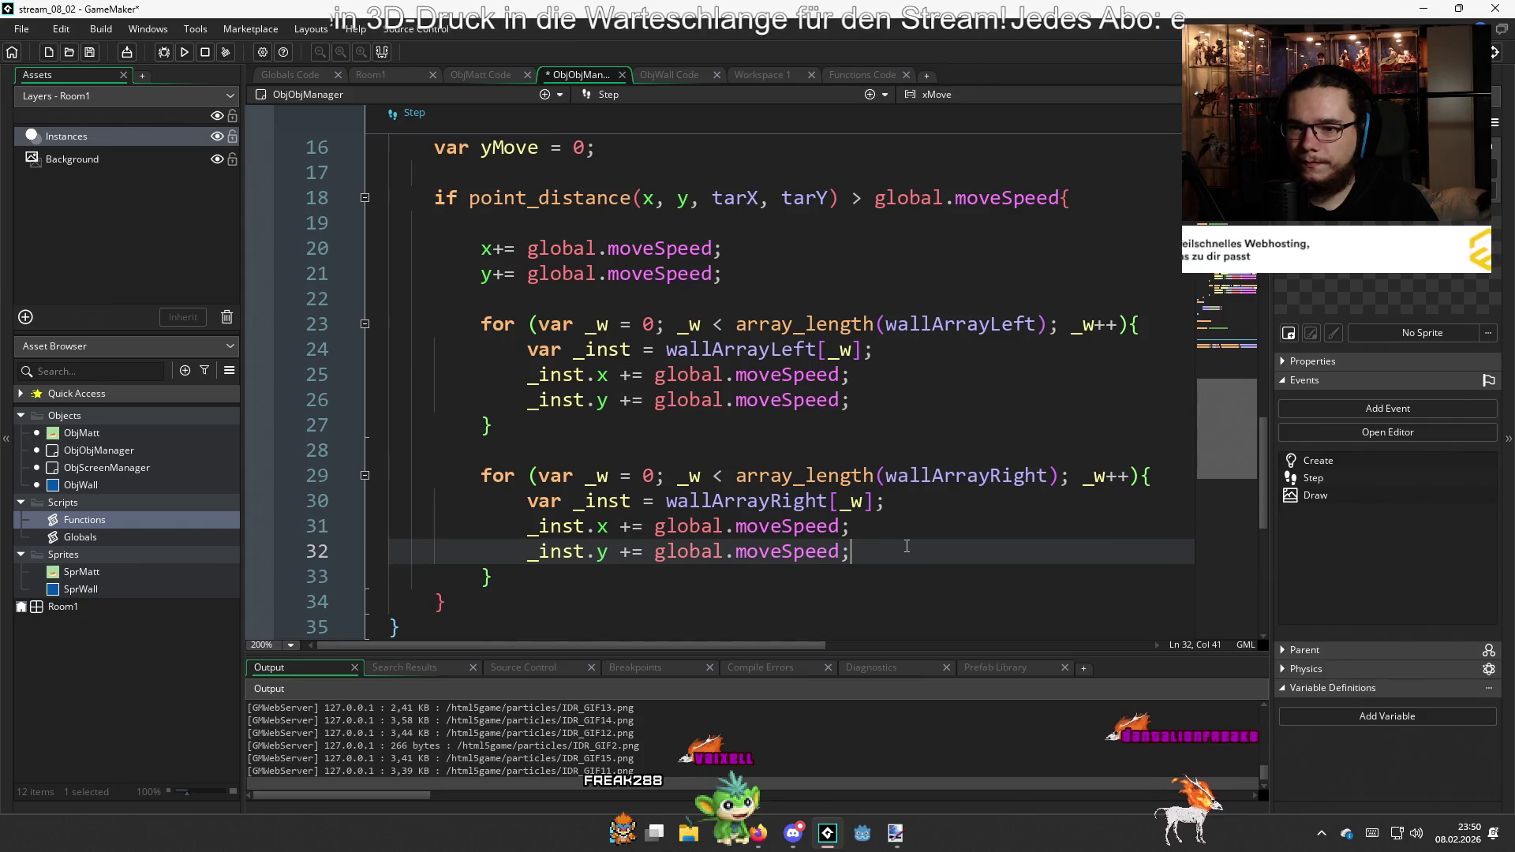
# Add an empty else { } block right after the if block's closing brace
pyautogui.scroll(-2, 872, 538)
pyautogui.press('Down')
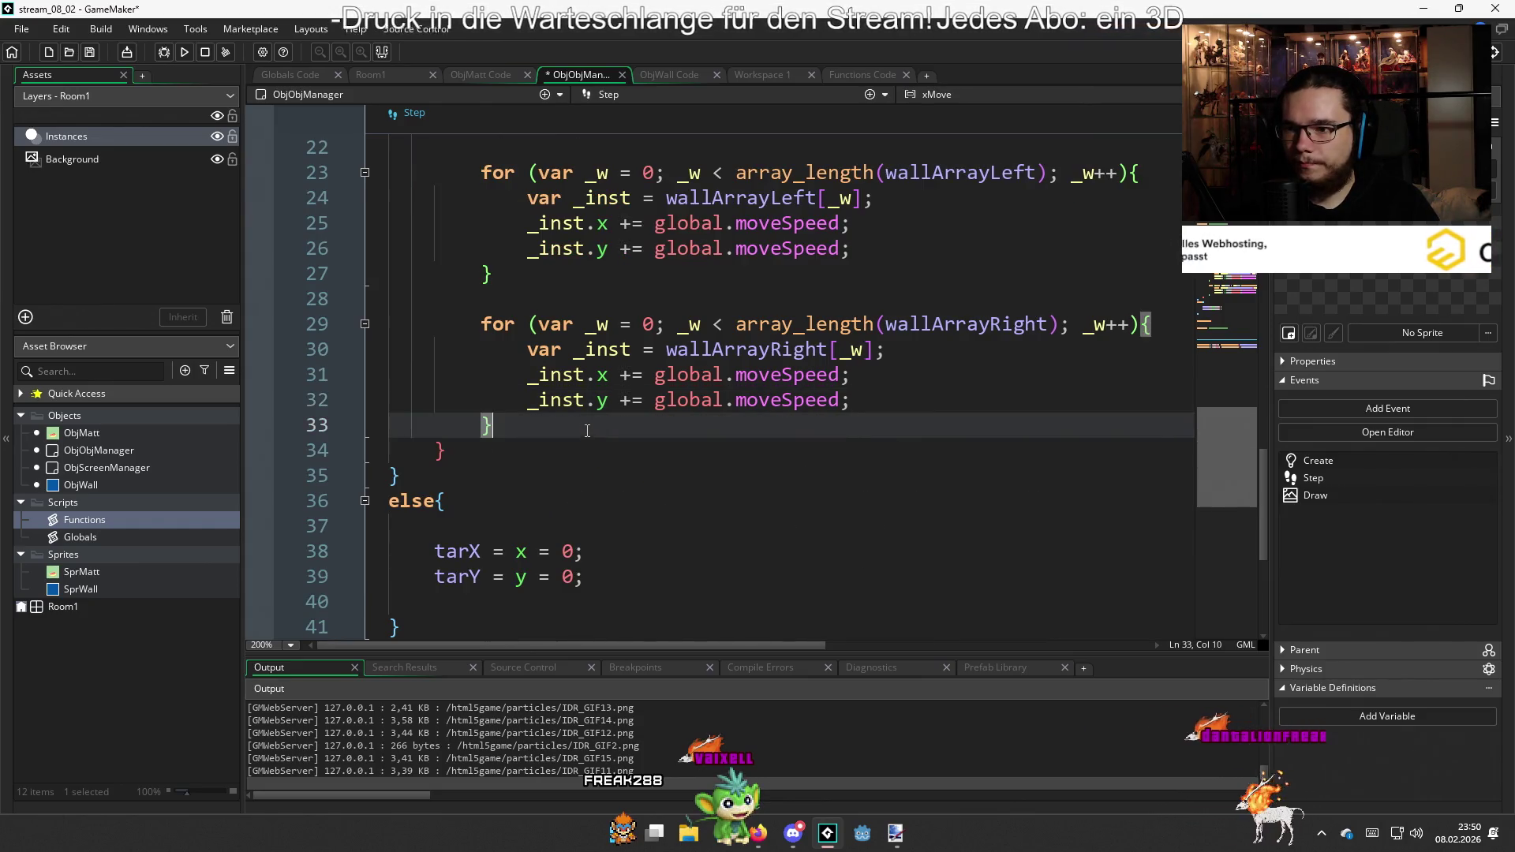
pyautogui.scroll(2, 584, 470)
pyautogui.press('Down')
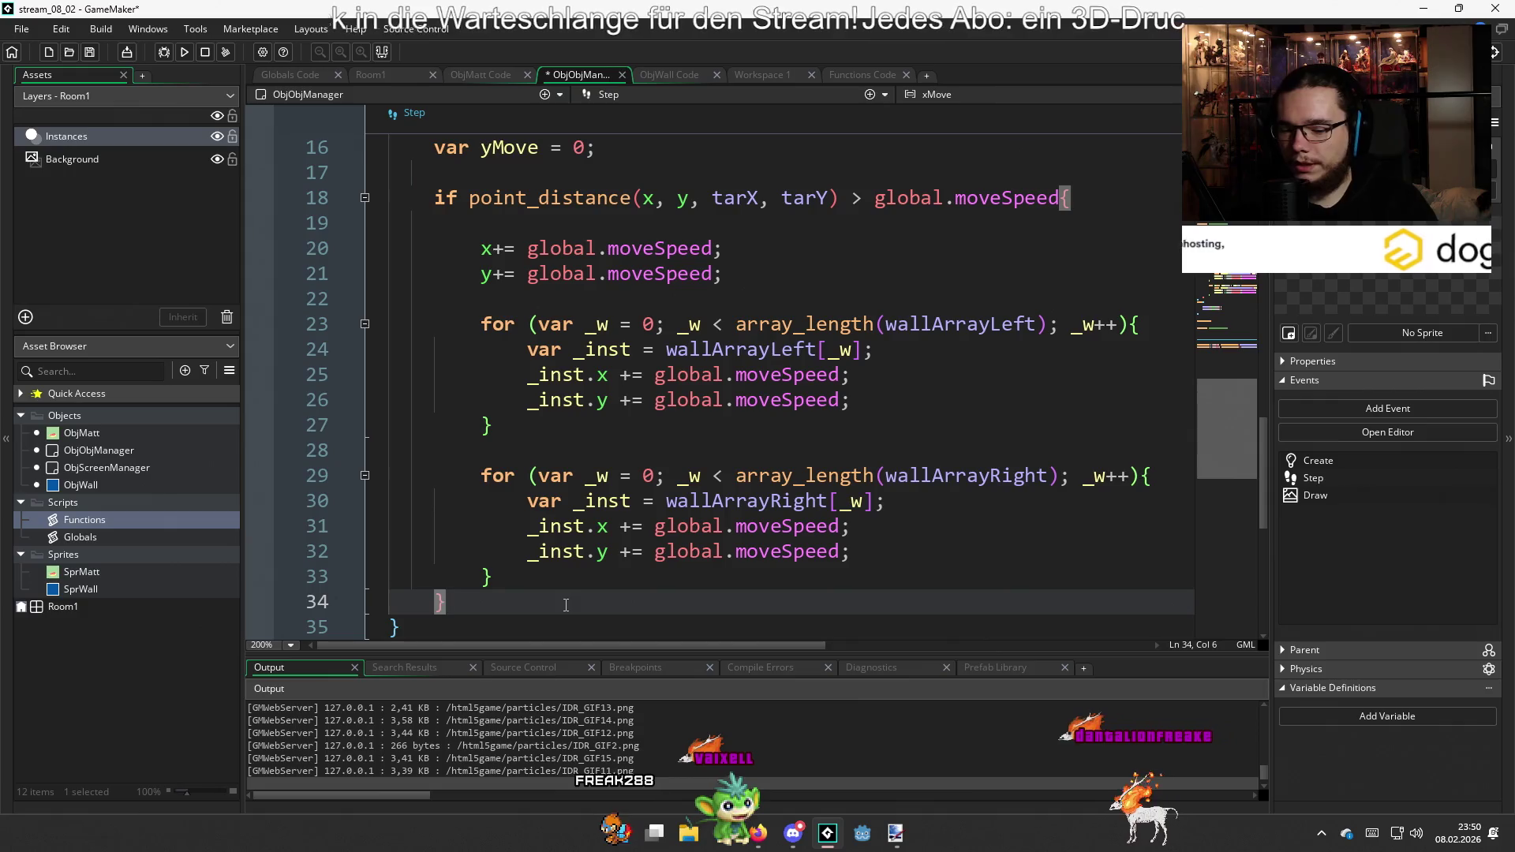
pyautogui.press('Return')
pyautogui.write('elös')
pyautogui.press('BackSpace')
pyautogui.write('se{')
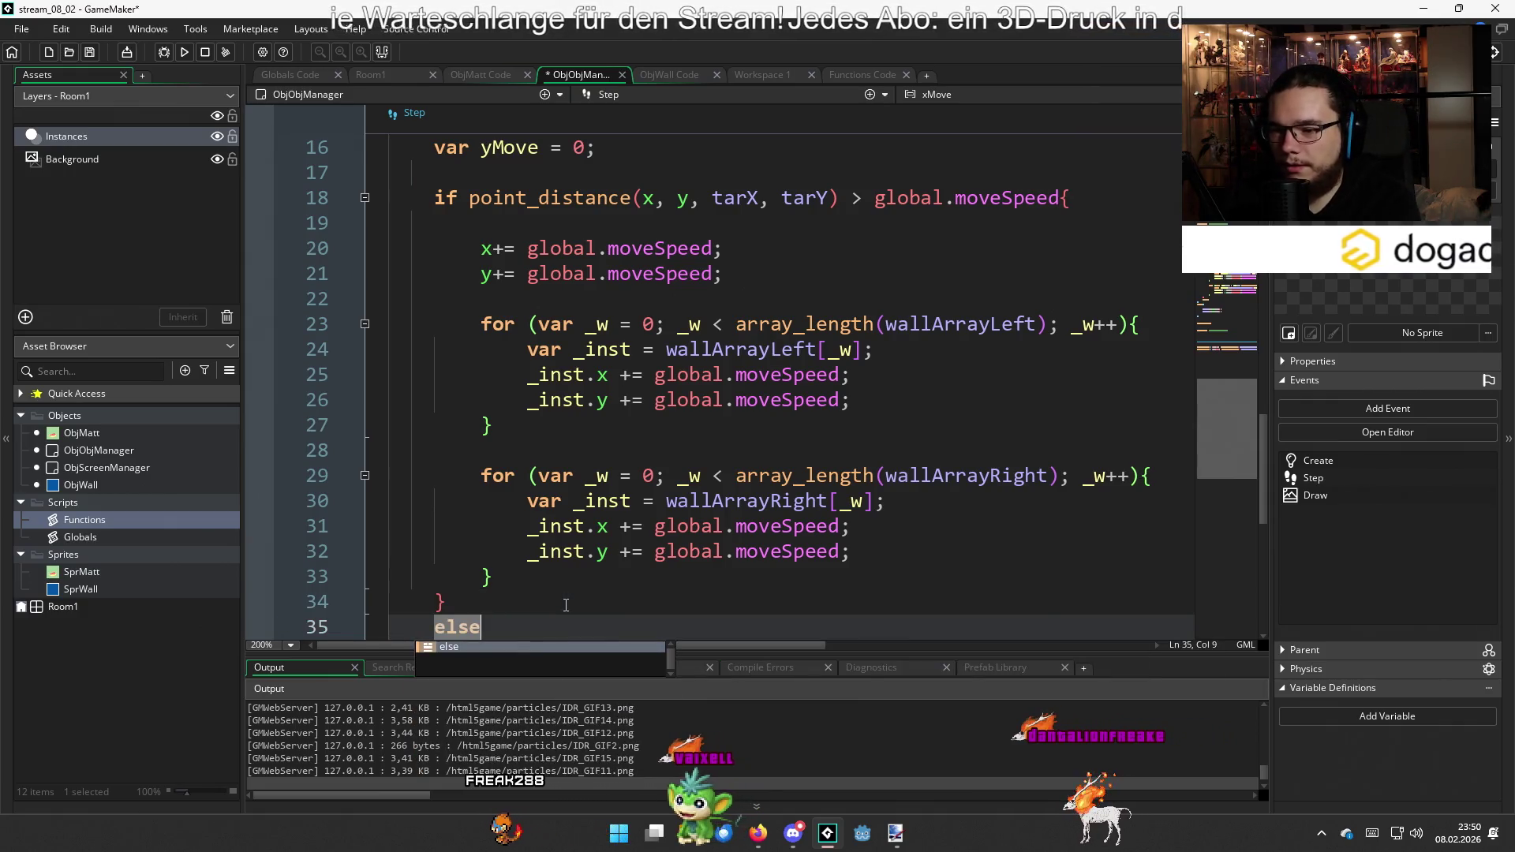
pyautogui.press('Return')
pyautogui.press('Return')
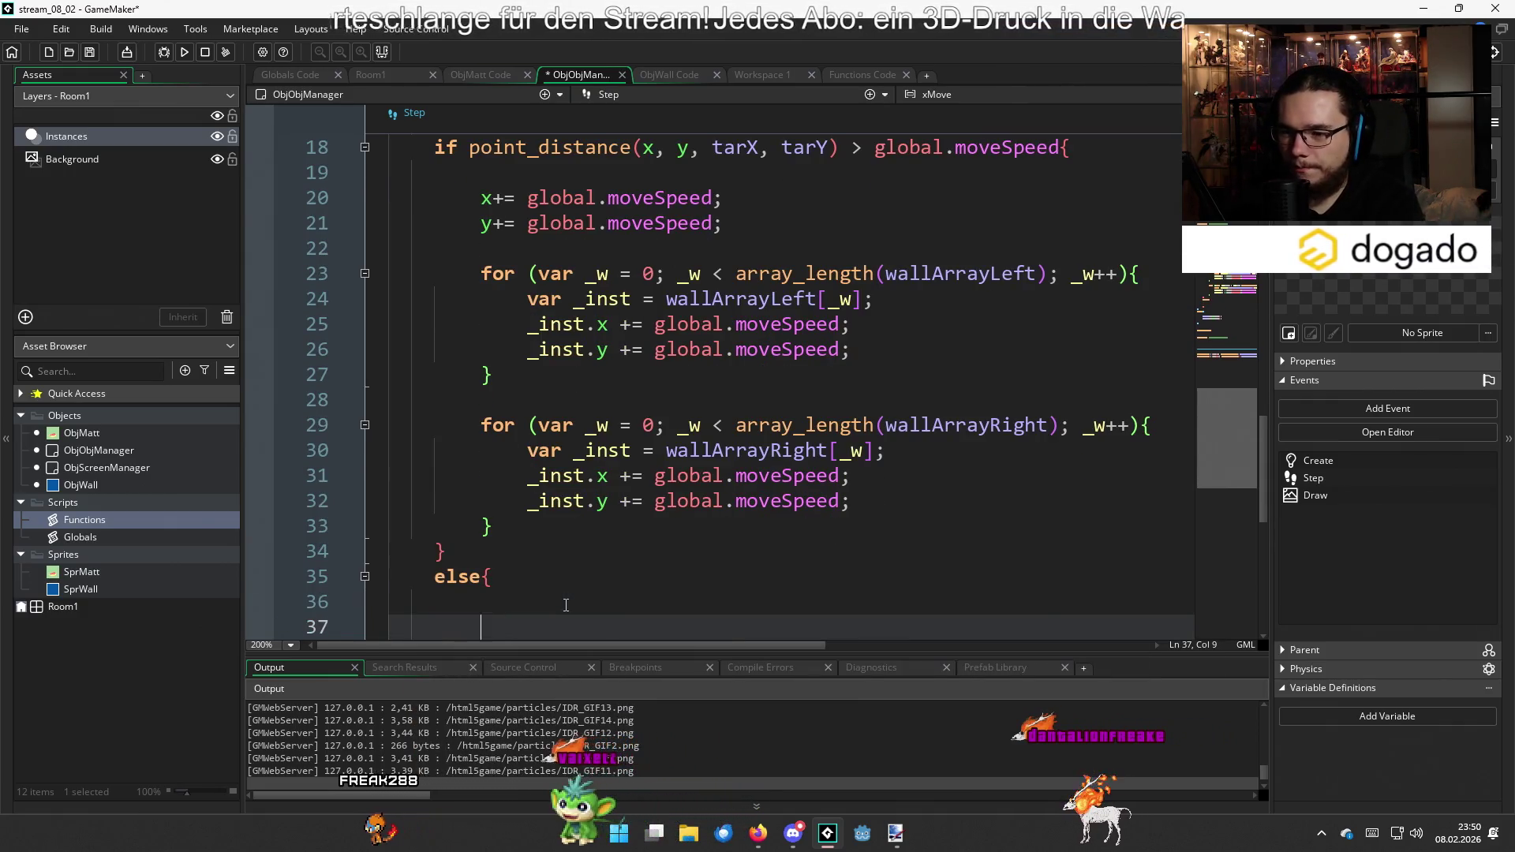
pyautogui.write('}')
# Fill the else block with x = tarX; and y = tarY;
pyautogui.click(565, 604)
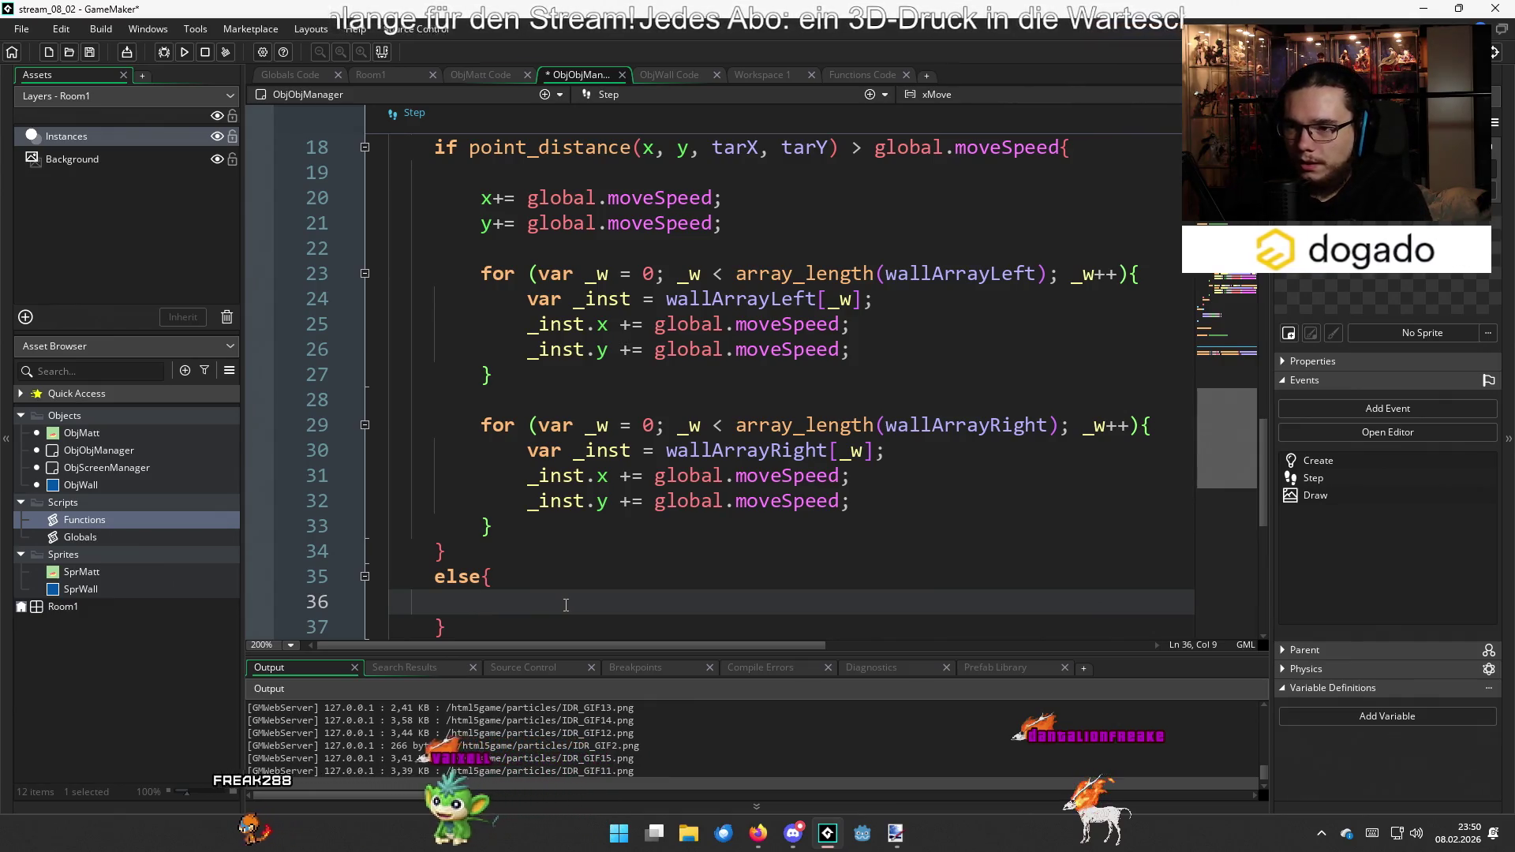
pyautogui.press('Return')
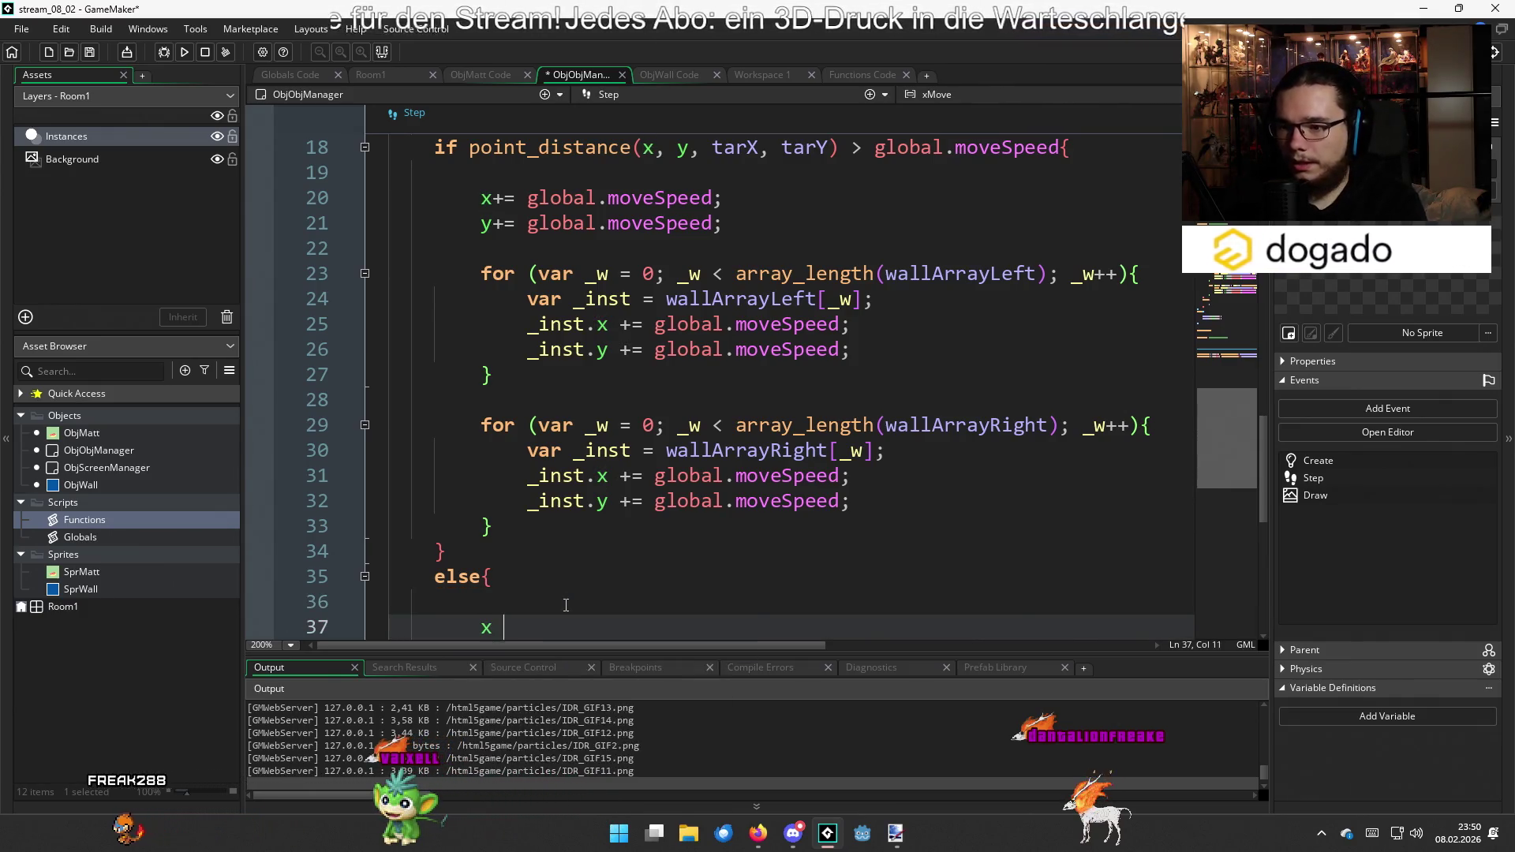
pyautogui.write('= t')
pyautogui.press('Return')
pyautogui.write(';')
pyautogui.press('Return')
pyautogui.write('y = tar')
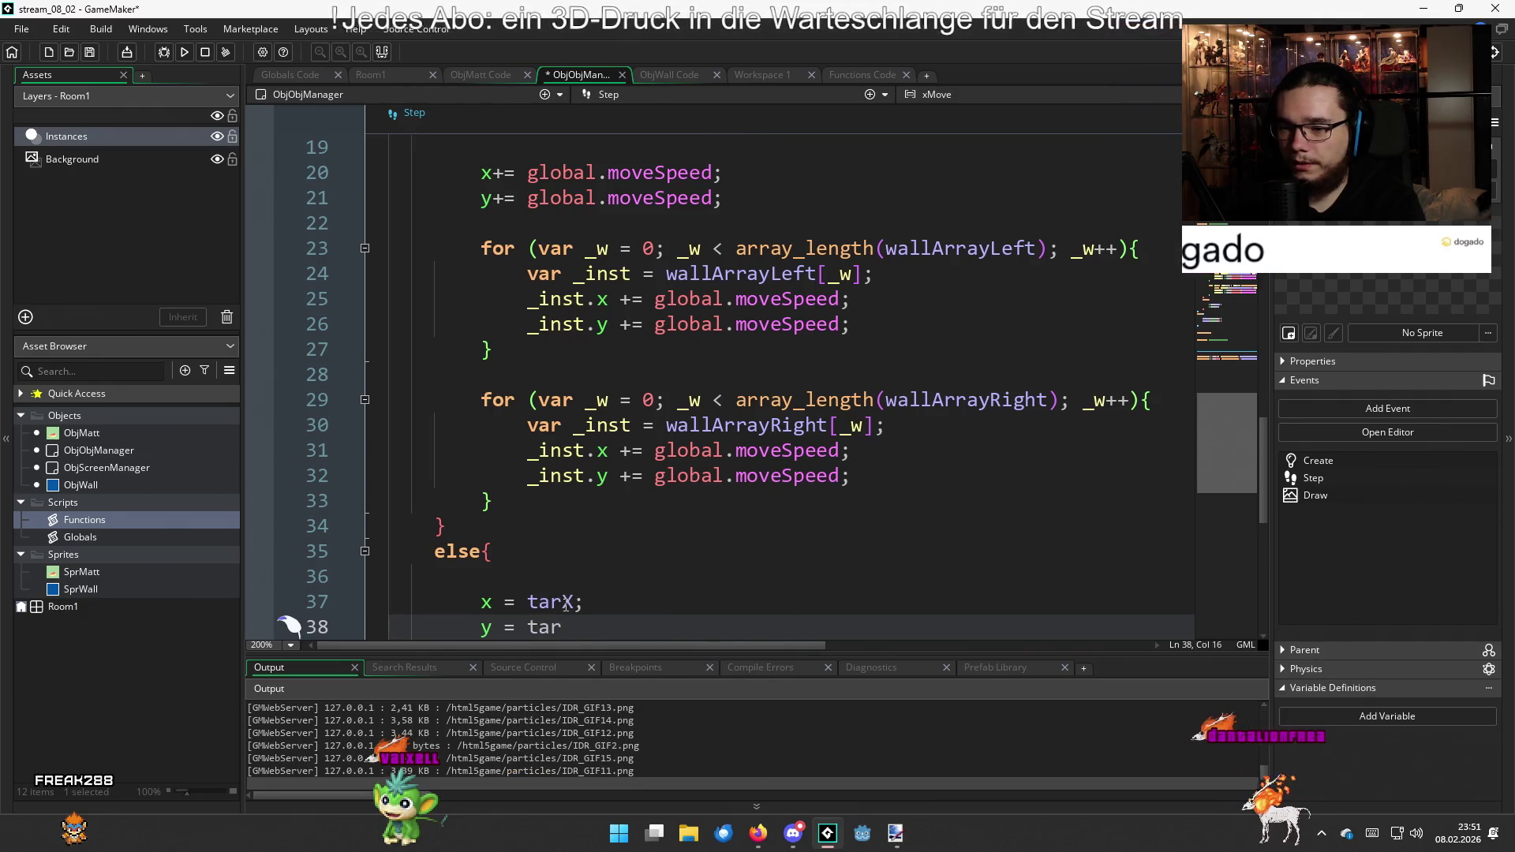
pyautogui.write('Y;')
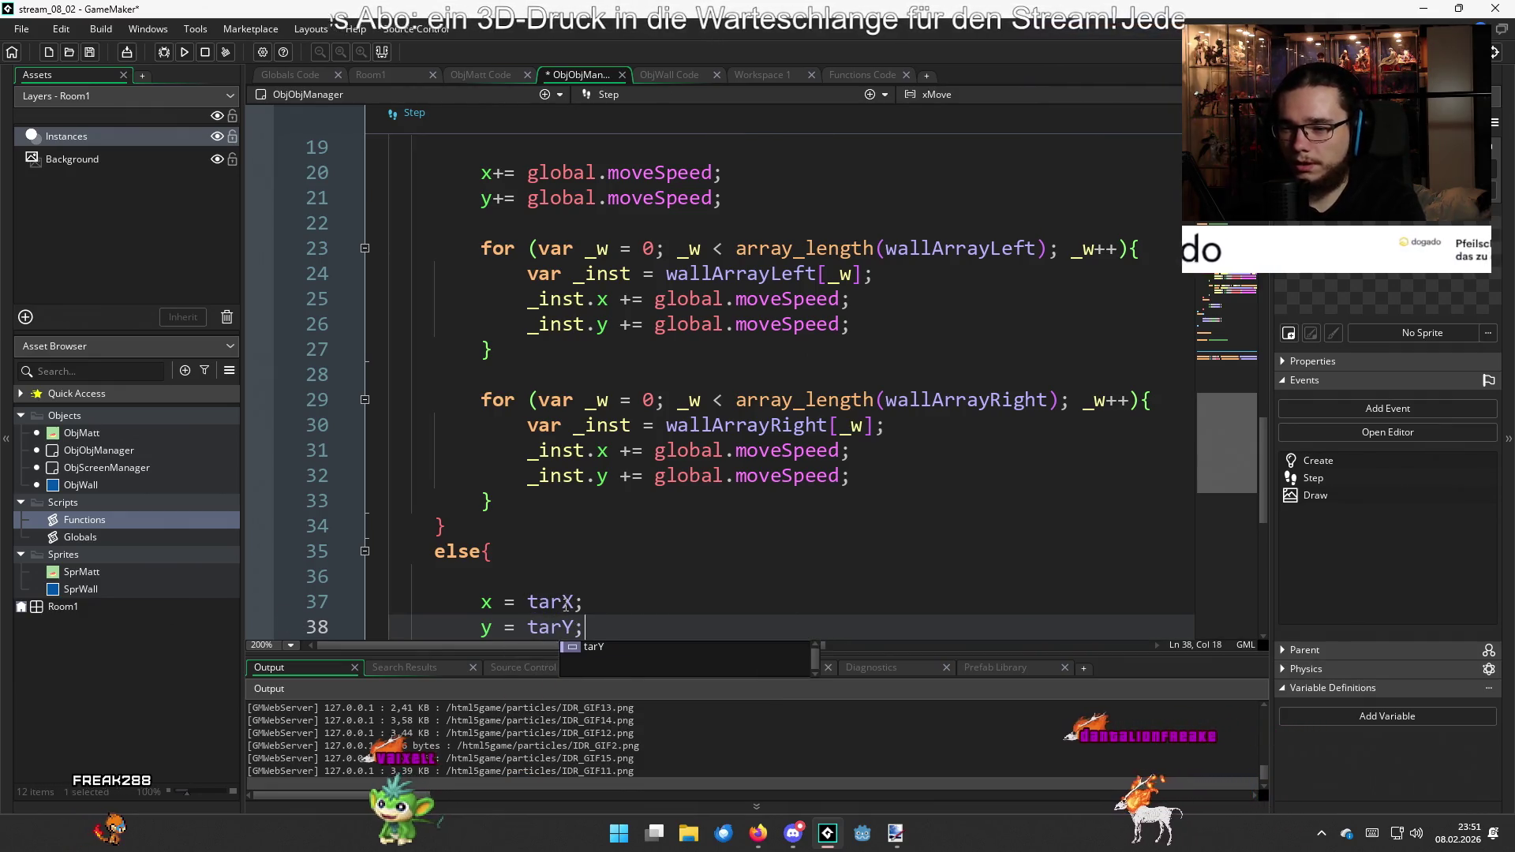
pyautogui.scroll(-2, 659, 495)
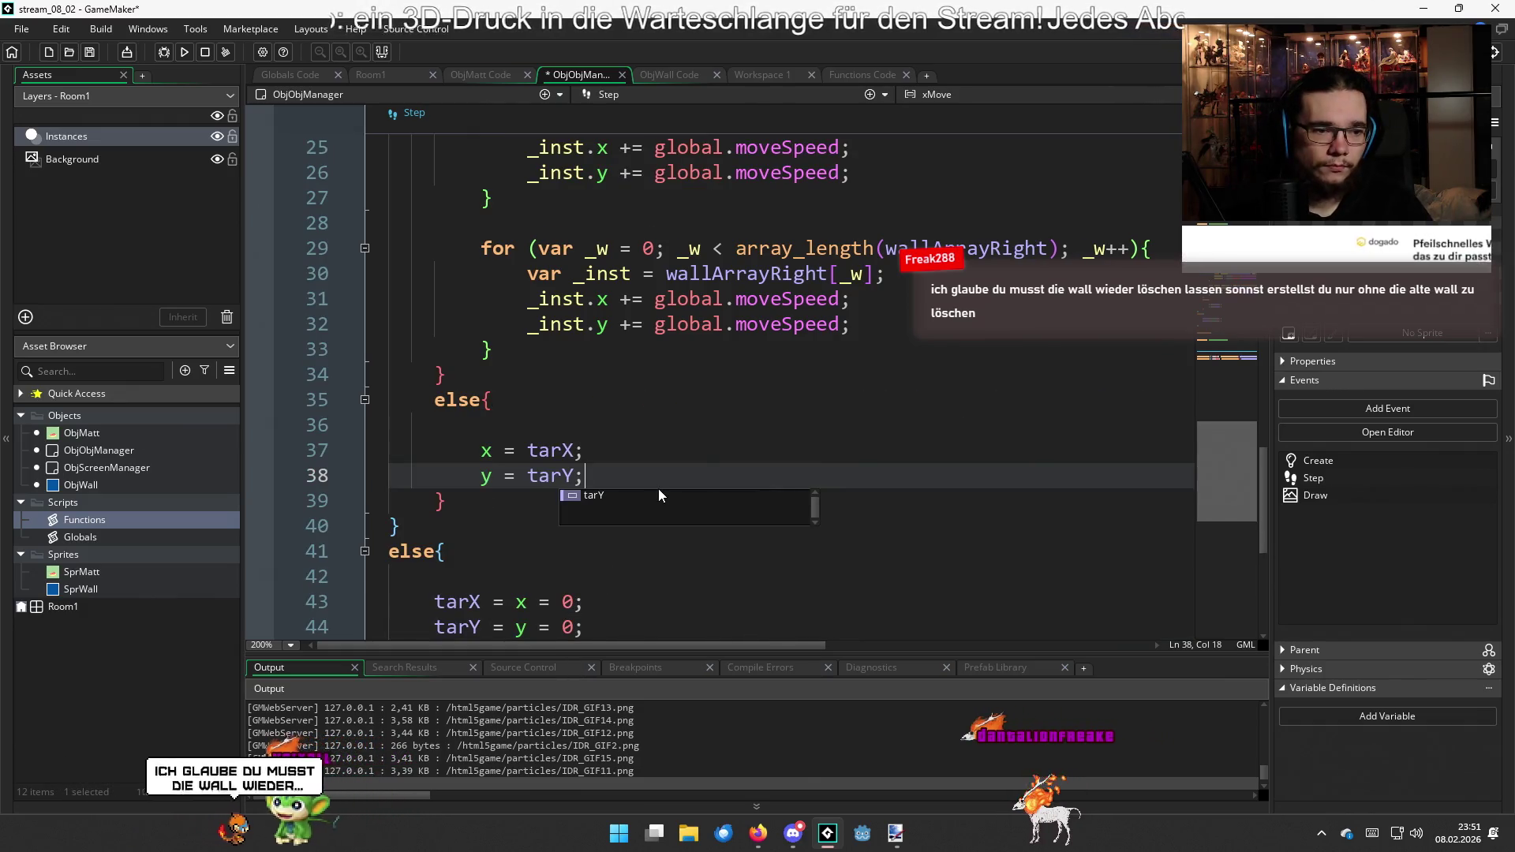
# Add an empty line after y = tarY; and collapse the #region Wall handling block
pyautogui.press('Return')
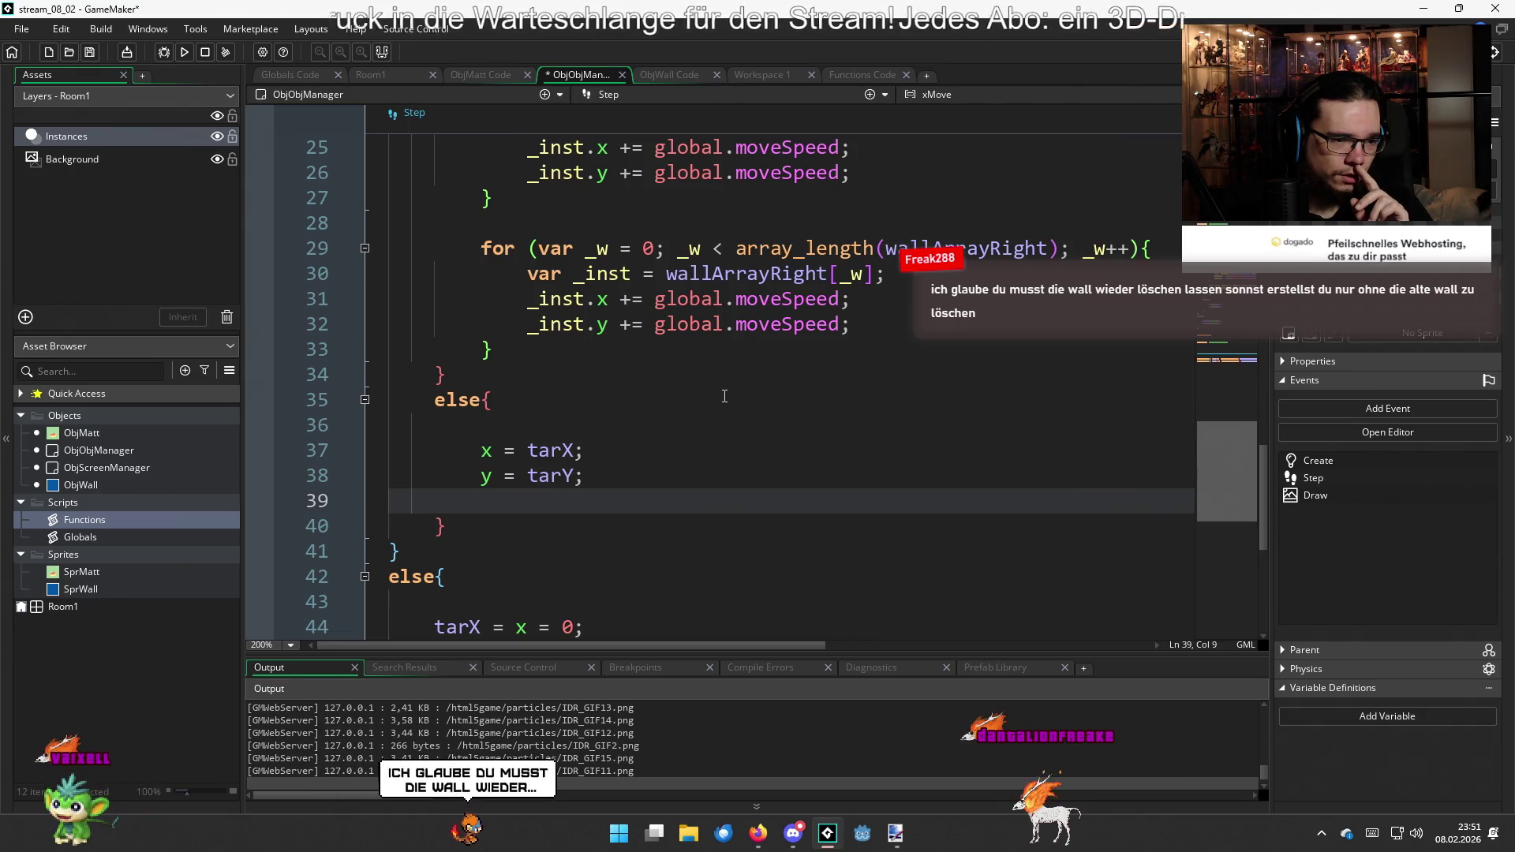
pyautogui.scroll(-5, 725, 396)
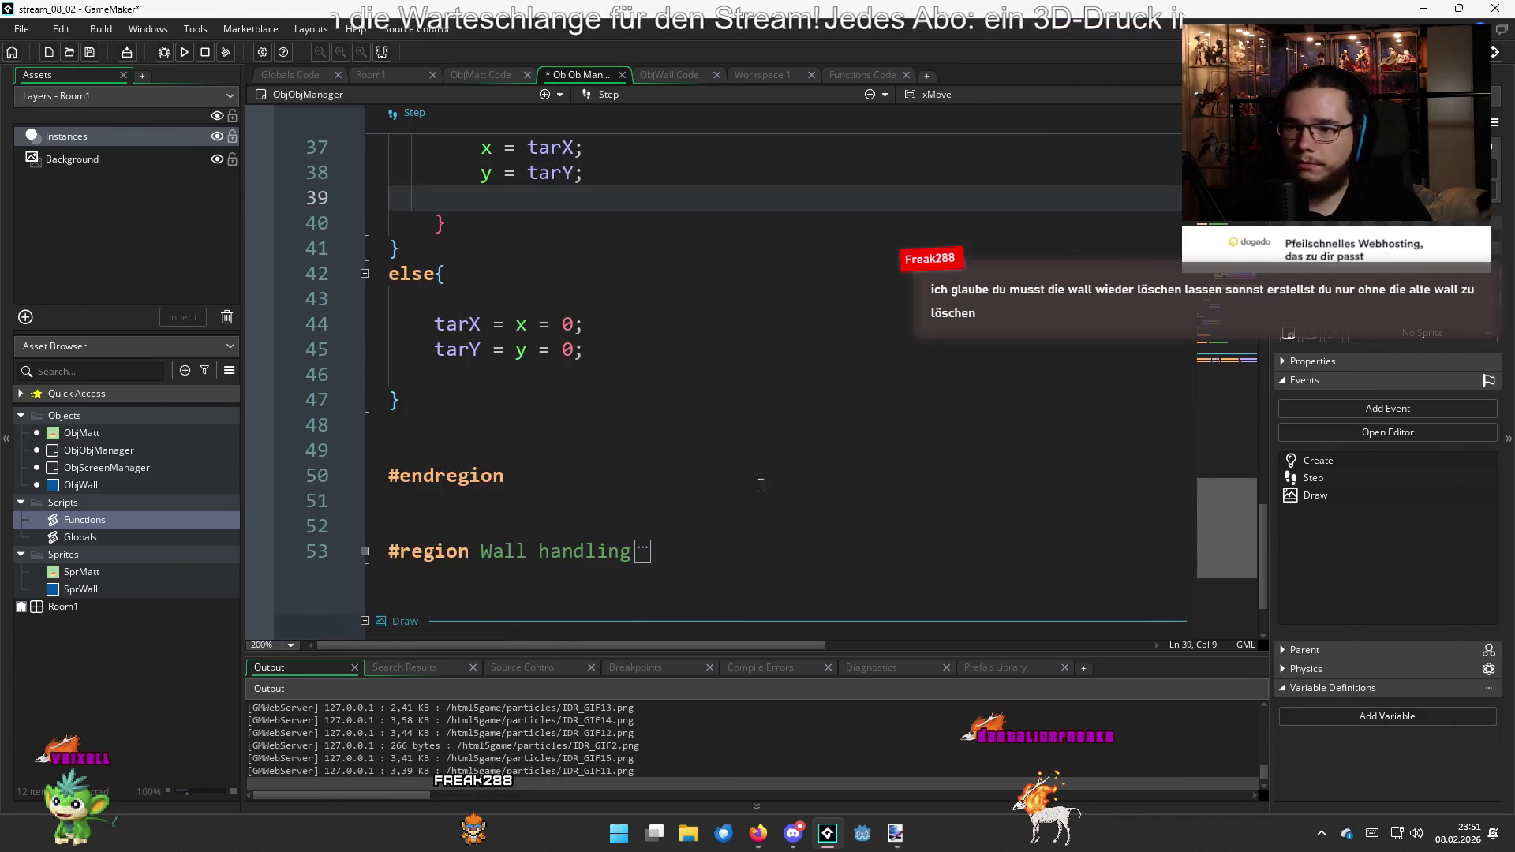
pyautogui.scroll(-6, 533, 450)
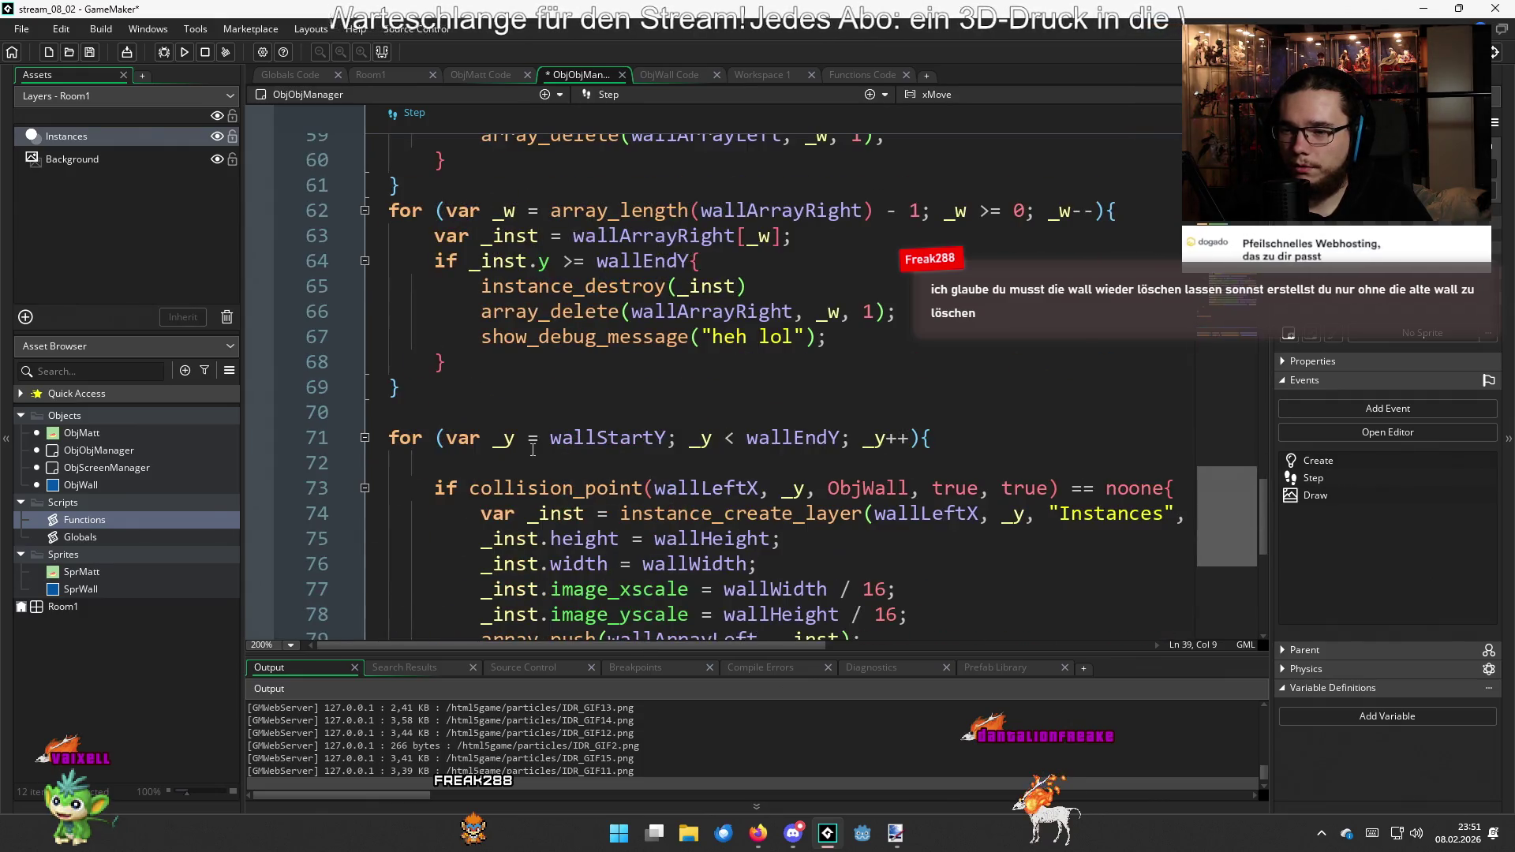
pyautogui.scroll(-4, 577, 461)
pyautogui.scroll(10, 553, 442)
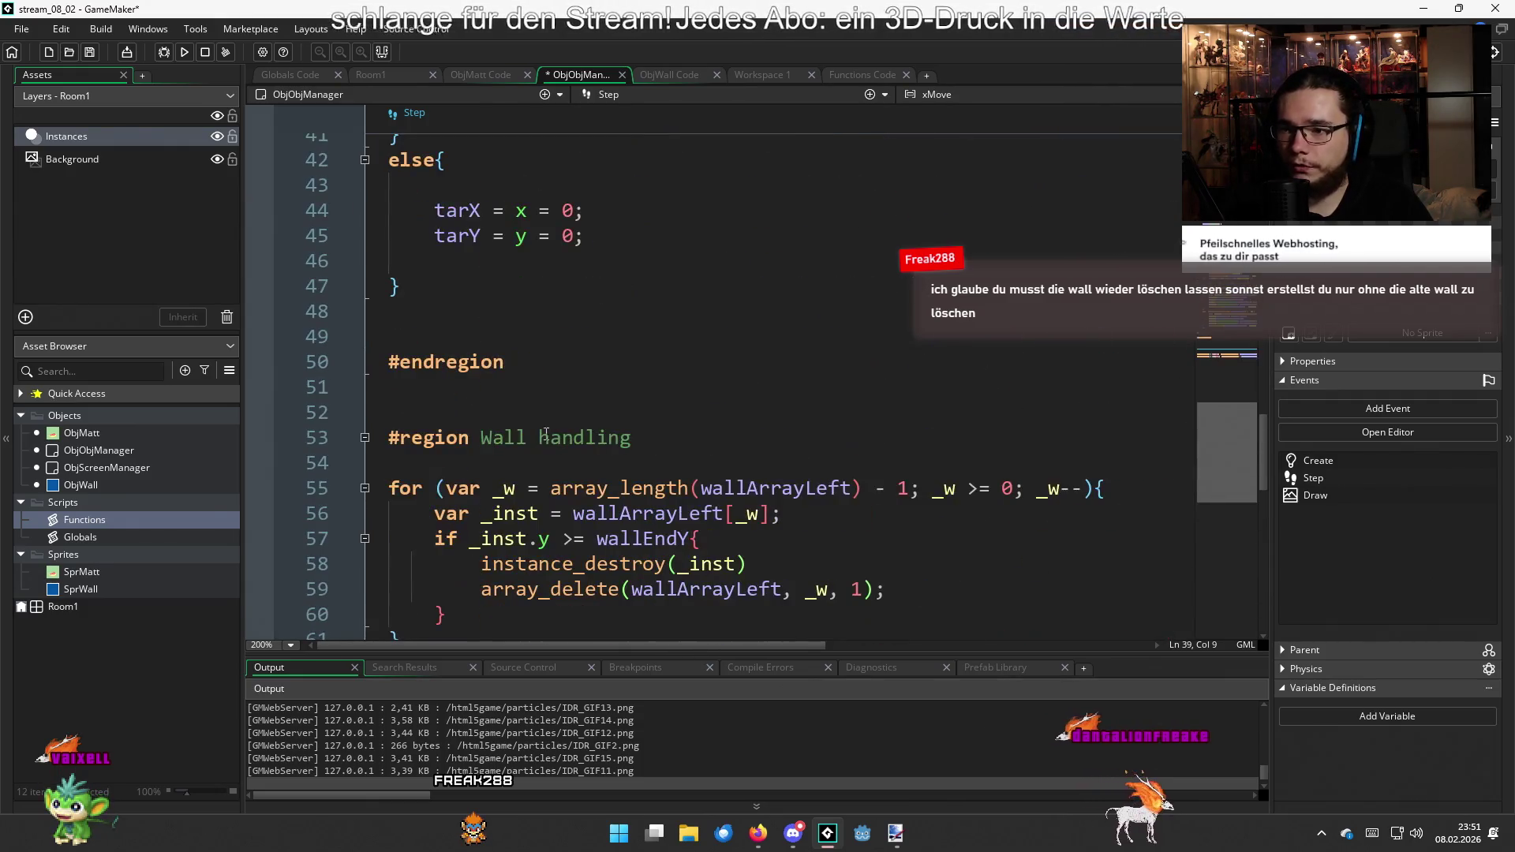
pyautogui.click(364, 438)
pyautogui.click(580, 387)
pyautogui.scroll(2, 686, 399)
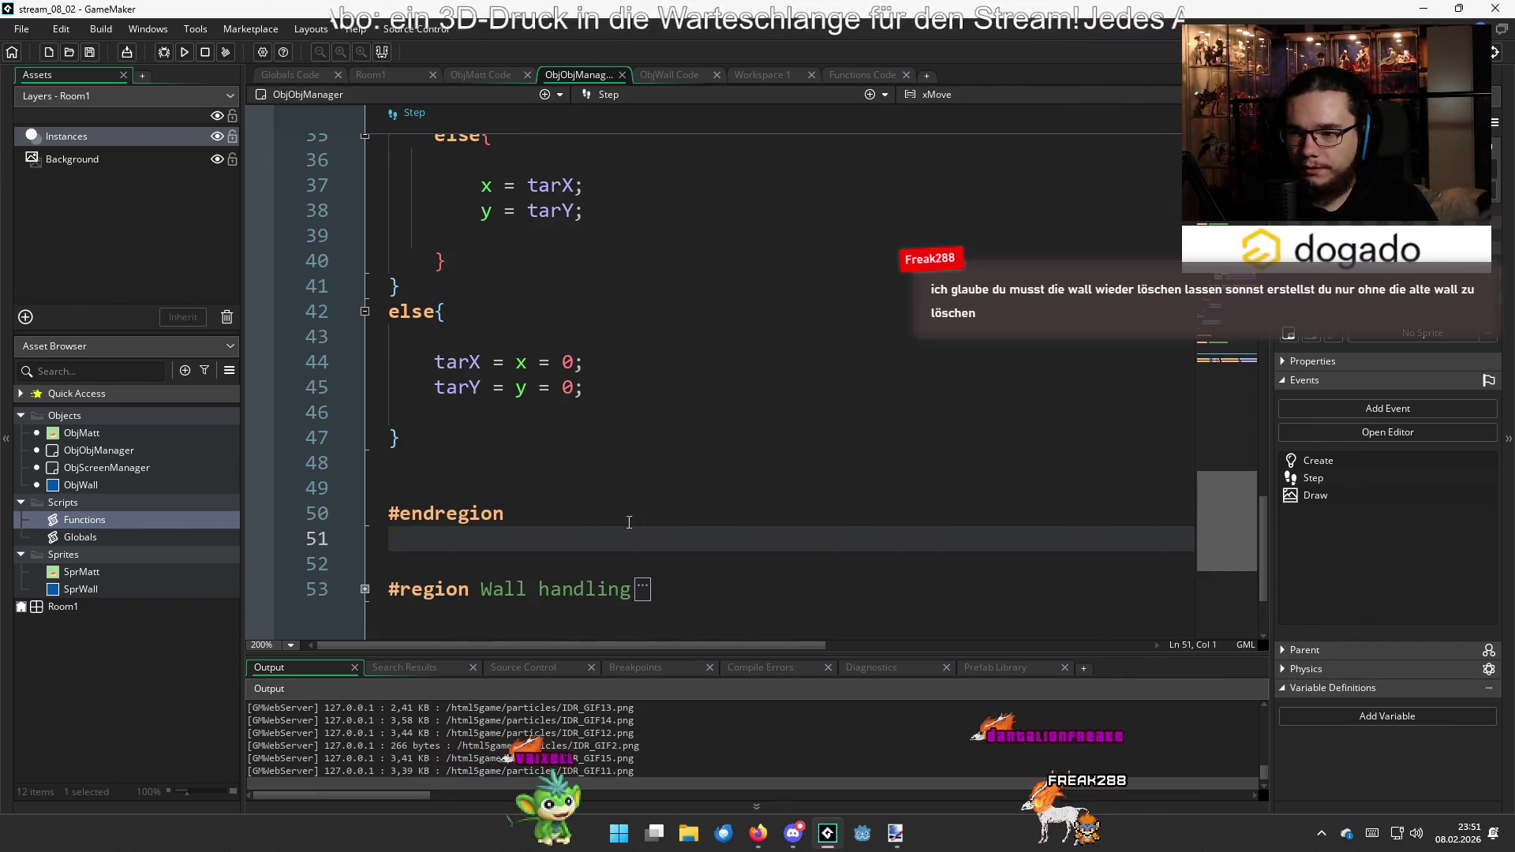
pyautogui.click(591, 462)
pyautogui.scroll(2, 591, 461)
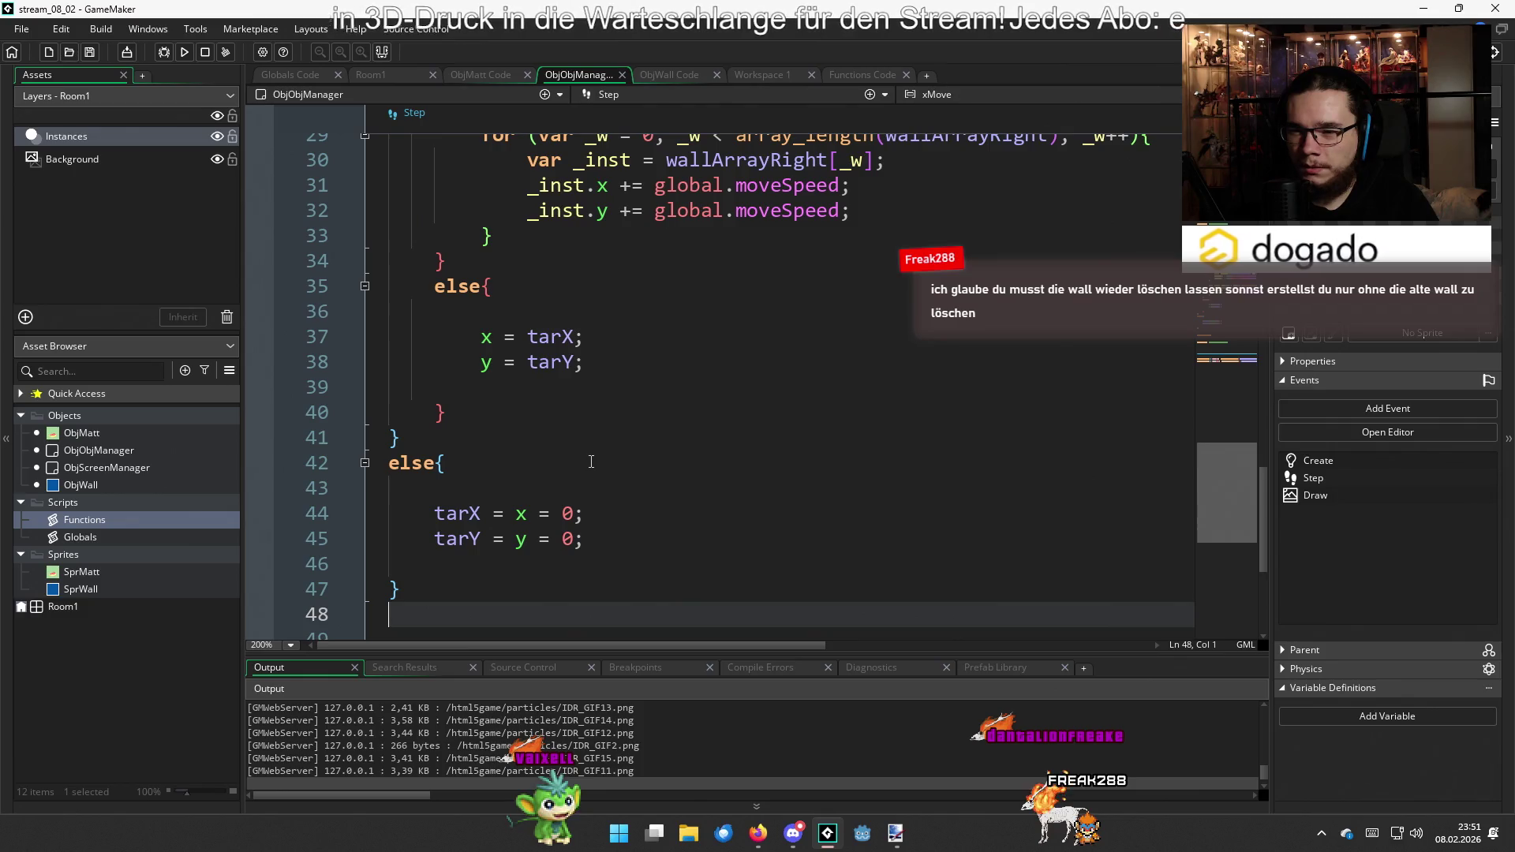
pyautogui.scroll(2, 591, 461)
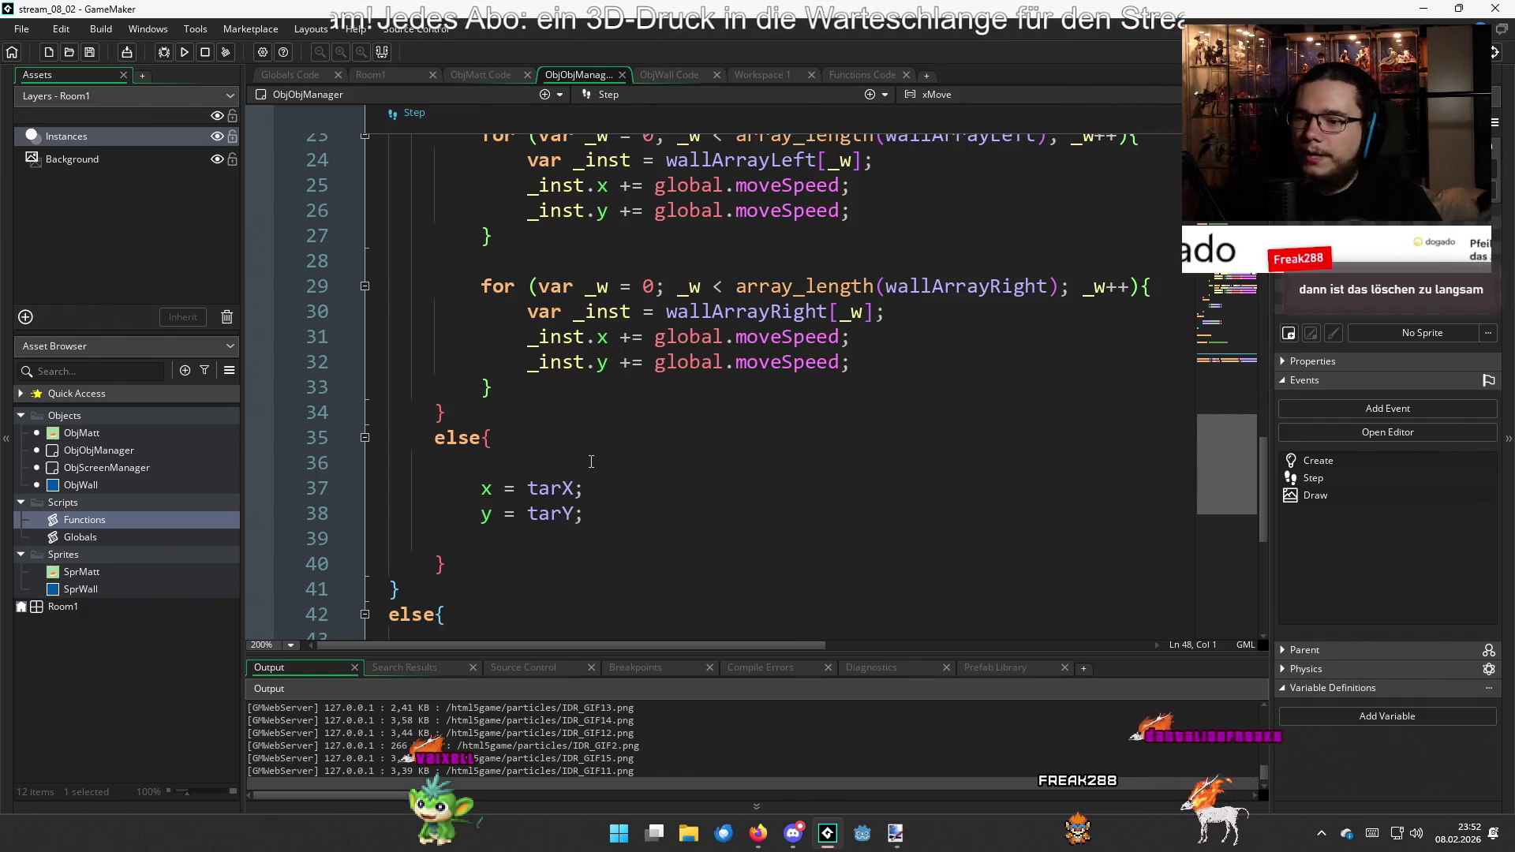
pyautogui.scroll(2, 598, 456)
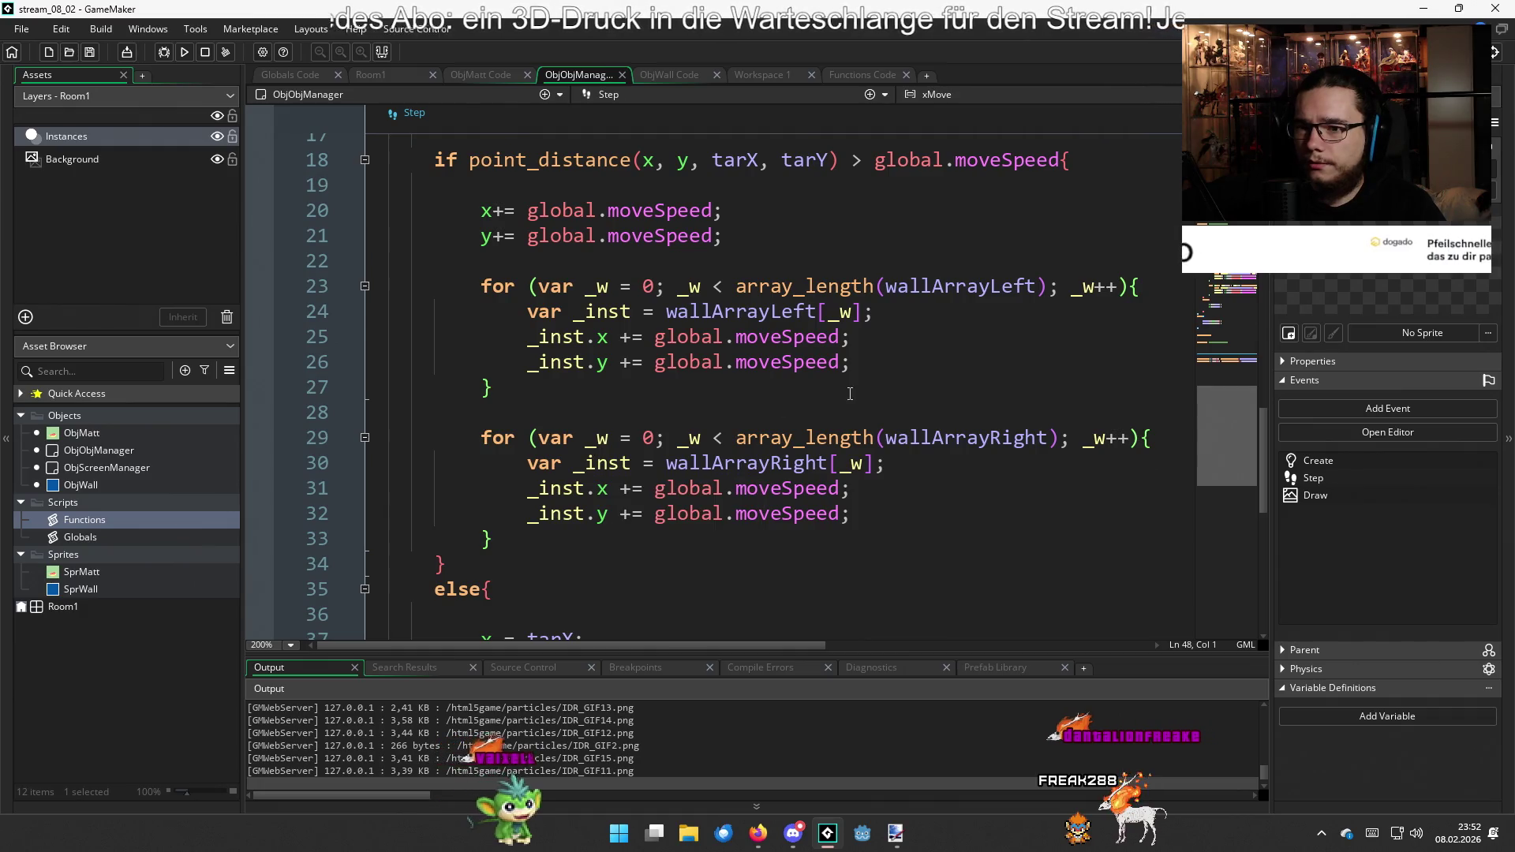
# Add wallLeftX += global.moveSpeed; after the y movement line, then undo it with Ctrl+Z
pyautogui.scroll(6, 850, 393)
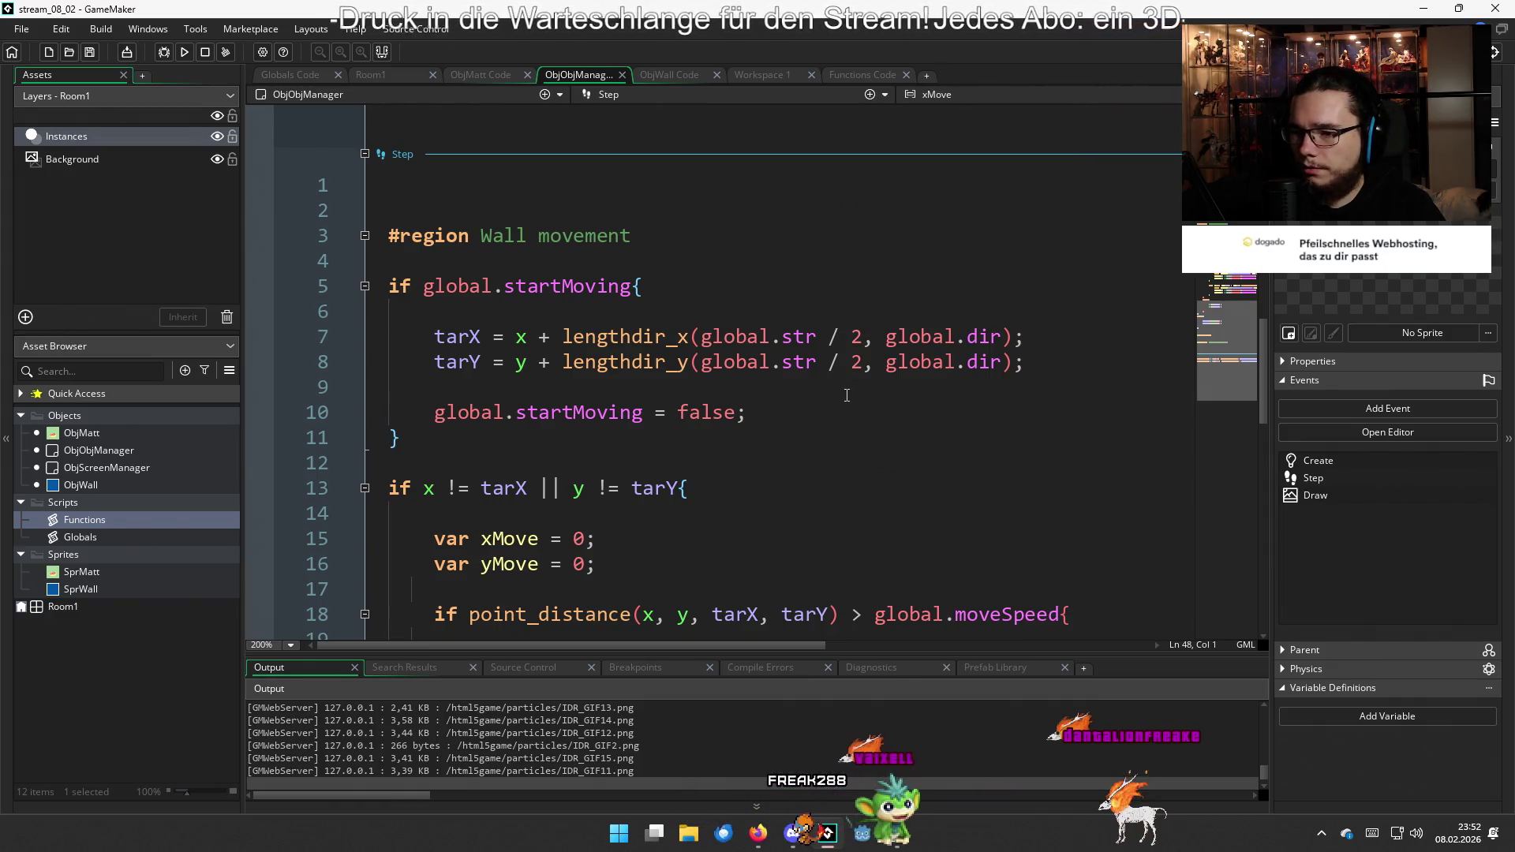
pyautogui.scroll(-2, 846, 395)
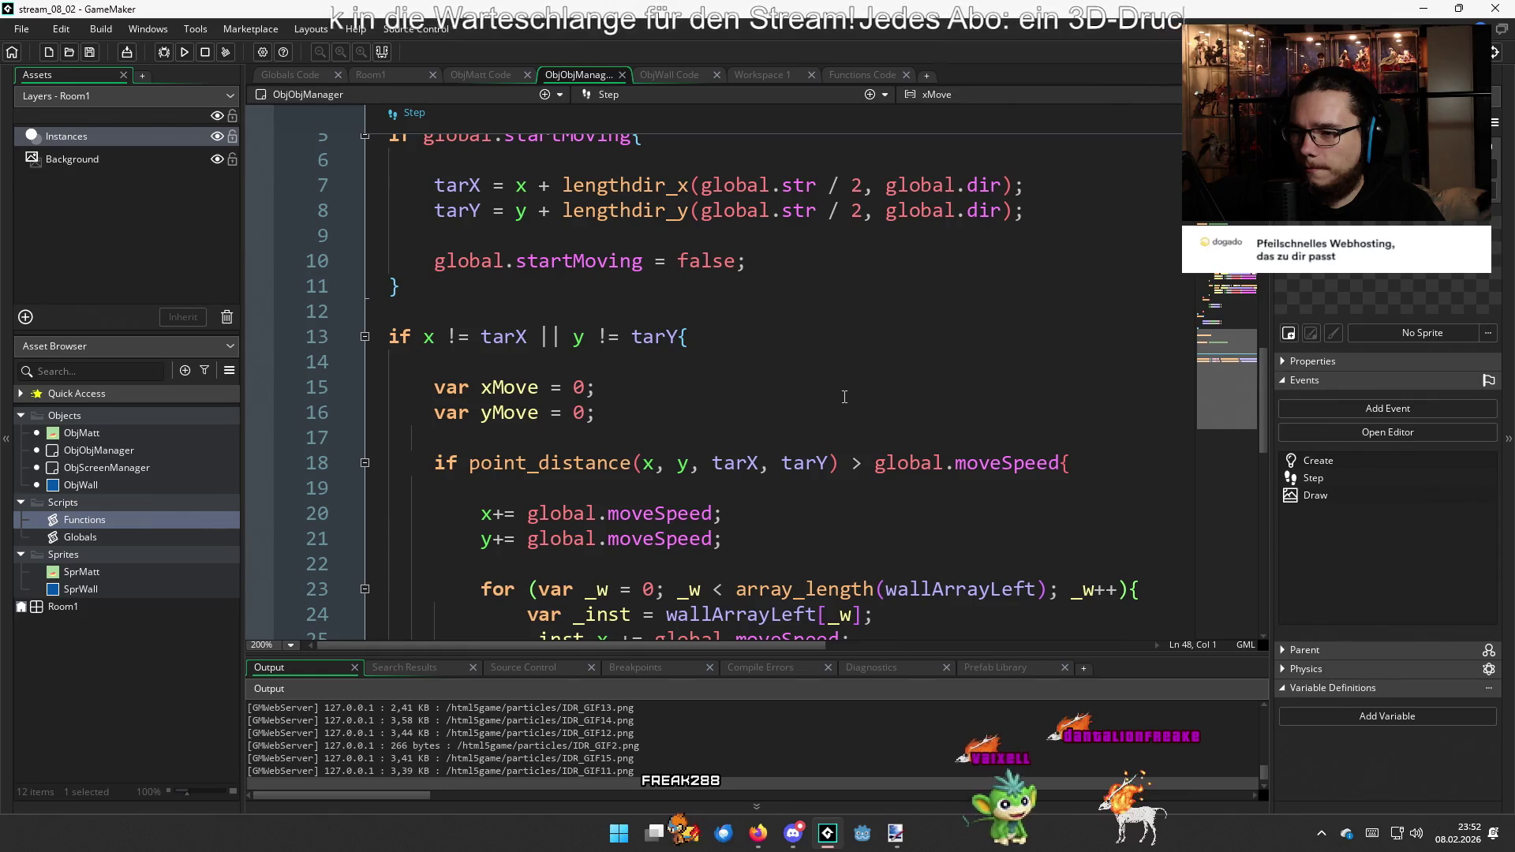
pyautogui.scroll(-4, 841, 397)
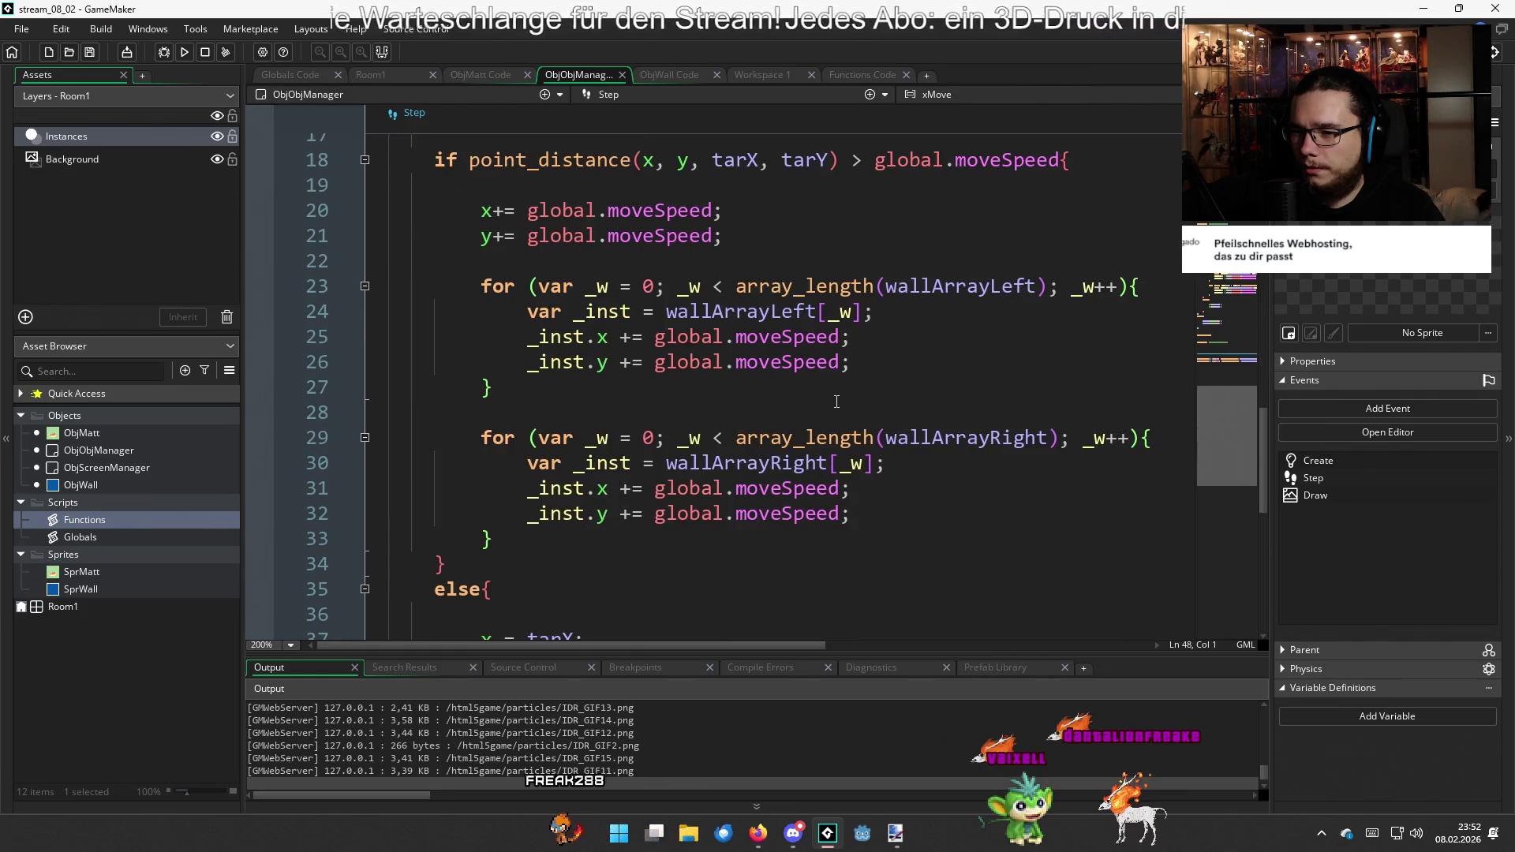
pyautogui.click(741, 249)
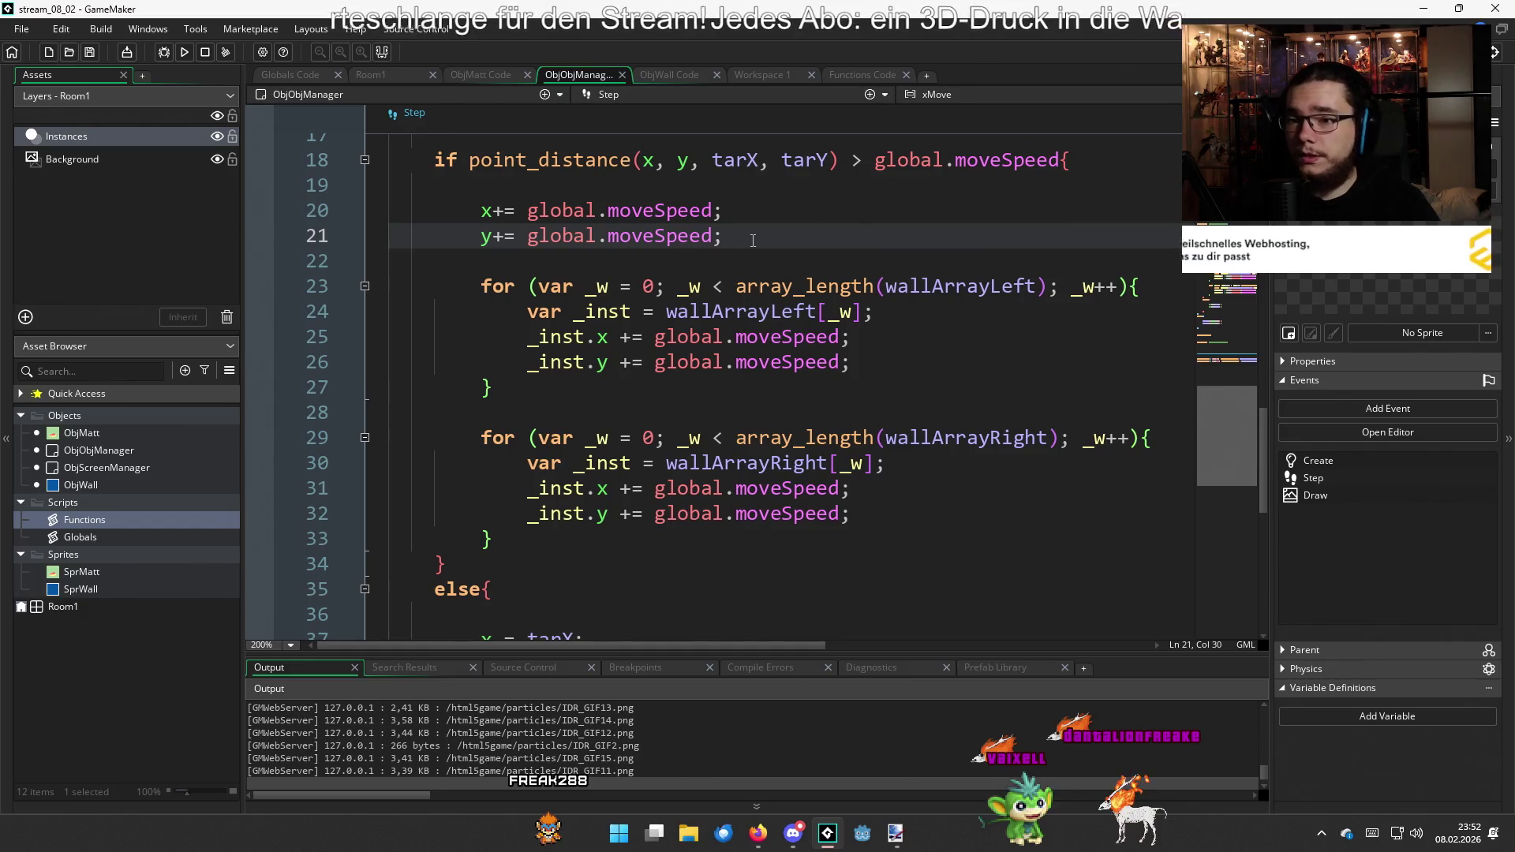
pyautogui.press('Return')
pyautogui.press('Return')
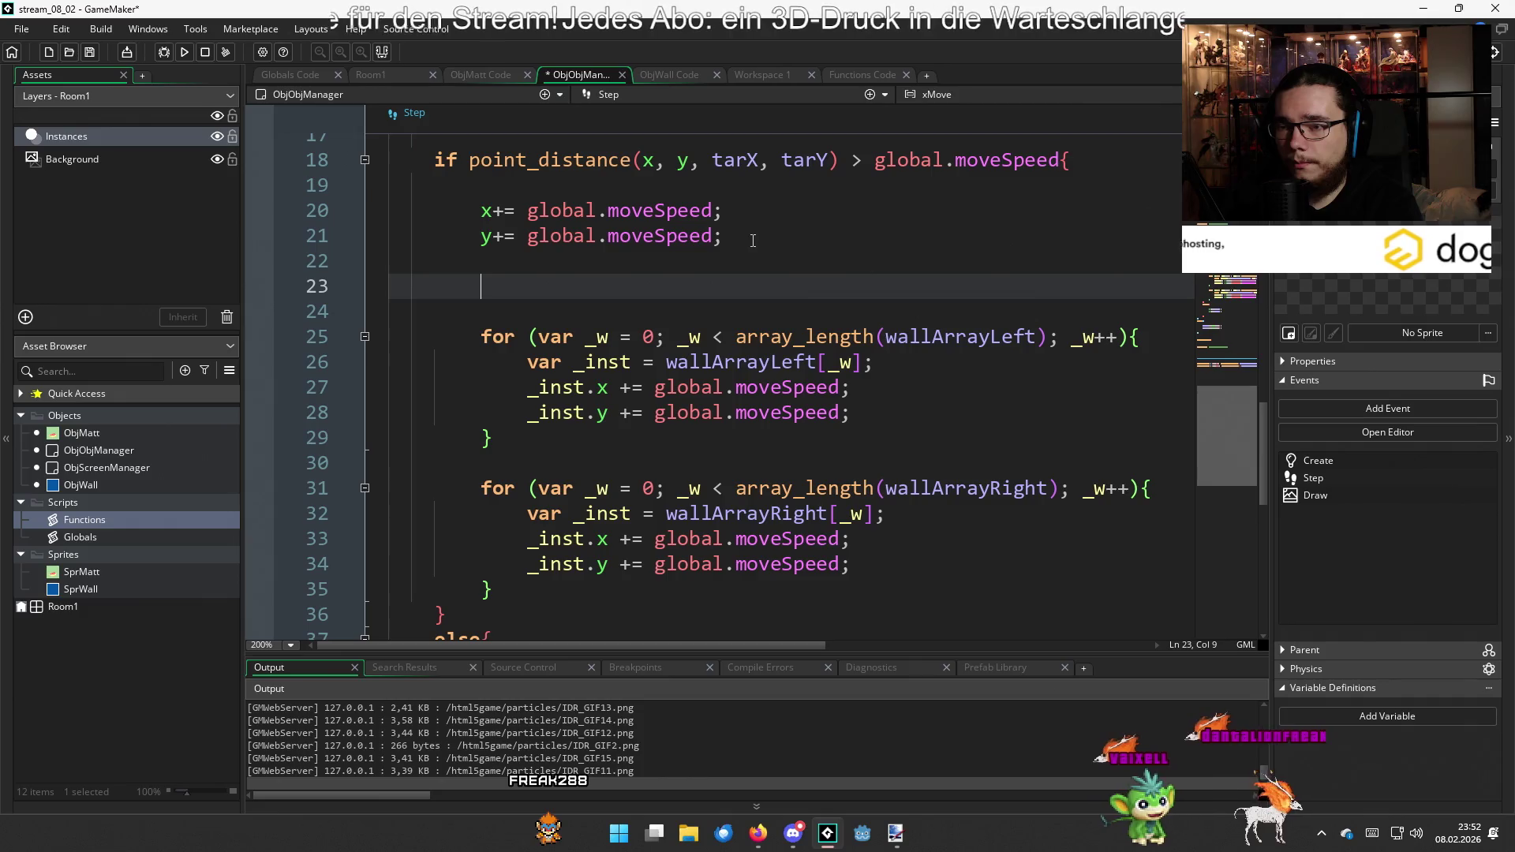
pyautogui.write('wallLe')
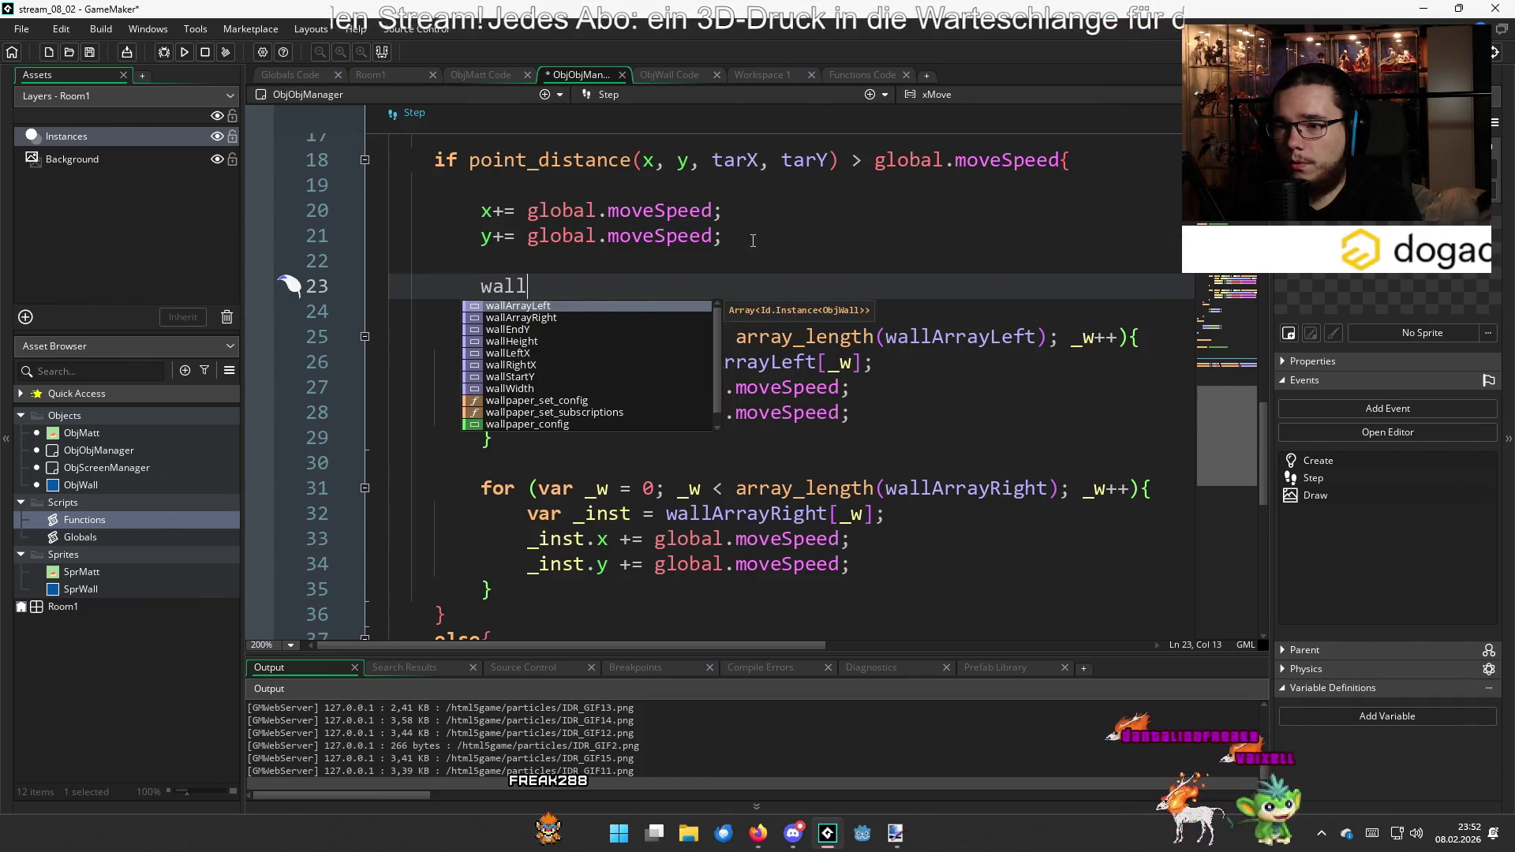
pyautogui.press('Return')
pyautogui.write('=')
pyautogui.press('BackSpace')
pyautogui.press('BackSpace')
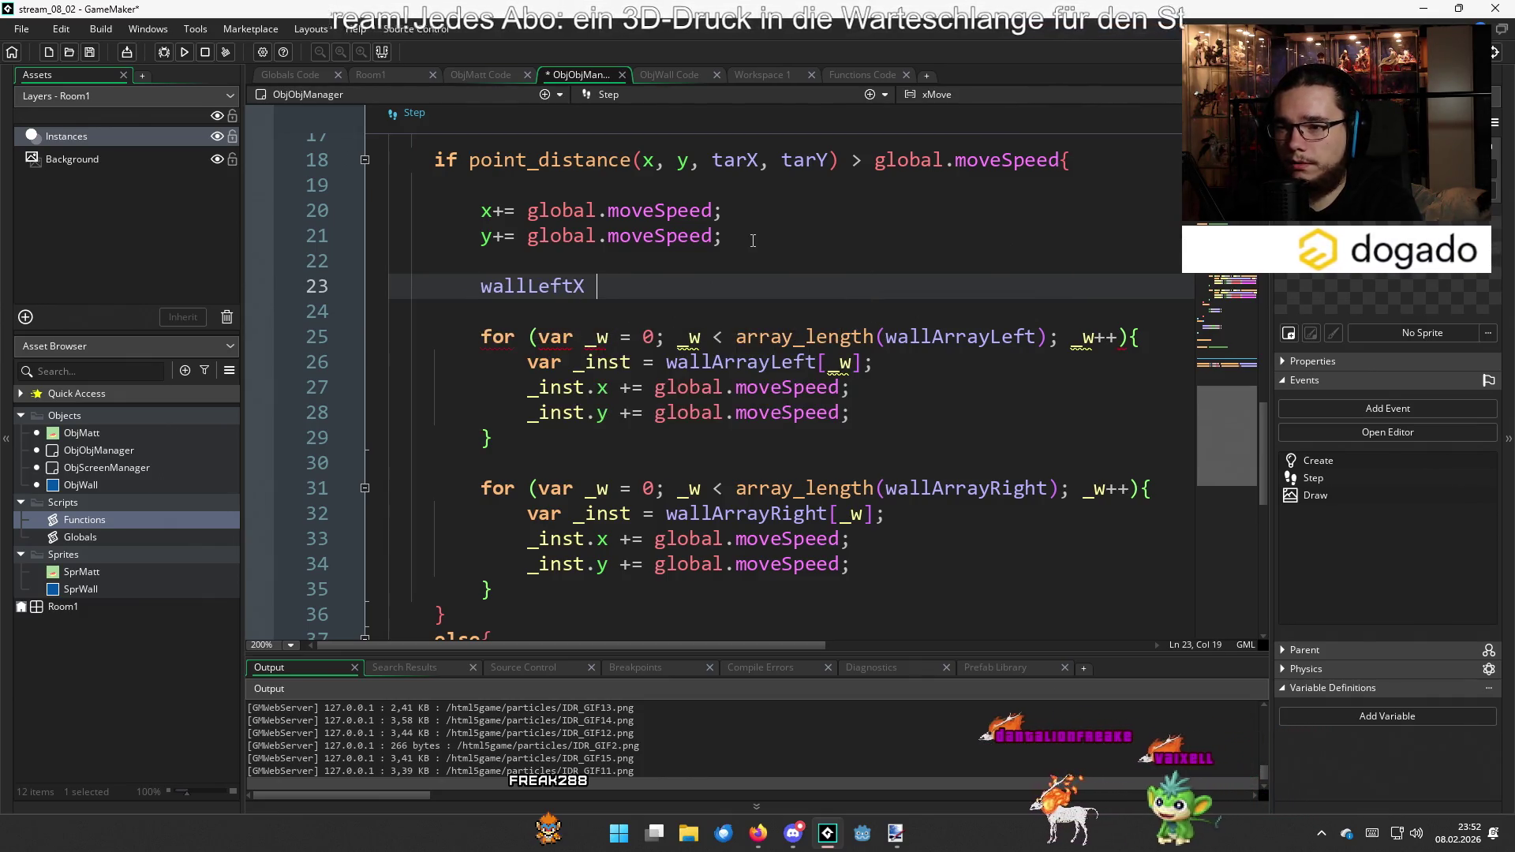
pyautogui.press('BackSpace')
pyautogui.press('BackSpace')
pyautogui.press('BackSpace')
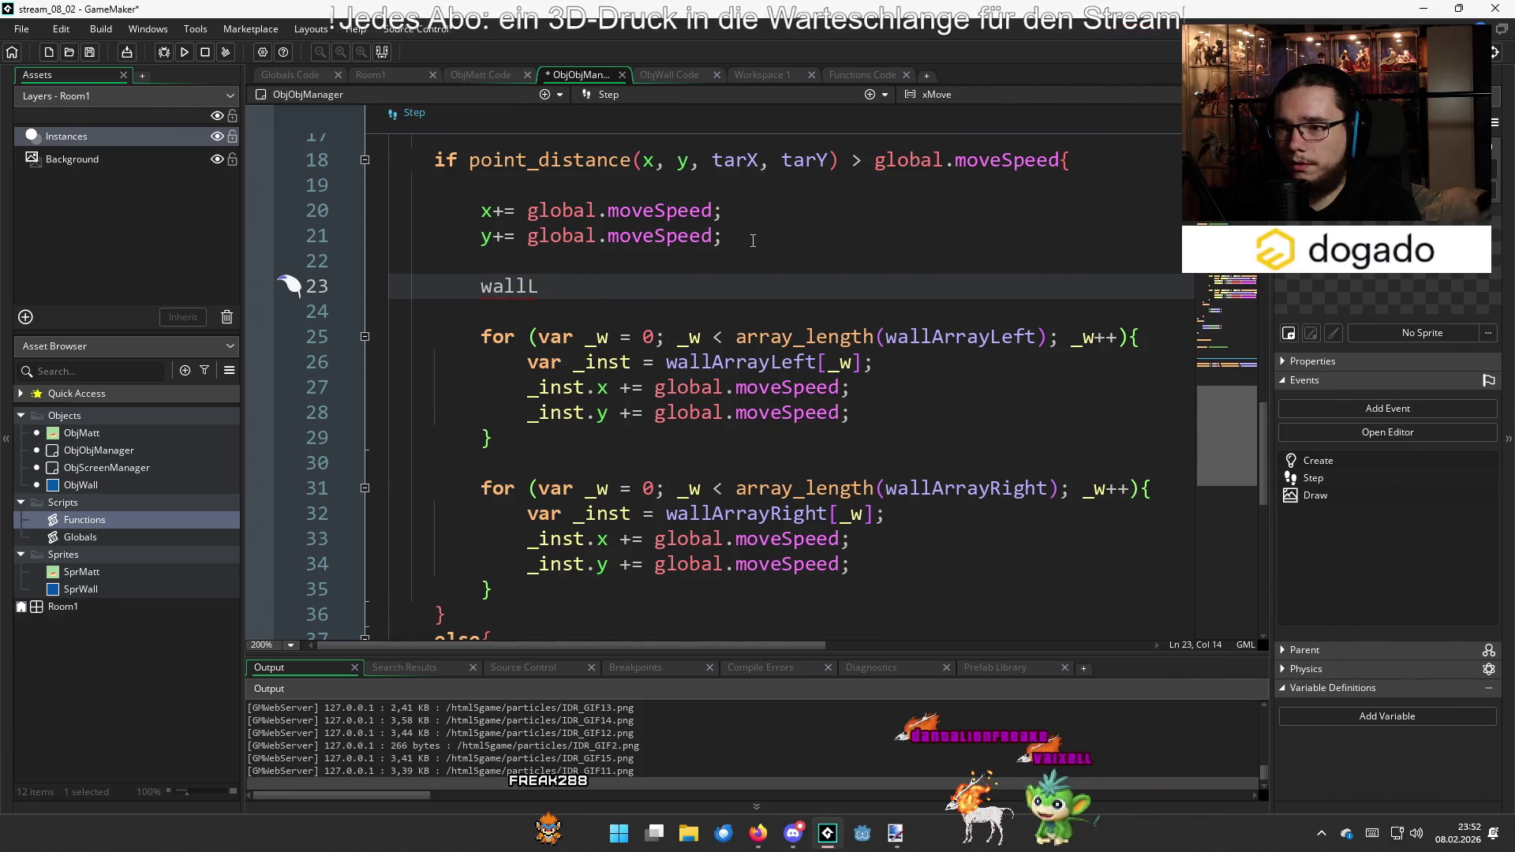
pyautogui.write('eftX += ')
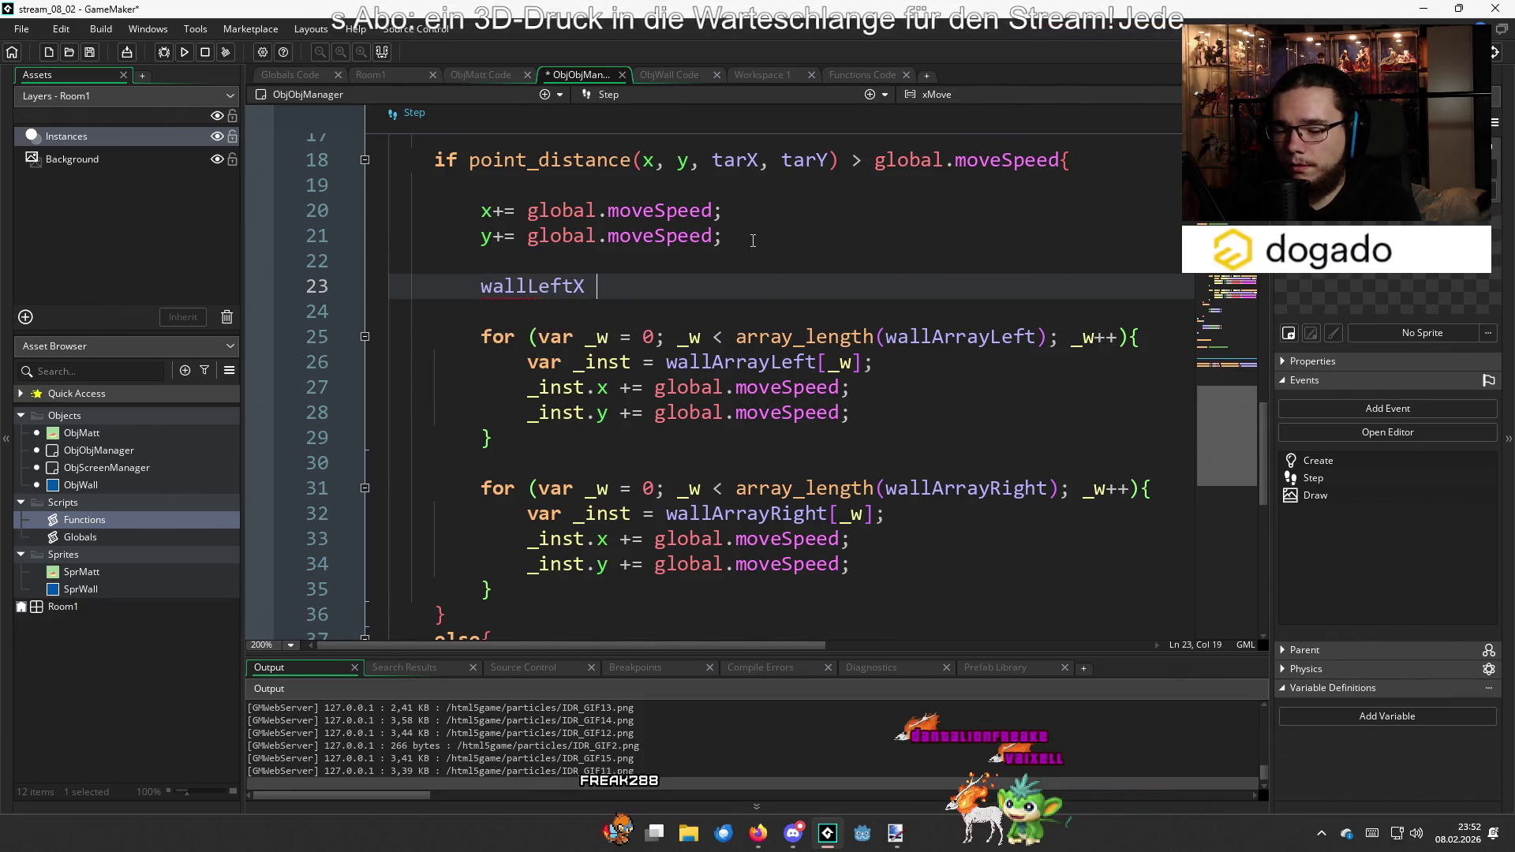
pyautogui.write('g')
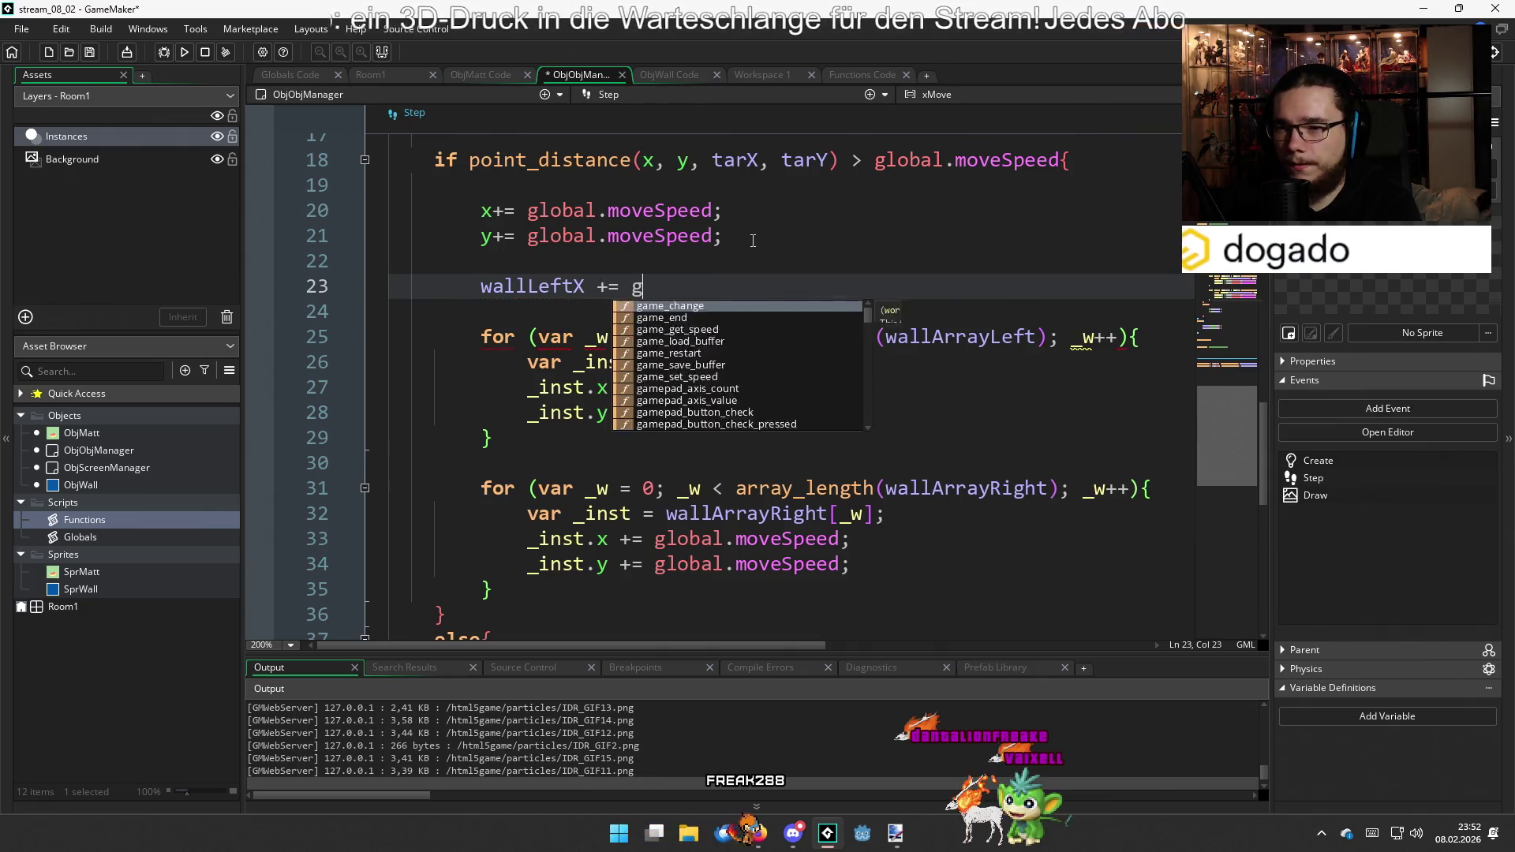
pyautogui.write('lobal.m')
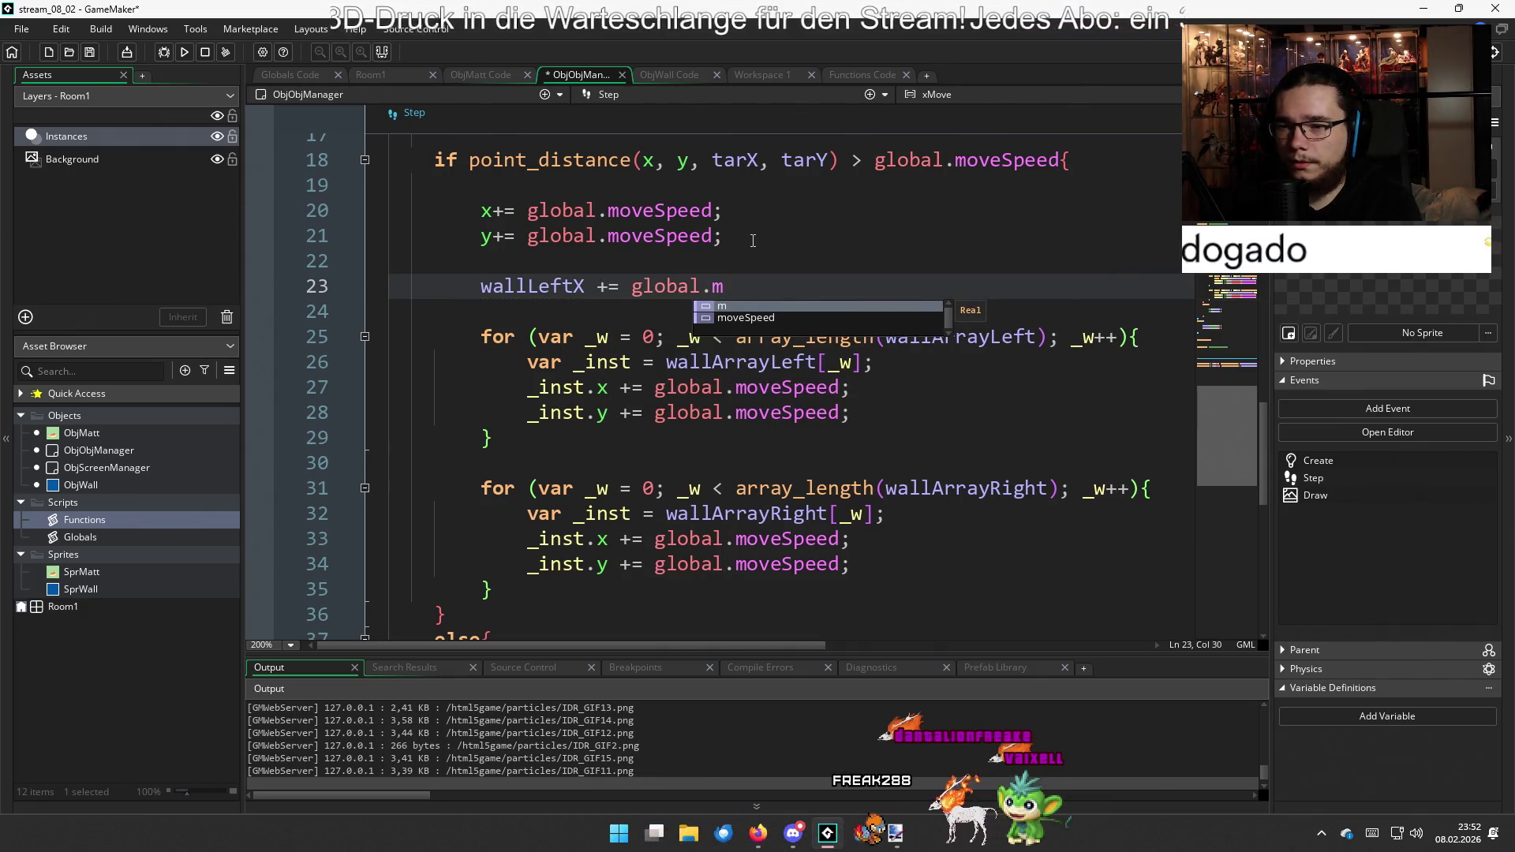
pyautogui.write('o')
pyautogui.press('Return')
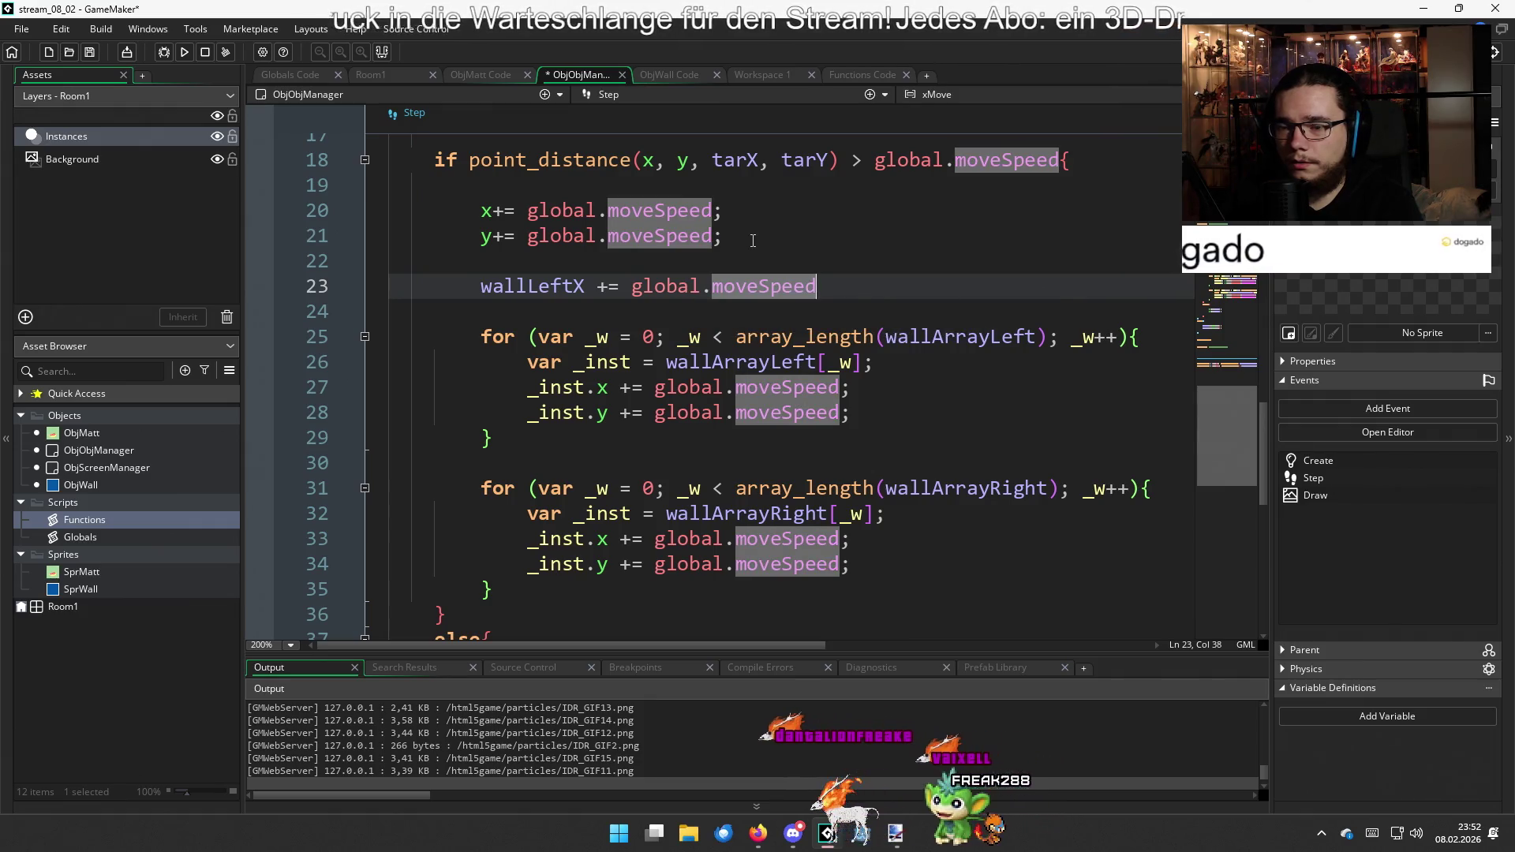
pyautogui.write(';')
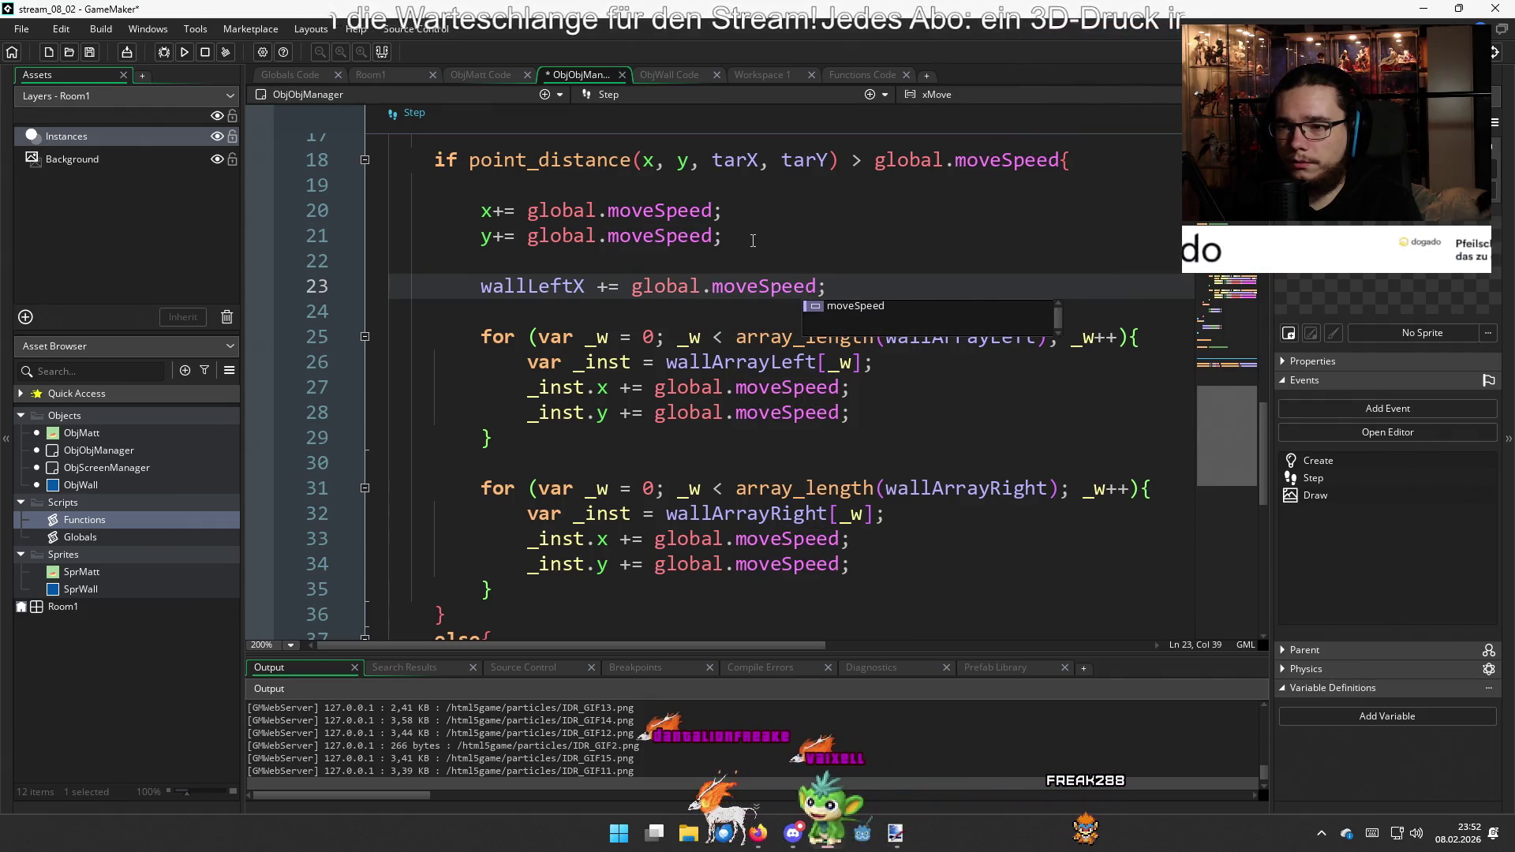
pyautogui.scroll(2, 884, 332)
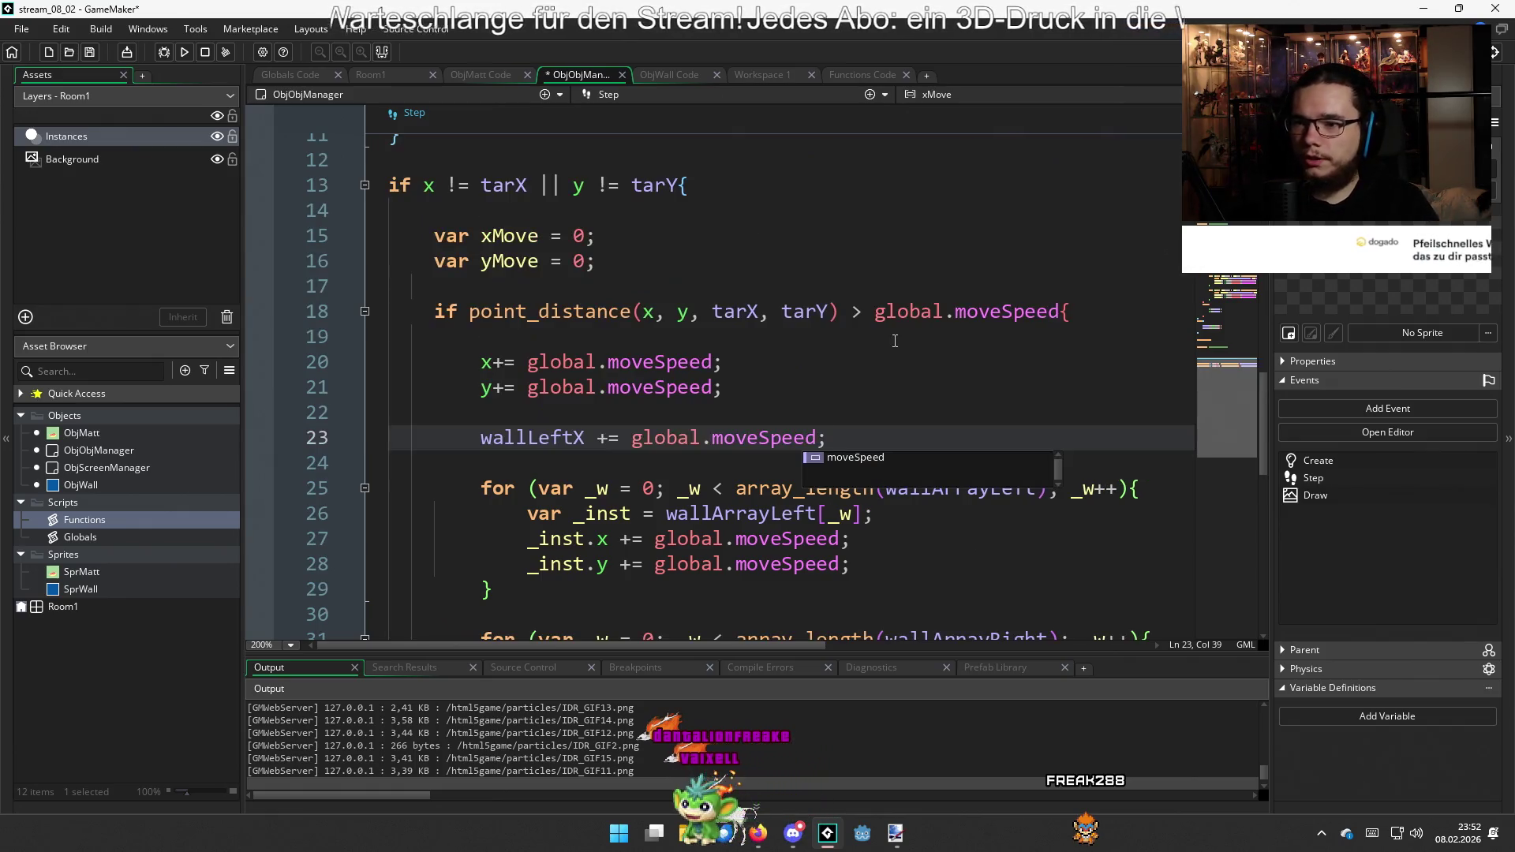
pyautogui.hotkey('ctrl', 'z')
pyautogui.hotkey('ctrl', 'z')
pyautogui.hotkey('ctrl', 'z')
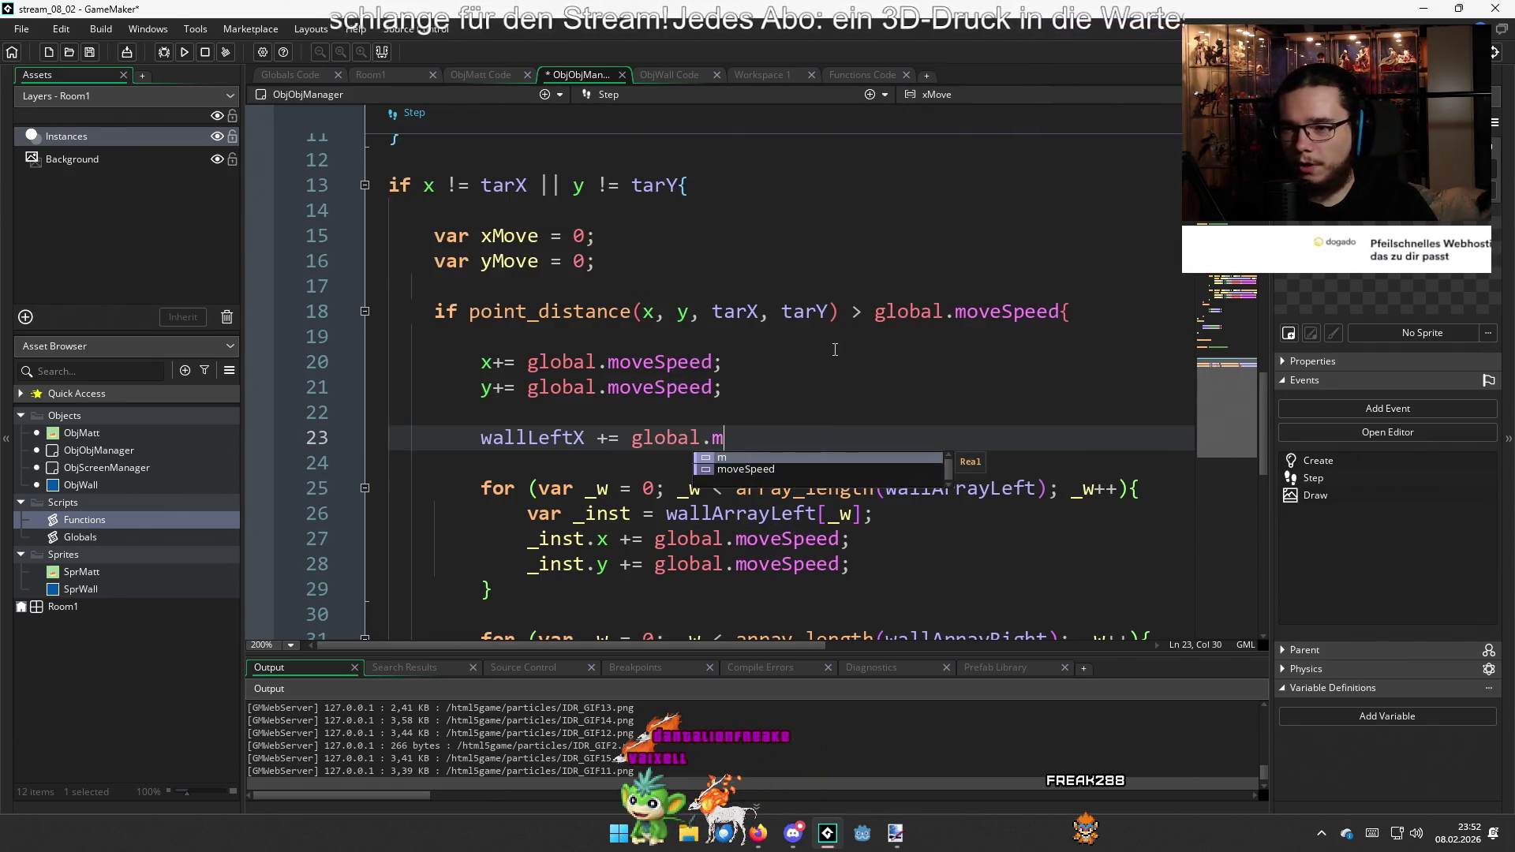
# Undo back to the xMove line and complete it as sign(tarX ...) * global.moveSpeed
pyautogui.hotkey('ctrl', 'z')
pyautogui.hotkey('ctrl', 'z')
pyautogui.hotkey('ctrl', 'z')
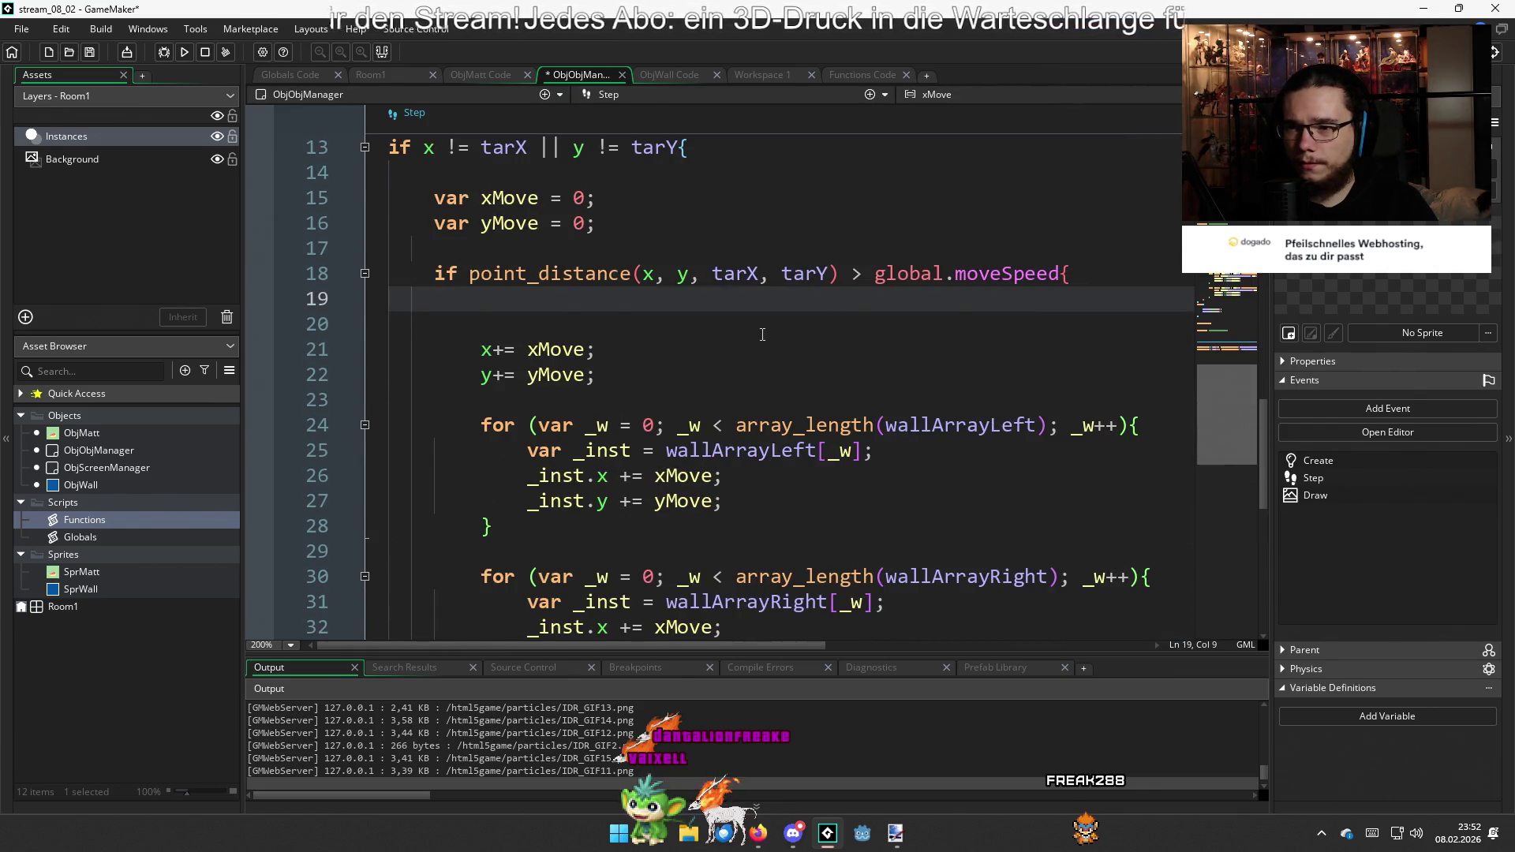
pyautogui.hotkey('ctrl', 'z')
pyautogui.hotkey('ctrl', 'z')
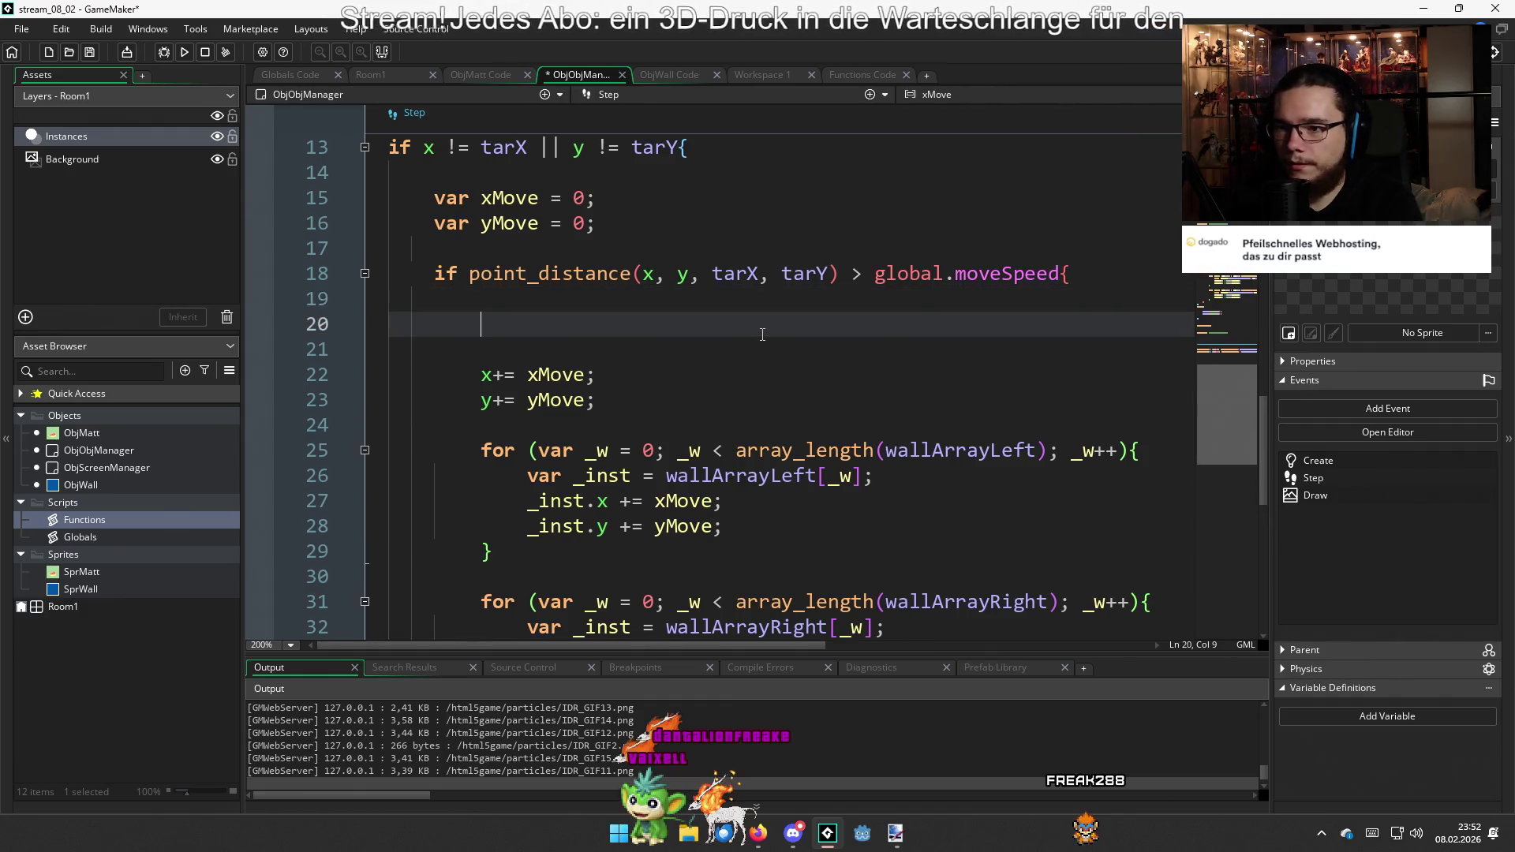
pyautogui.click(762, 334)
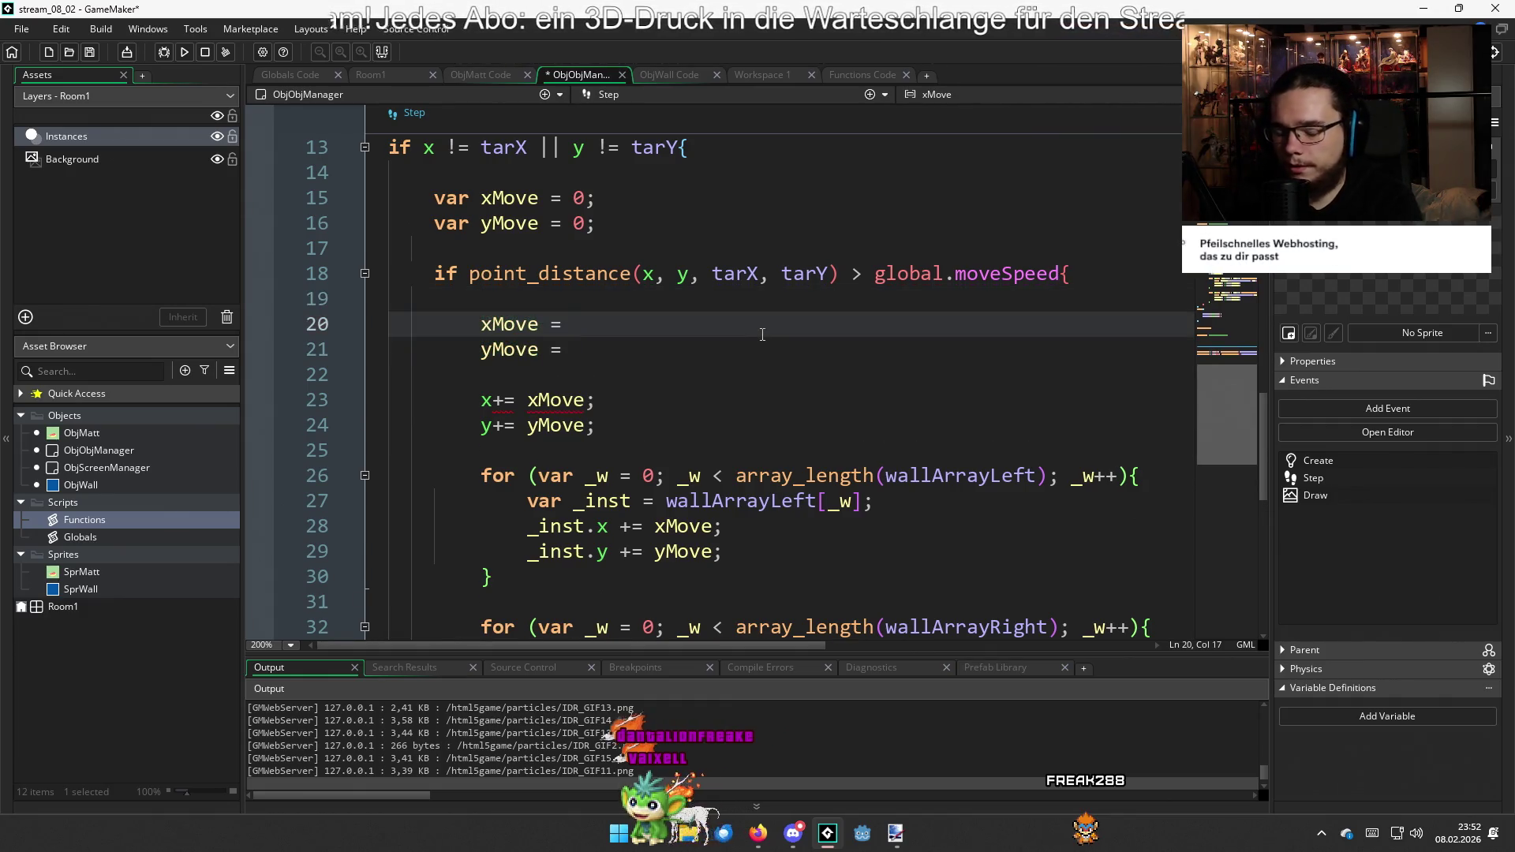
pyautogui.write('tarX - x *')
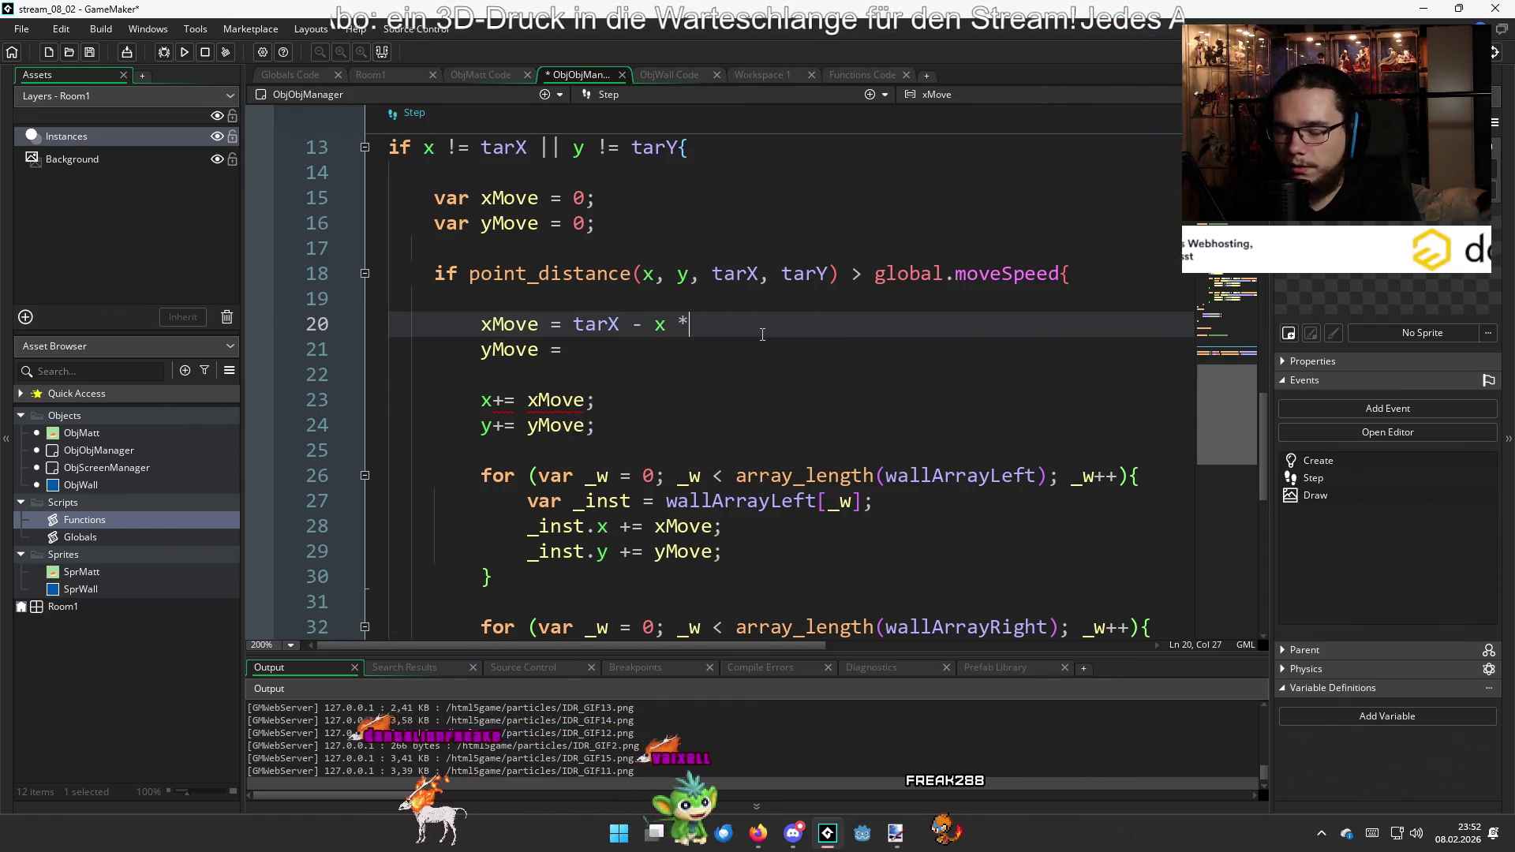
pyautogui.press('BackSpace')
pyautogui.press('BackSpace')
pyautogui.press('BackSpace')
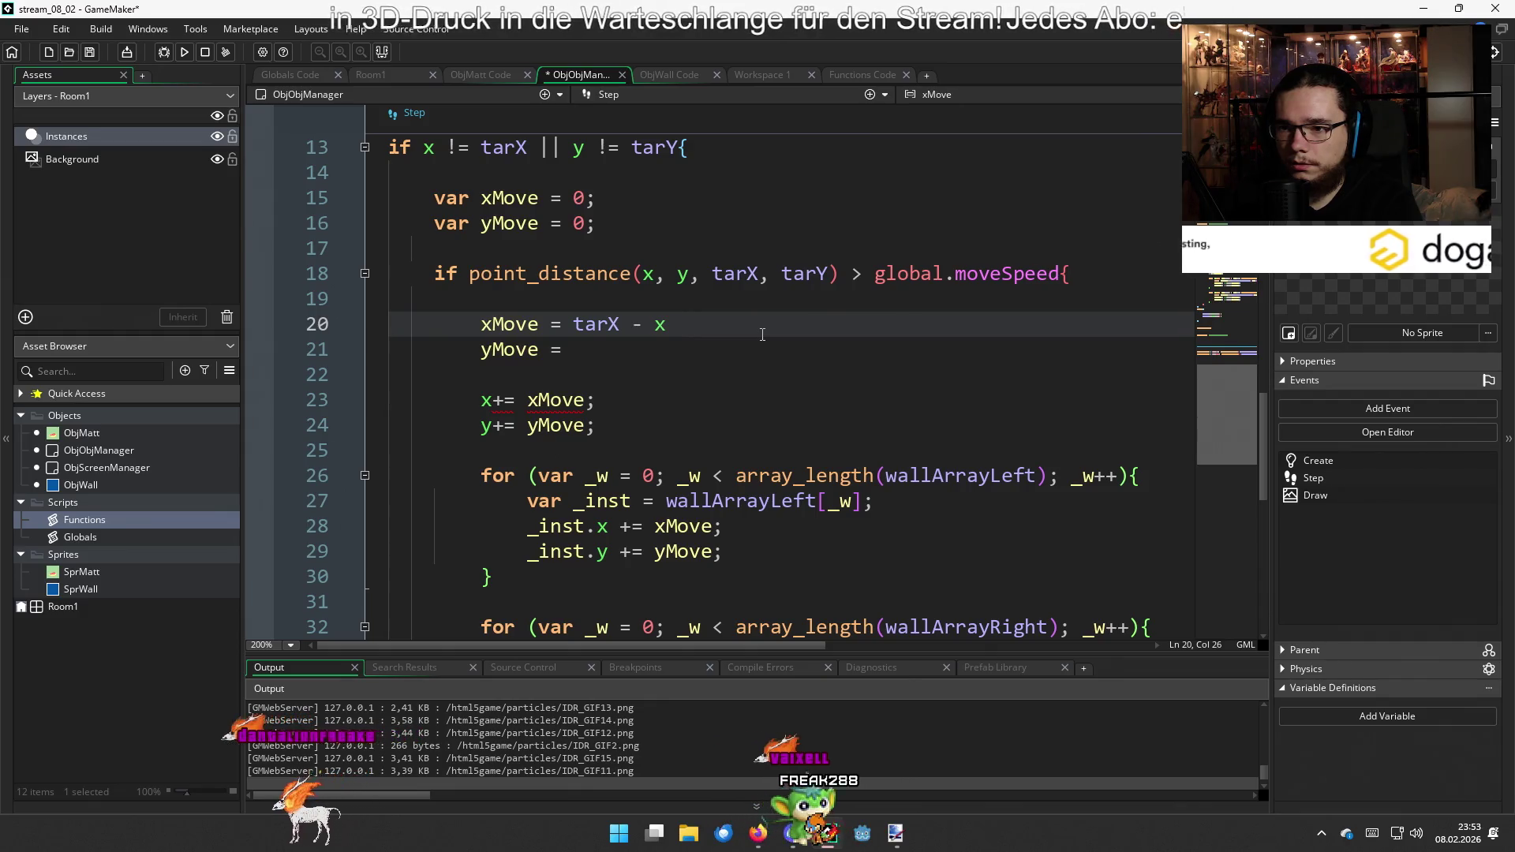
pyautogui.press('Left')
pyautogui.press('Left')
pyautogui.press('Left')
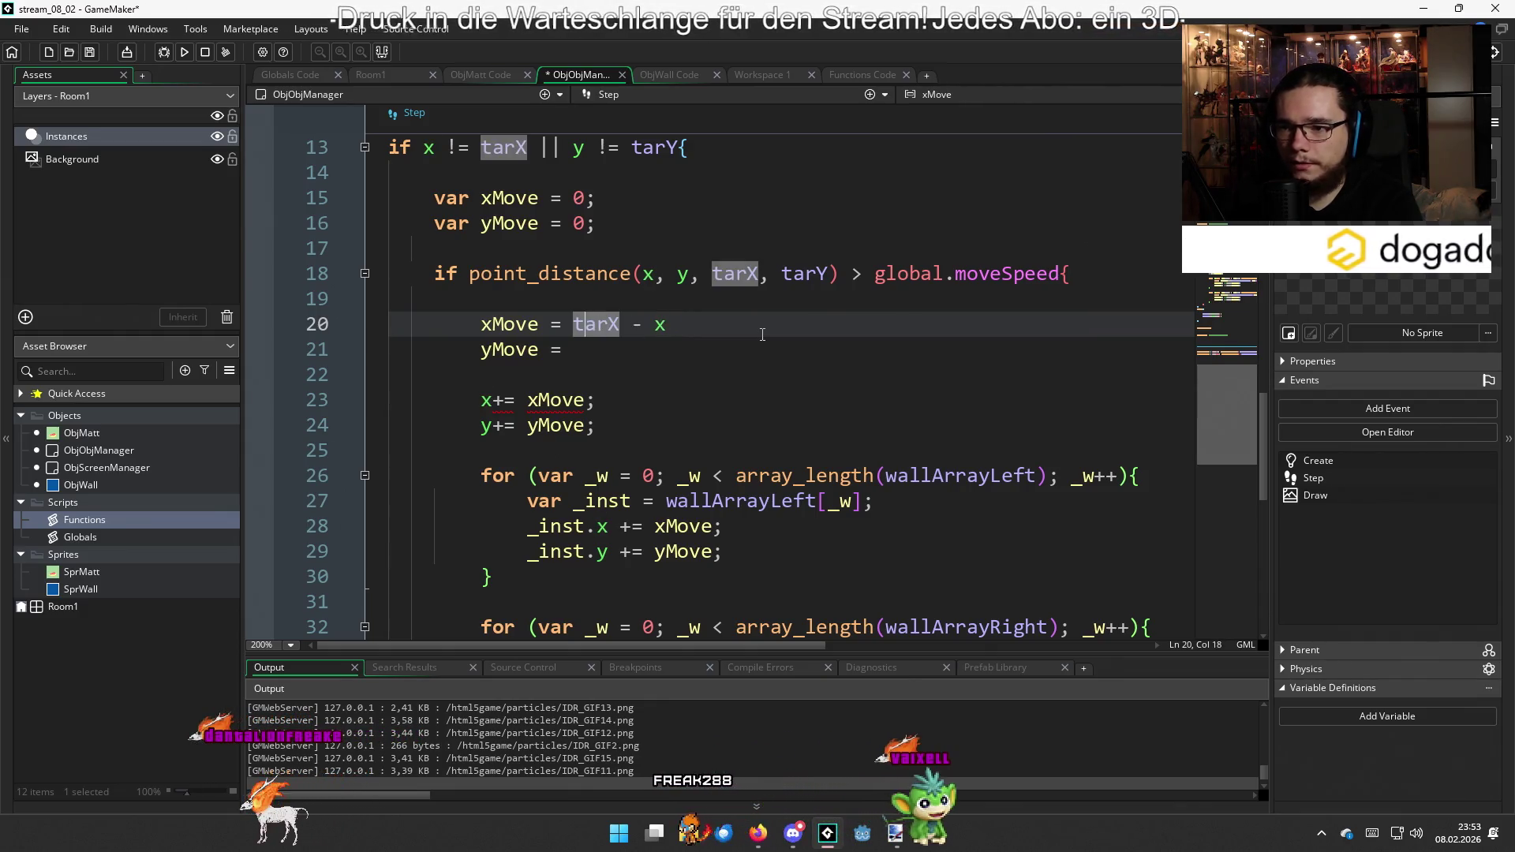
pyautogui.write('s')
pyautogui.press('Right')
pyautogui.press('Right')
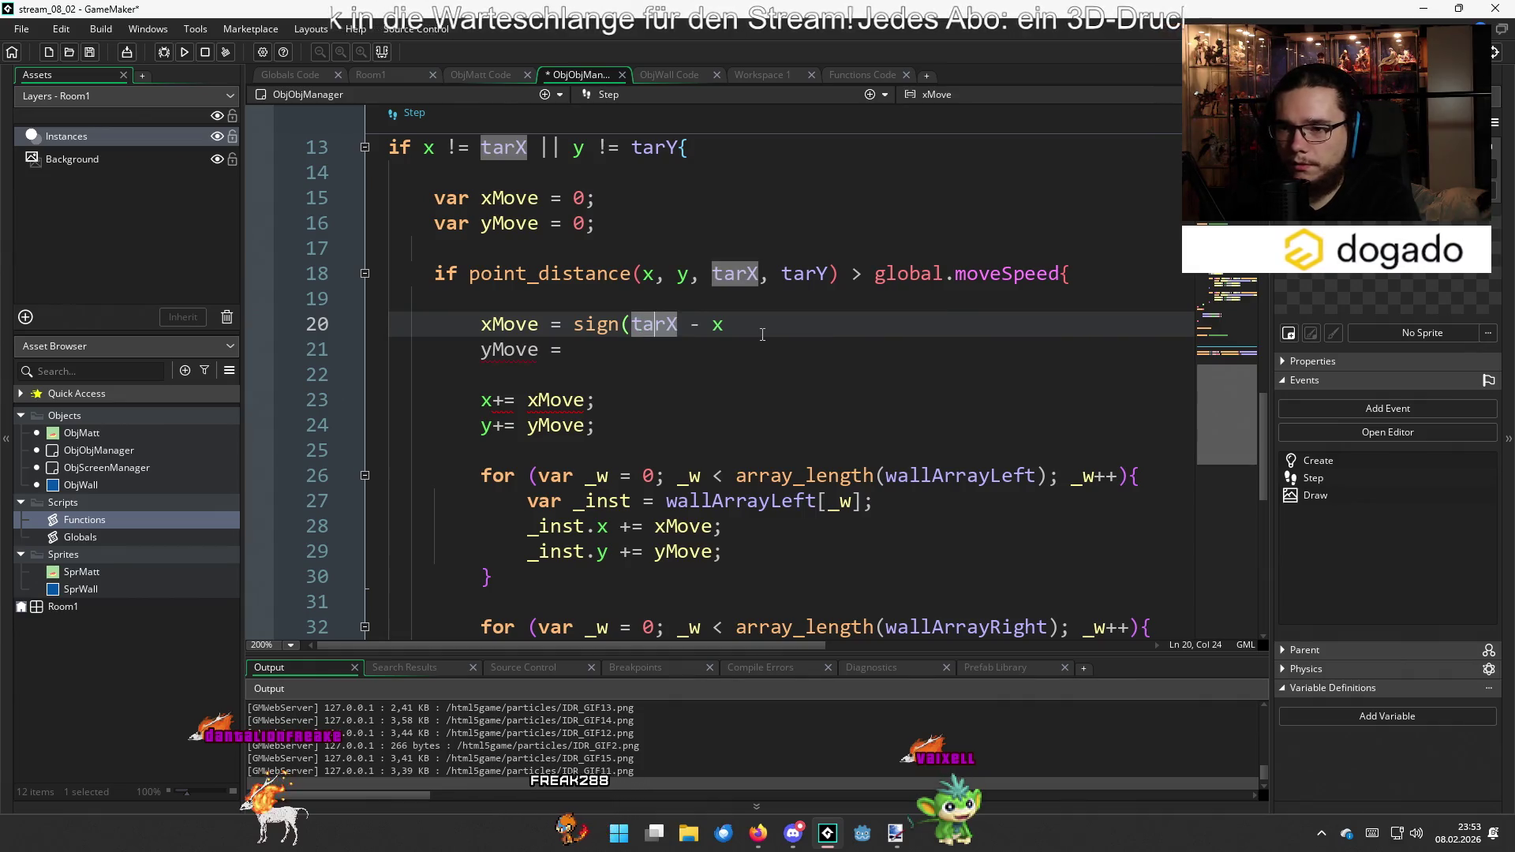
pyautogui.write(') ')
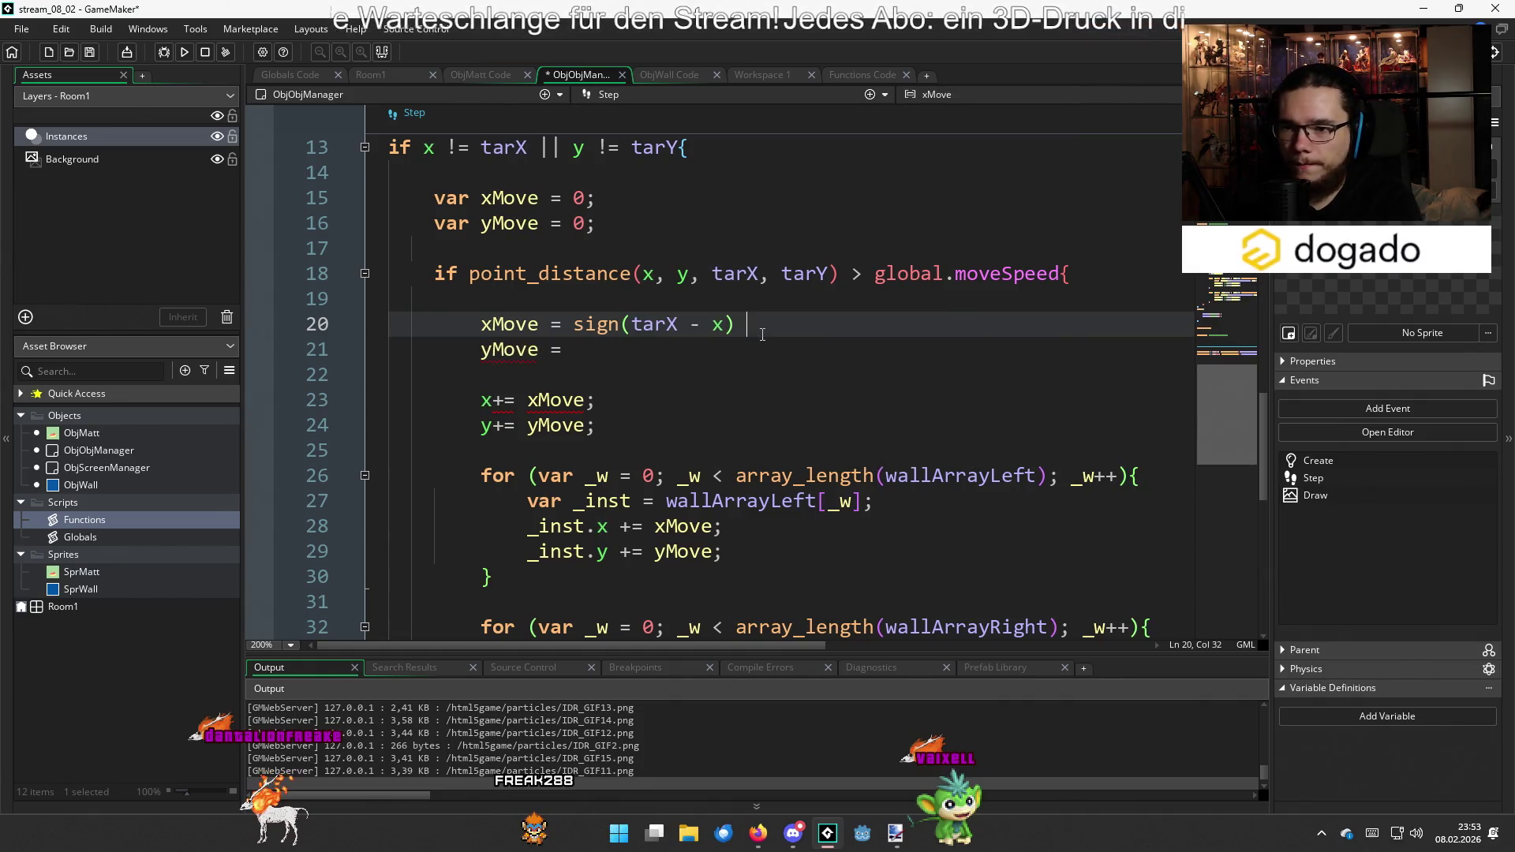
pyautogui.write('* glob')
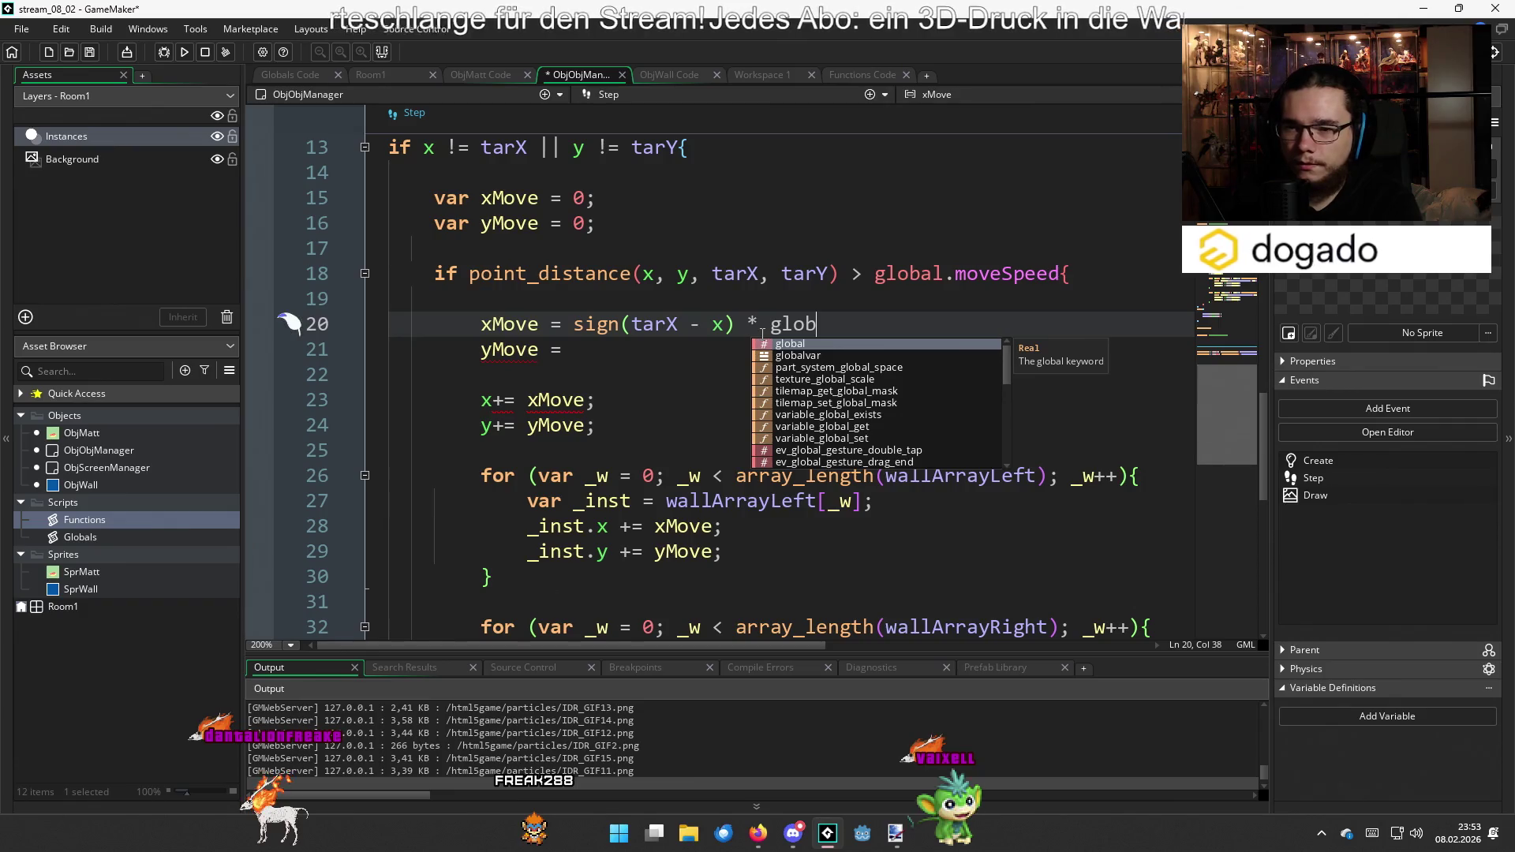
pyautogui.write('al.M')
pyautogui.press('BackSpace')
pyautogui.write('mo')
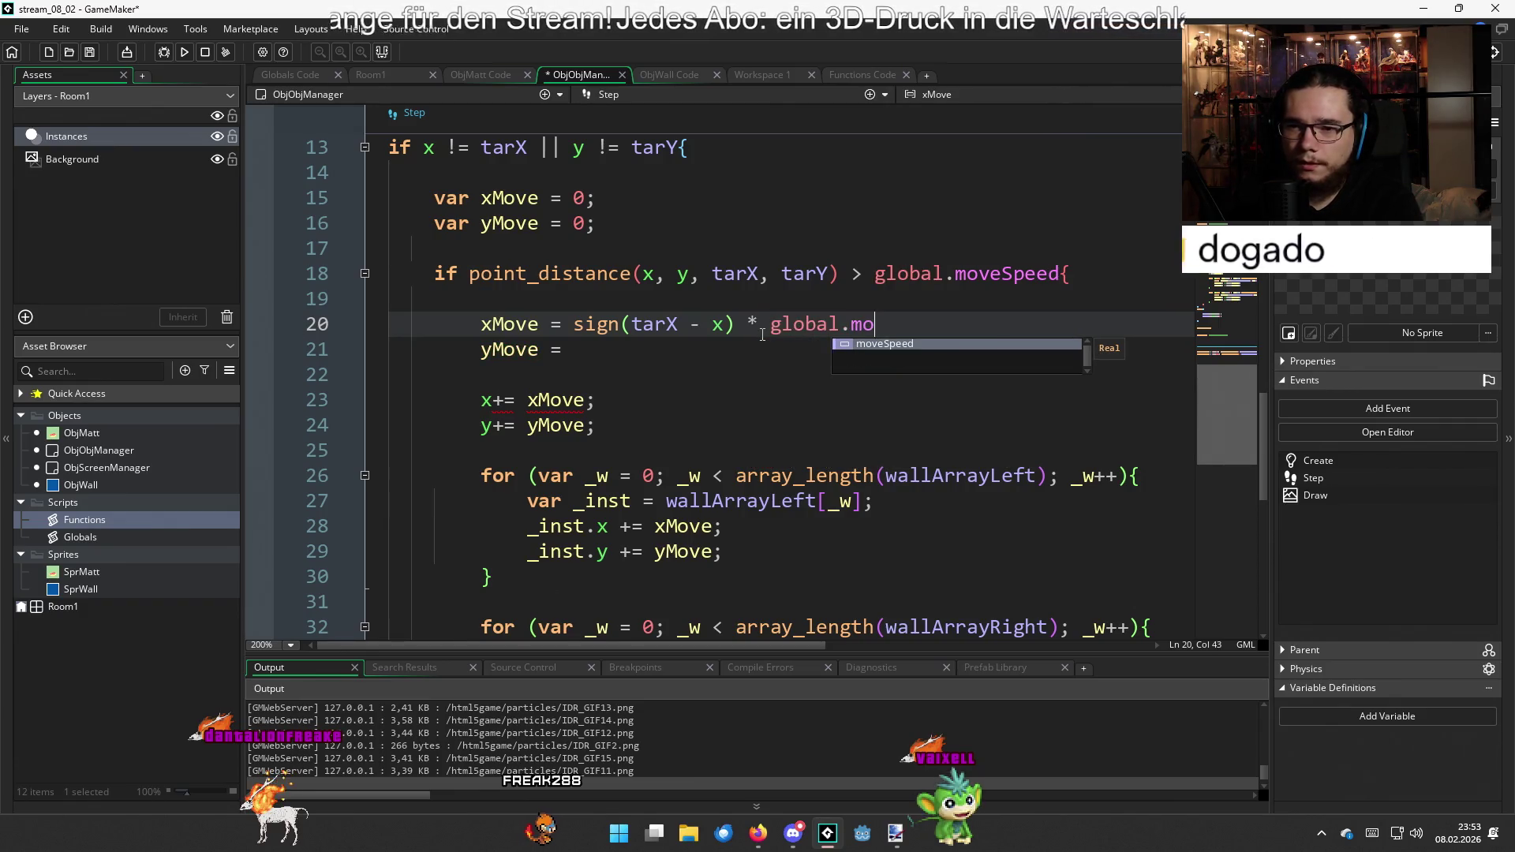
pyautogui.press('Return')
pyautogui.write(';')
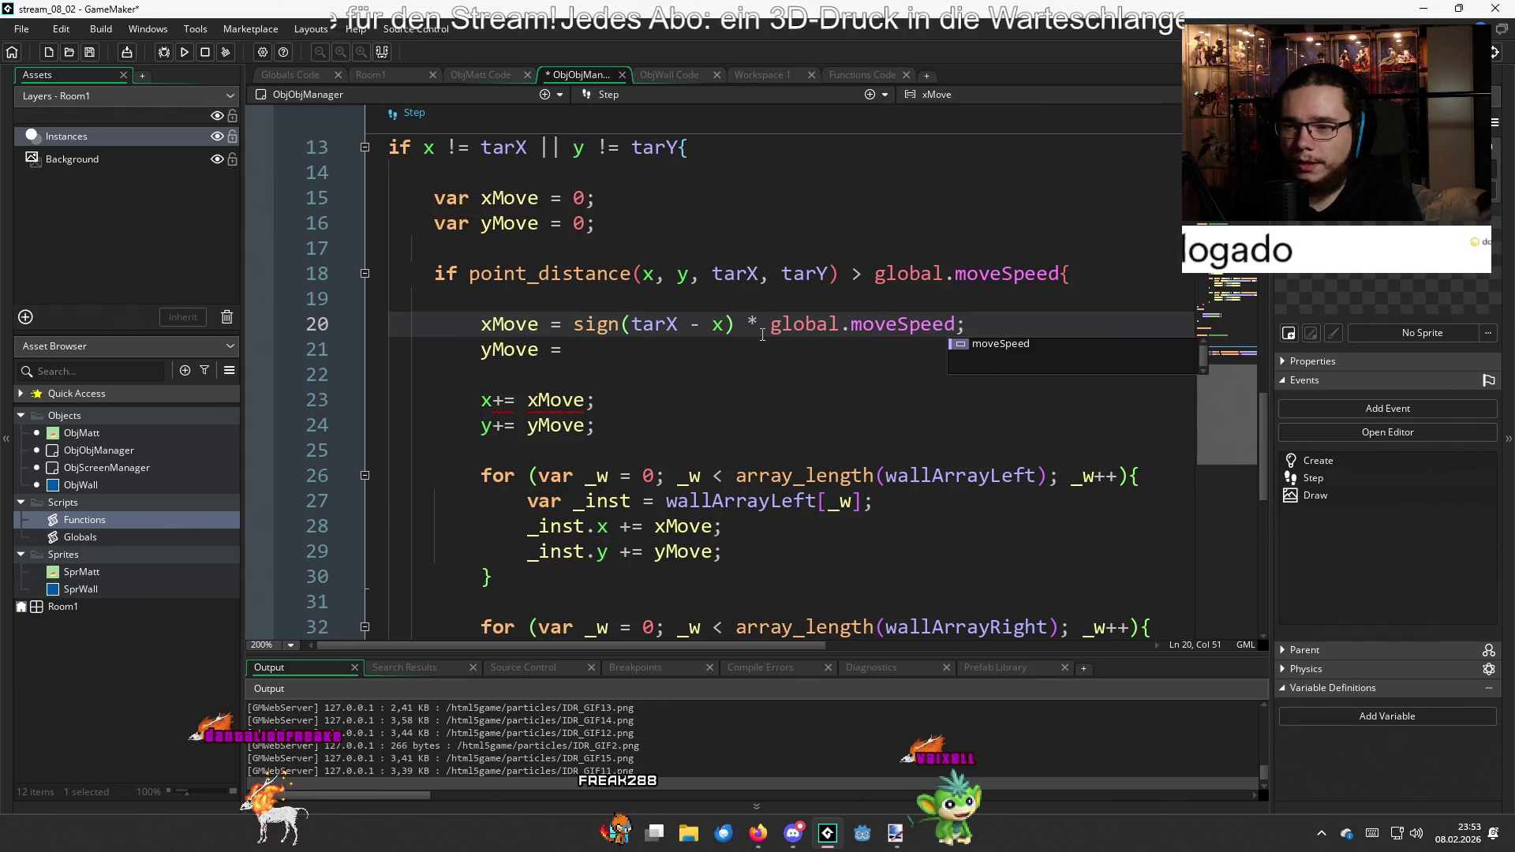
pyautogui.press('Escape')
# Set yMove to sign(tarY - y) * global.moveSpeed and save the code
pyautogui.press('Down')
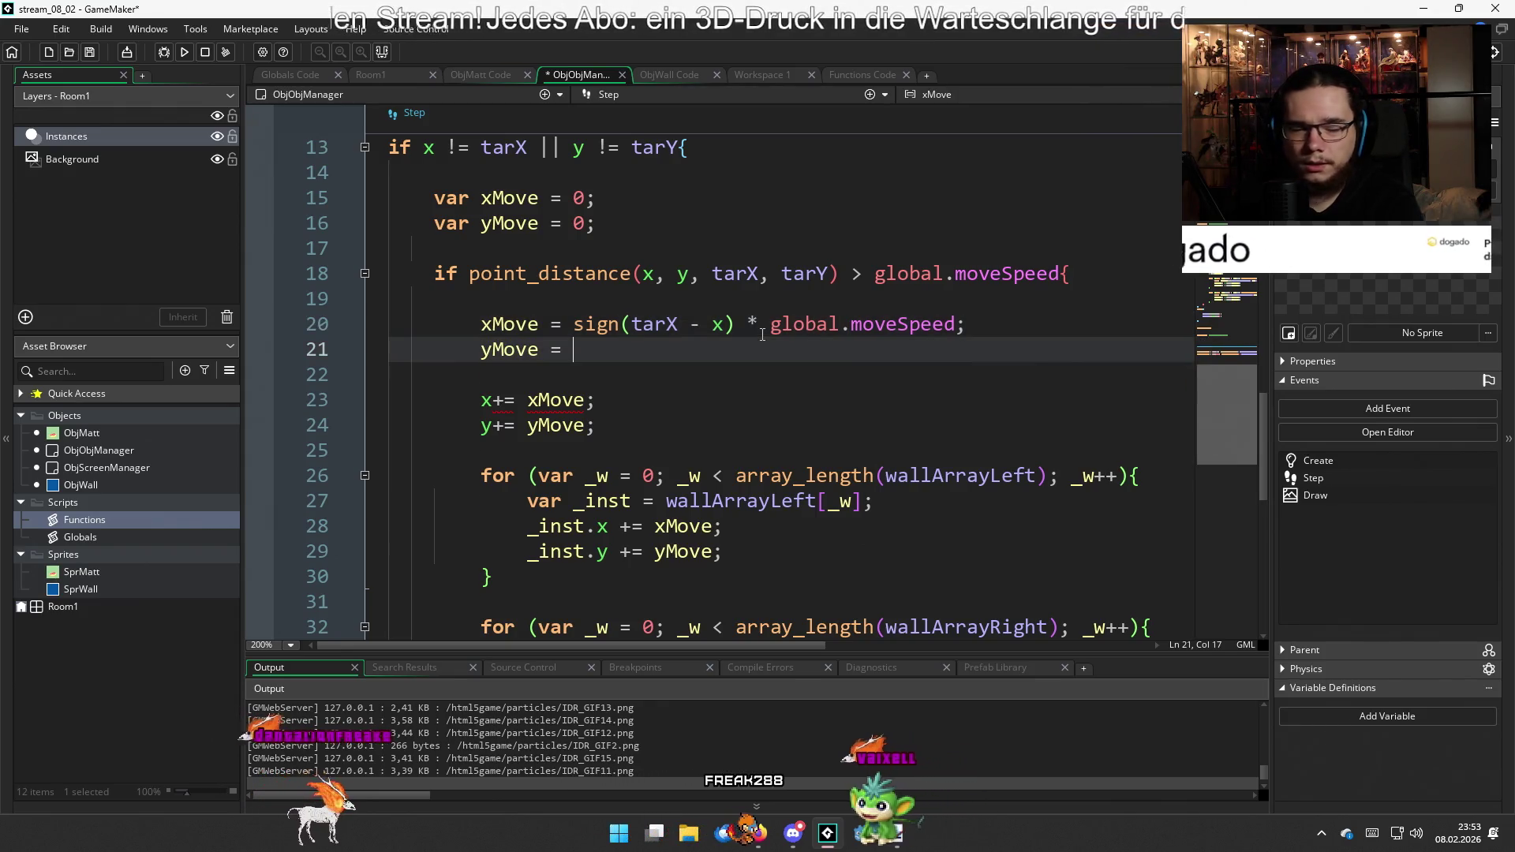
pyautogui.write('si')
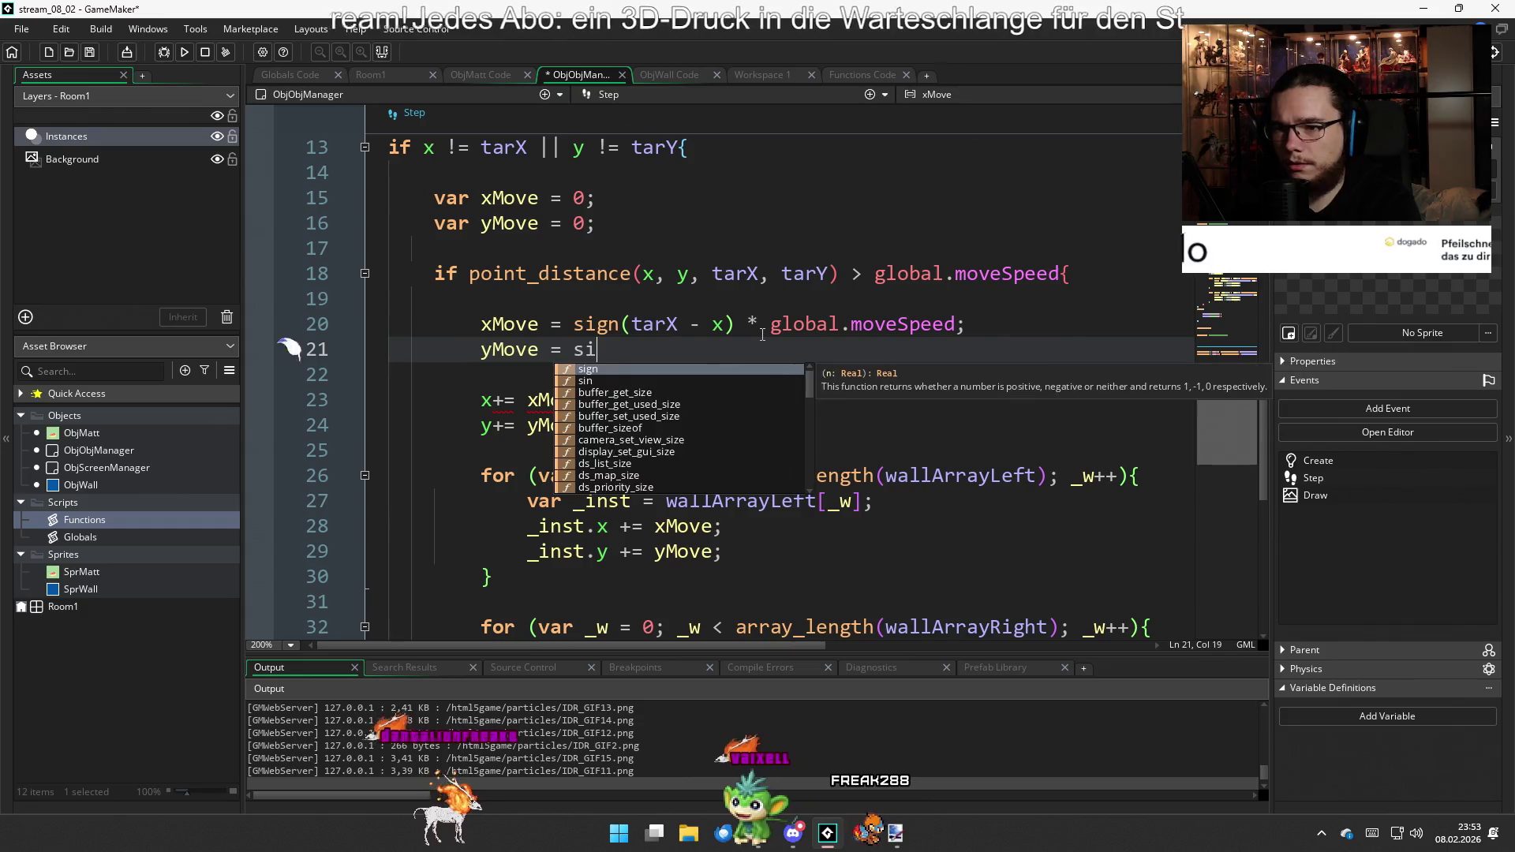
pyautogui.write('gn(tarY')
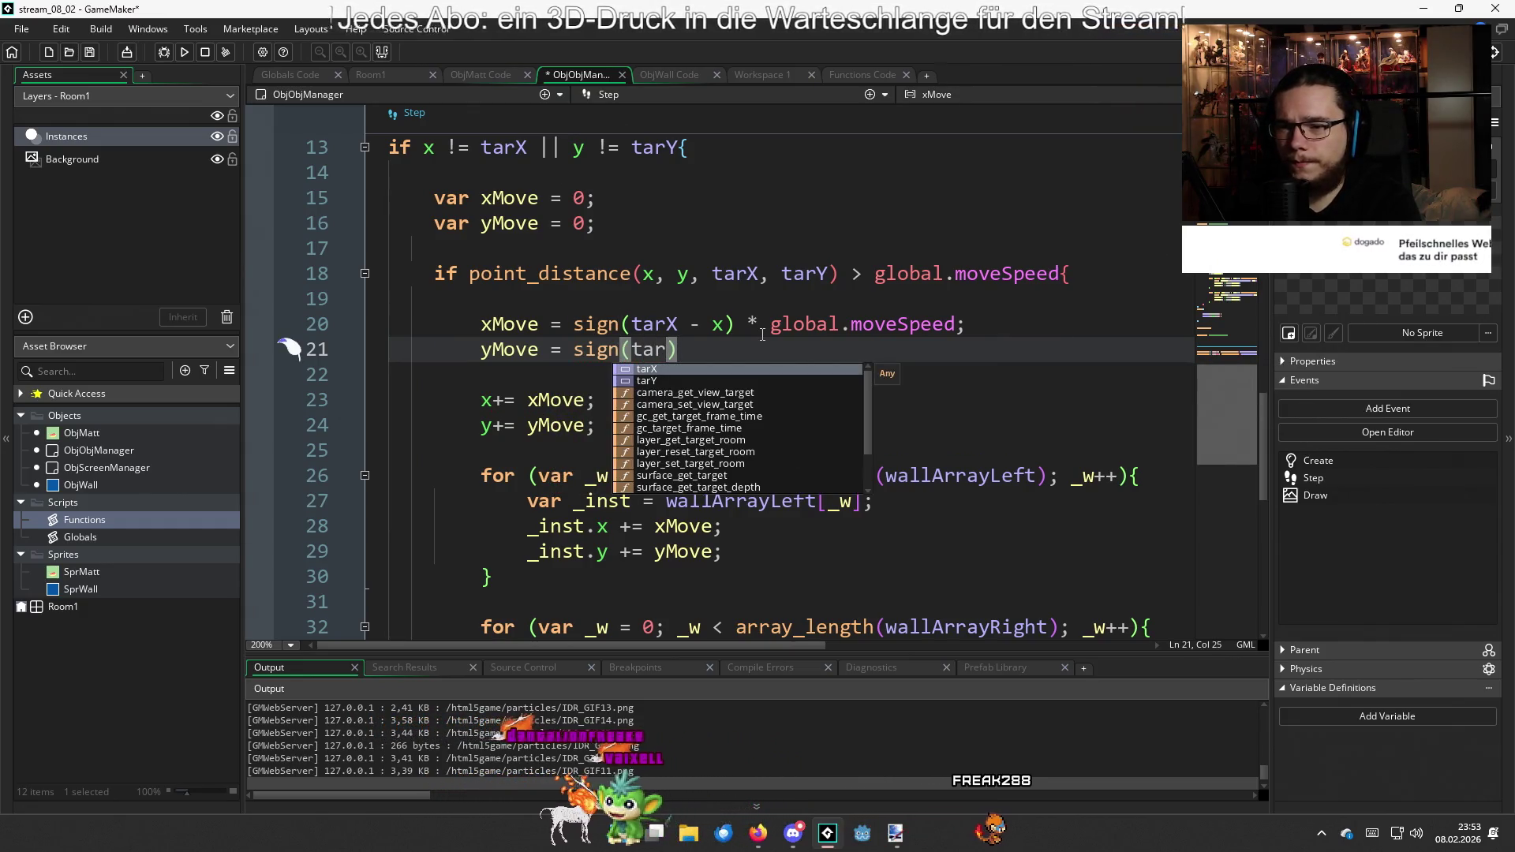
pyautogui.write(' - y) ')
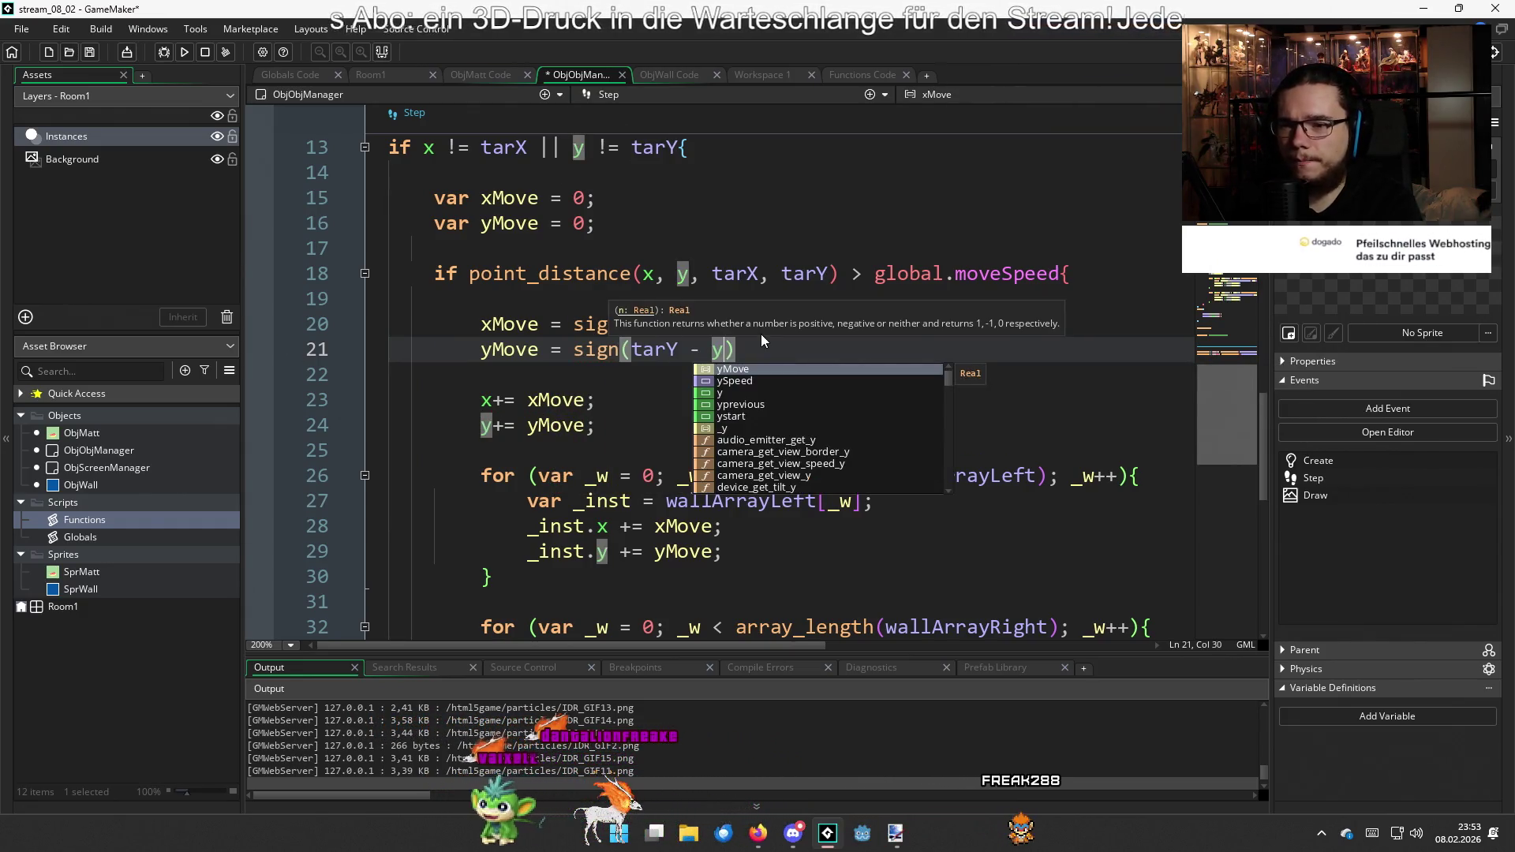
pyautogui.write('* glo')
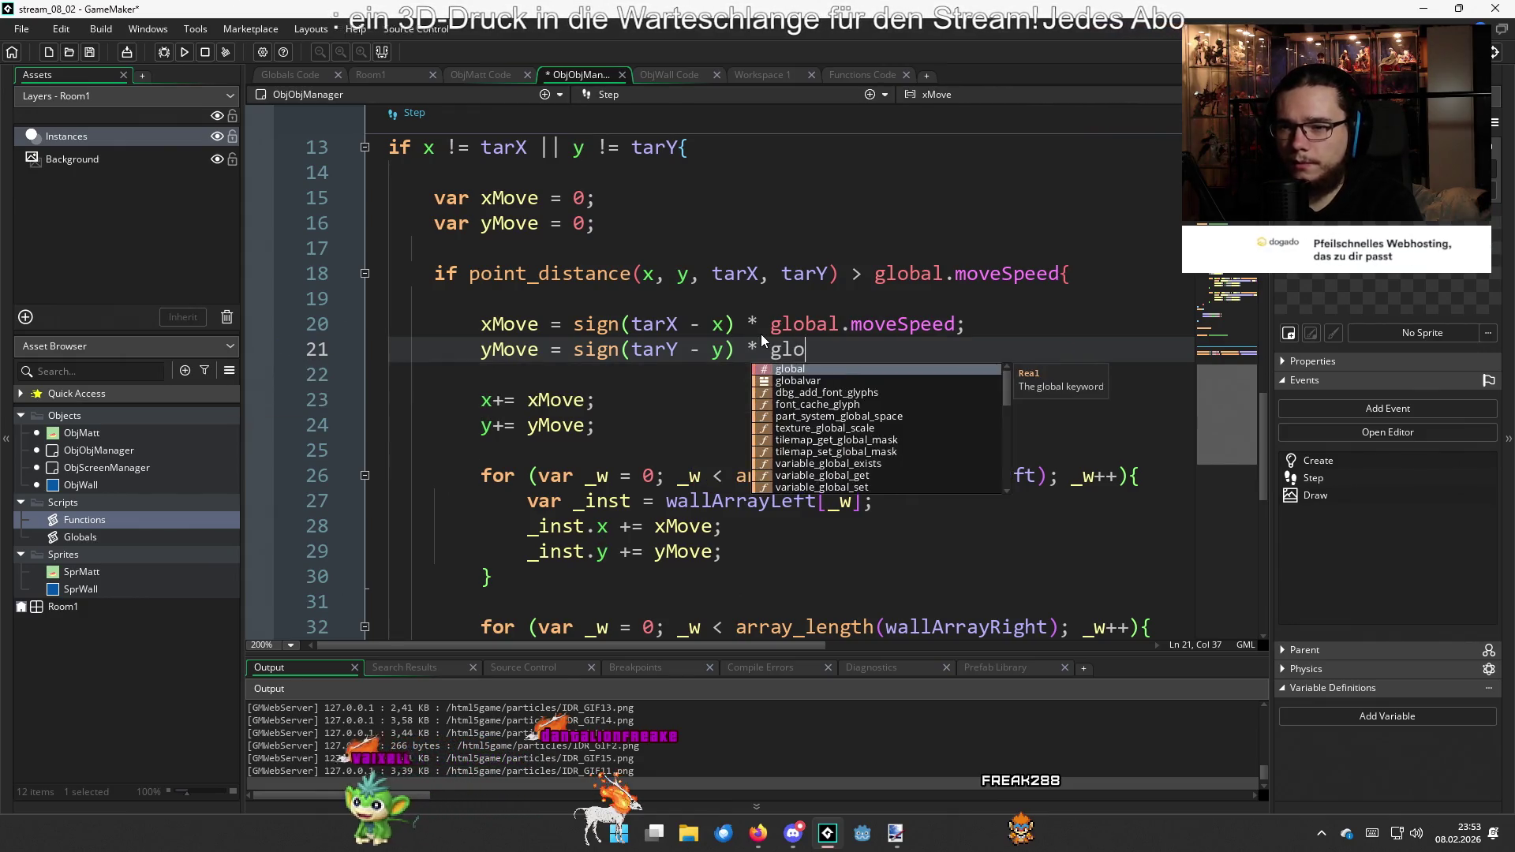
pyautogui.write('bal.mo')
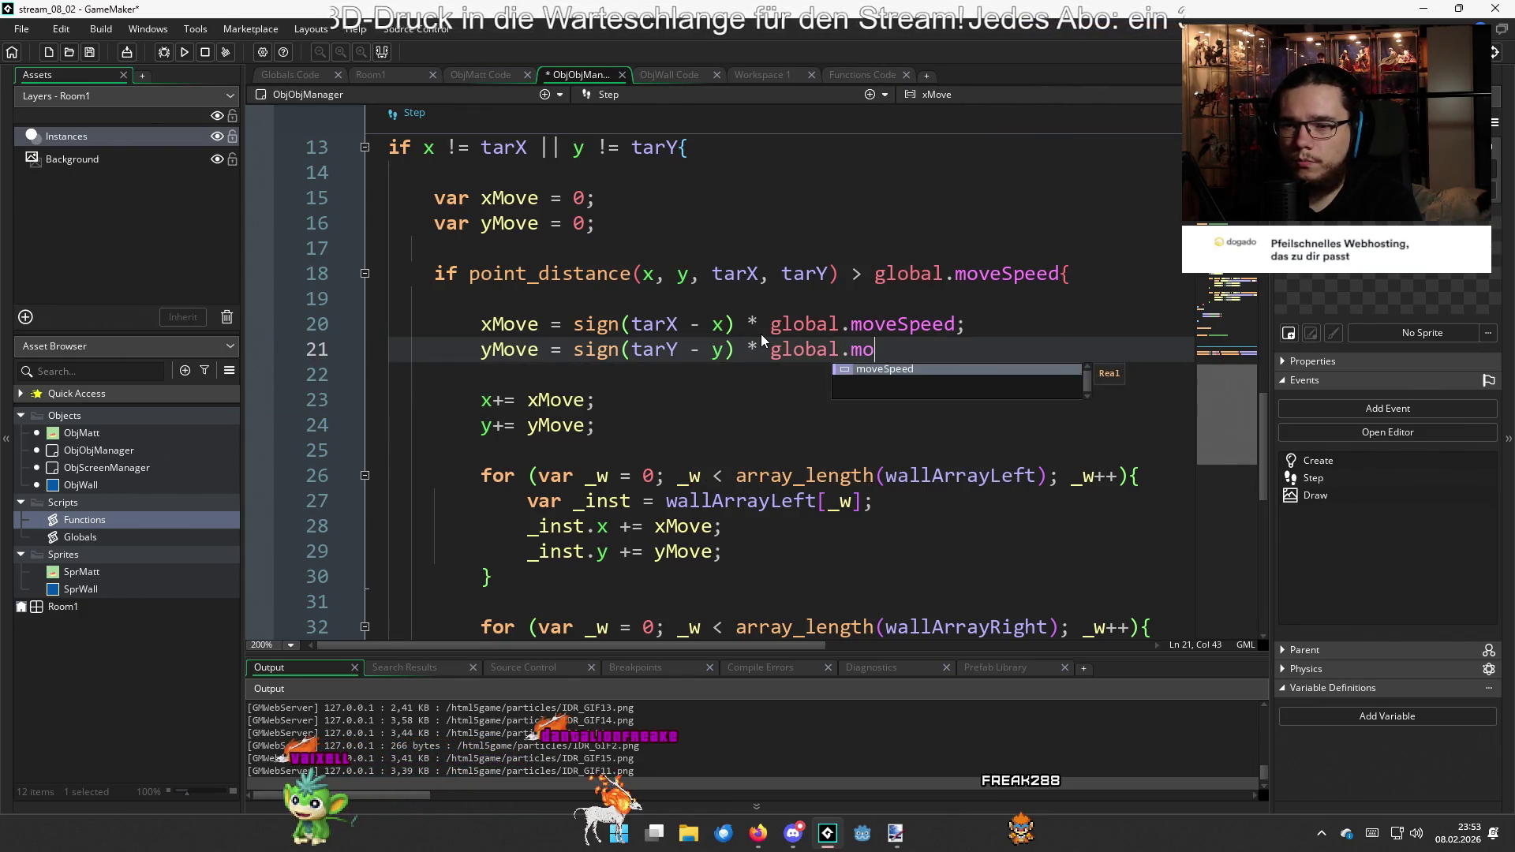
pyautogui.press('Return')
pyautogui.write(';')
pyautogui.hotkey('ctrl', 's')
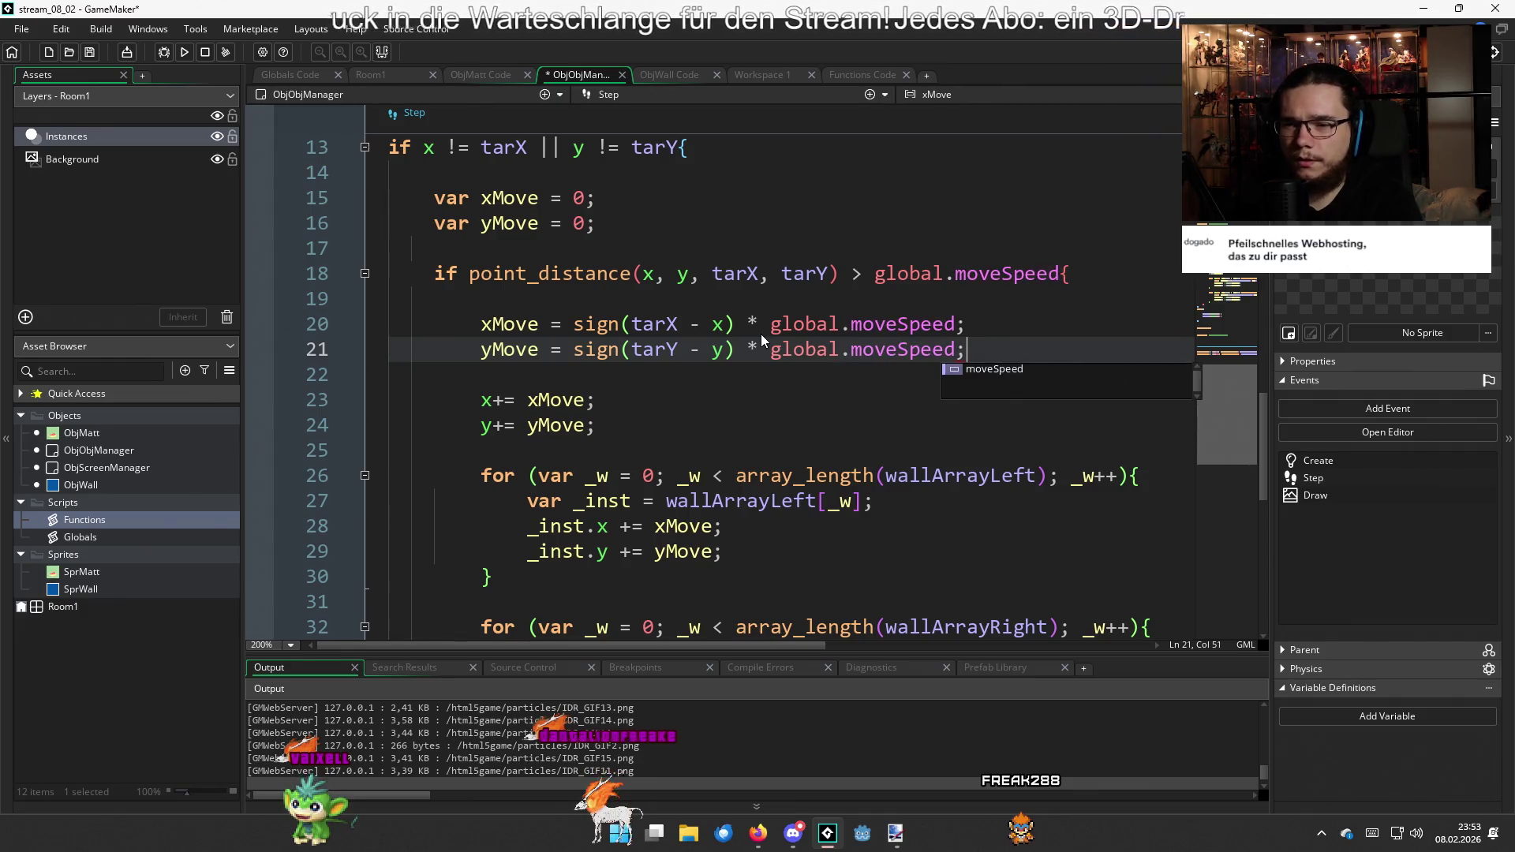
# Add wallLeftX += xMove; and wallRightX += xMove; below the movement lines
pyautogui.click(693, 423)
pyautogui.press('Return')
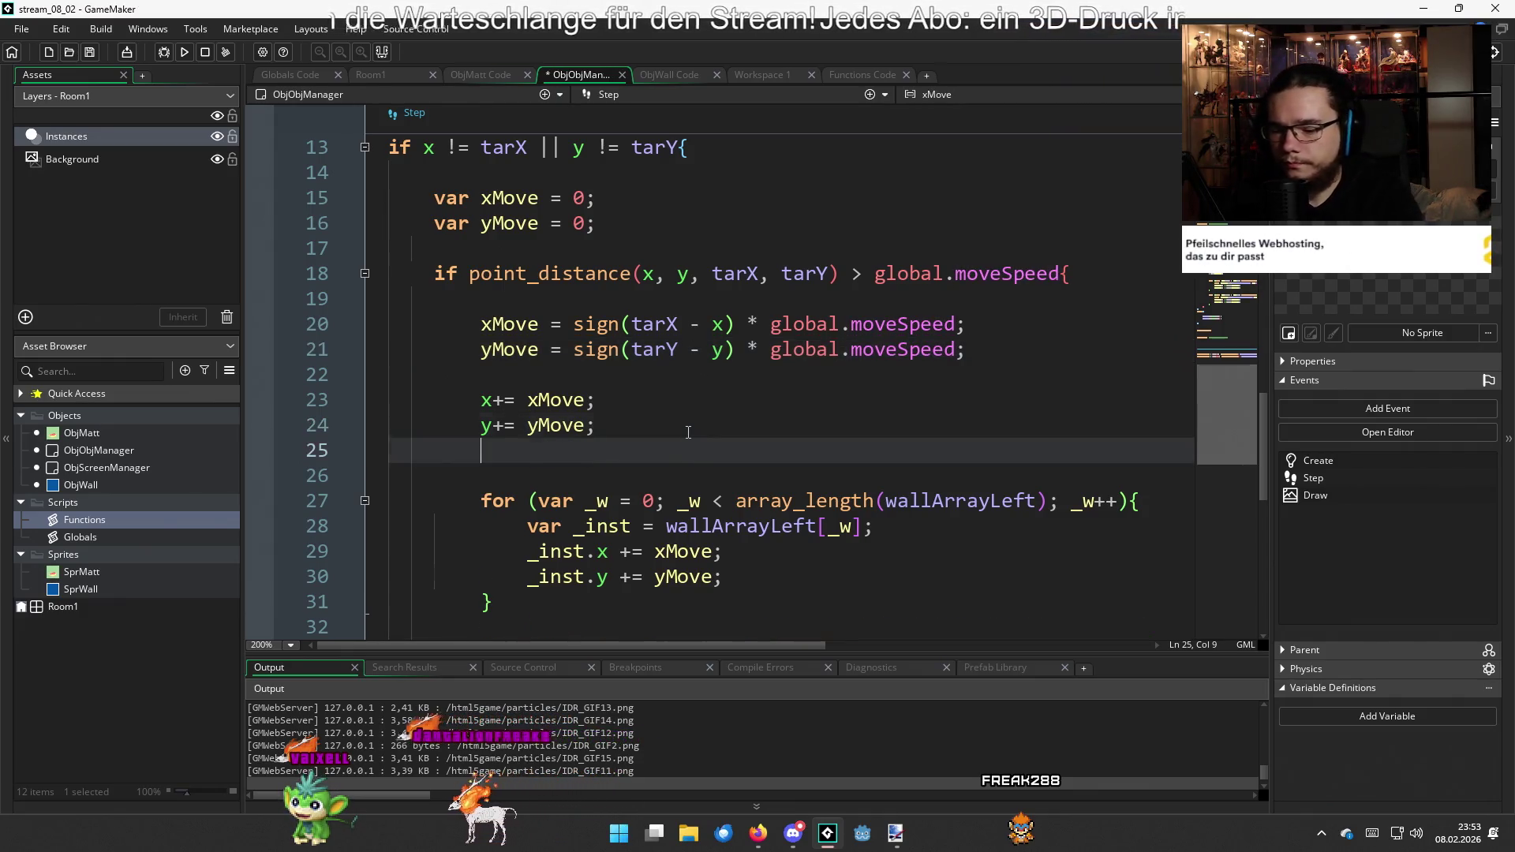
pyautogui.write('wal')
pyautogui.press('BackSpace')
pyautogui.press('BackSpace')
pyautogui.press('BackSpace')
pyautogui.press('Return')
pyautogui.write('wallL')
pyautogui.press('Return')
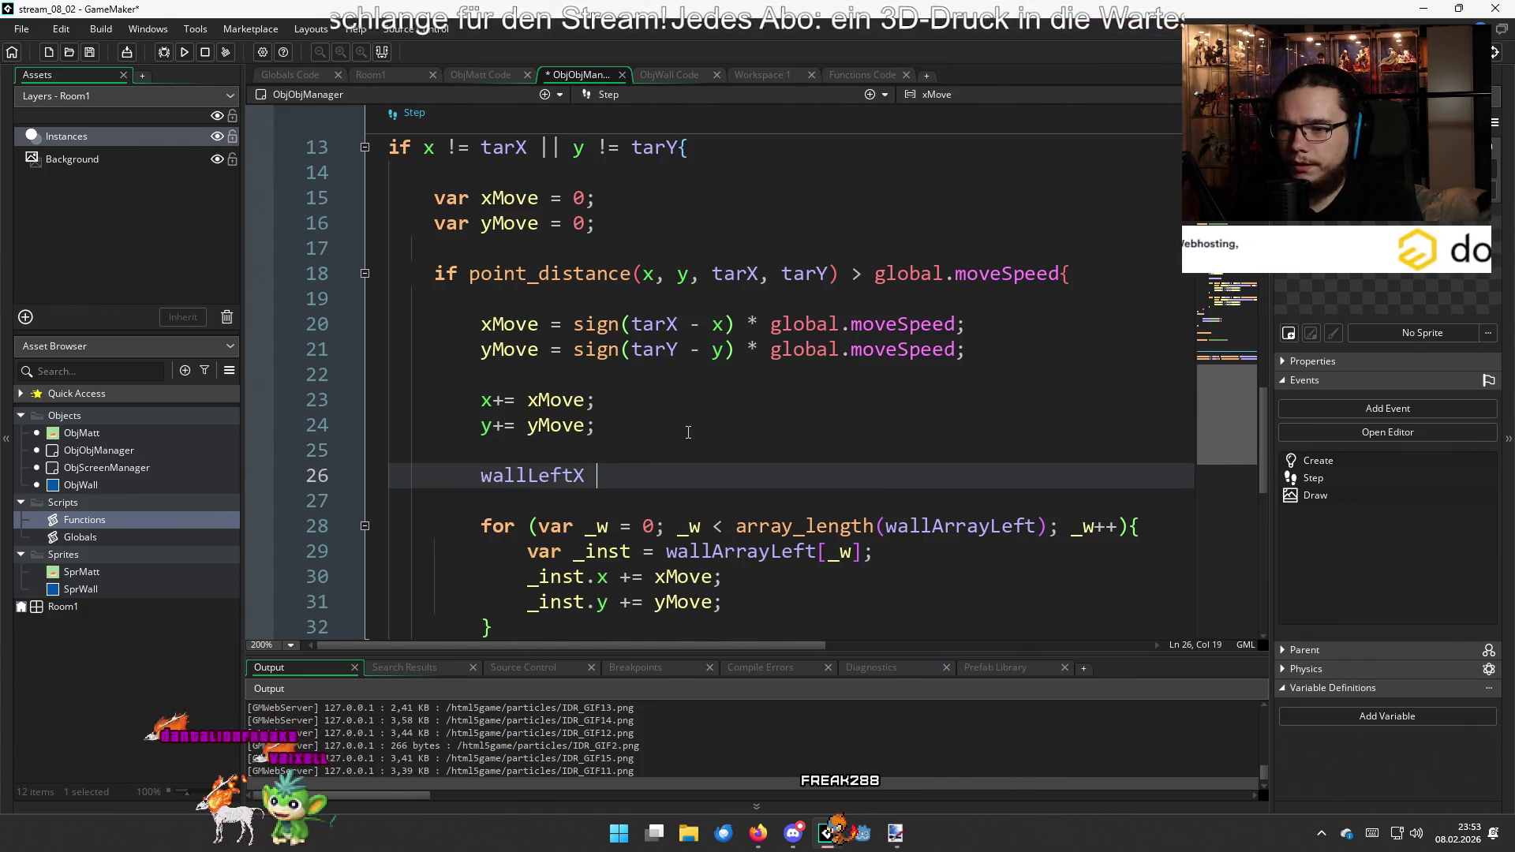
pyautogui.write('+= x')
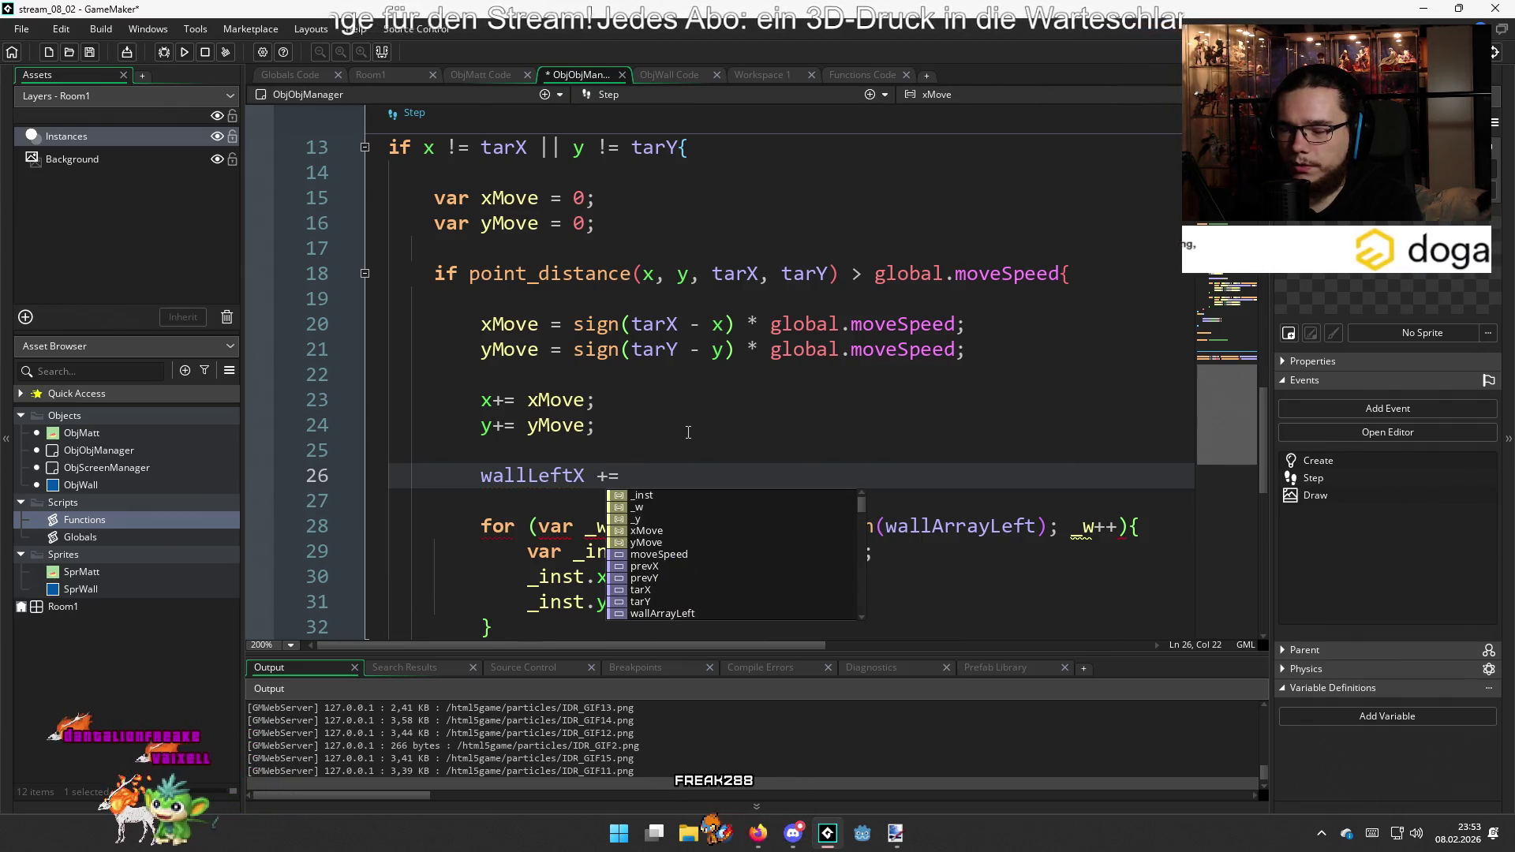
pyautogui.press('Return')
pyautogui.write(';')
pyautogui.press('Return')
pyautogui.write('w')
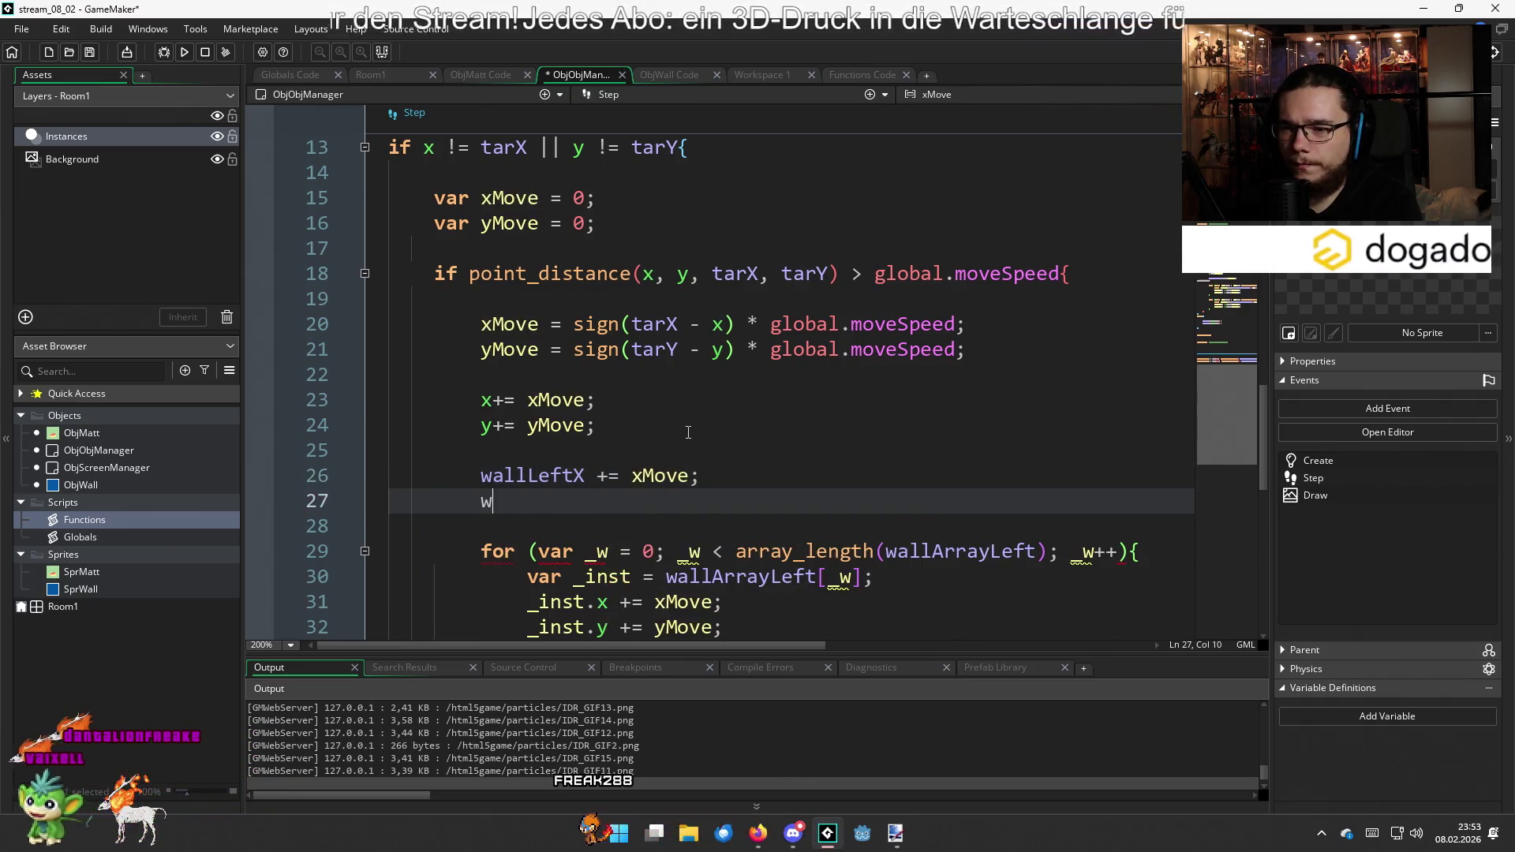
pyautogui.write('allRi')
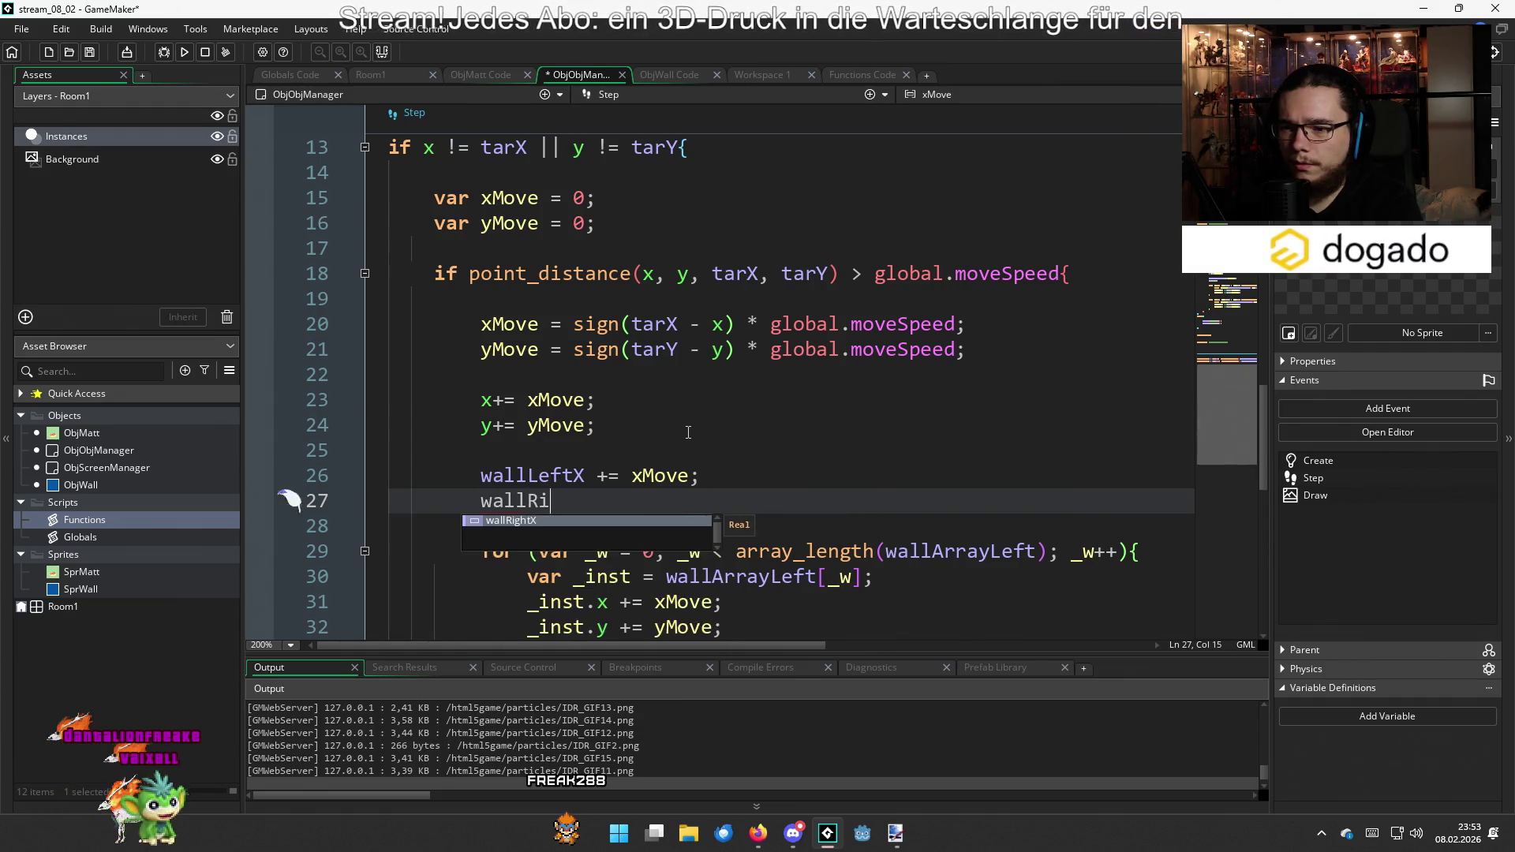
pyautogui.write('ghtX')
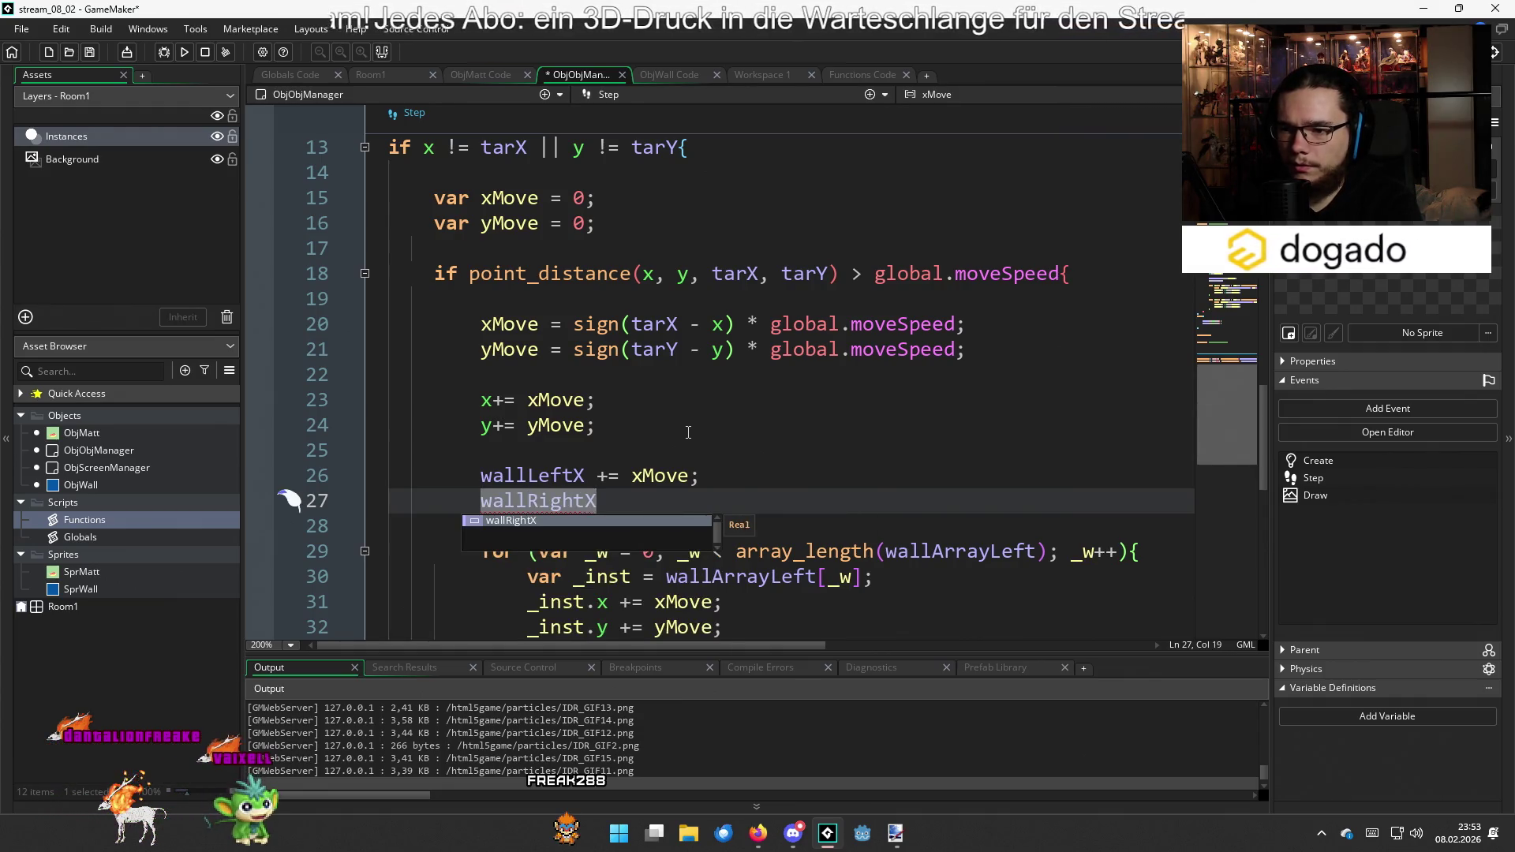
pyautogui.write(' += xMove;')
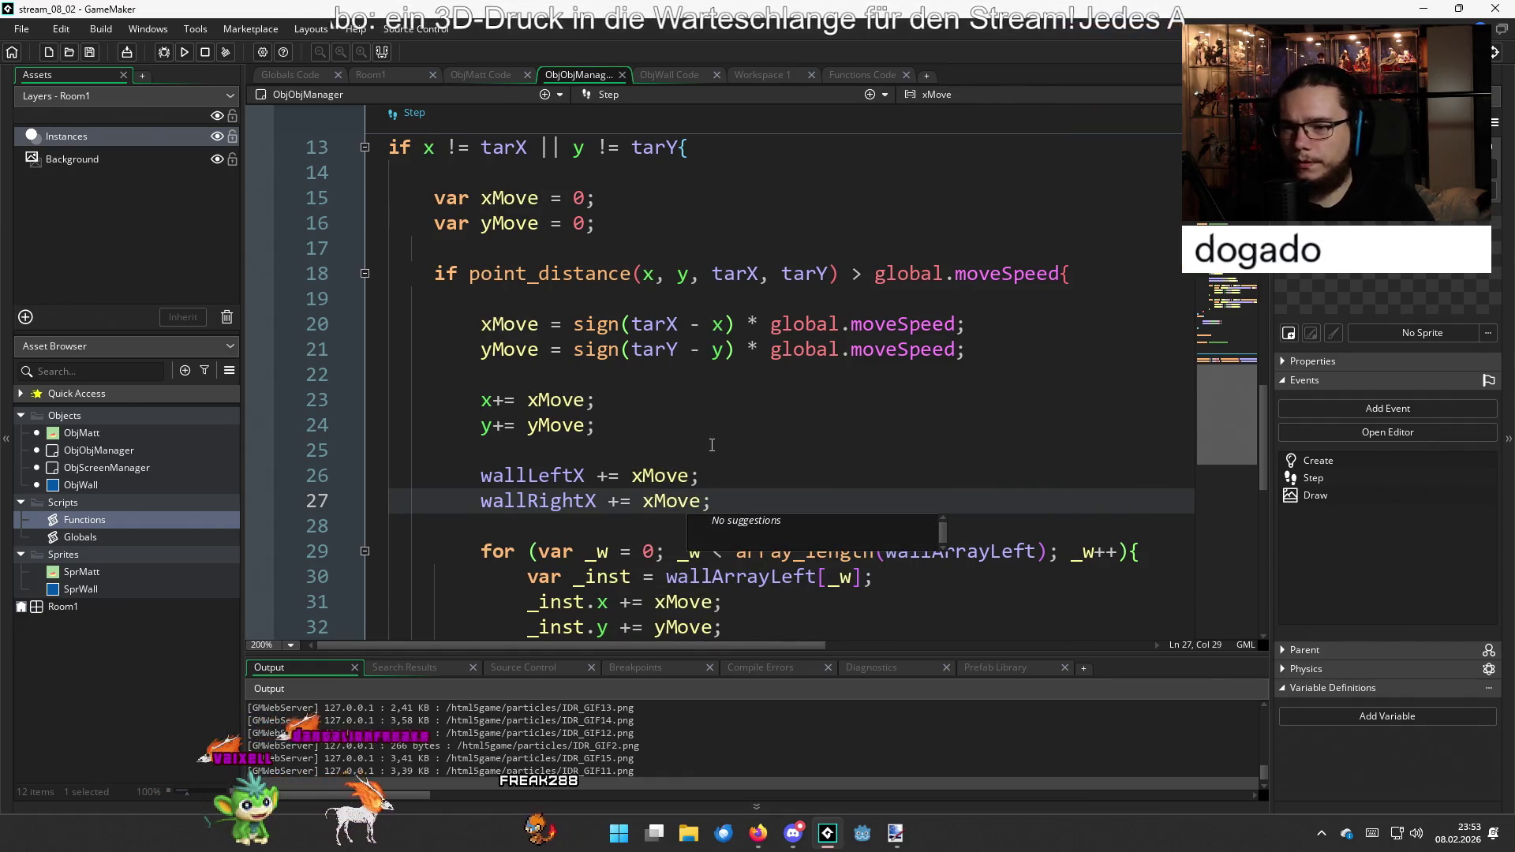
# Run the game with F5 to test the moving walls
pyautogui.scroll(-6, 689, 433)
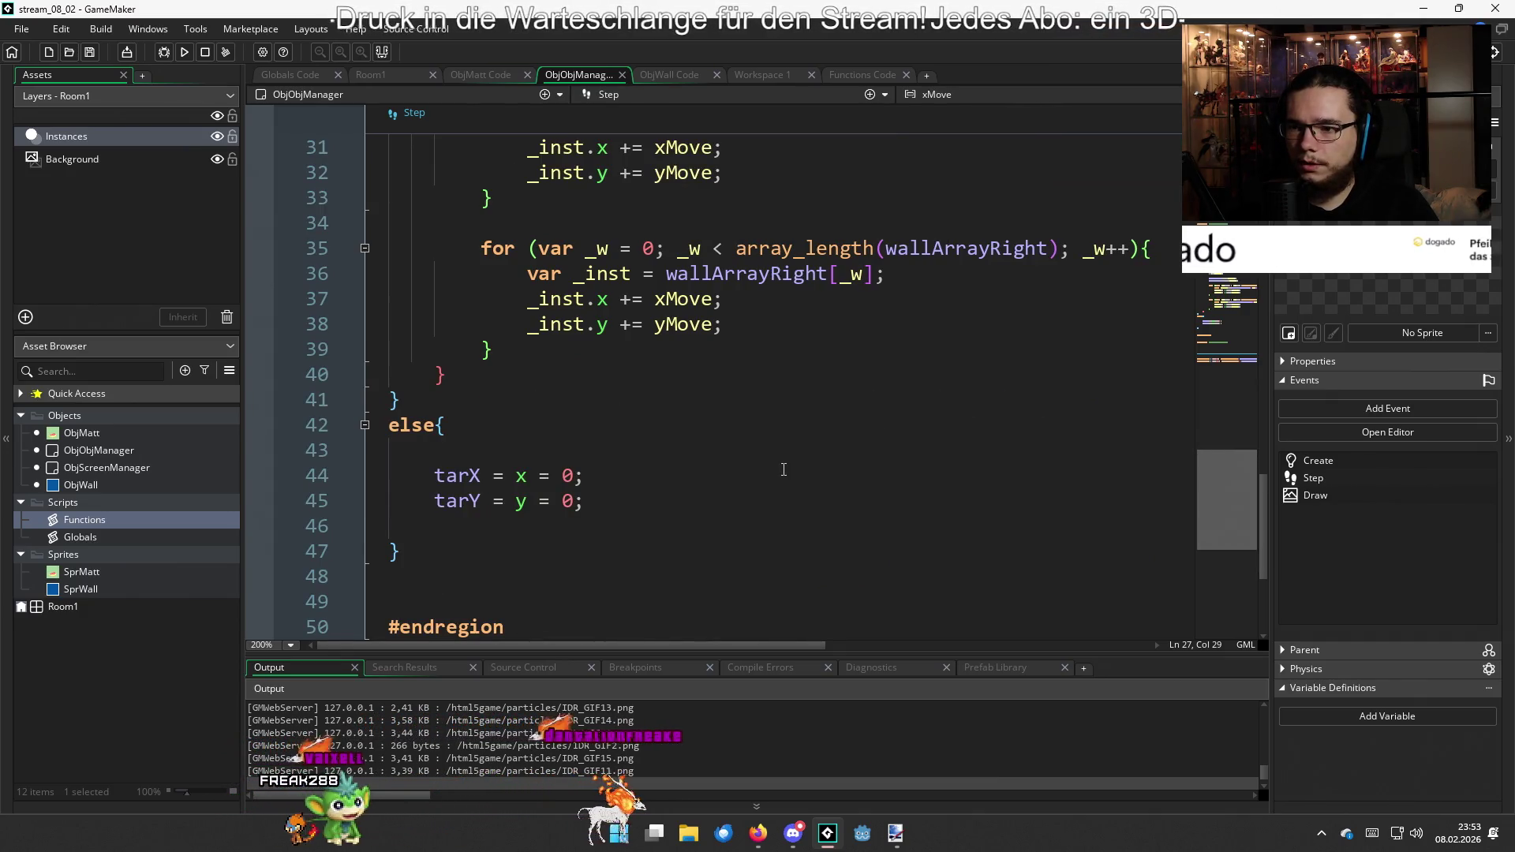
pyautogui.scroll(2, 784, 469)
pyautogui.press('F5')
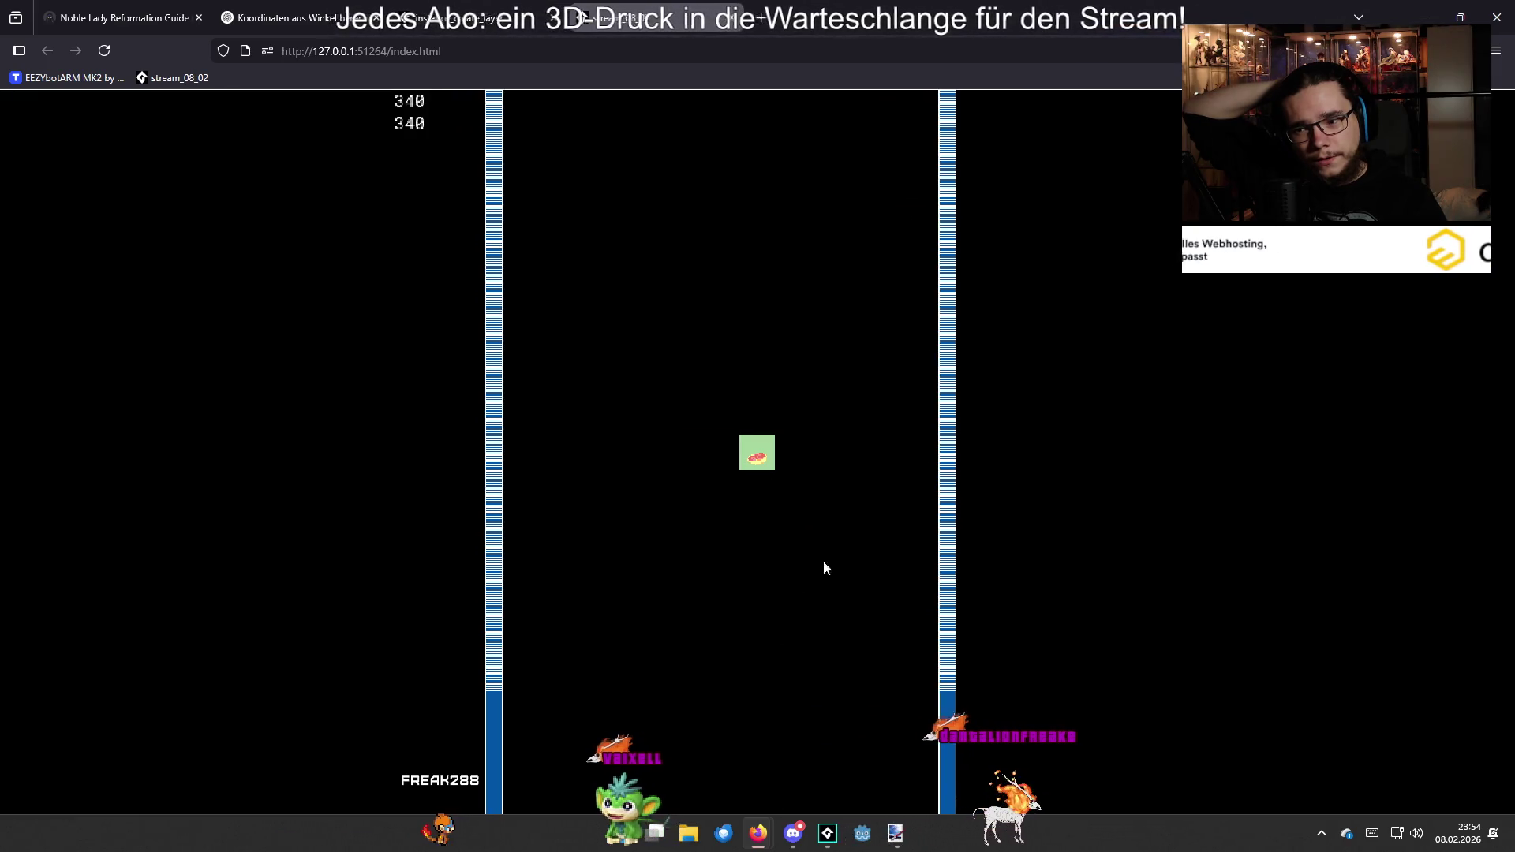
# Close the running game's browser tab and switch back to GameMaker
pyautogui.moveTo(793, 833)
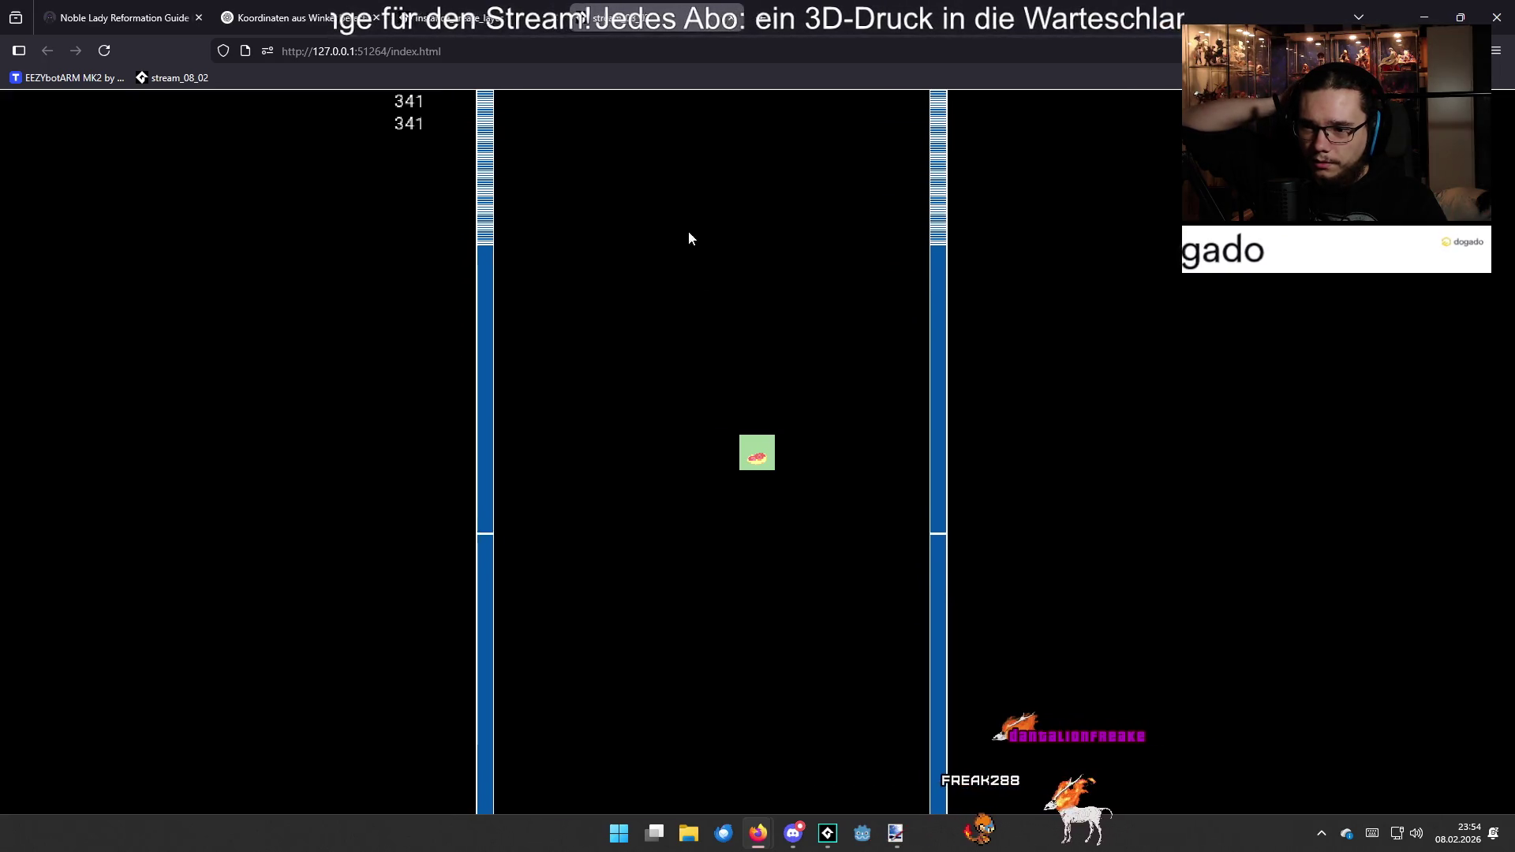
pyautogui.click(733, 17)
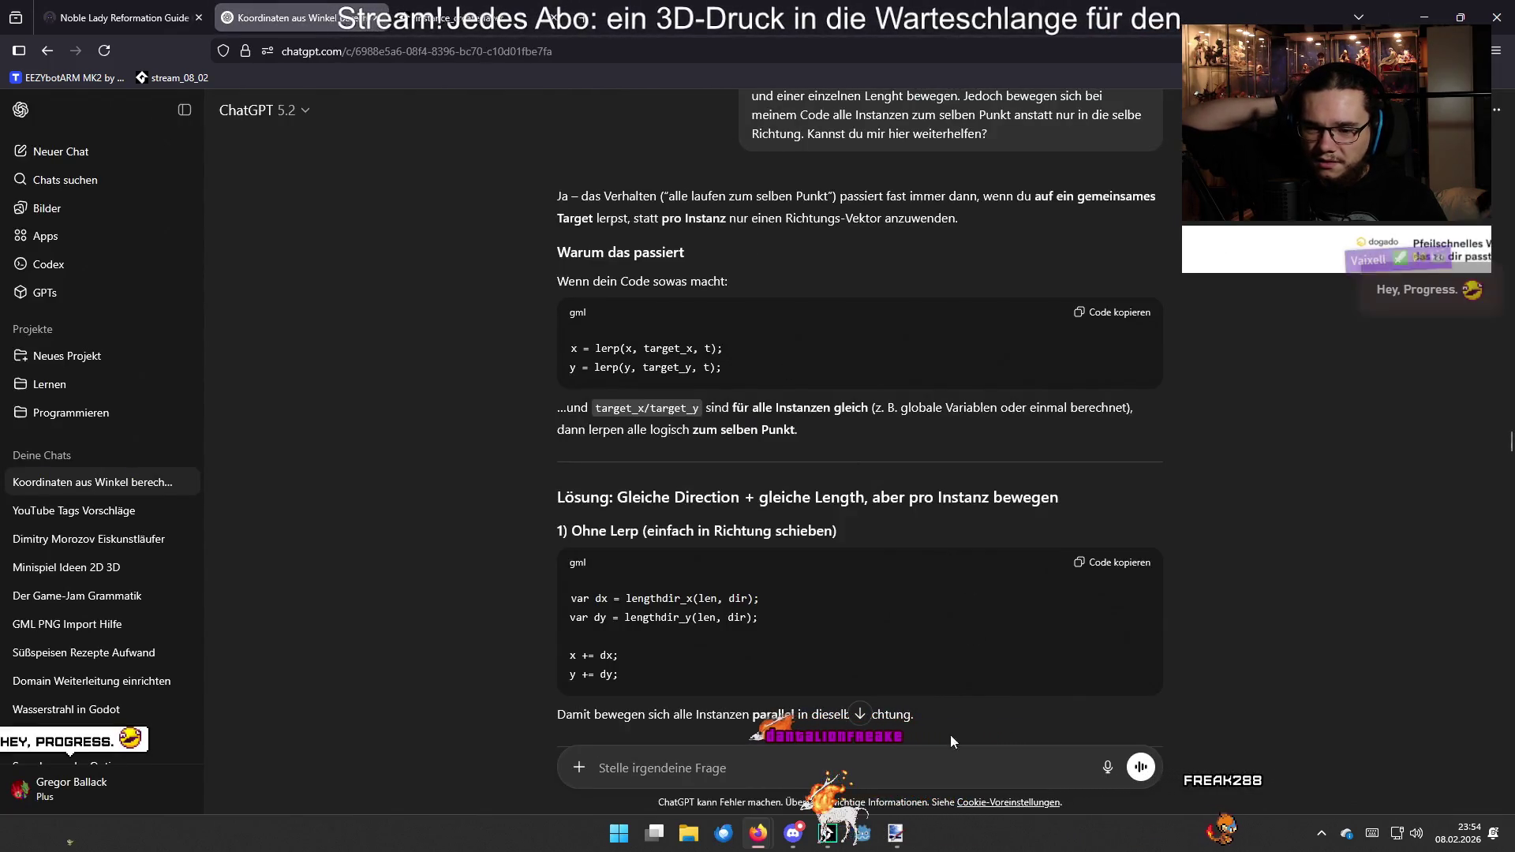
pyautogui.hotkey('alt', 'Tab')
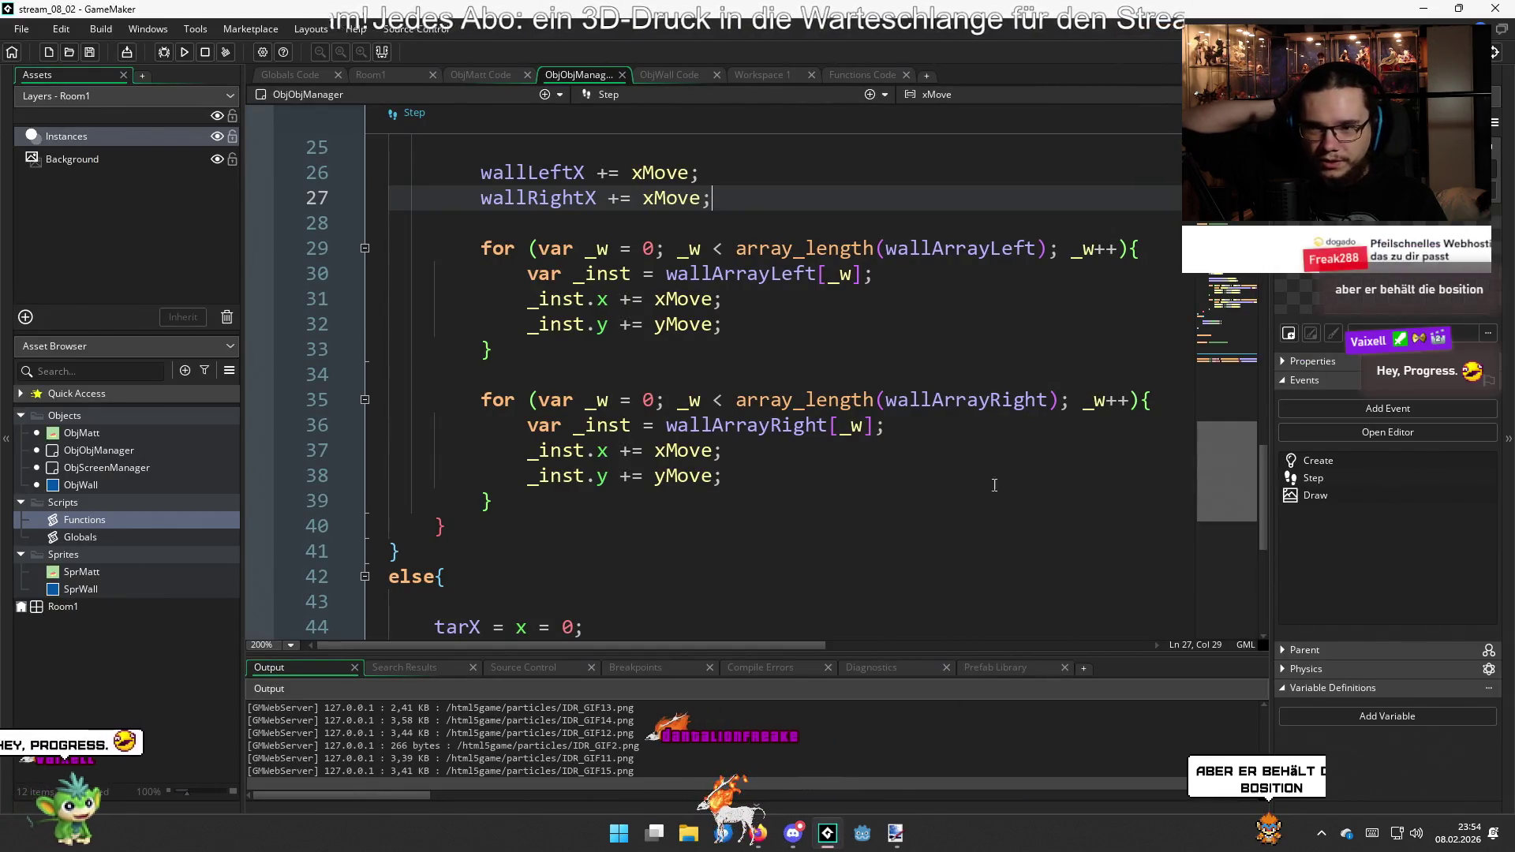
# Scroll through the Wall handling code and select the wall-spawning for loop
pyautogui.click(958, 474)
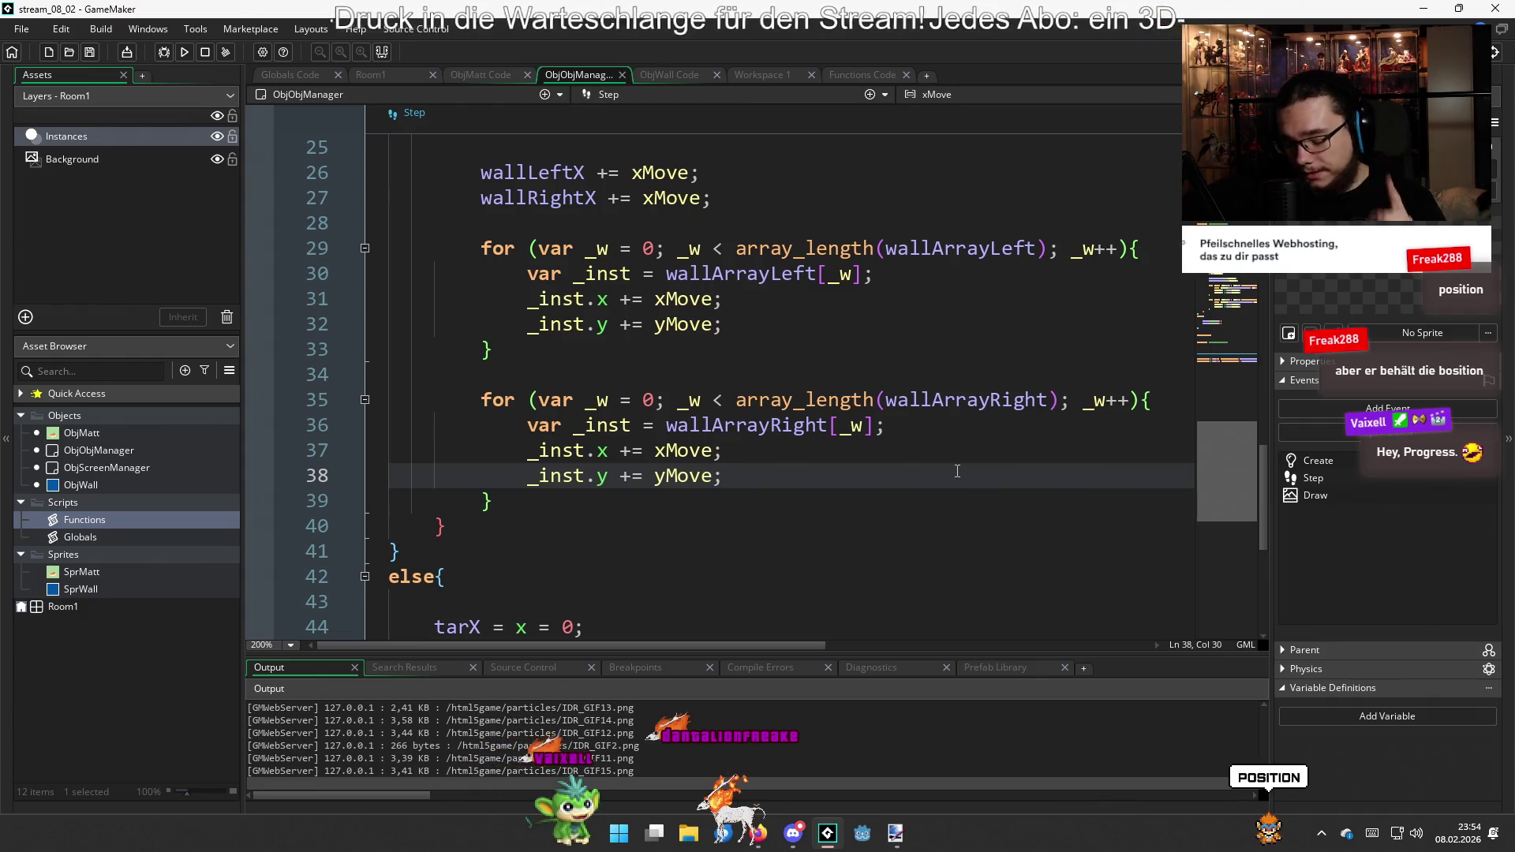
pyautogui.scroll(-10, 711, 474)
pyautogui.click(524, 514)
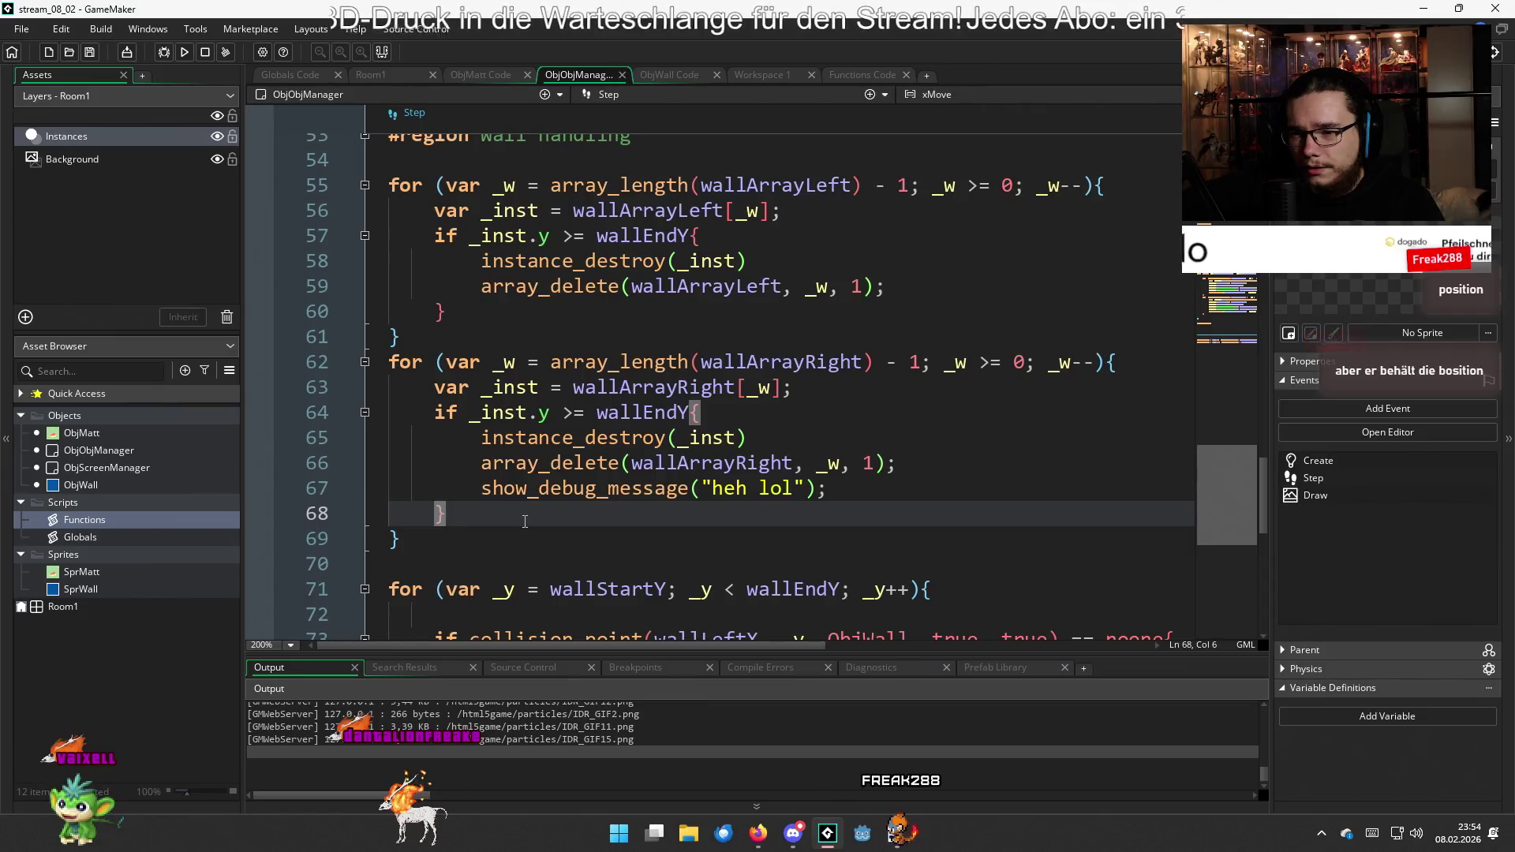
pyautogui.scroll(-2, 525, 520)
pyautogui.scroll(-4, 525, 520)
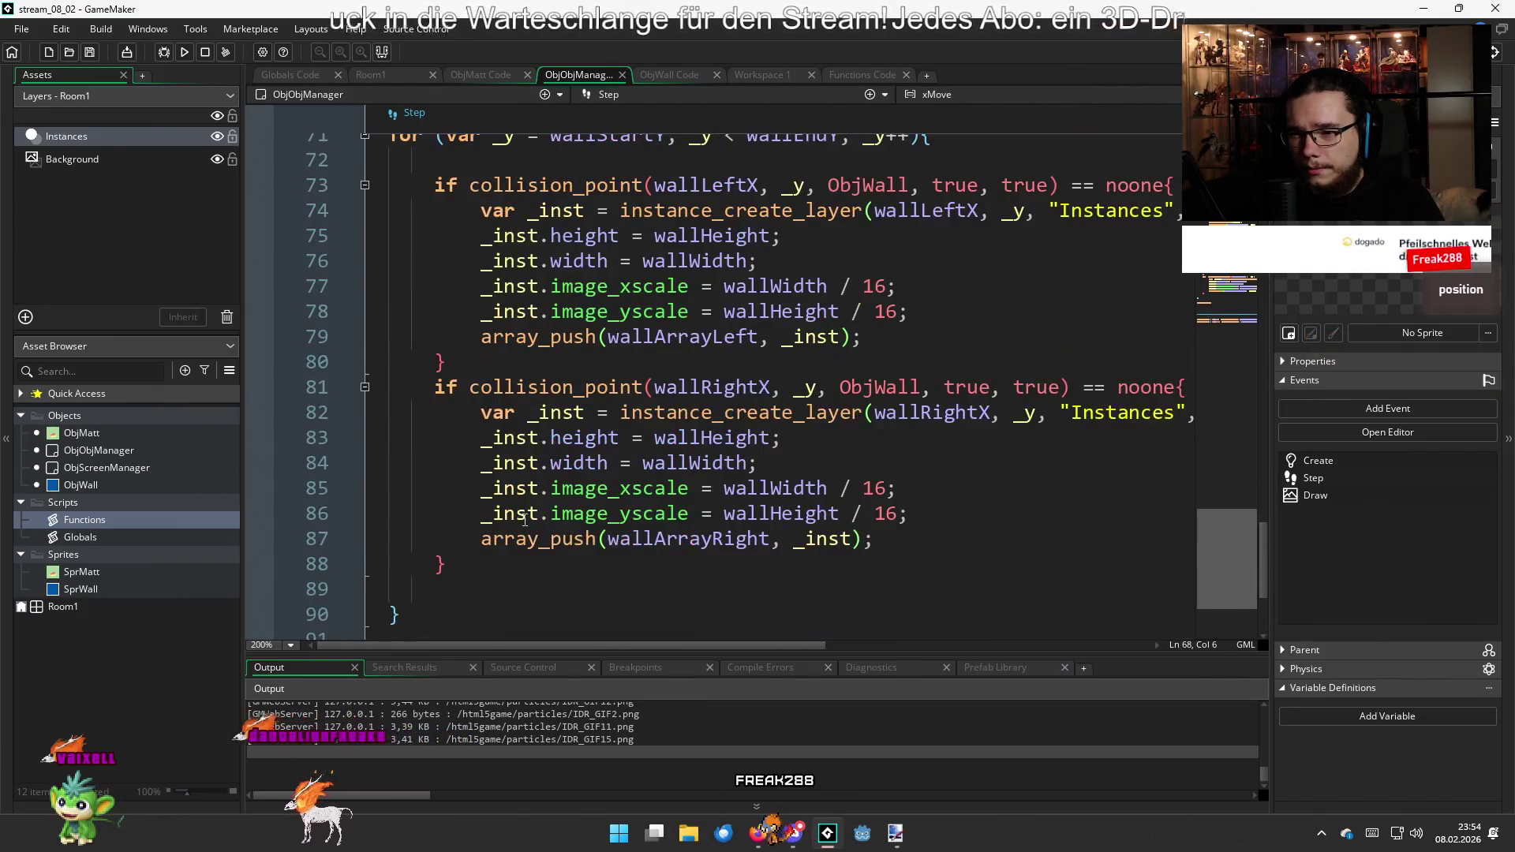
pyautogui.click(483, 566)
pyautogui.moveTo(485, 567)
pyautogui.mouseDown()
pyautogui.moveTo(300, 500)
pyautogui.moveTo(541, 437)
pyautogui.moveTo(432, 490)
pyautogui.mouseUp()
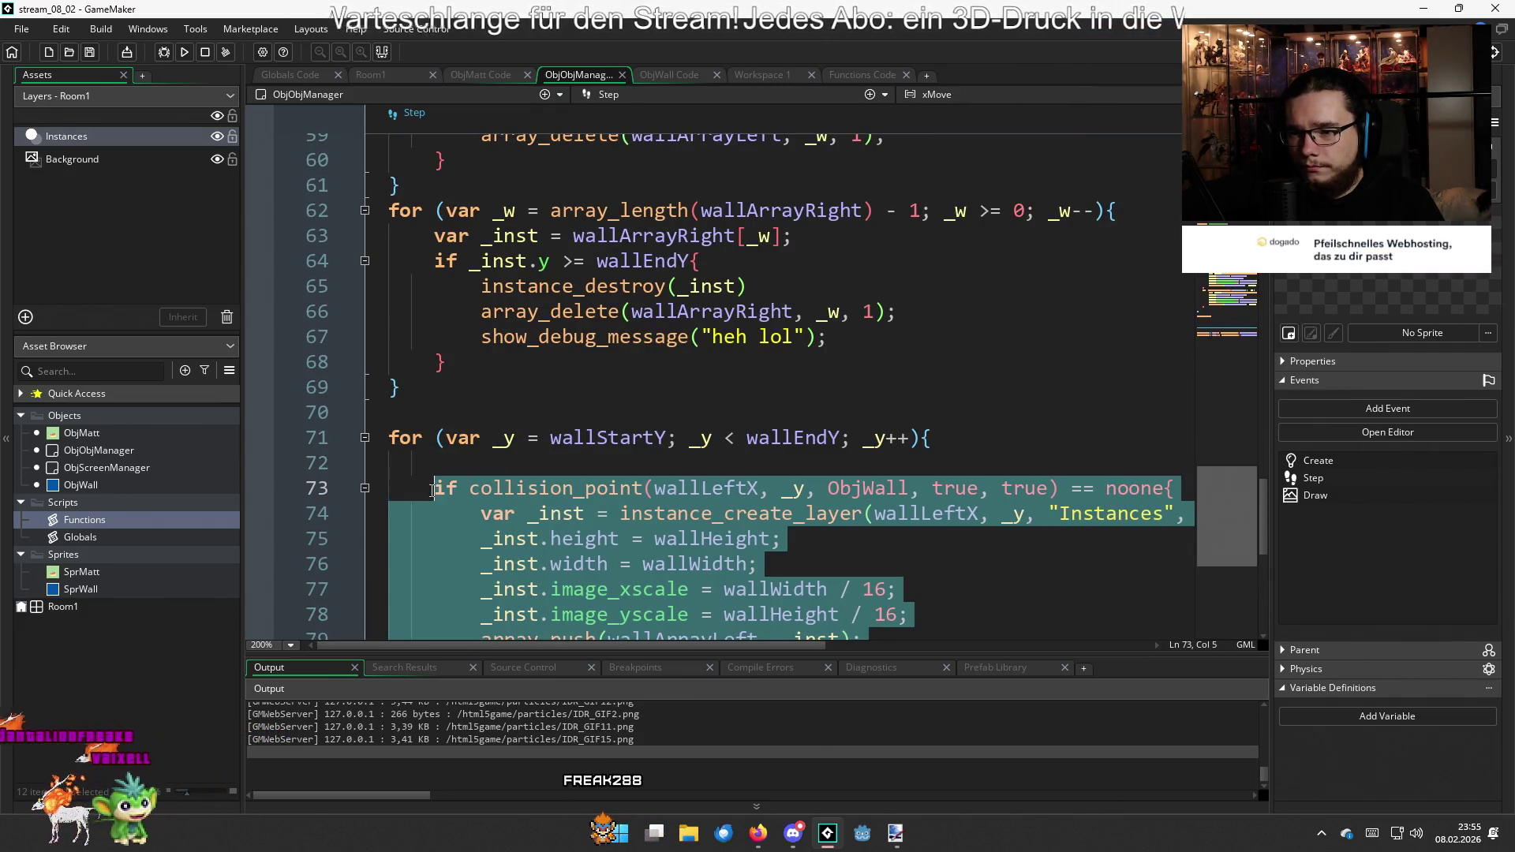
pyautogui.scroll(-4, 433, 490)
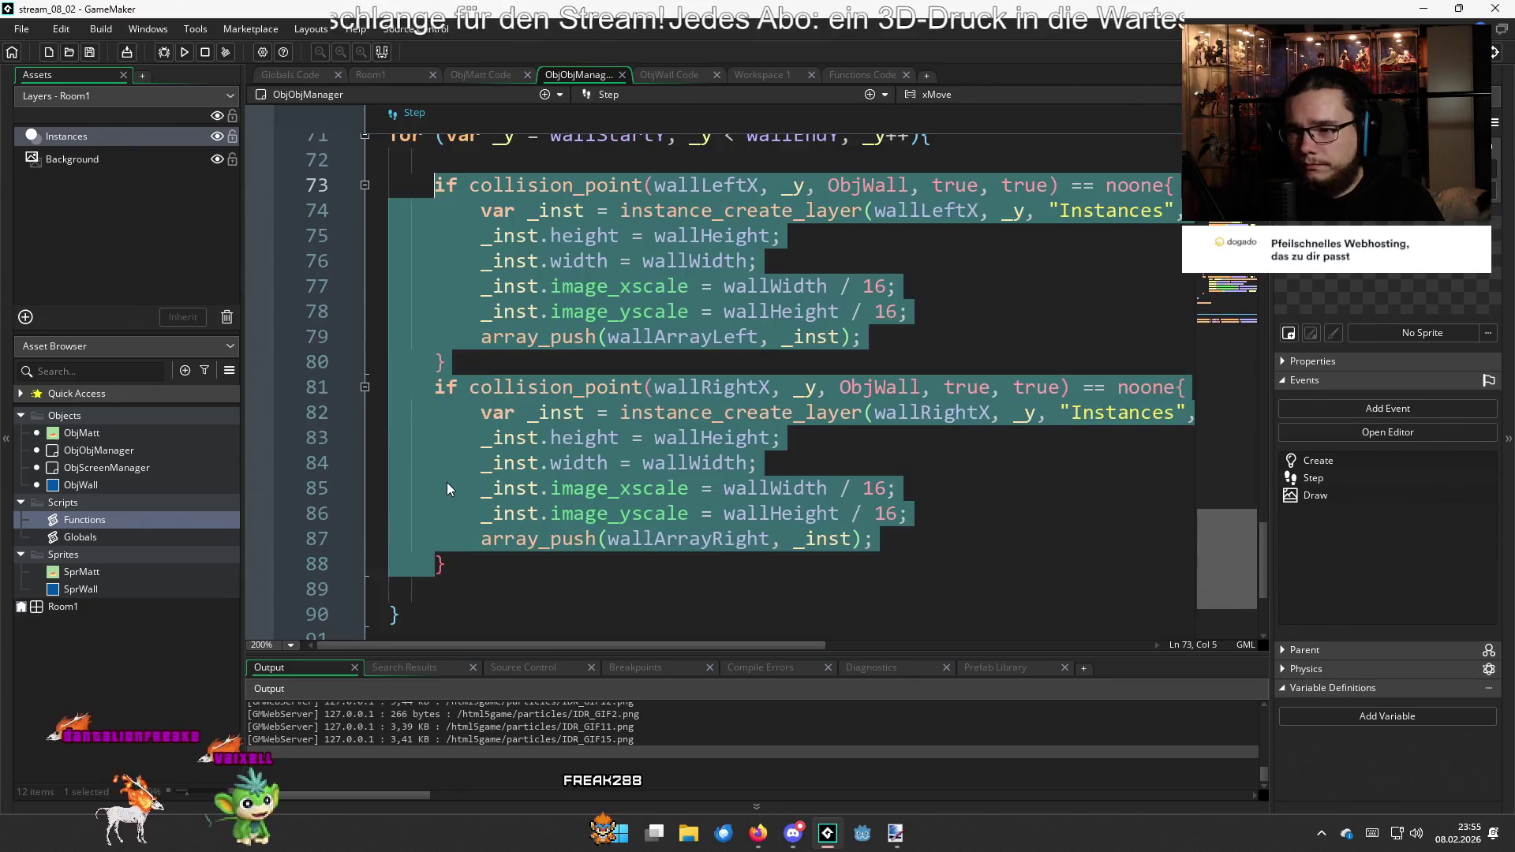
pyautogui.click(450, 565)
pyautogui.click(460, 608)
pyautogui.moveTo(460, 608)
pyautogui.mouseDown()
pyautogui.moveTo(442, 261)
pyautogui.moveTo(389, 136)
pyautogui.mouseUp()
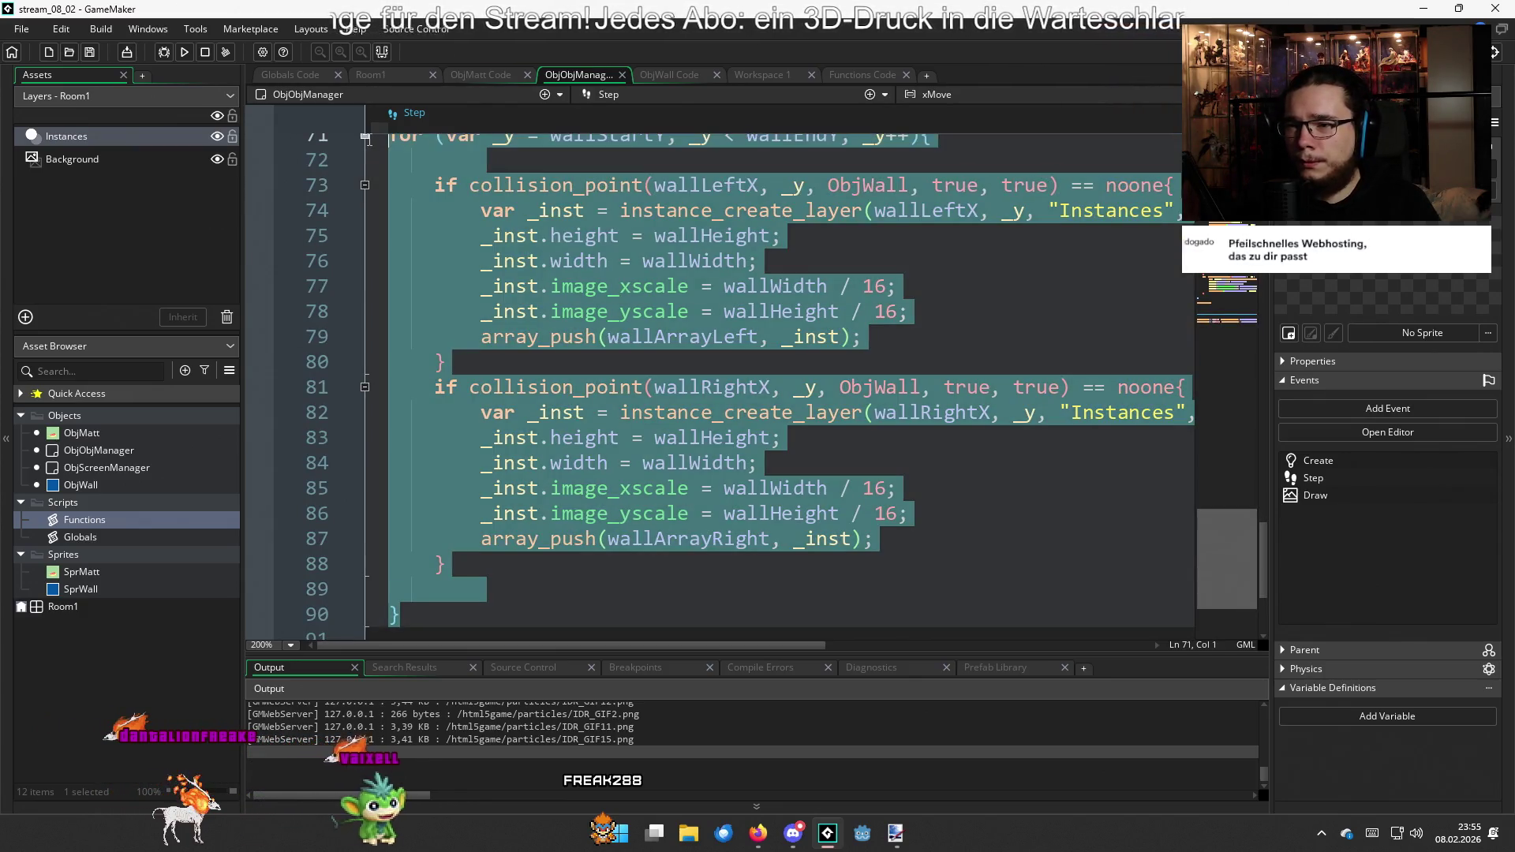
pyautogui.scroll(4, 443, 249)
# Wrap the wall-spawning for loop in a /* */ block comment
pyautogui.click(391, 421)
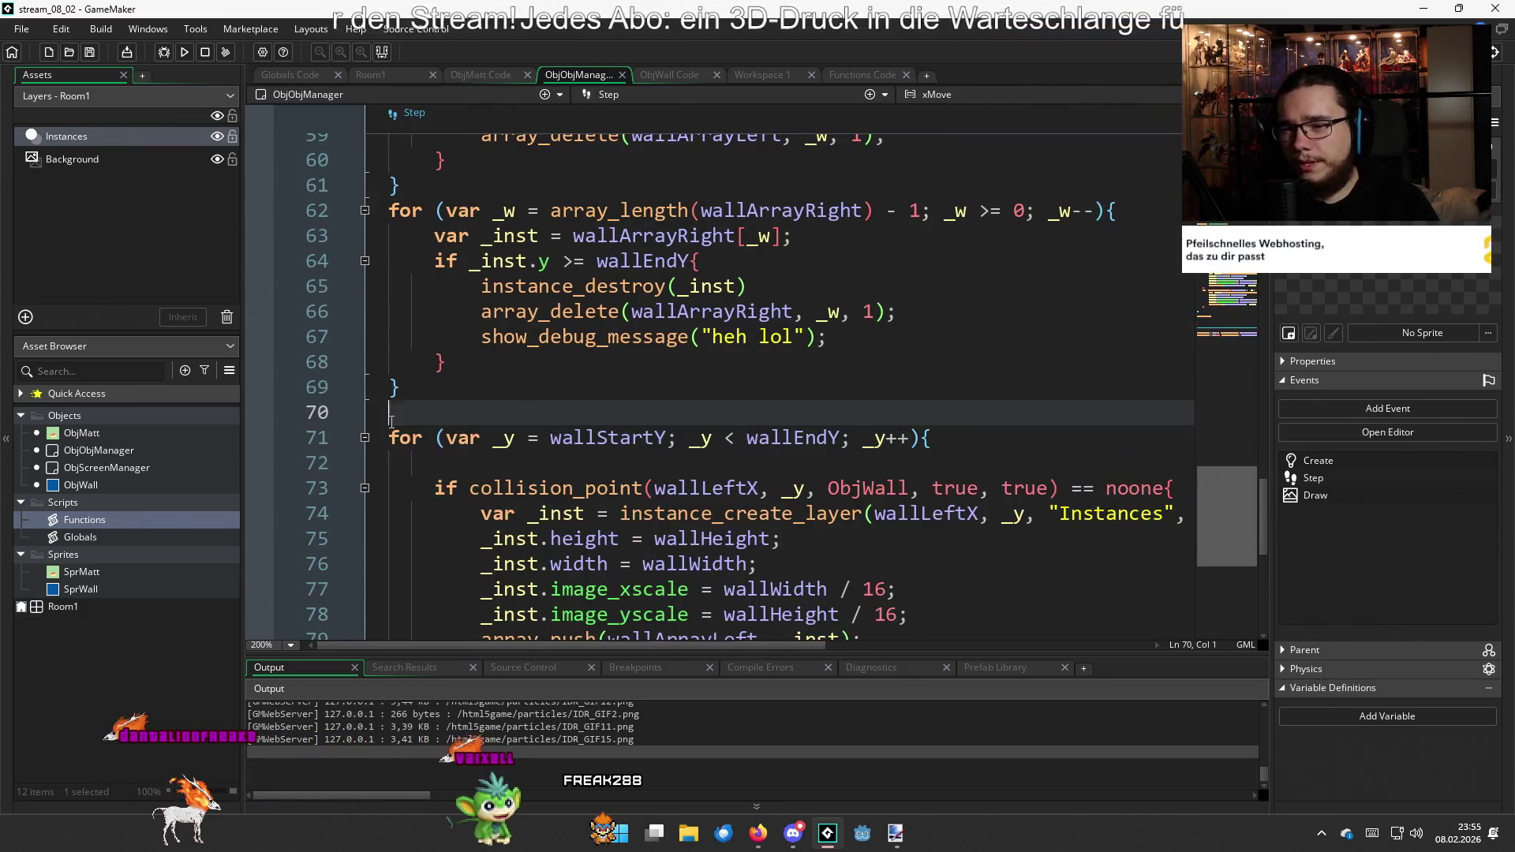
pyautogui.press('Return')
pyautogui.write('*')
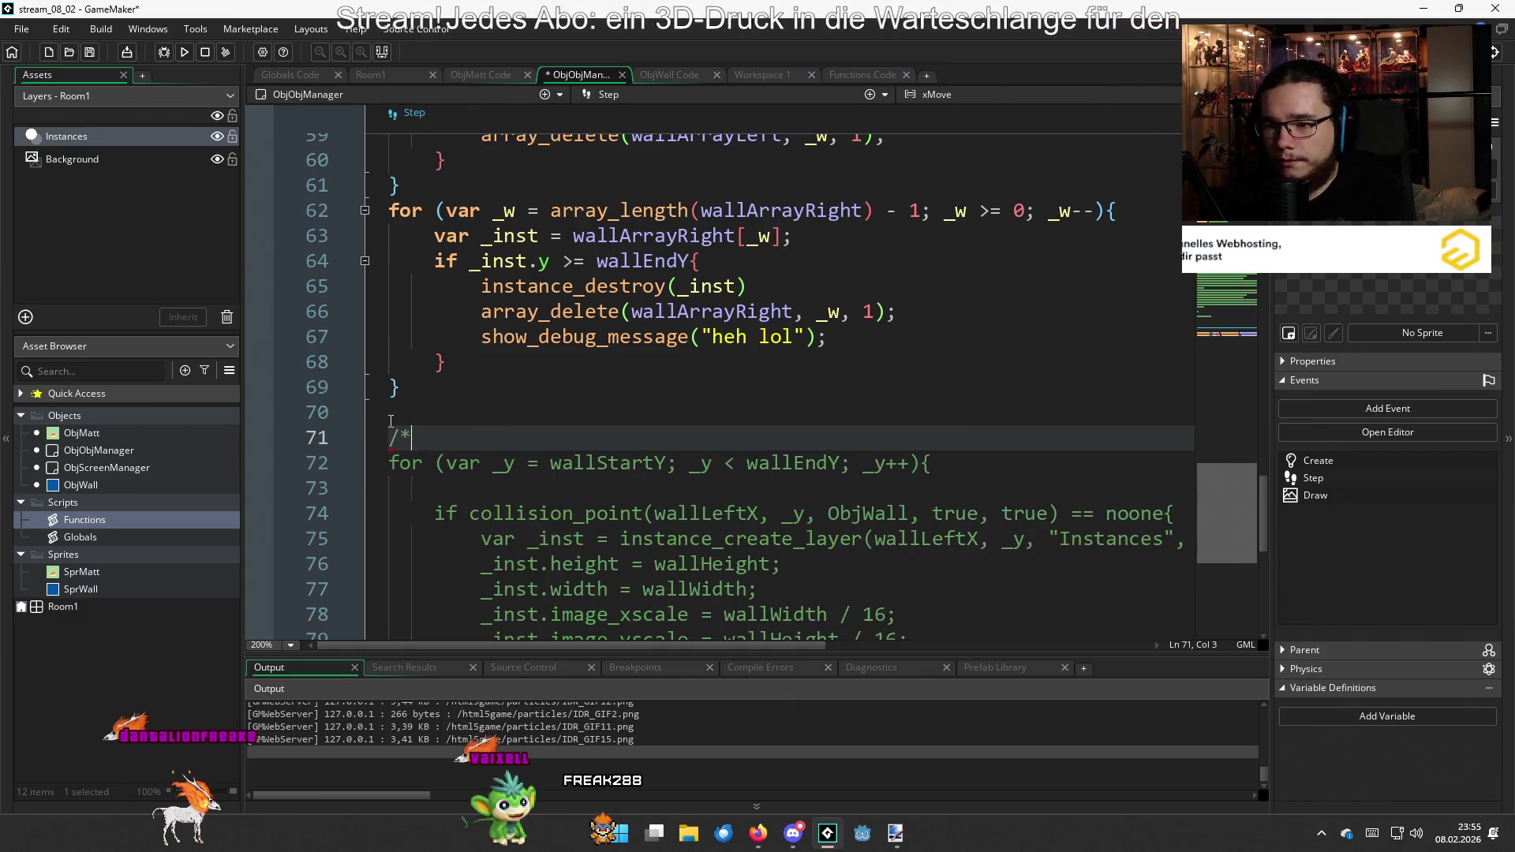
pyautogui.scroll(-5, 391, 421)
pyautogui.click(502, 392)
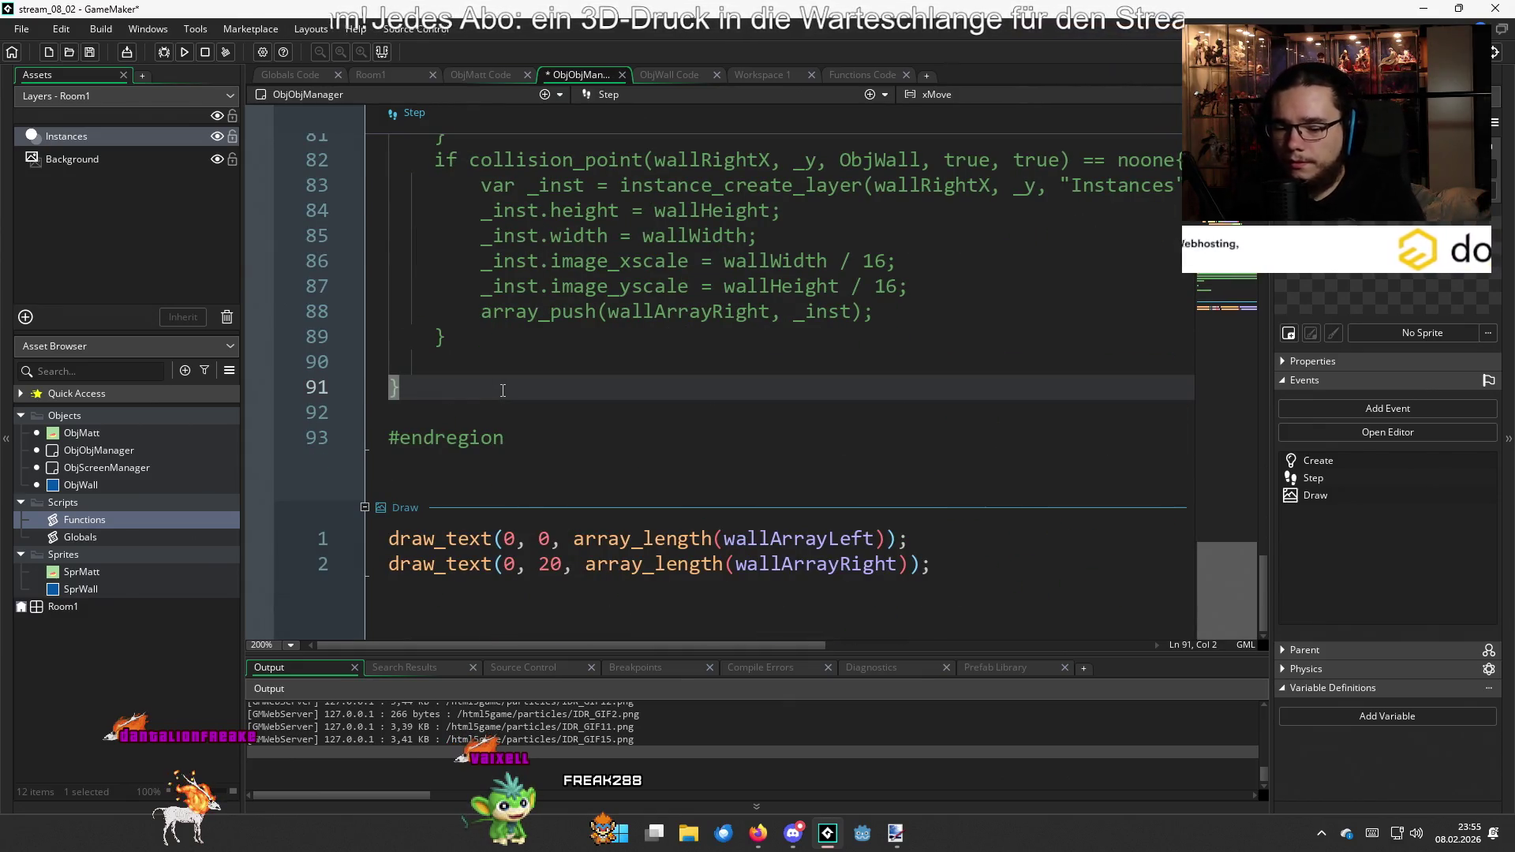
pyautogui.press('Return')
pyautogui.write('*')
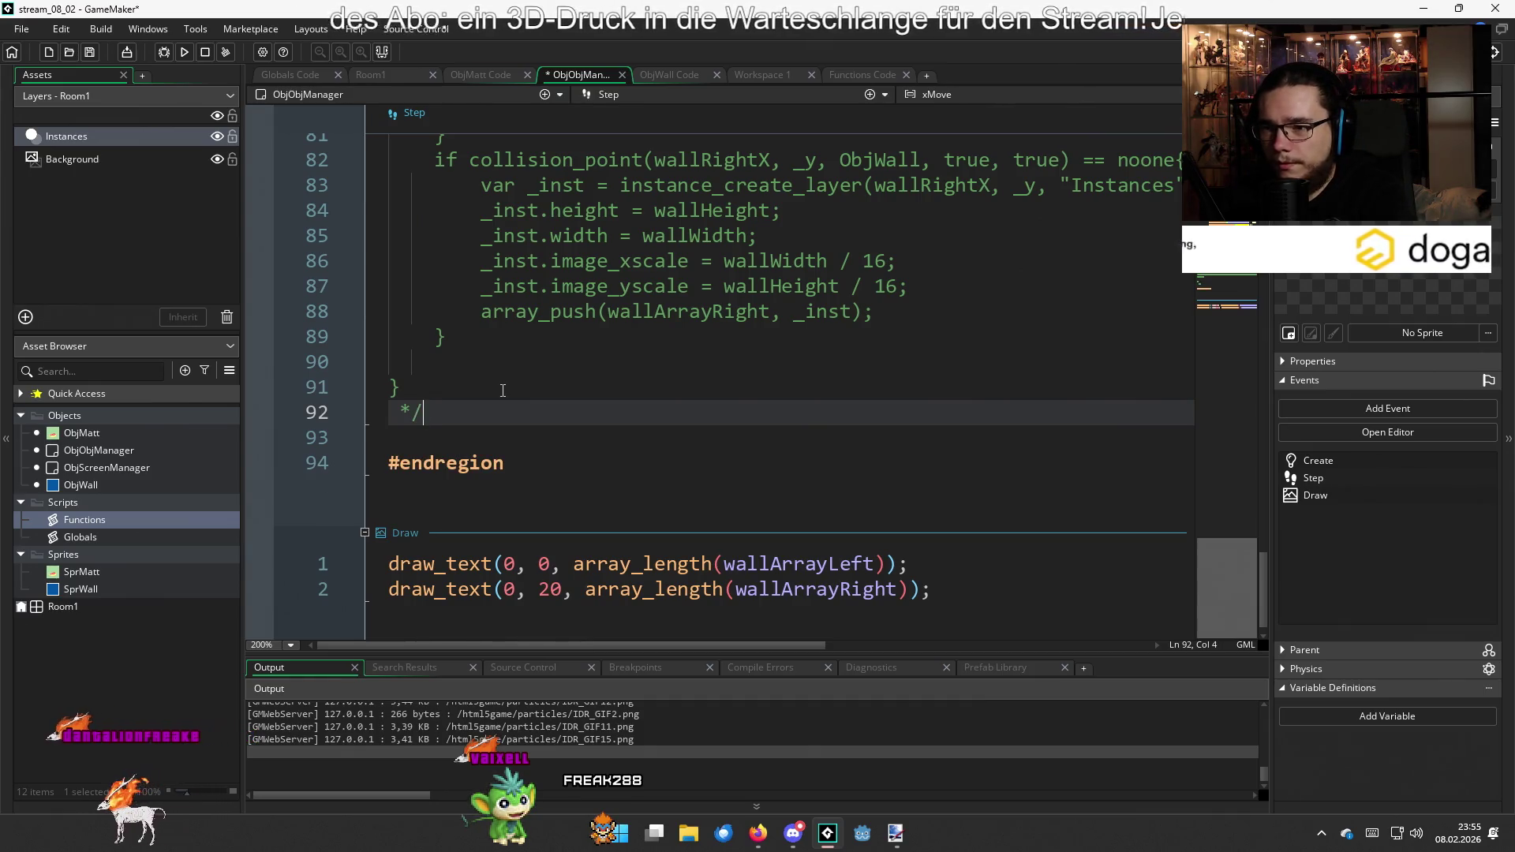
pyautogui.scroll(10, 503, 390)
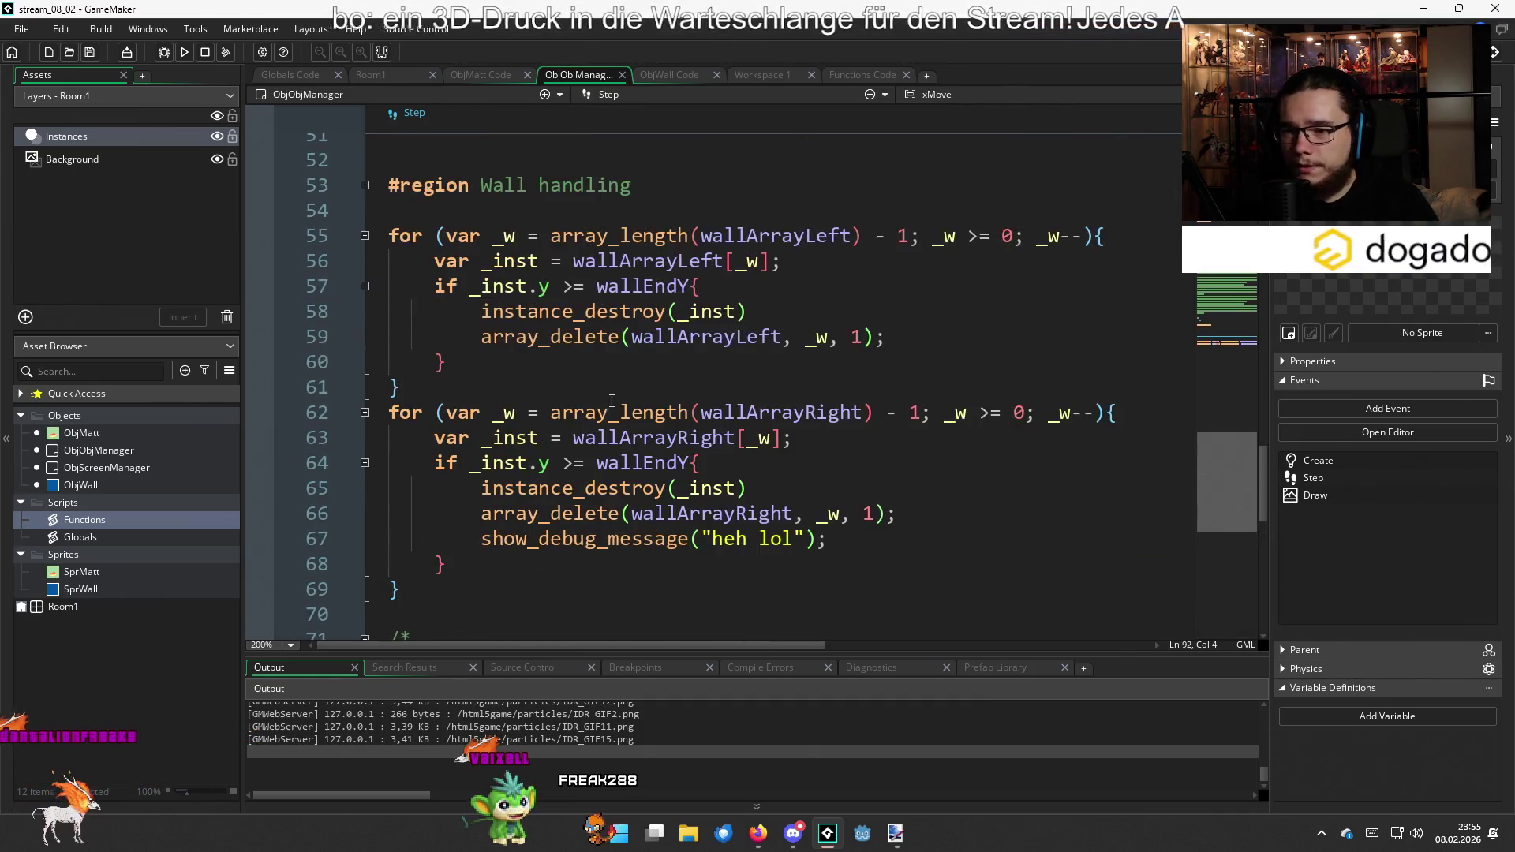
# Replace array_delete with var _nInst = instance_create_layer(wallLeftX, ) and move it above instance_destroy
pyautogui.click(763, 348)
pyautogui.click(766, 377)
pyautogui.click(769, 362)
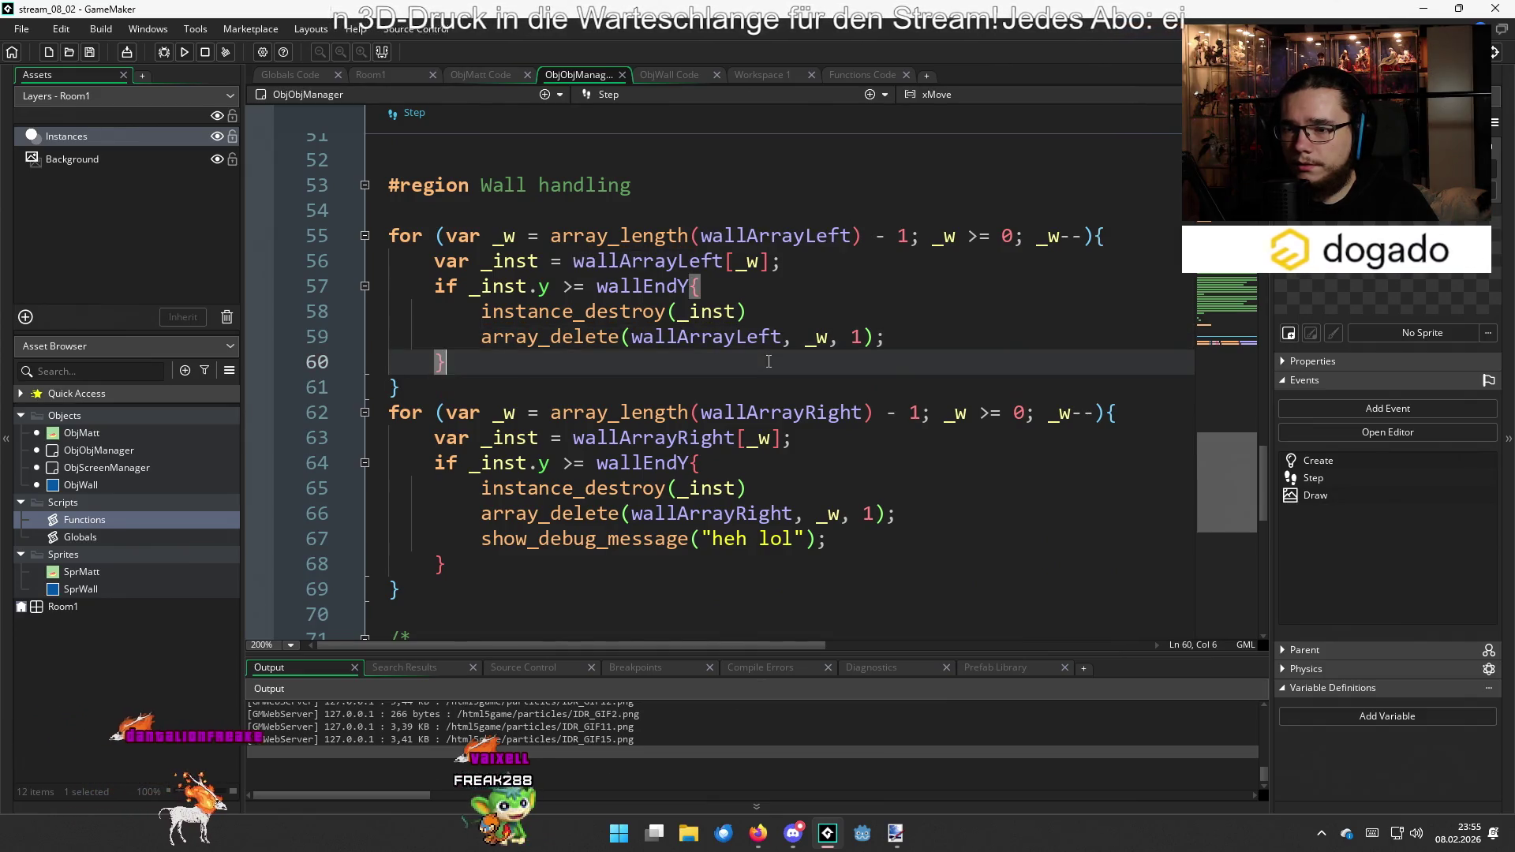
pyautogui.click(922, 345)
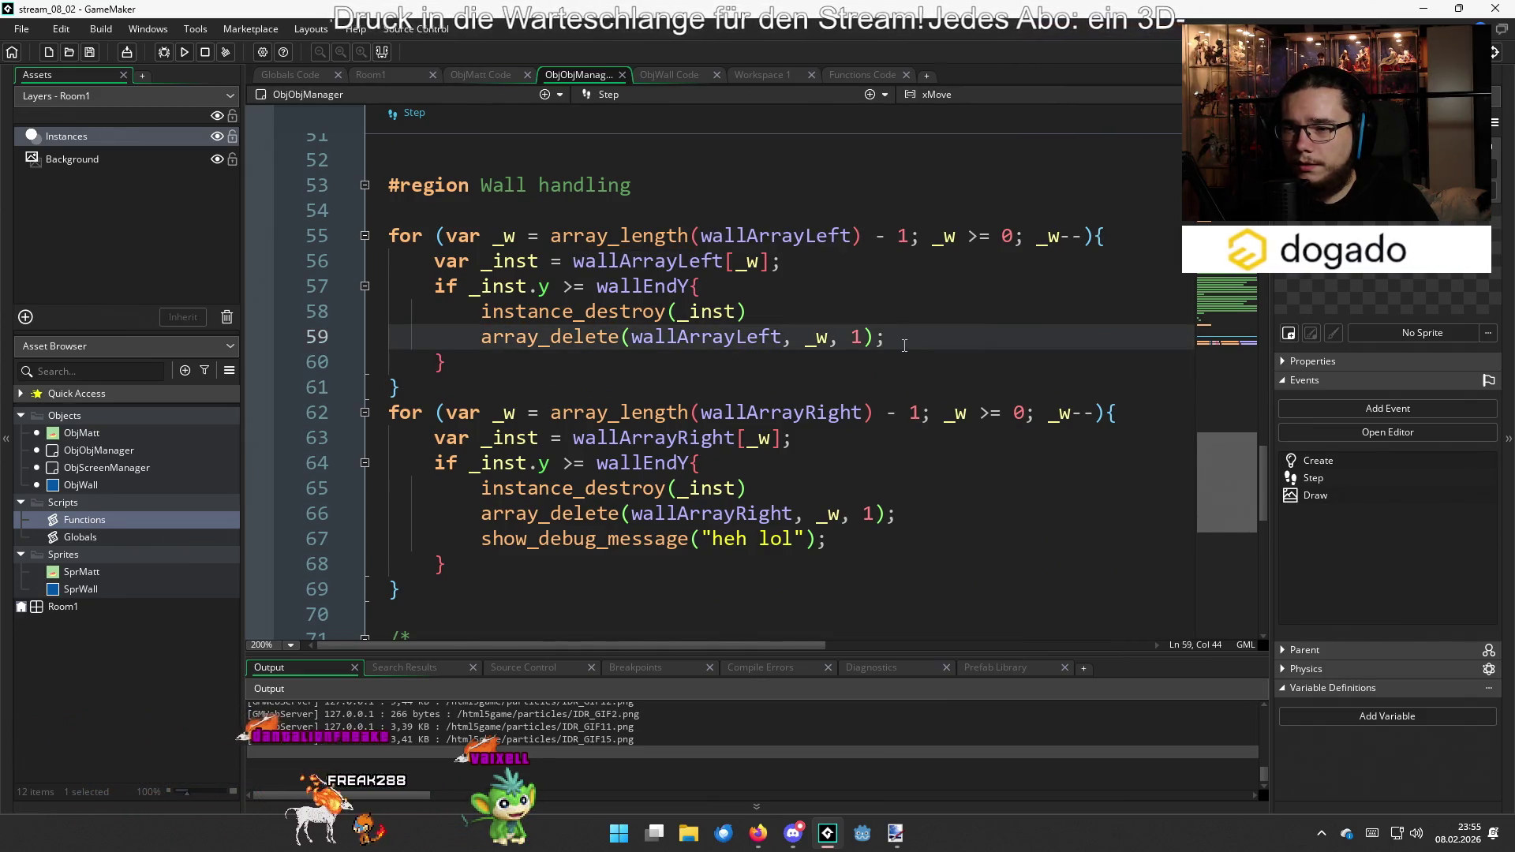
pyautogui.moveTo(903, 344)
pyautogui.mouseDown()
pyautogui.moveTo(491, 347)
pyautogui.moveTo(829, 341)
pyautogui.moveTo(519, 334)
pyautogui.mouseUp()
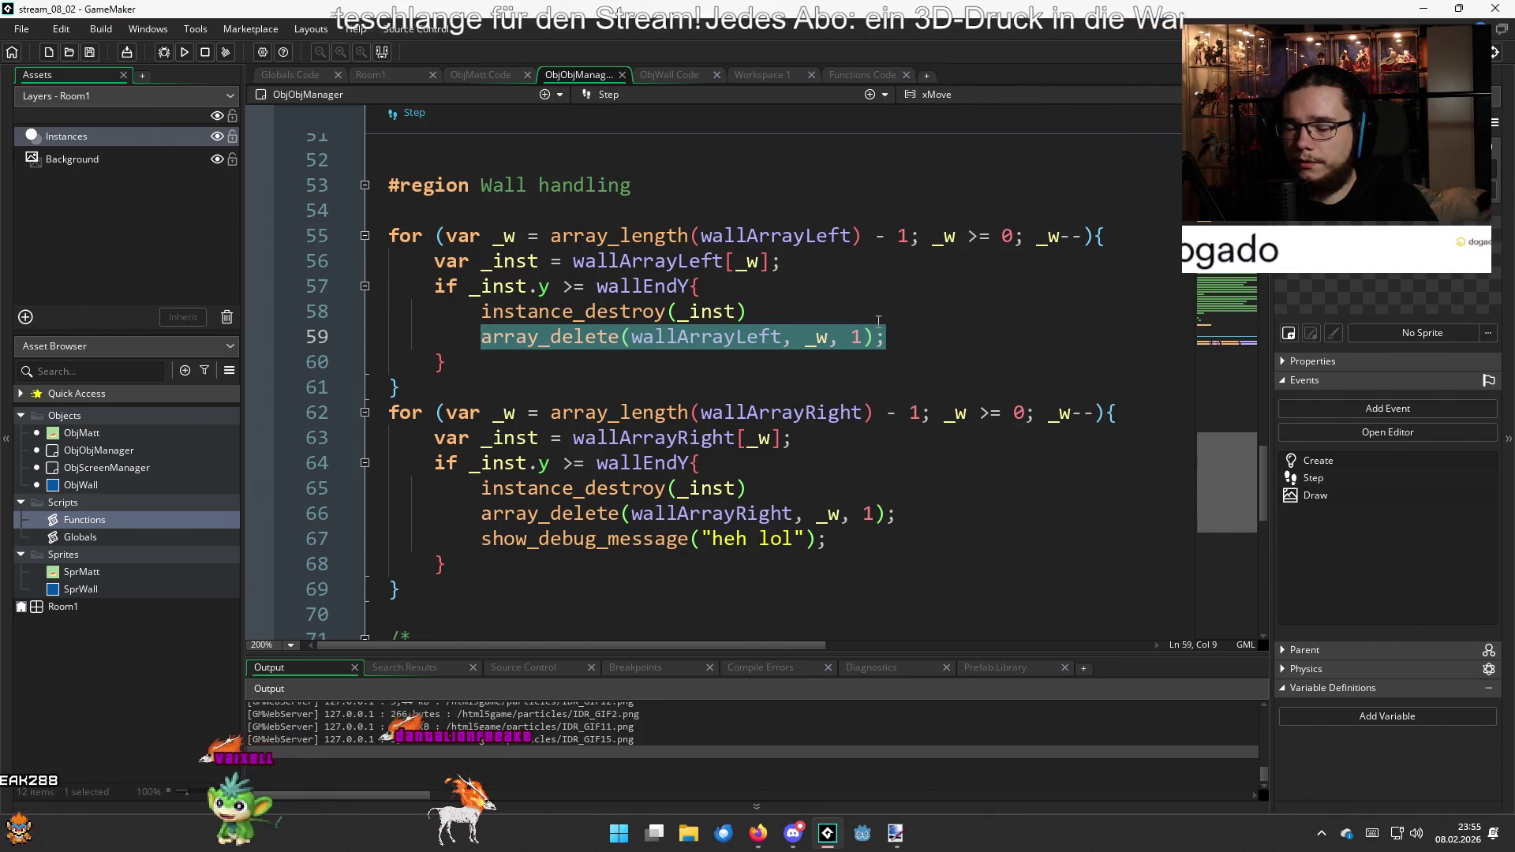
pyautogui.write('var ')
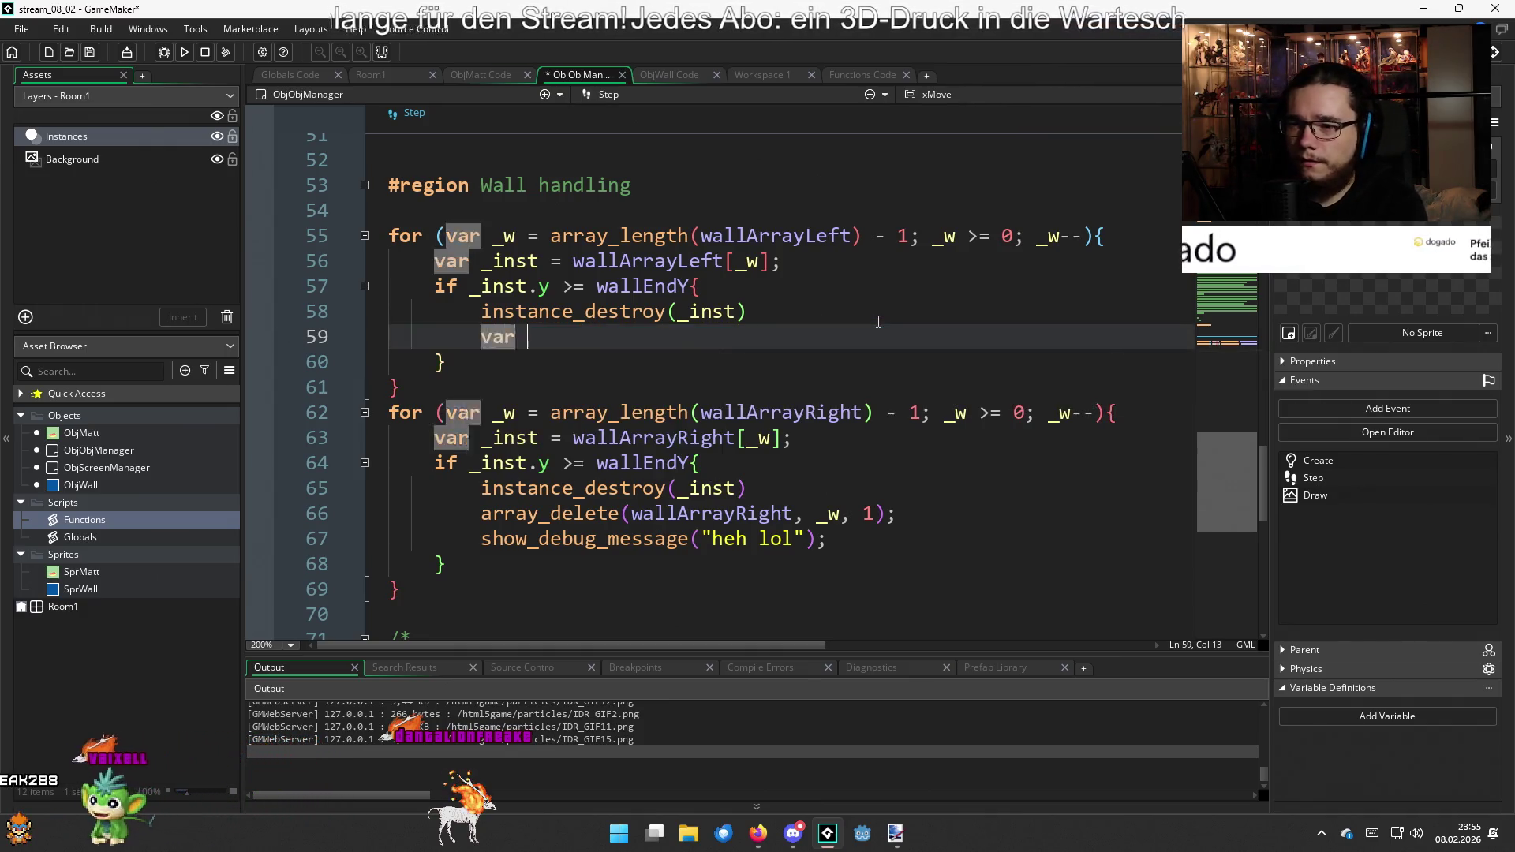
pyautogui.write('_nInst')
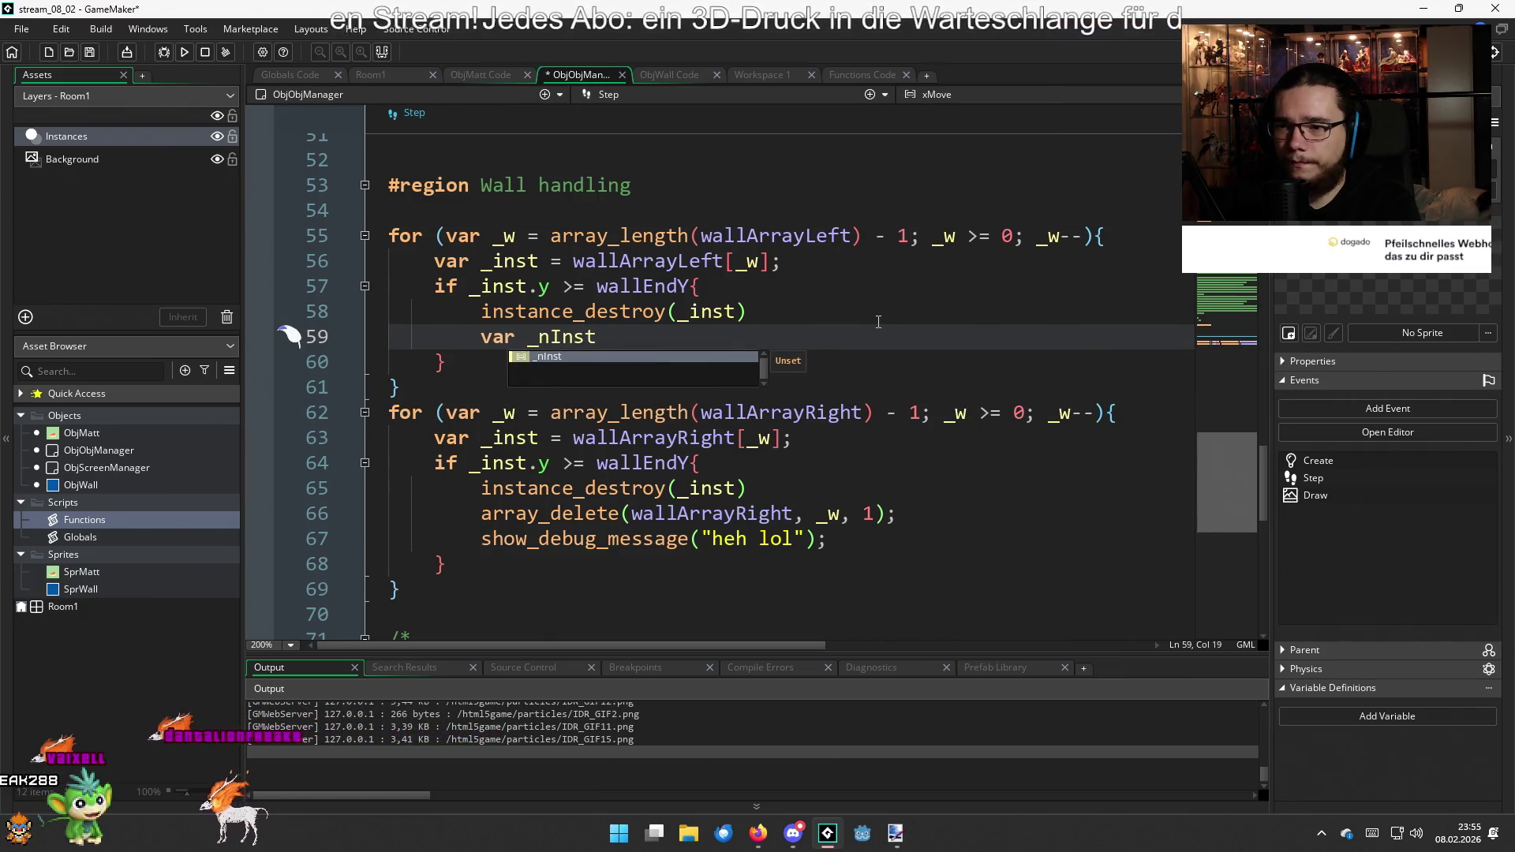
pyautogui.write(' = instance_c')
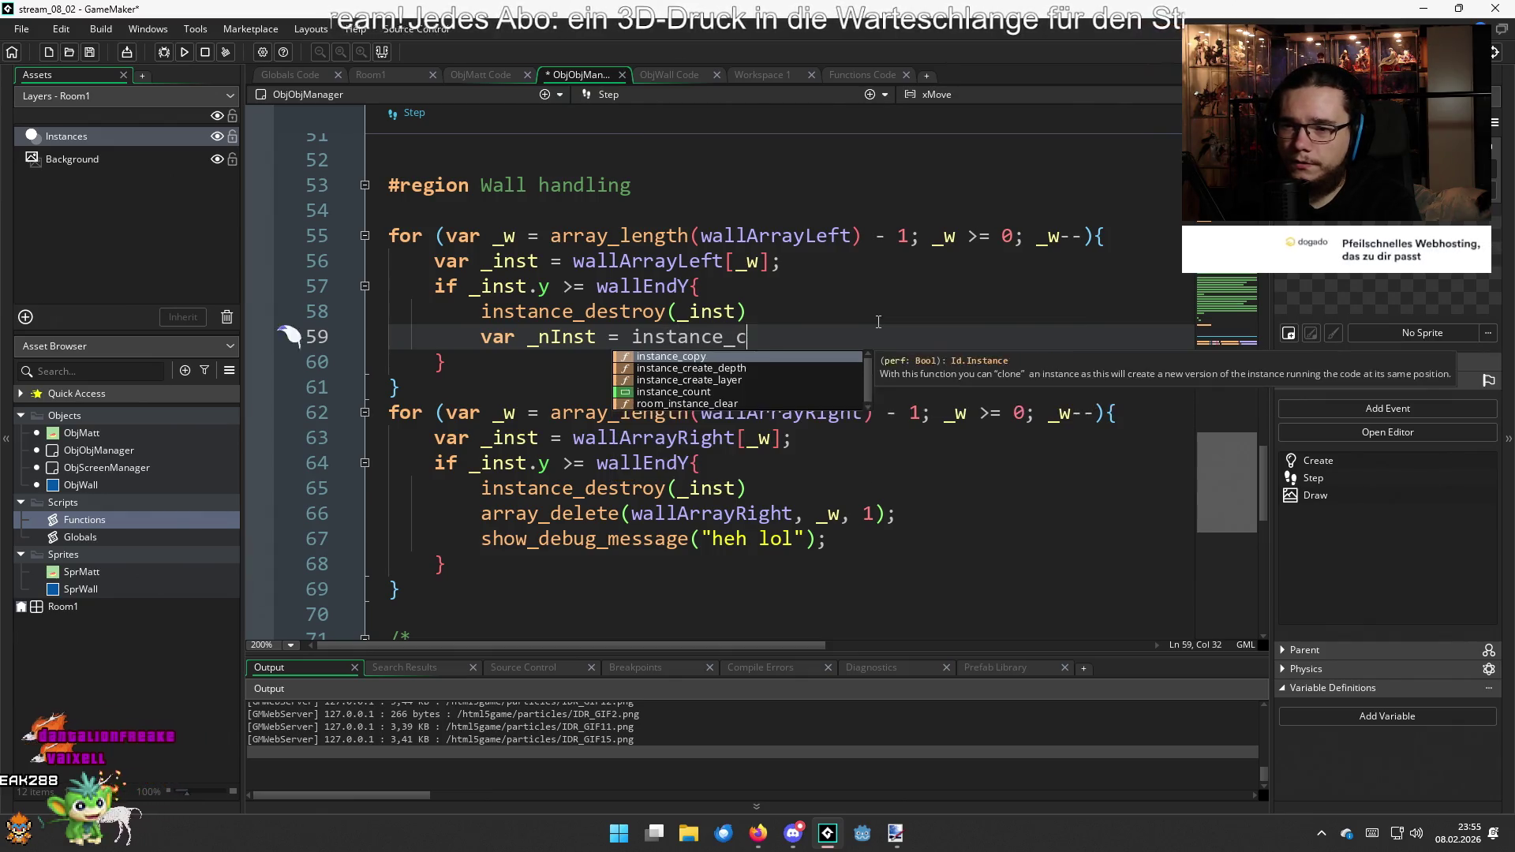
pyautogui.write('reate')
pyautogui.press('Down')
pyautogui.press('Return')
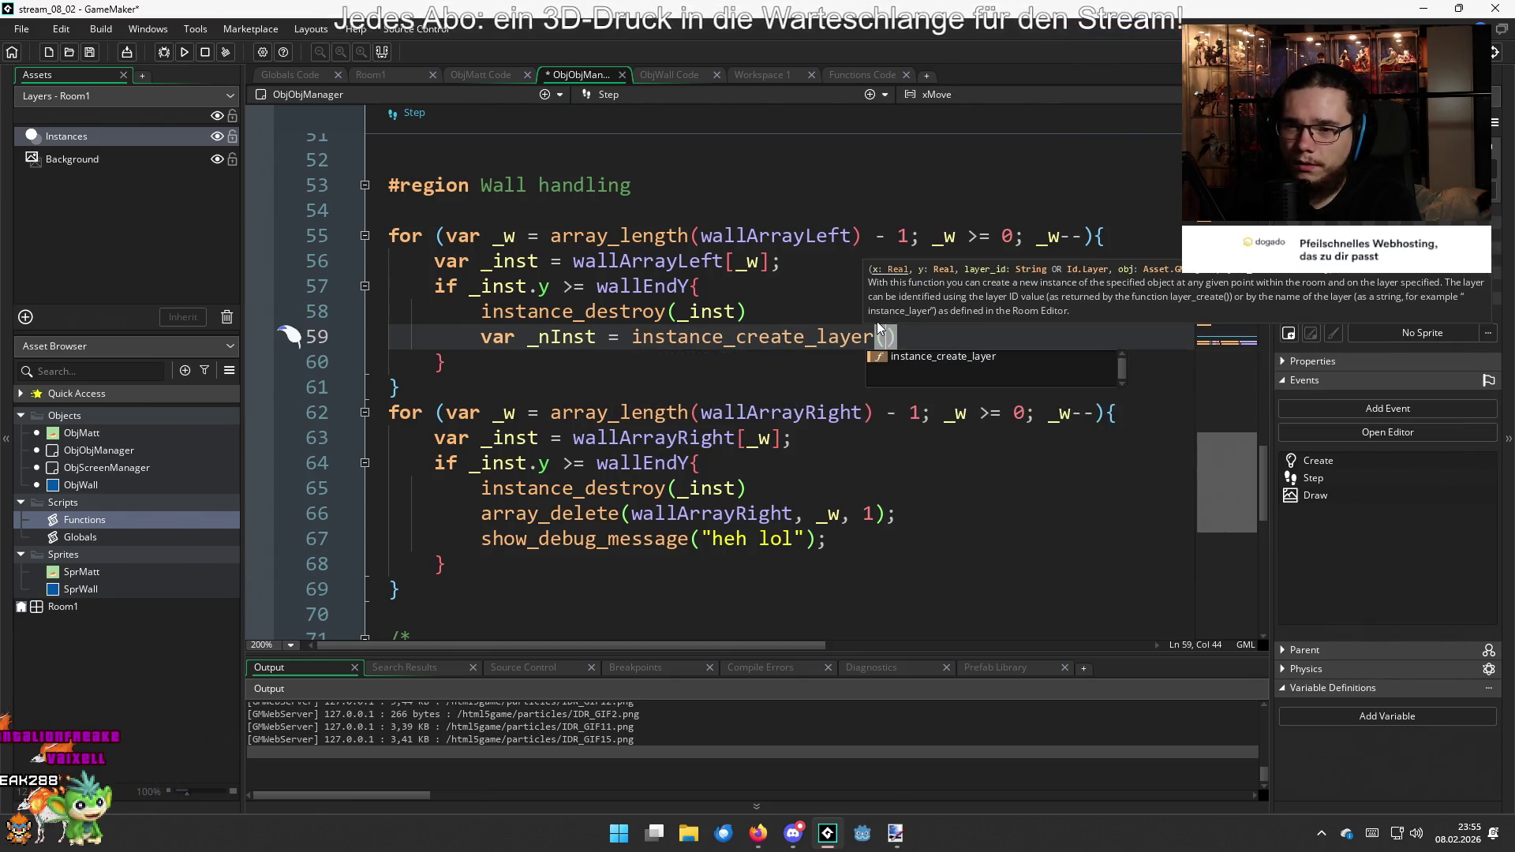
pyautogui.write('wall')
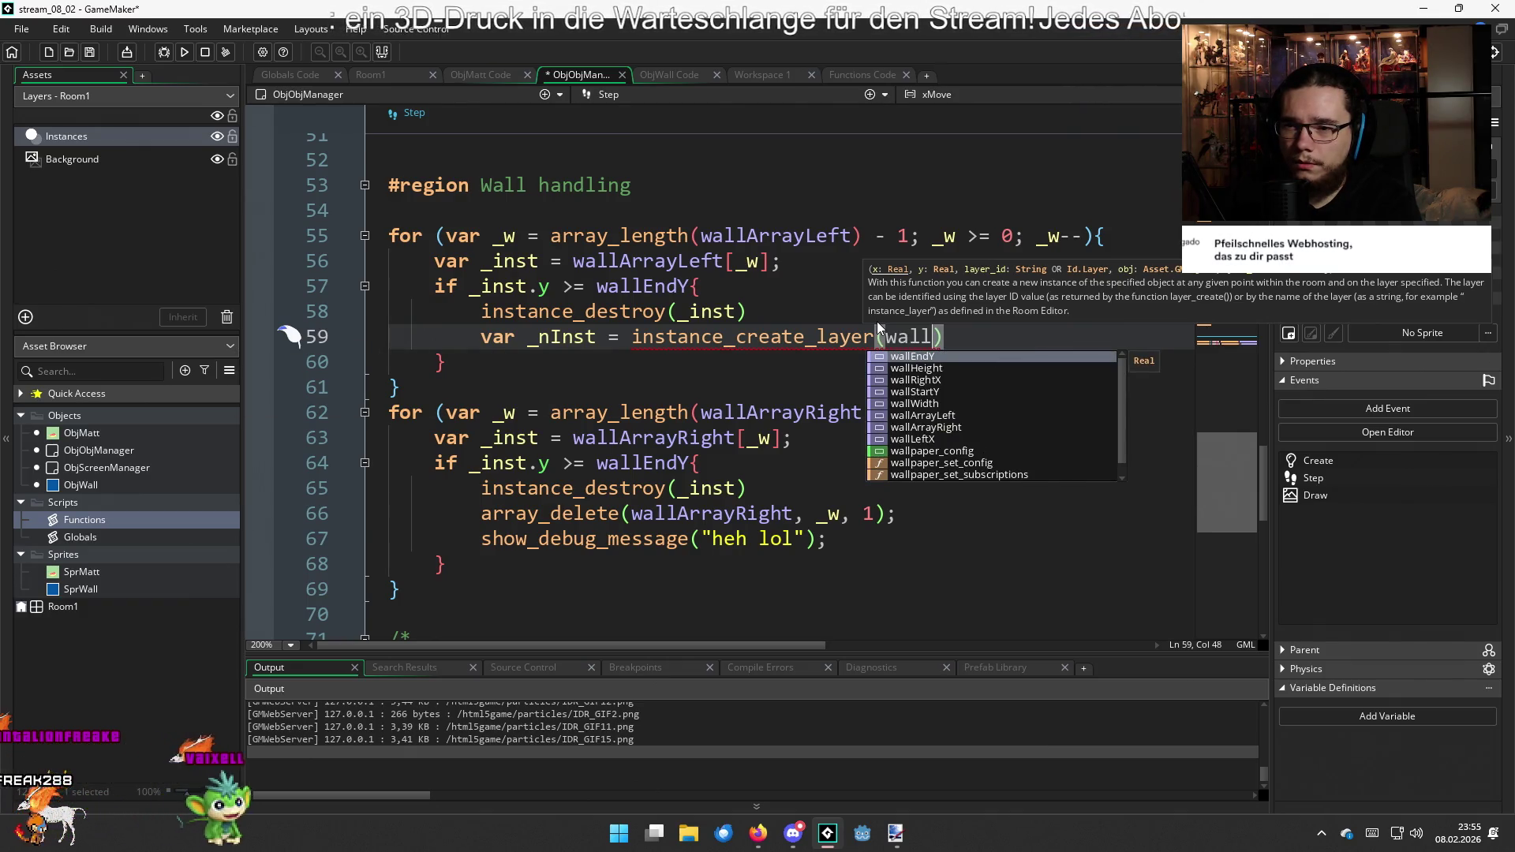
pyautogui.write('LeftX')
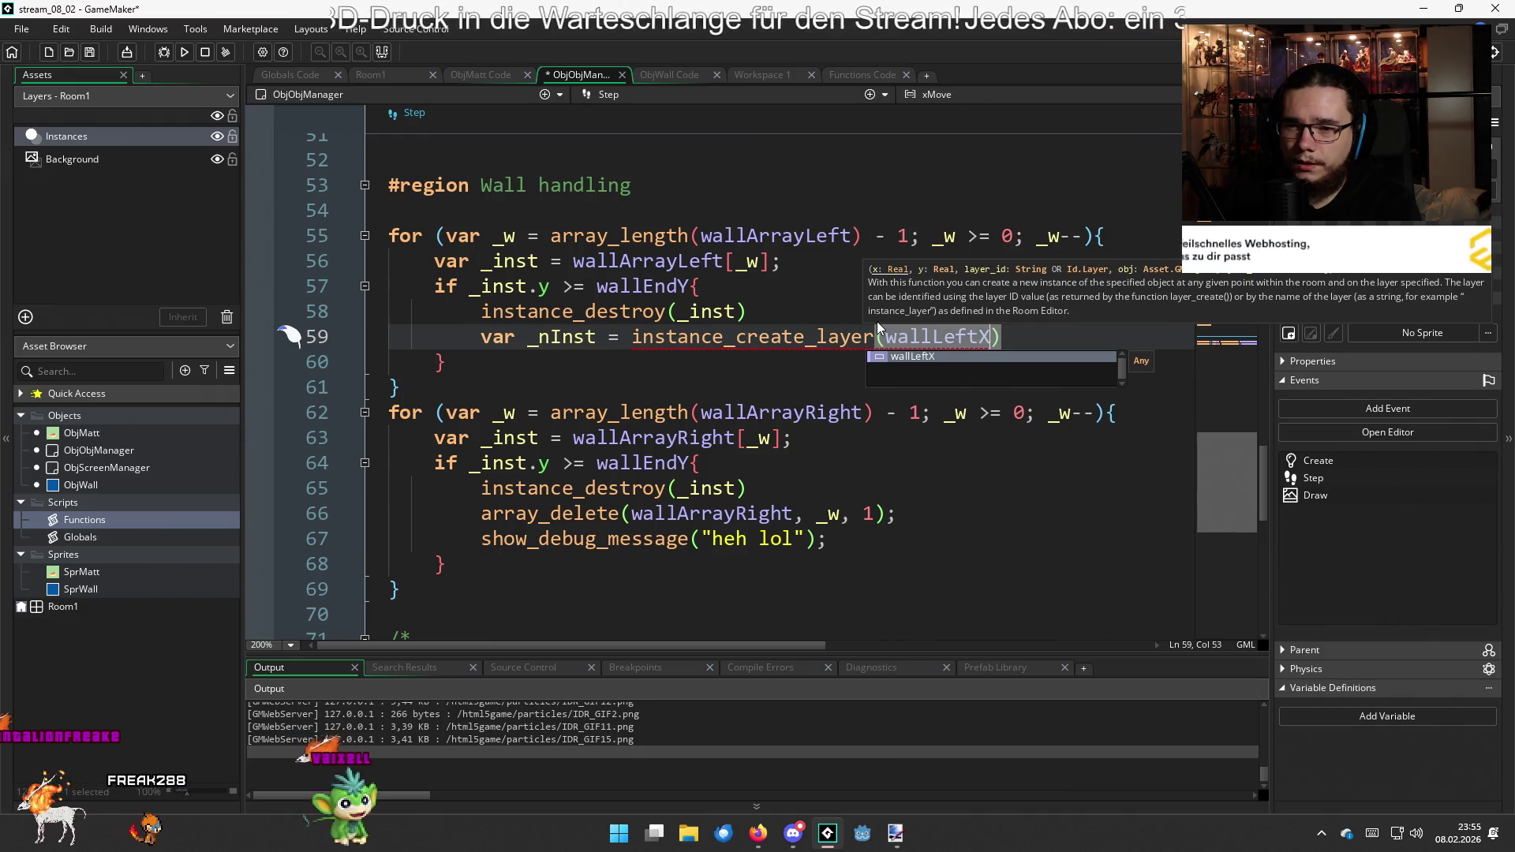
pyautogui.write(',')
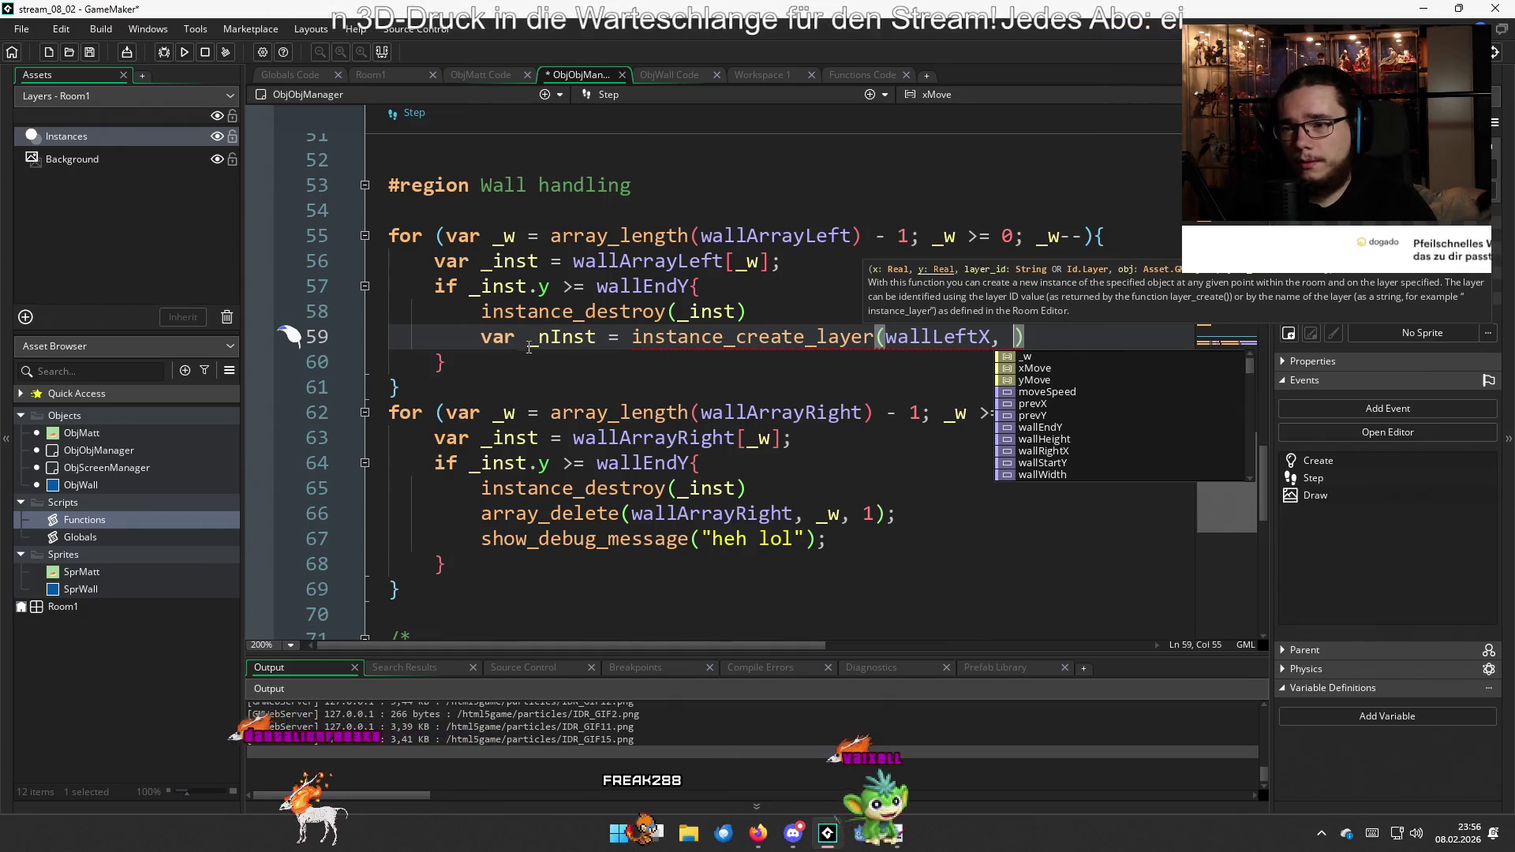
pyautogui.moveTo(483, 337); pyautogui.dragTo(1026, 337)
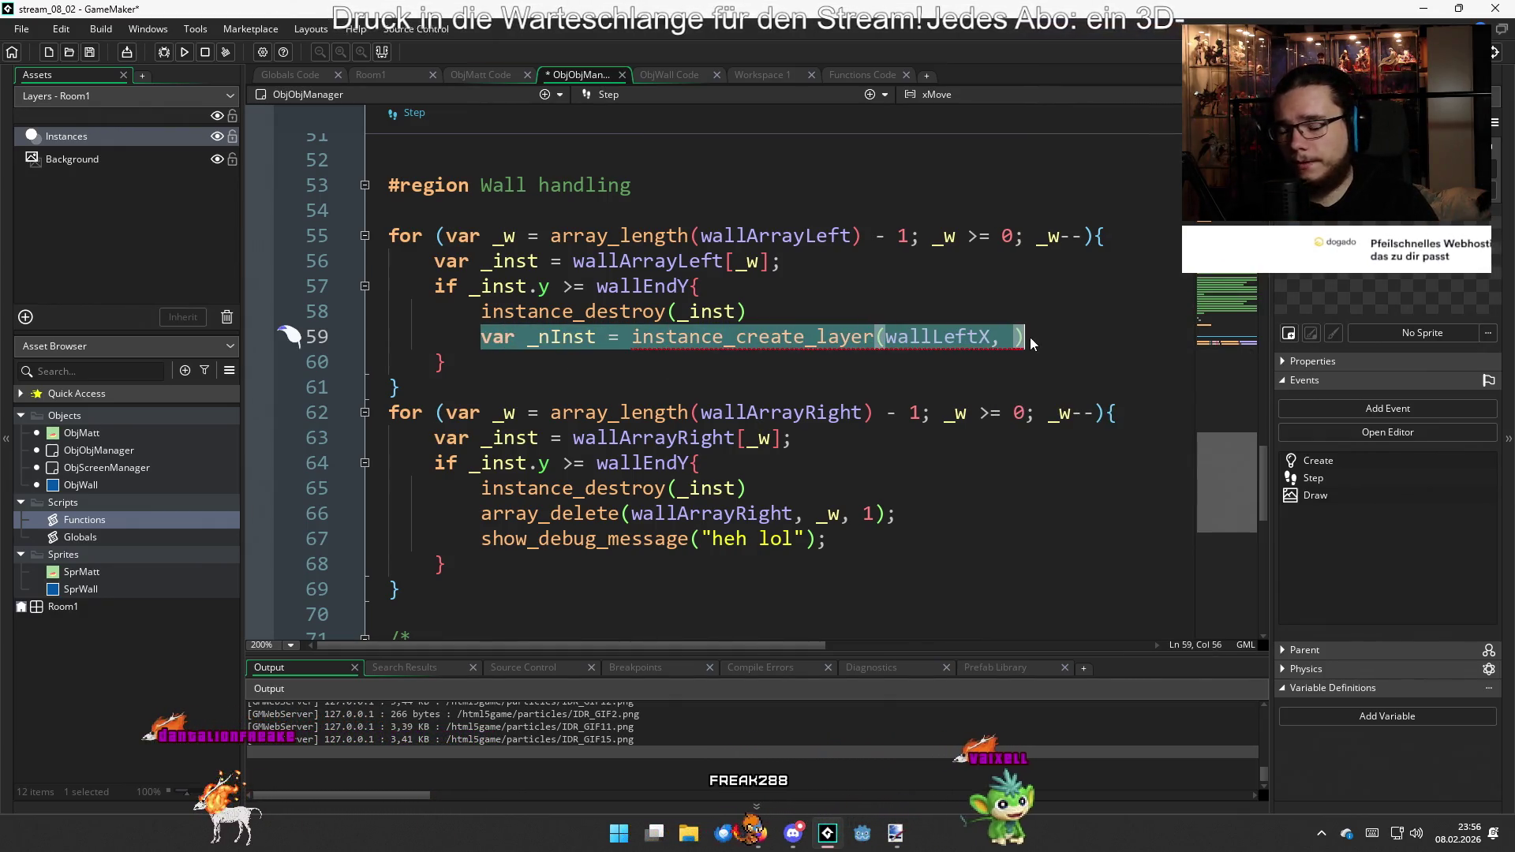
pyautogui.press('BackSpace')
pyautogui.hotkey('alt', 'Up')
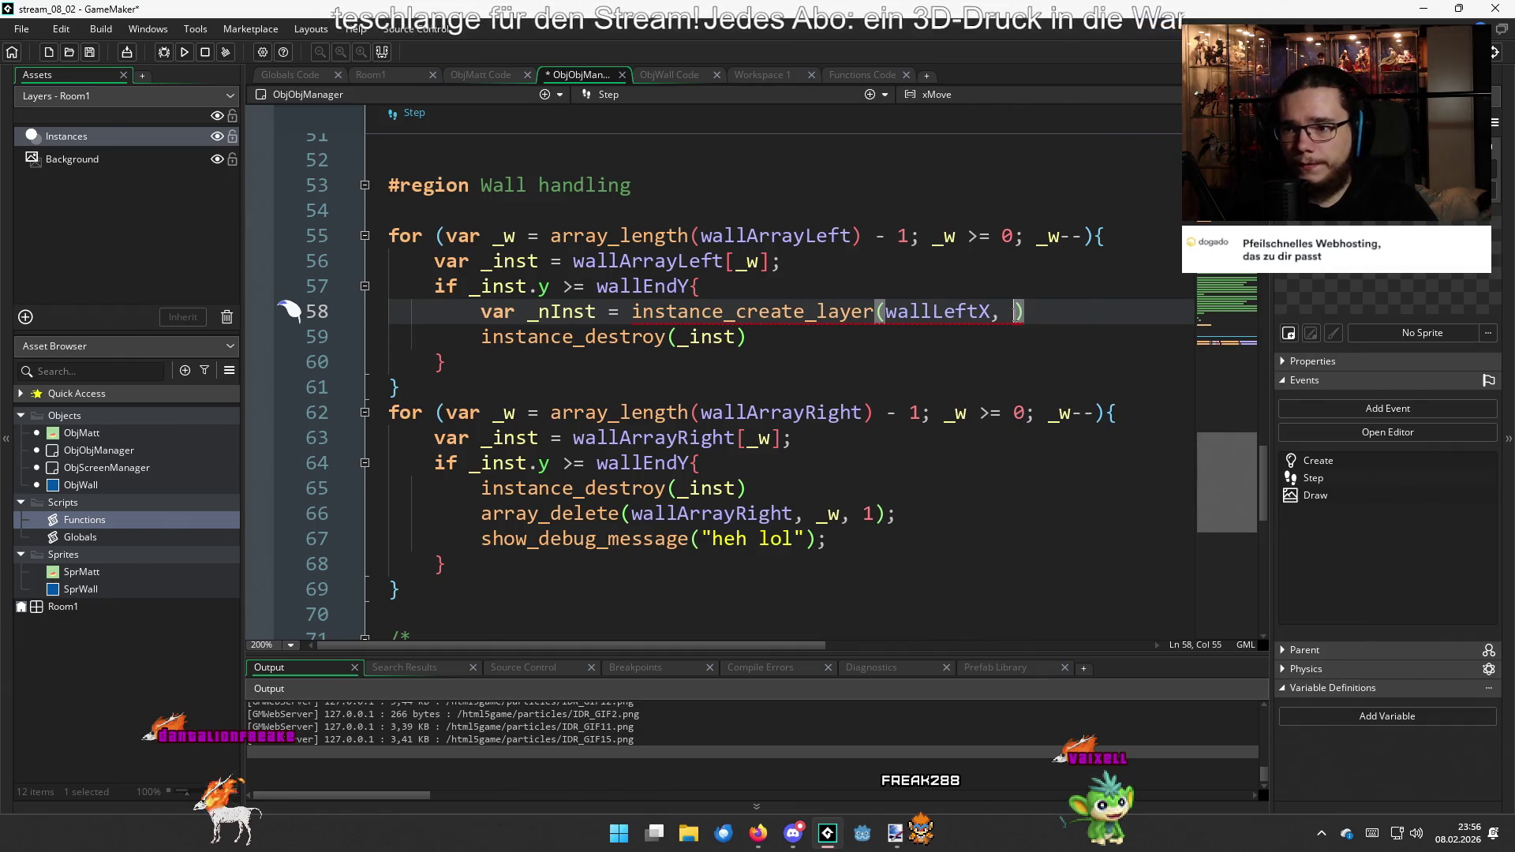
# Fill the instance_create_layer arguments with _inst.x, _inst.y - 512, "Instances", ObjWall
pyautogui.write('_inst.y')
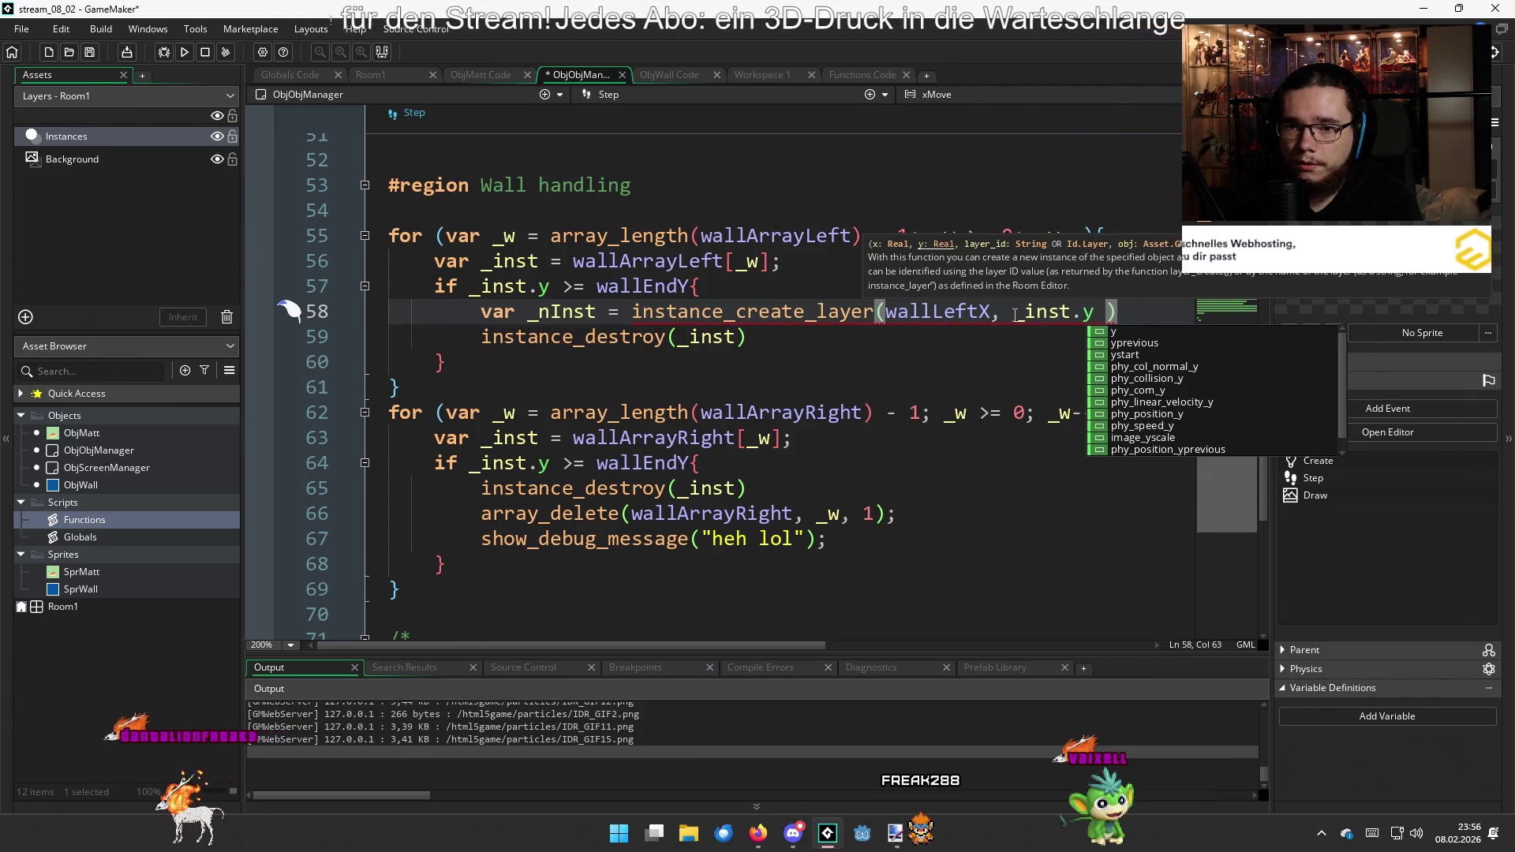
pyautogui.write(' -')
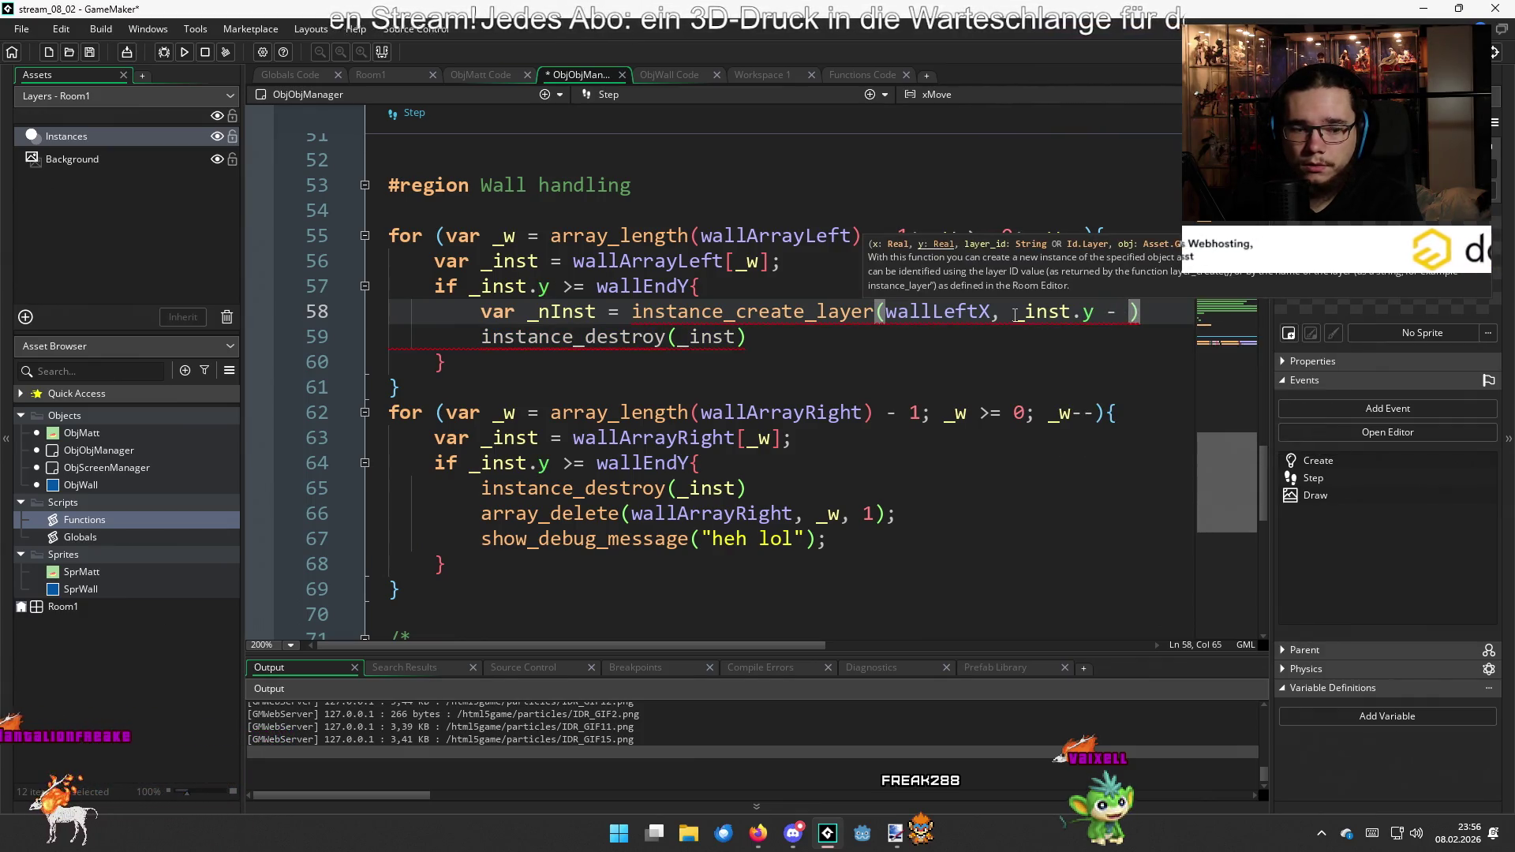
pyautogui.press('BackSpace')
pyautogui.press('BackSpace')
pyautogui.press('BackSpace')
pyautogui.write('512')
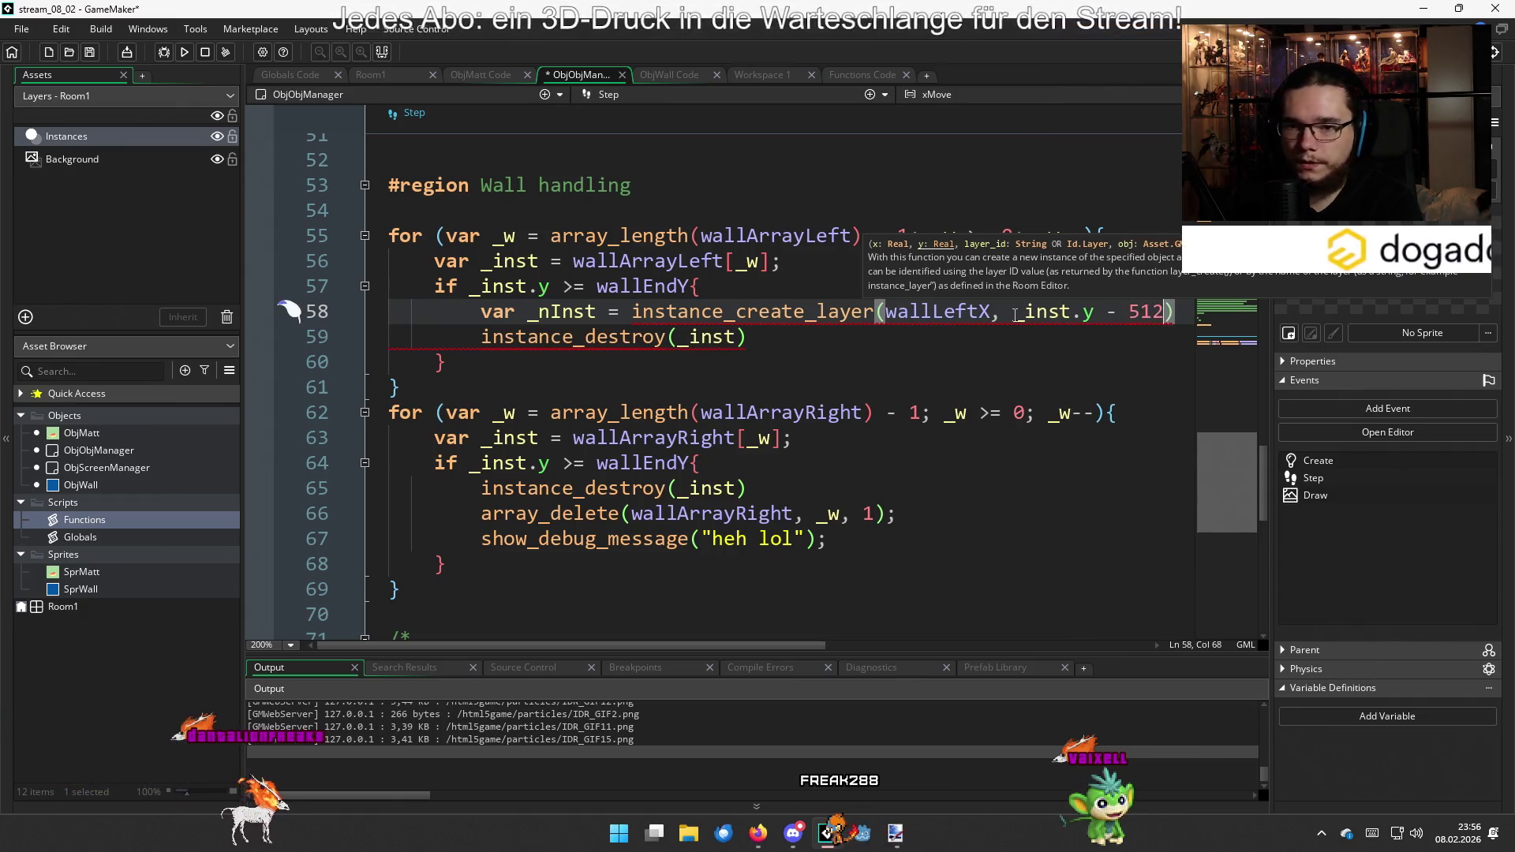
pyautogui.write(', ')
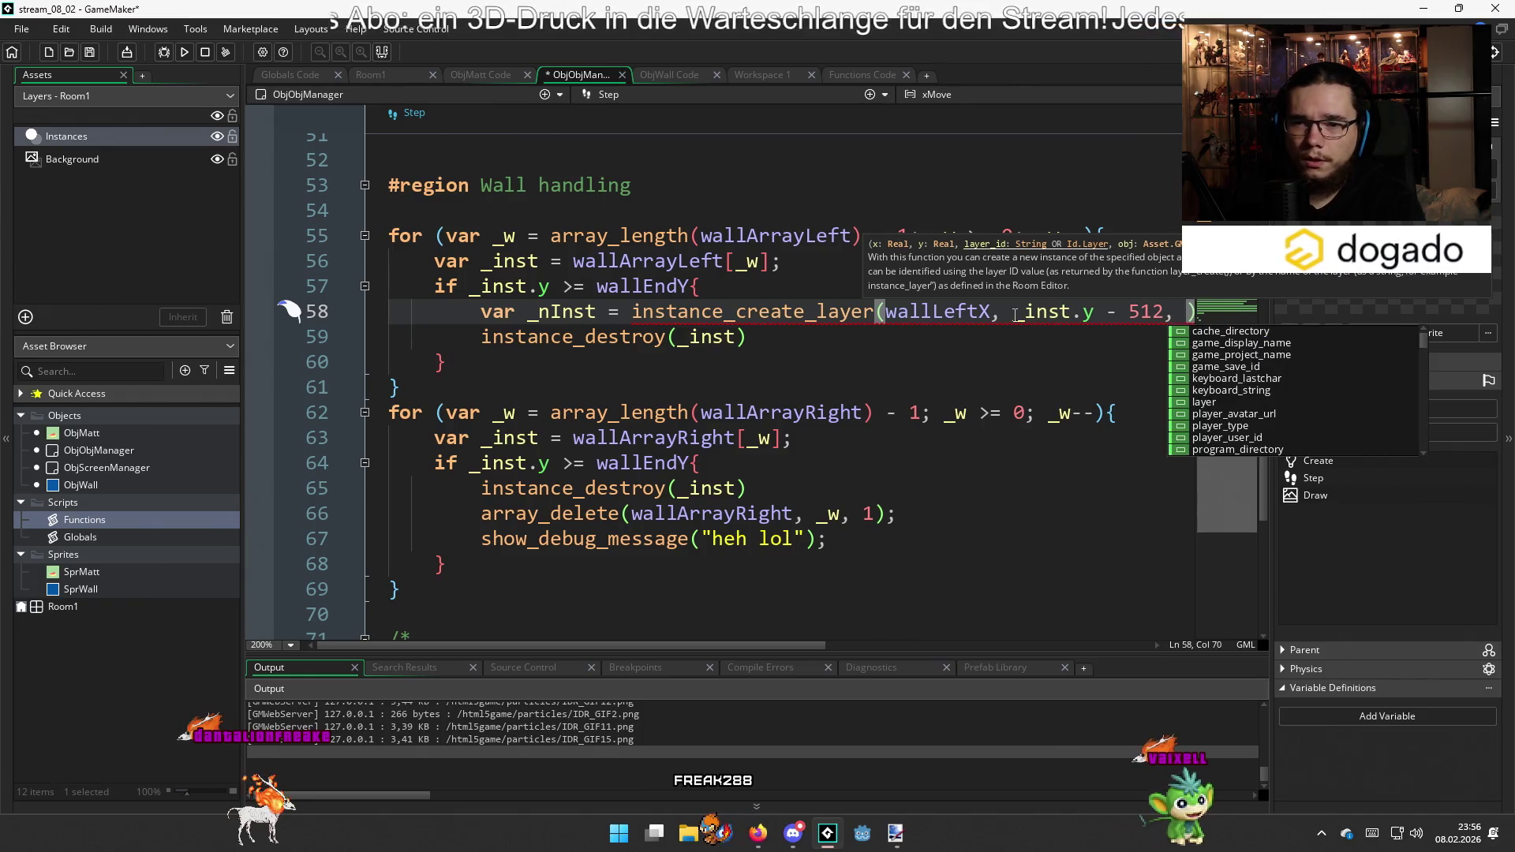
pyautogui.write('"Instance')
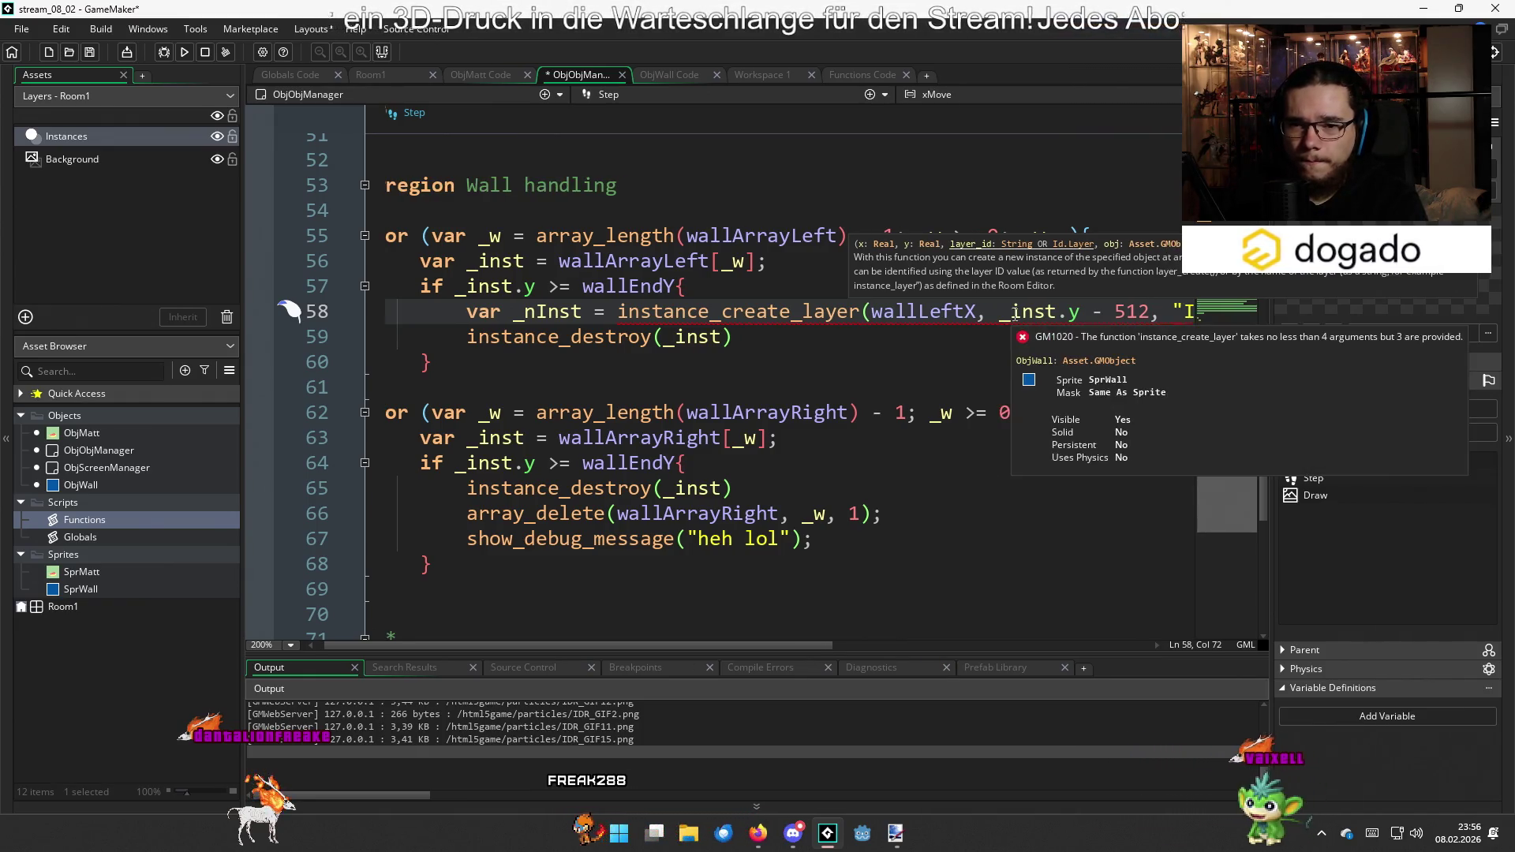
pyautogui.write('s"')
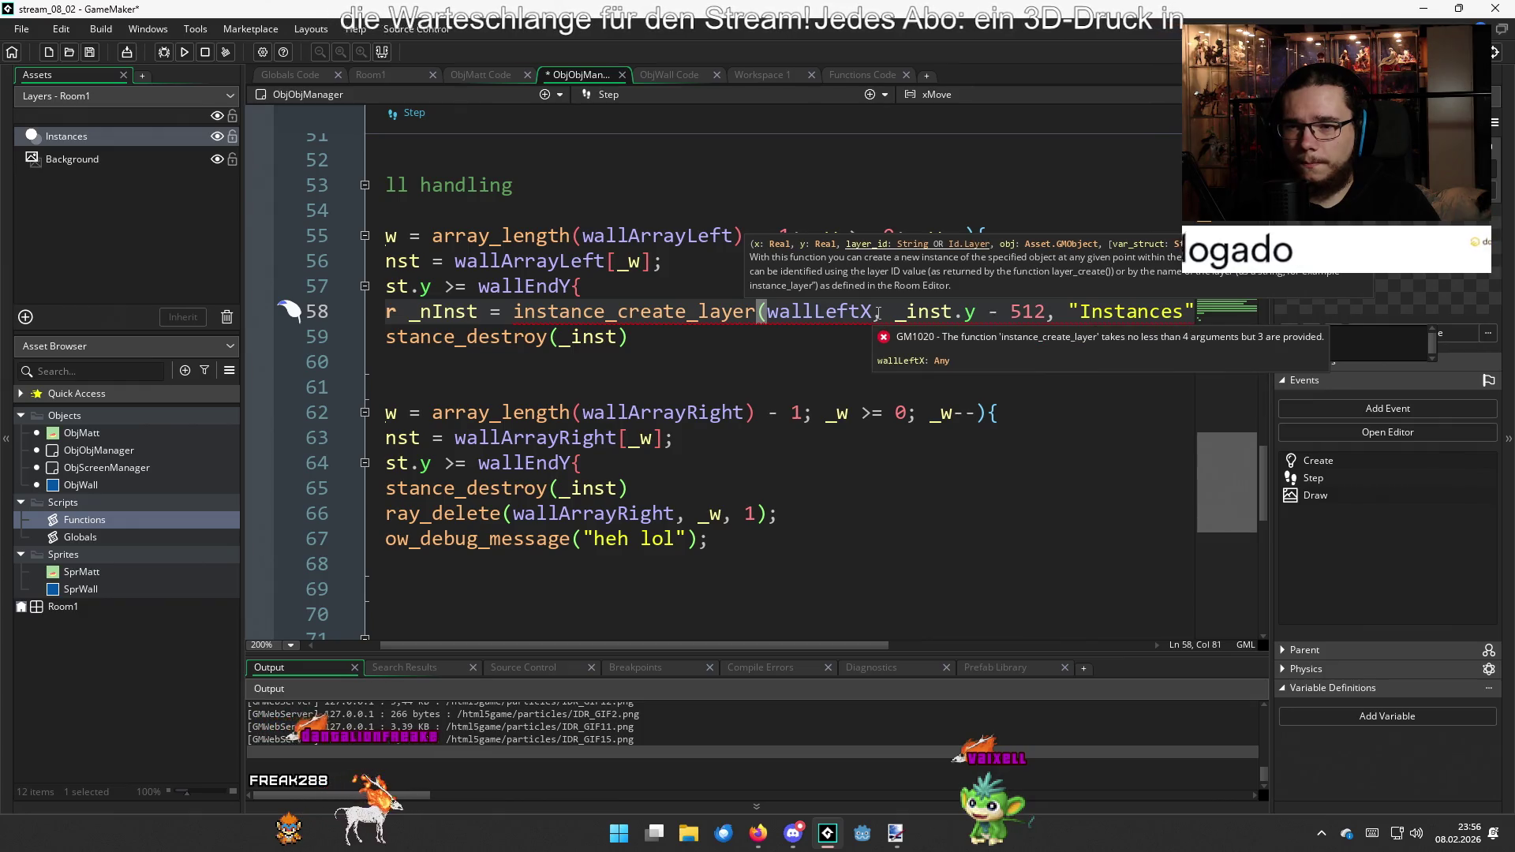
pyautogui.moveTo(878, 314); pyautogui.dragTo(791, 311)
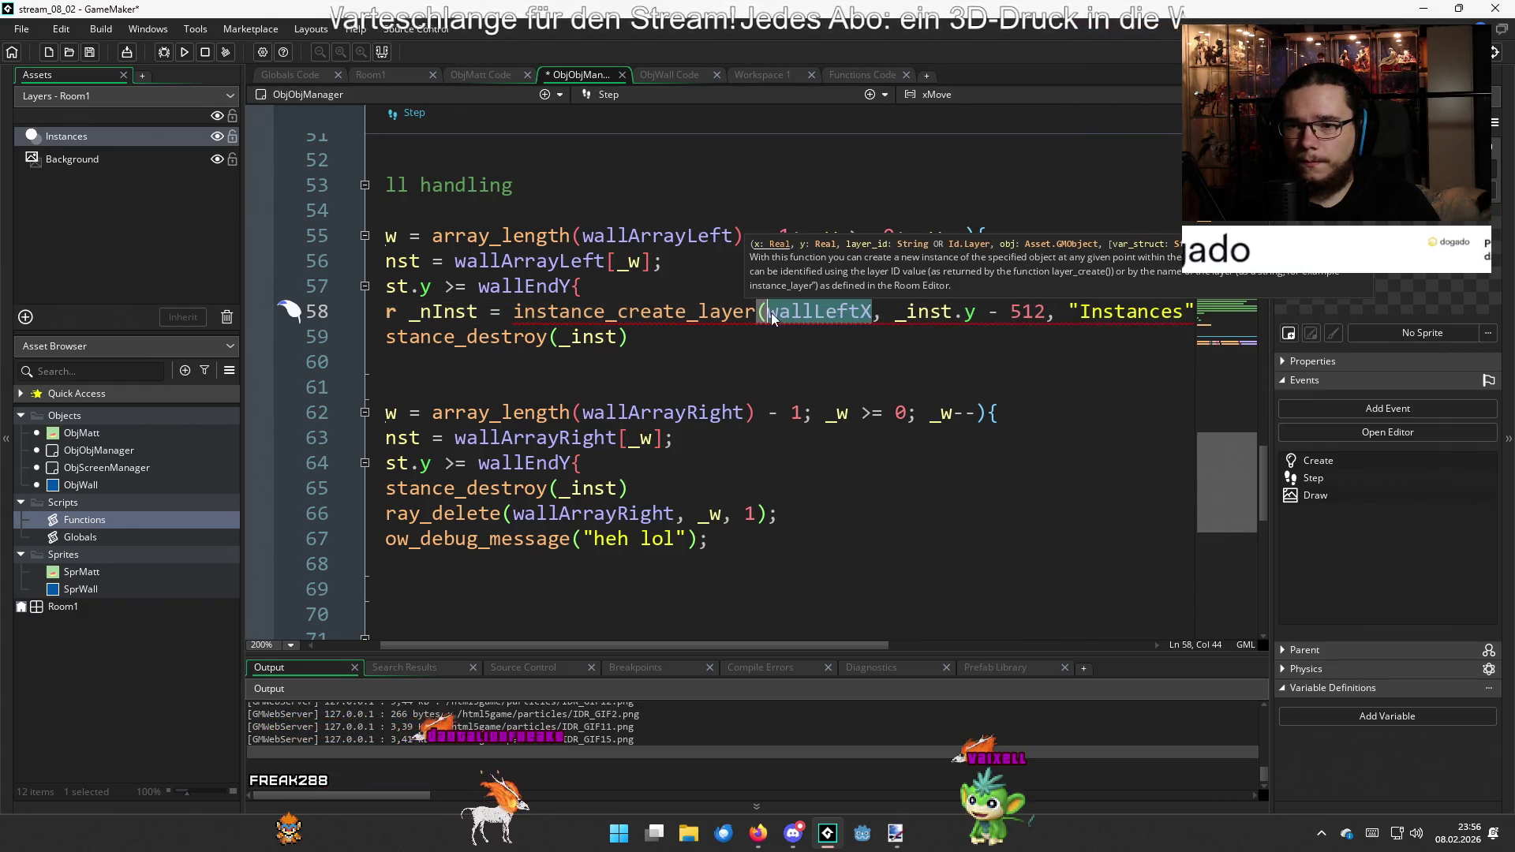
pyautogui.doubleClick(774, 313)
pyautogui.write('_inst.x')
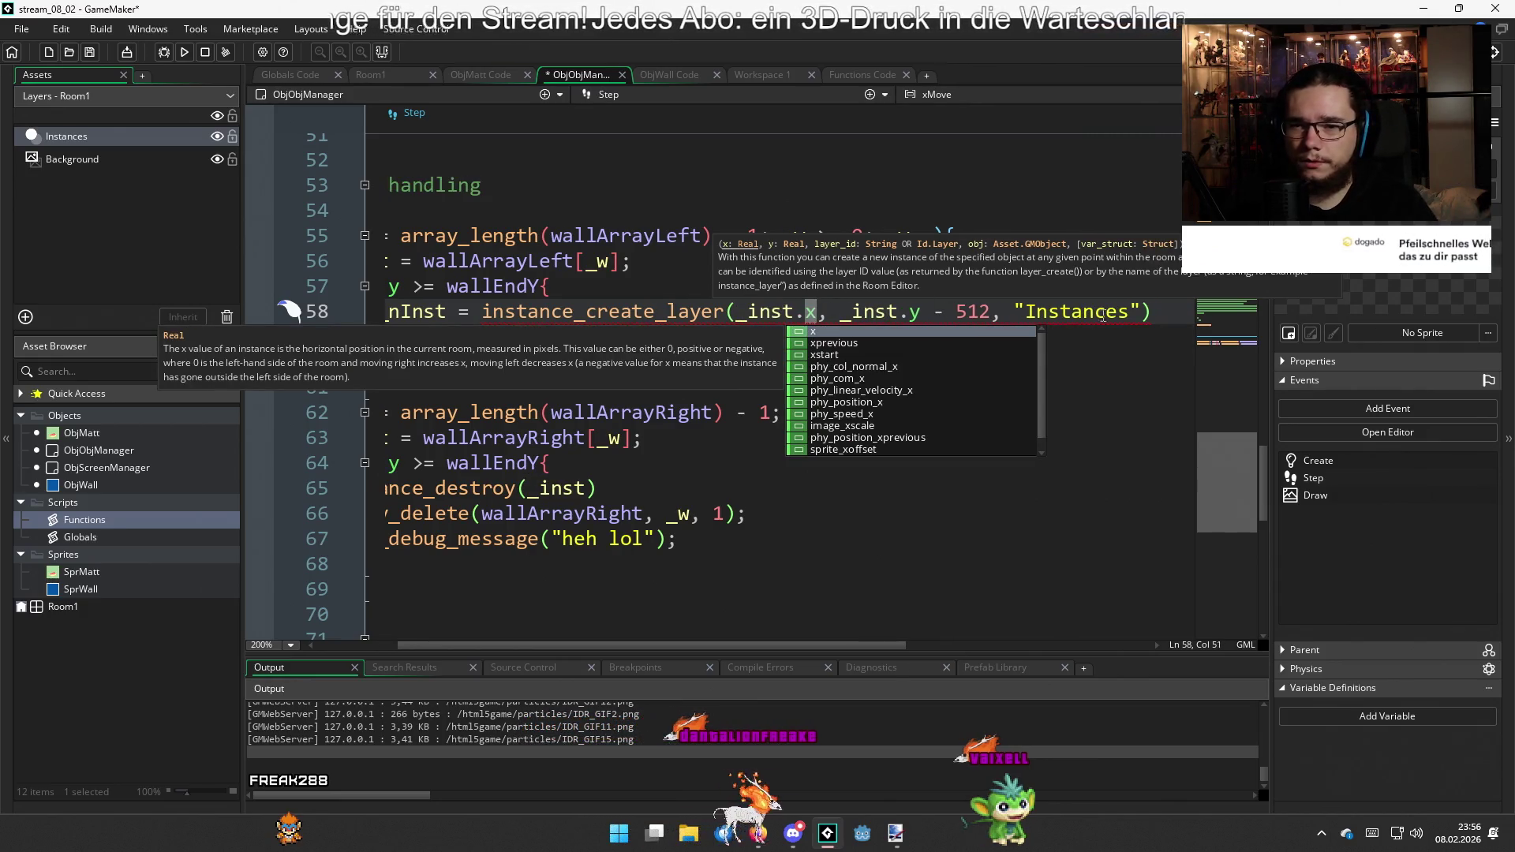
pyautogui.click(1153, 313)
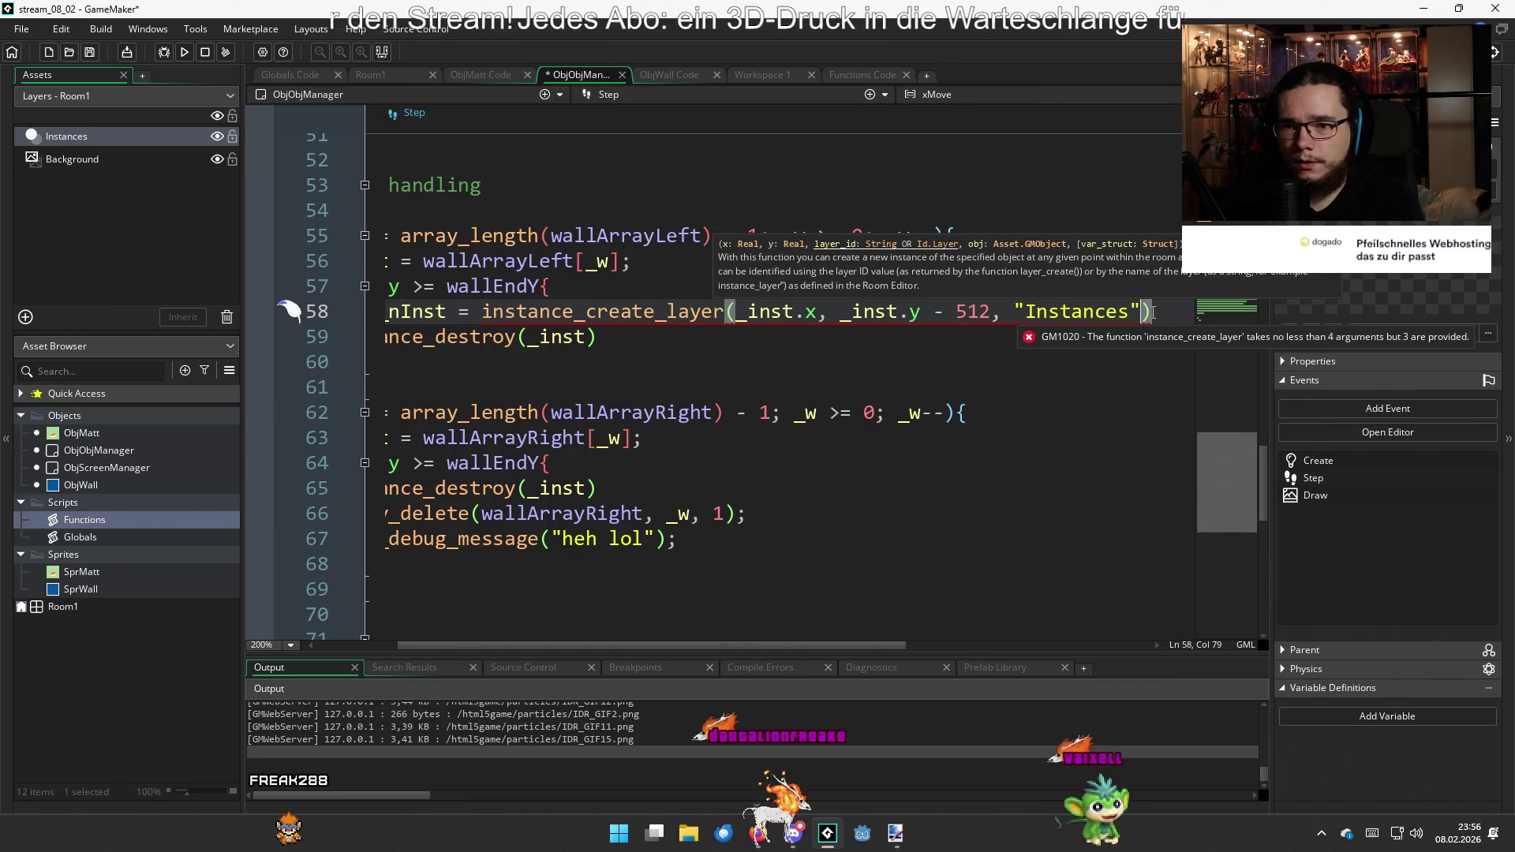
pyautogui.write(', ObjW')
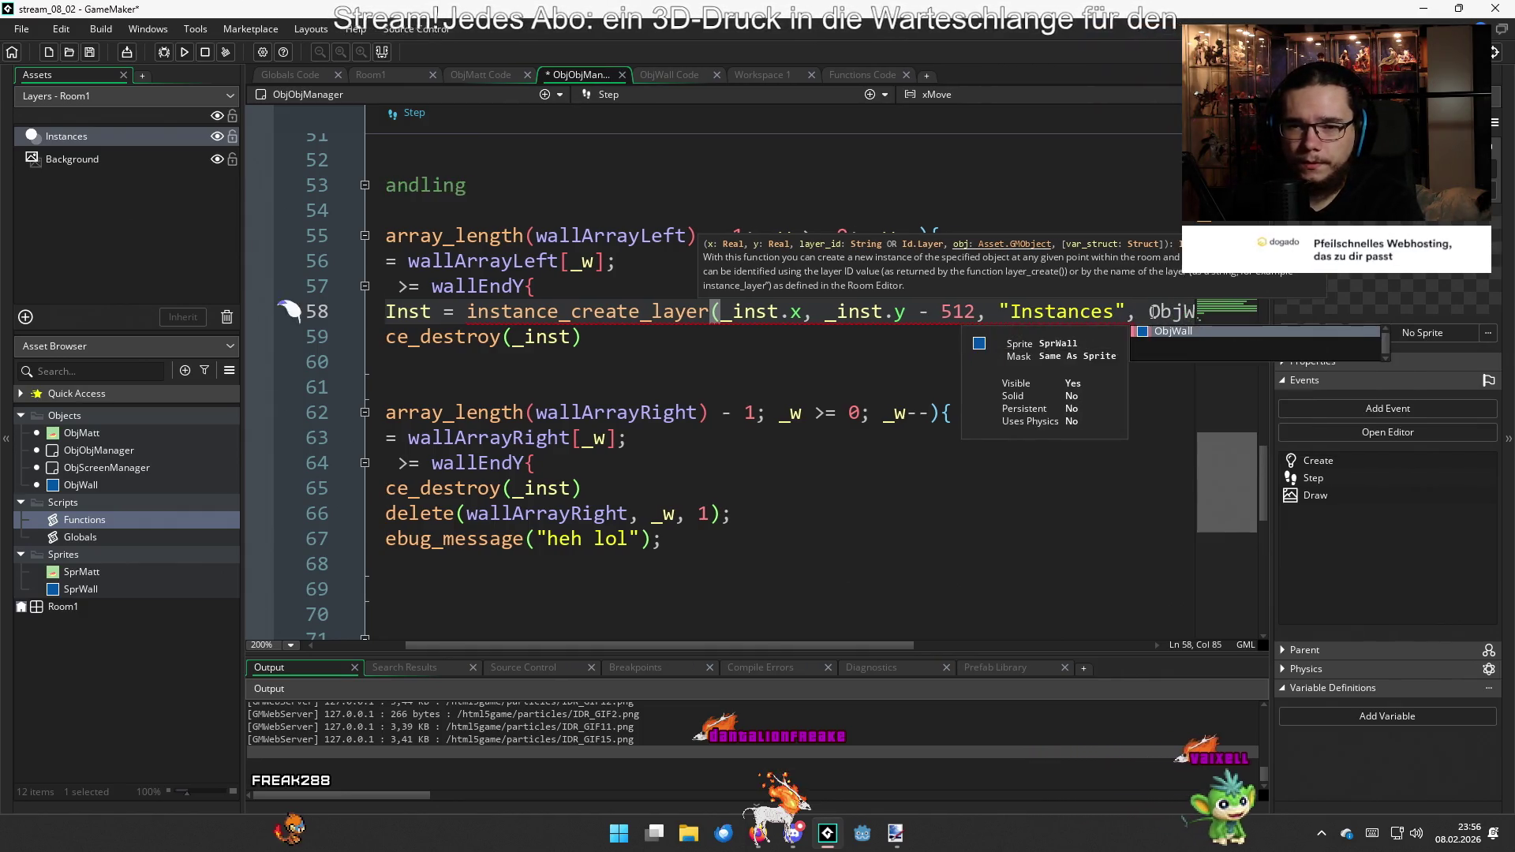
pyautogui.write('all);')
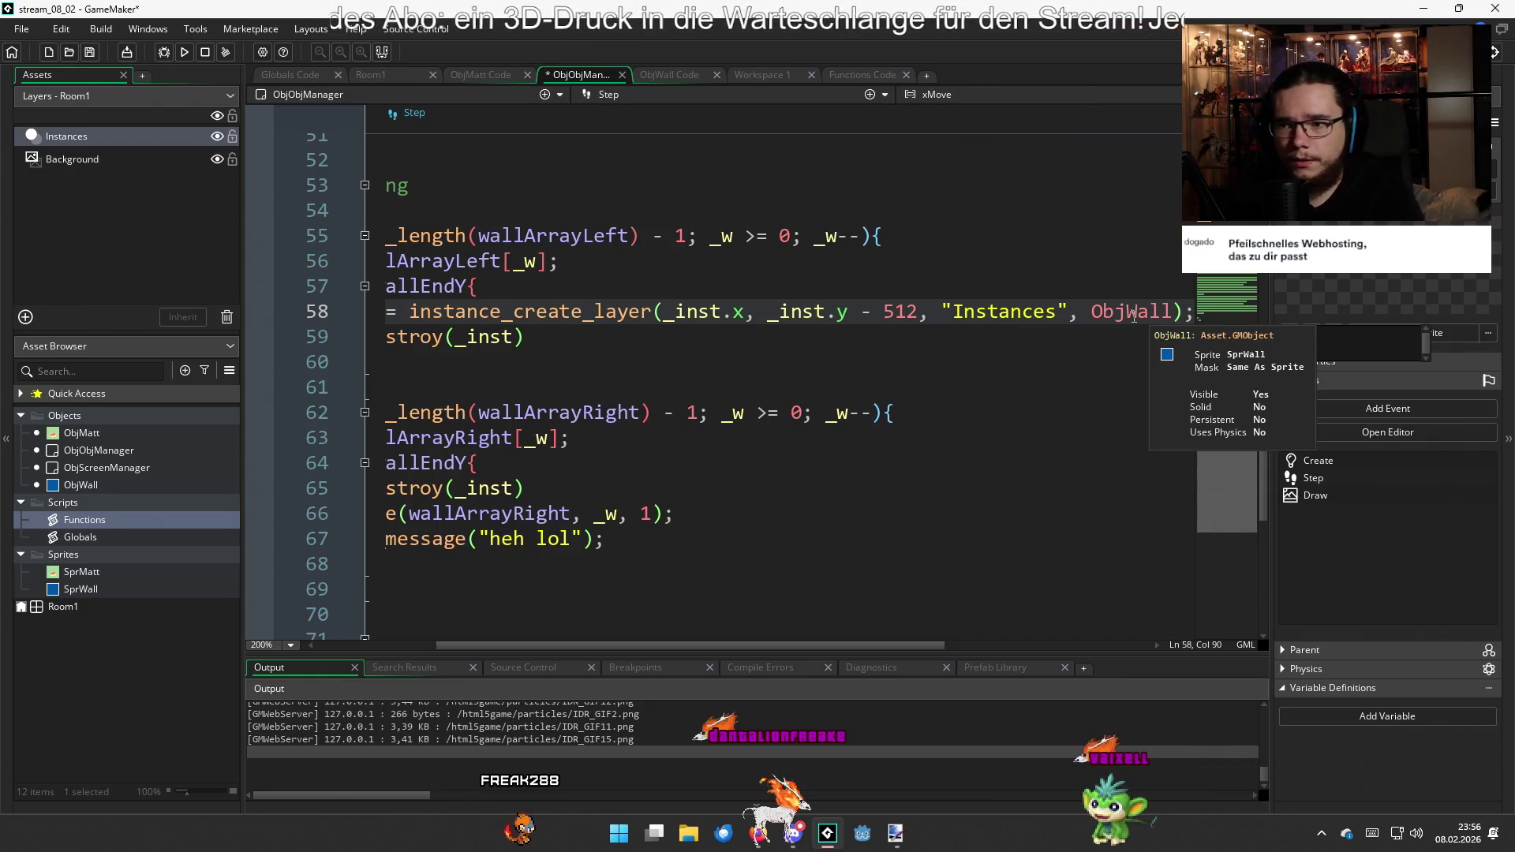
# Paste the height, width, image_xscale and image_yscale lines below the instance_create_layer call
pyautogui.press('Return')
pyautogui.scroll(8, 944, 346)
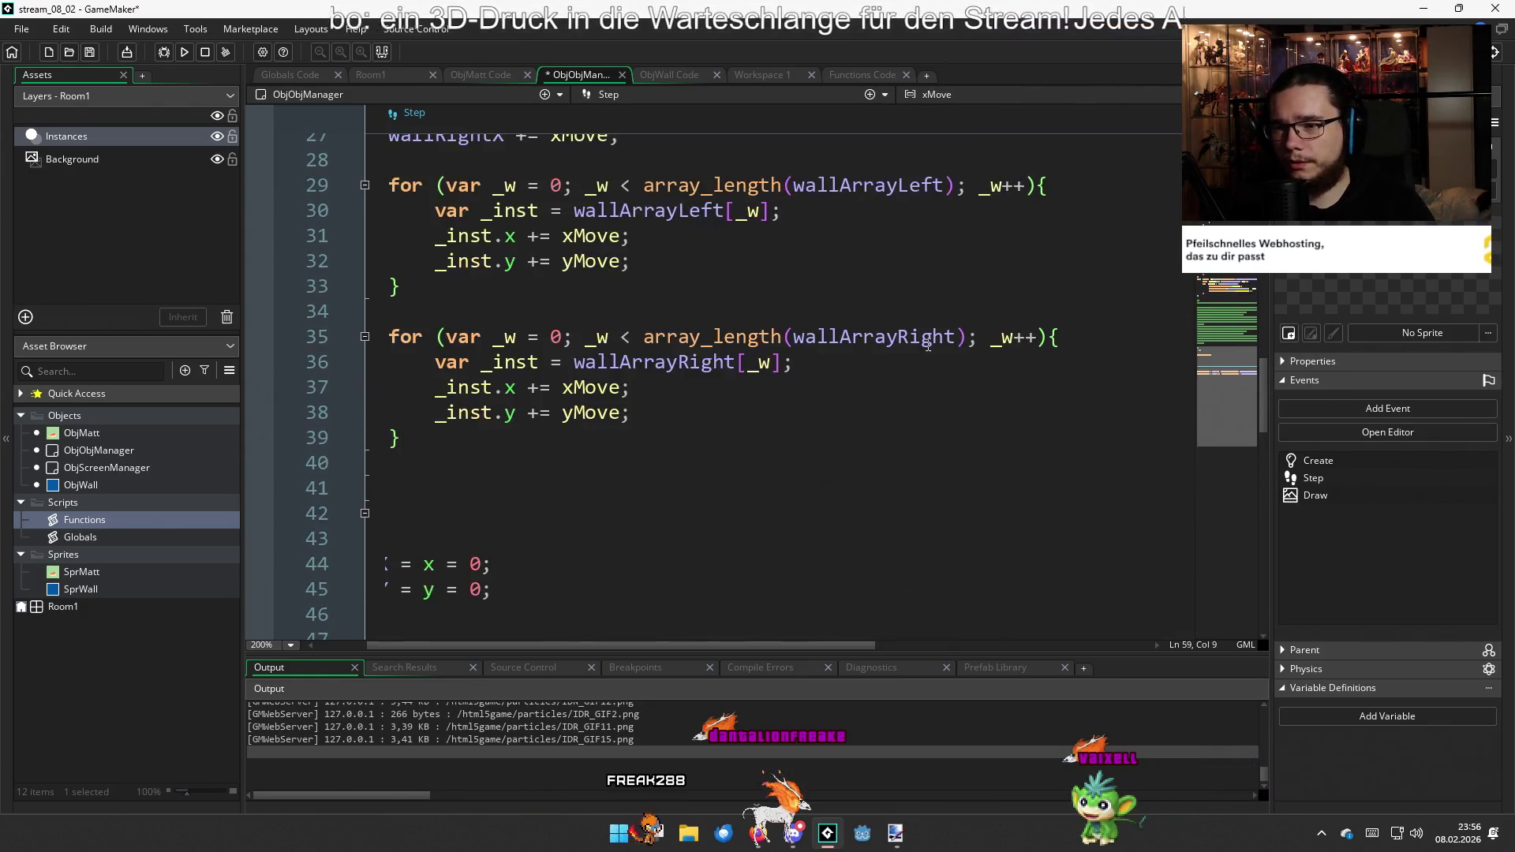
pyautogui.scroll(15, 754, 431)
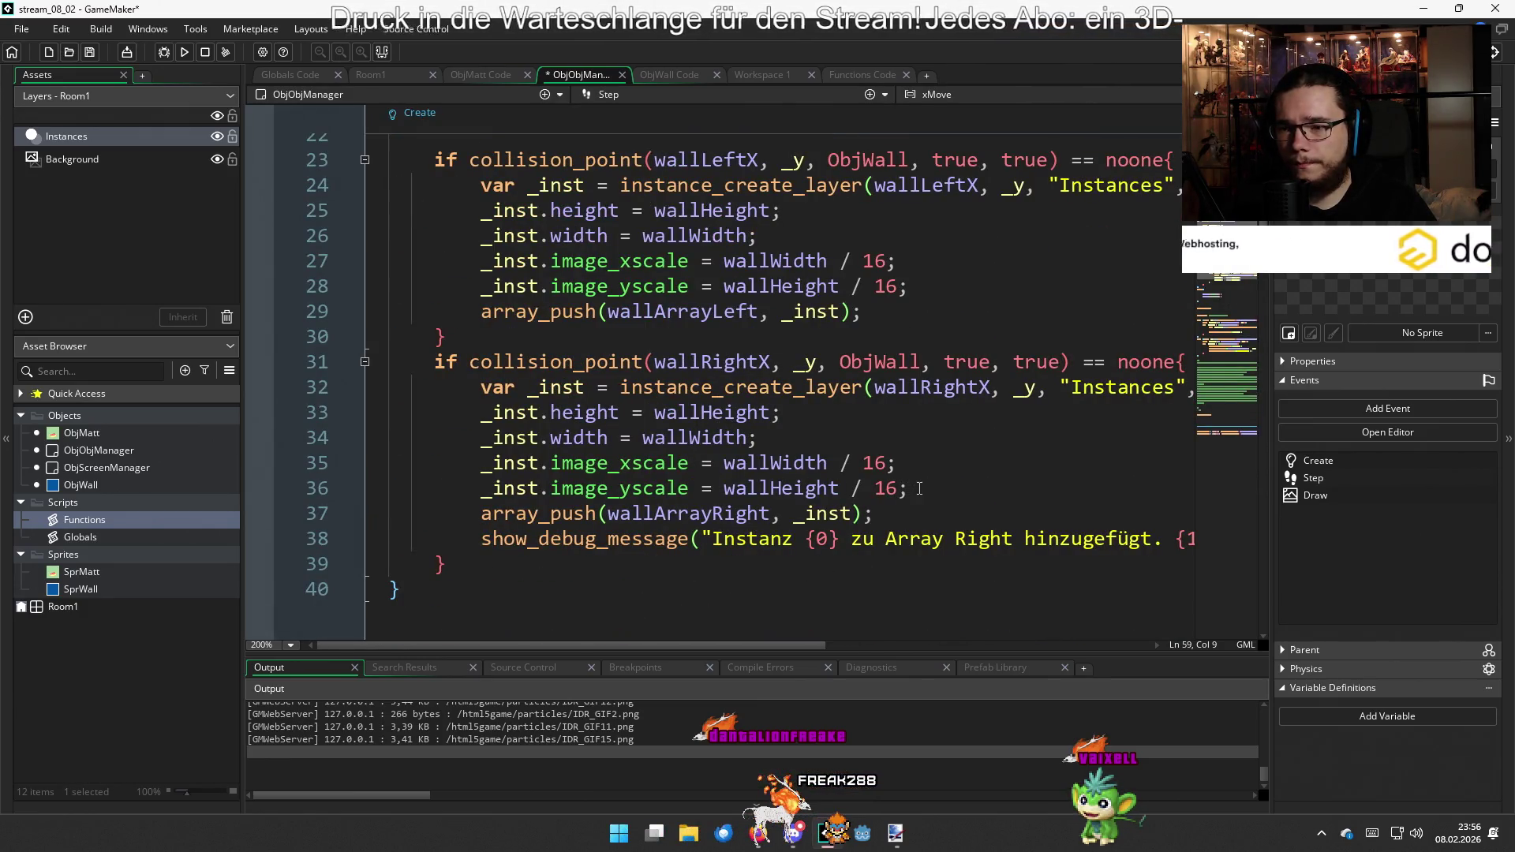
pyautogui.moveTo(905, 508)
pyautogui.mouseDown()
pyautogui.moveTo(632, 458)
pyautogui.moveTo(504, 412)
pyautogui.moveTo(908, 489)
pyautogui.moveTo(489, 438)
pyautogui.moveTo(485, 412)
pyautogui.mouseUp()
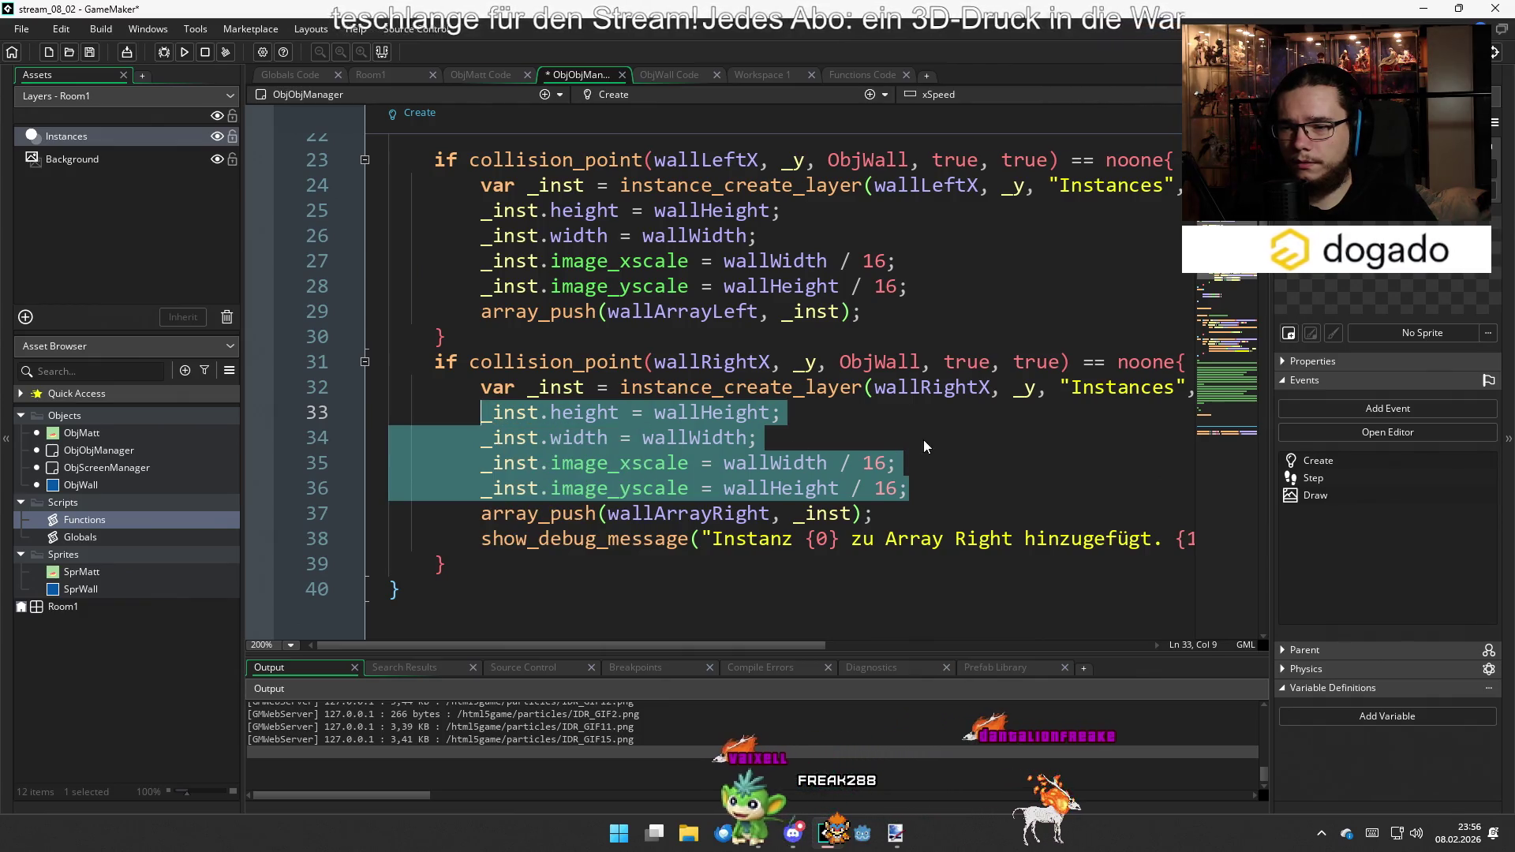
pyautogui.click(923, 439)
pyautogui.scroll(-10, 923, 439)
pyautogui.scroll(-4, 924, 442)
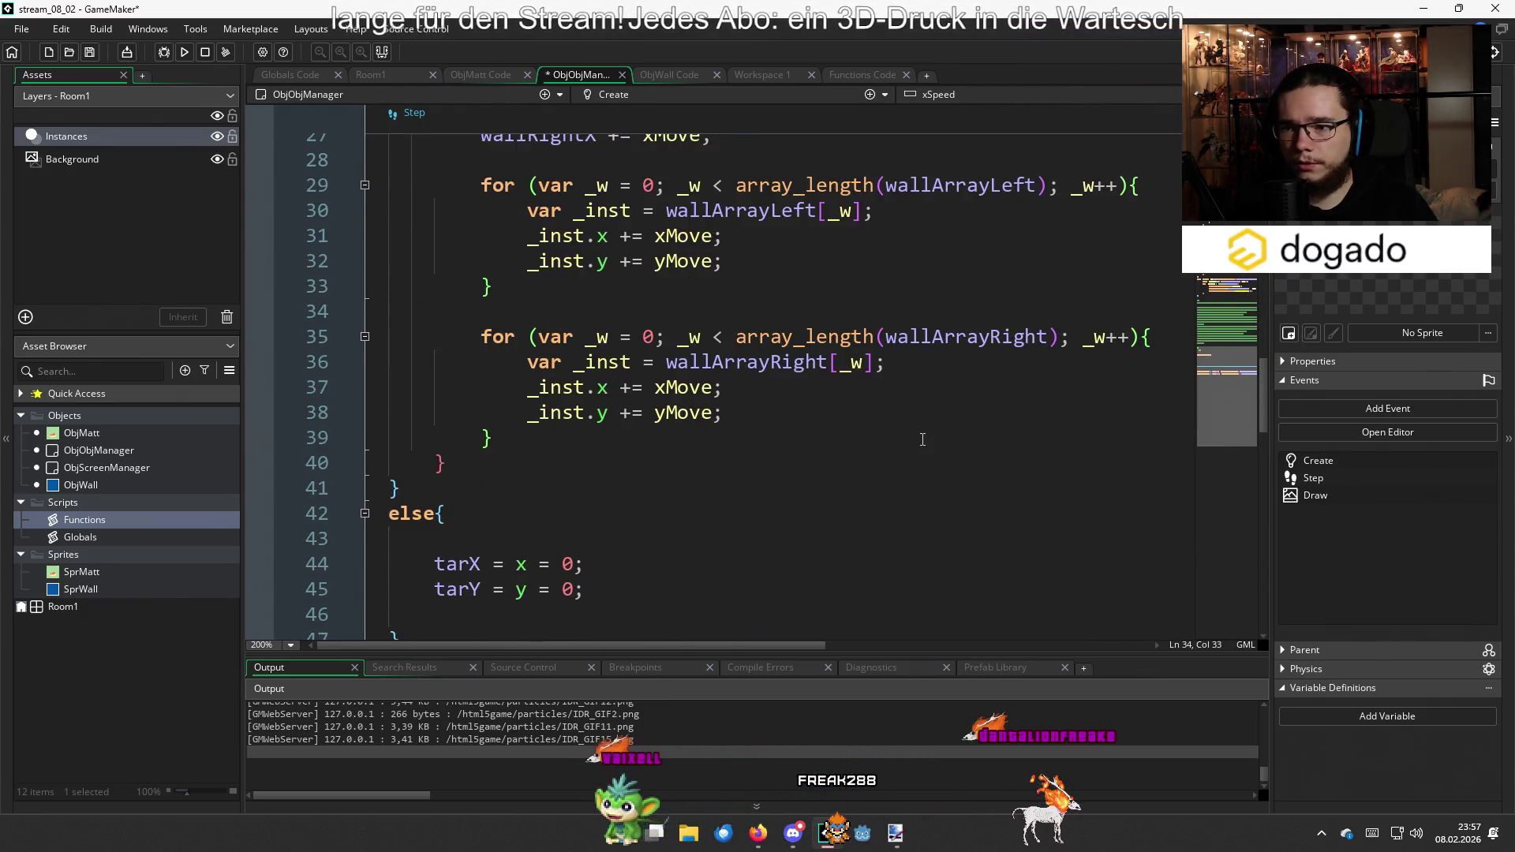
pyautogui.scroll(8, 920, 439)
pyautogui.scroll(-16, 919, 438)
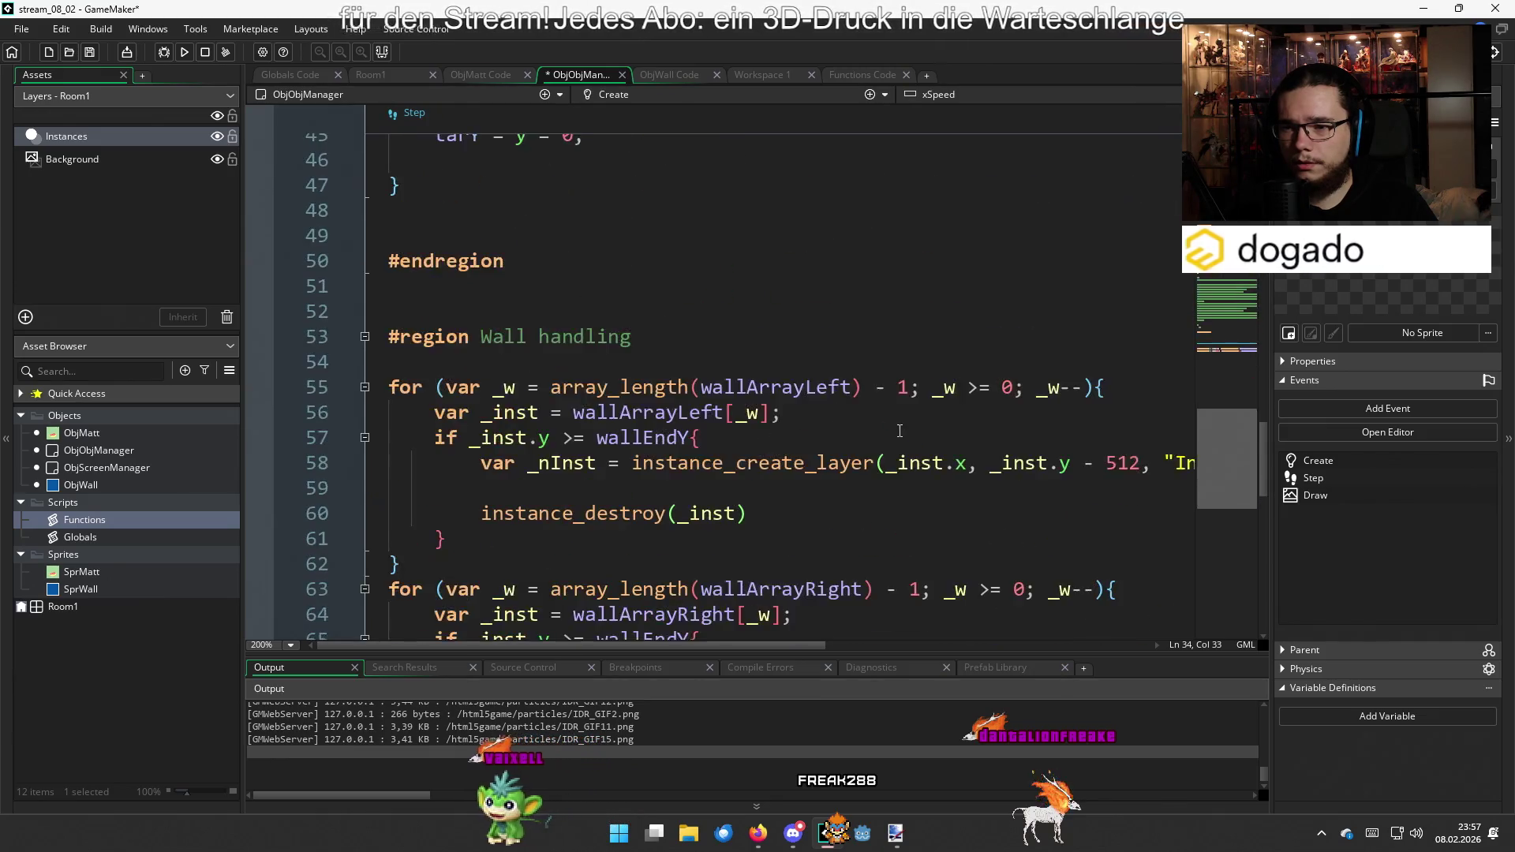
pyautogui.click(720, 343)
pyautogui.write('_inst.height = wallHeight;         _inst.width = wallWidth;         _inst.image_xscale = wallWidth / 16;         _inst.image_yscale = wallHeight / 16;')
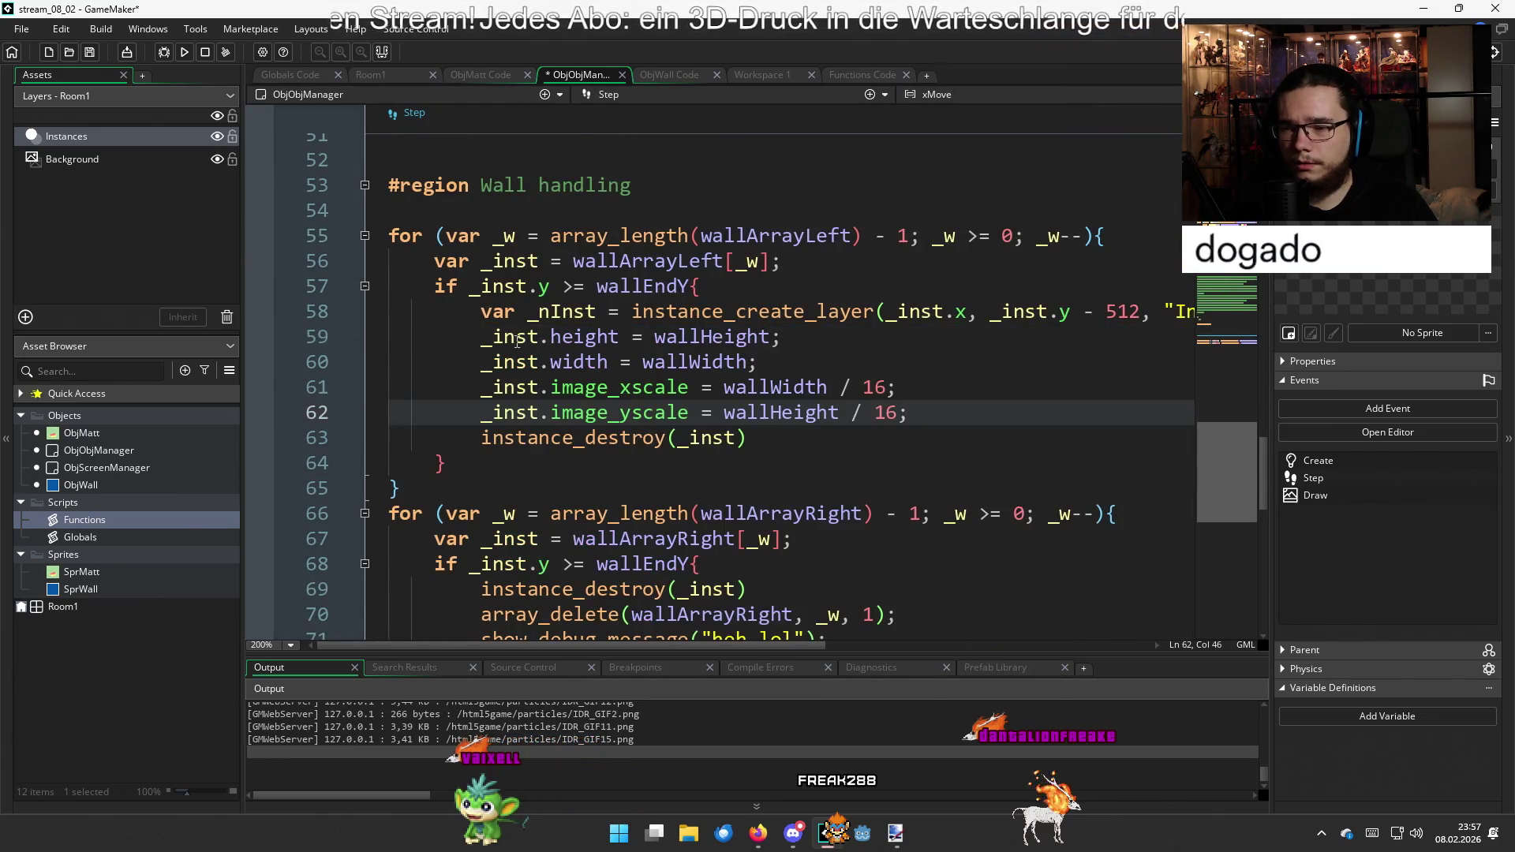
# Rename _inst to _nInst on the four pasted size and scale lines
pyautogui.click(494, 337)
pyautogui.write('nI')
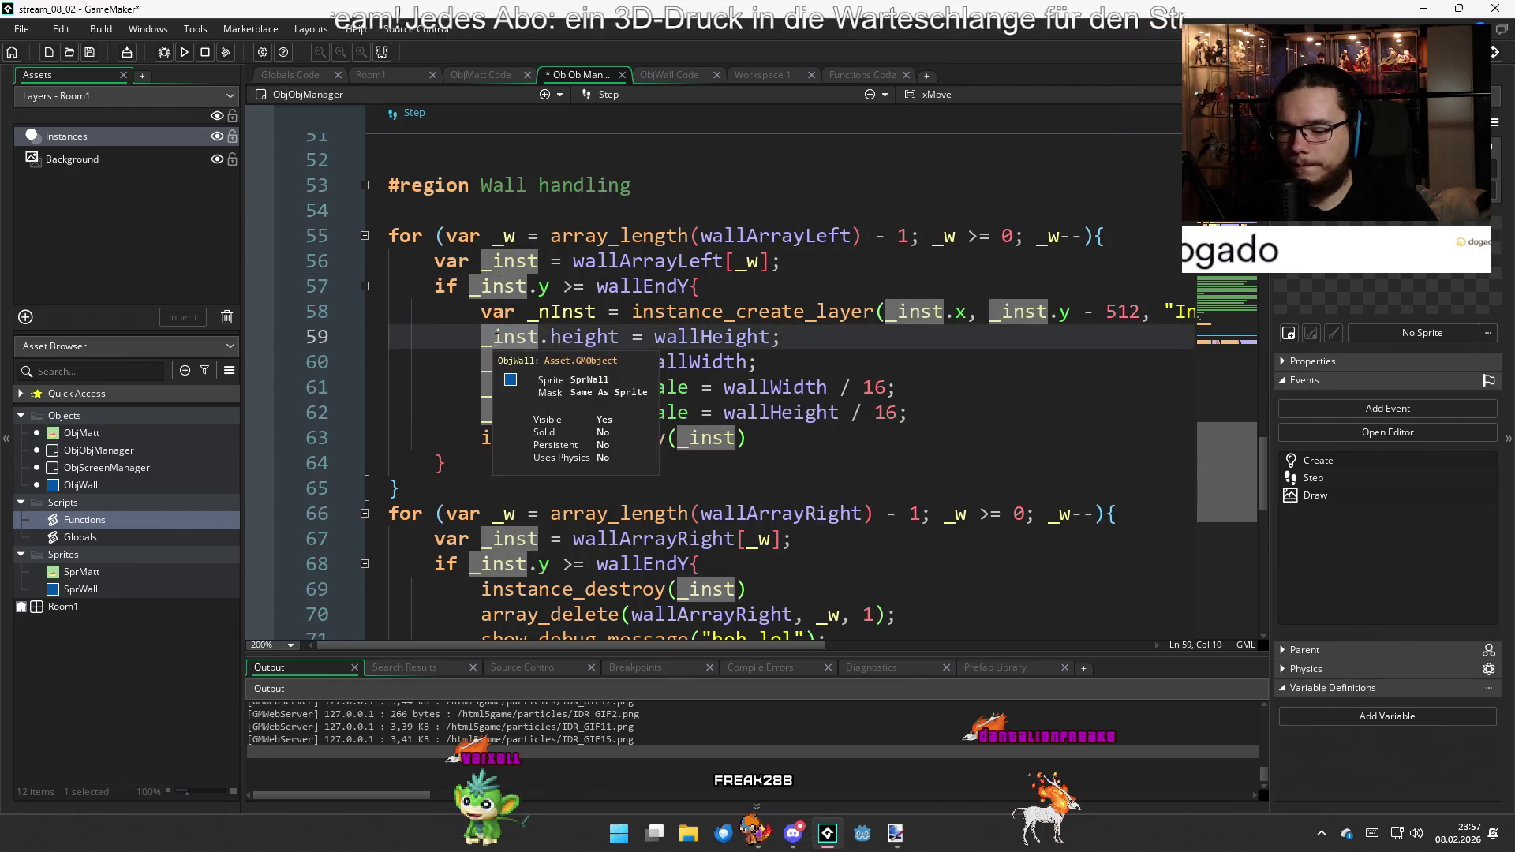
pyautogui.press('Delete')
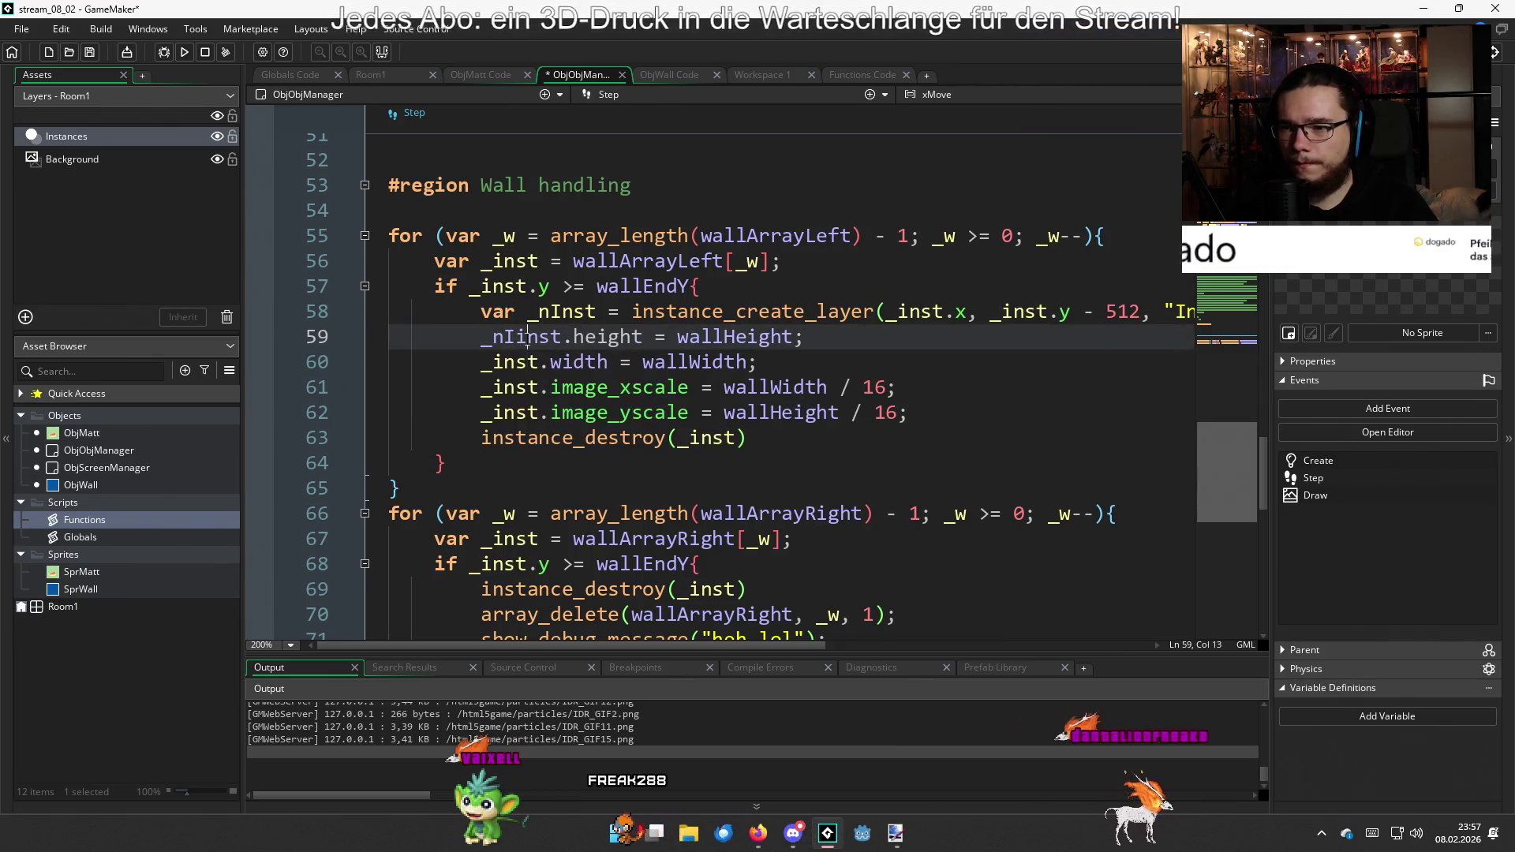
pyautogui.click(552, 338)
pyautogui.hotkey('ctrl', 'shift', 'Left')
pyautogui.hotkey('ctrl', 'c')
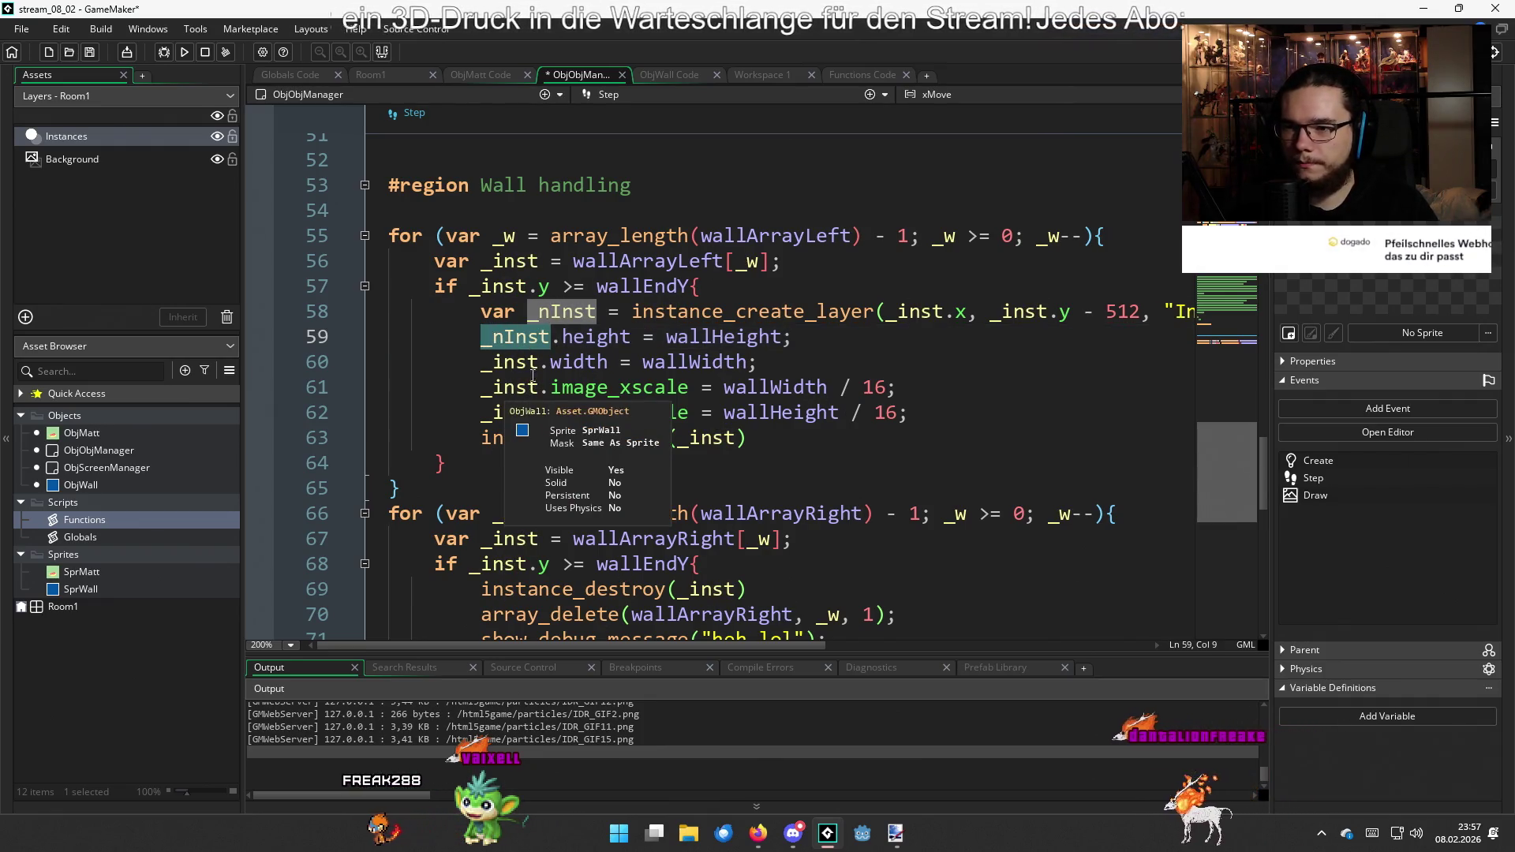
pyautogui.click(481, 363)
pyautogui.doubleClick(509, 362)
pyautogui.hotkey('ctrl', 'v')
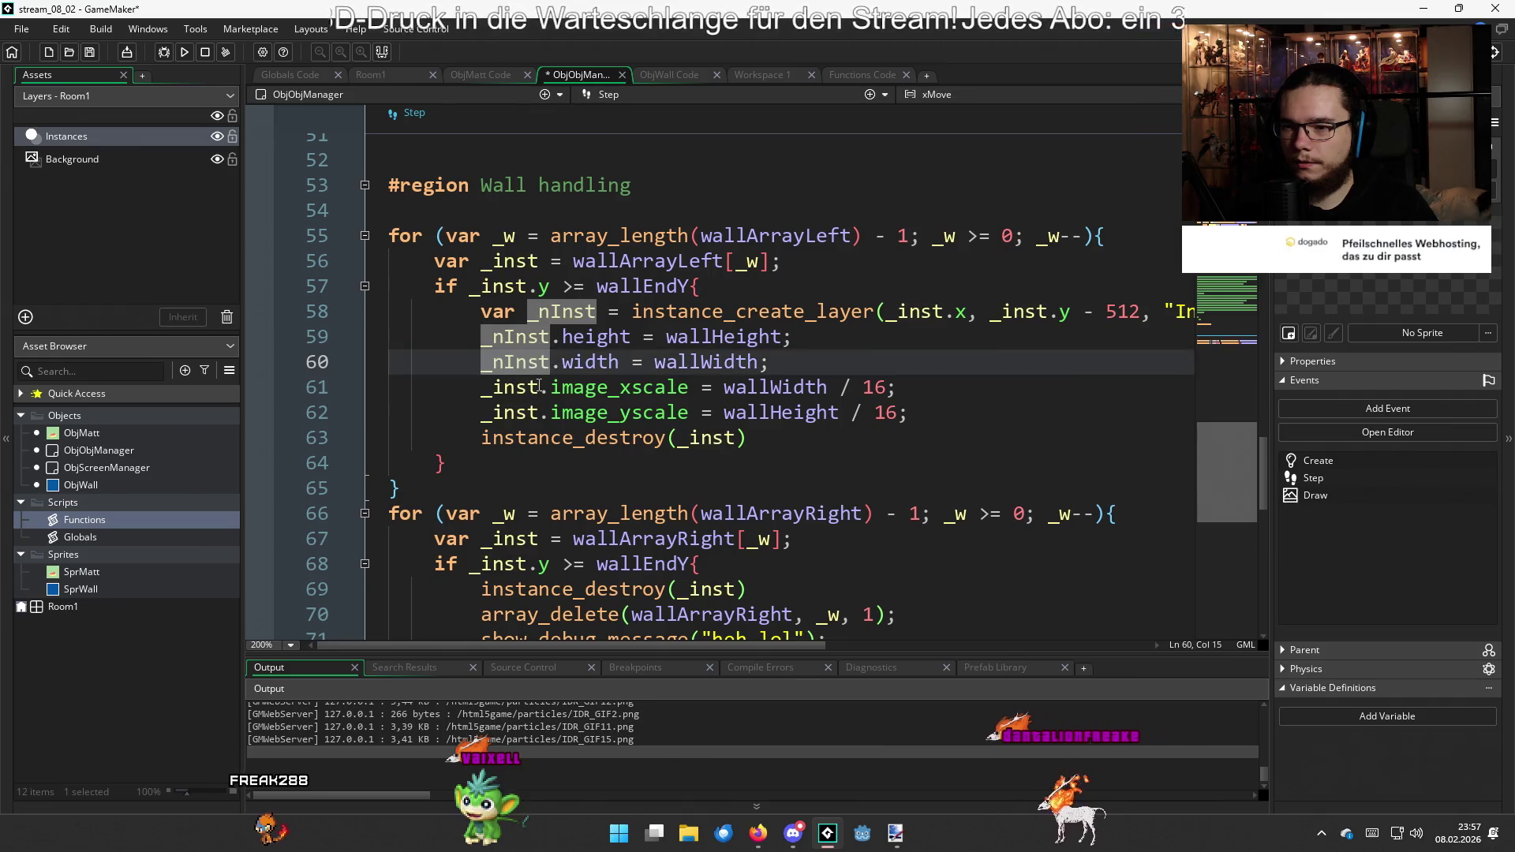
pyautogui.doubleClick(509, 387)
pyautogui.hotkey('ctrl', 'v')
pyautogui.click(539, 413)
pyautogui.doubleClick(509, 413)
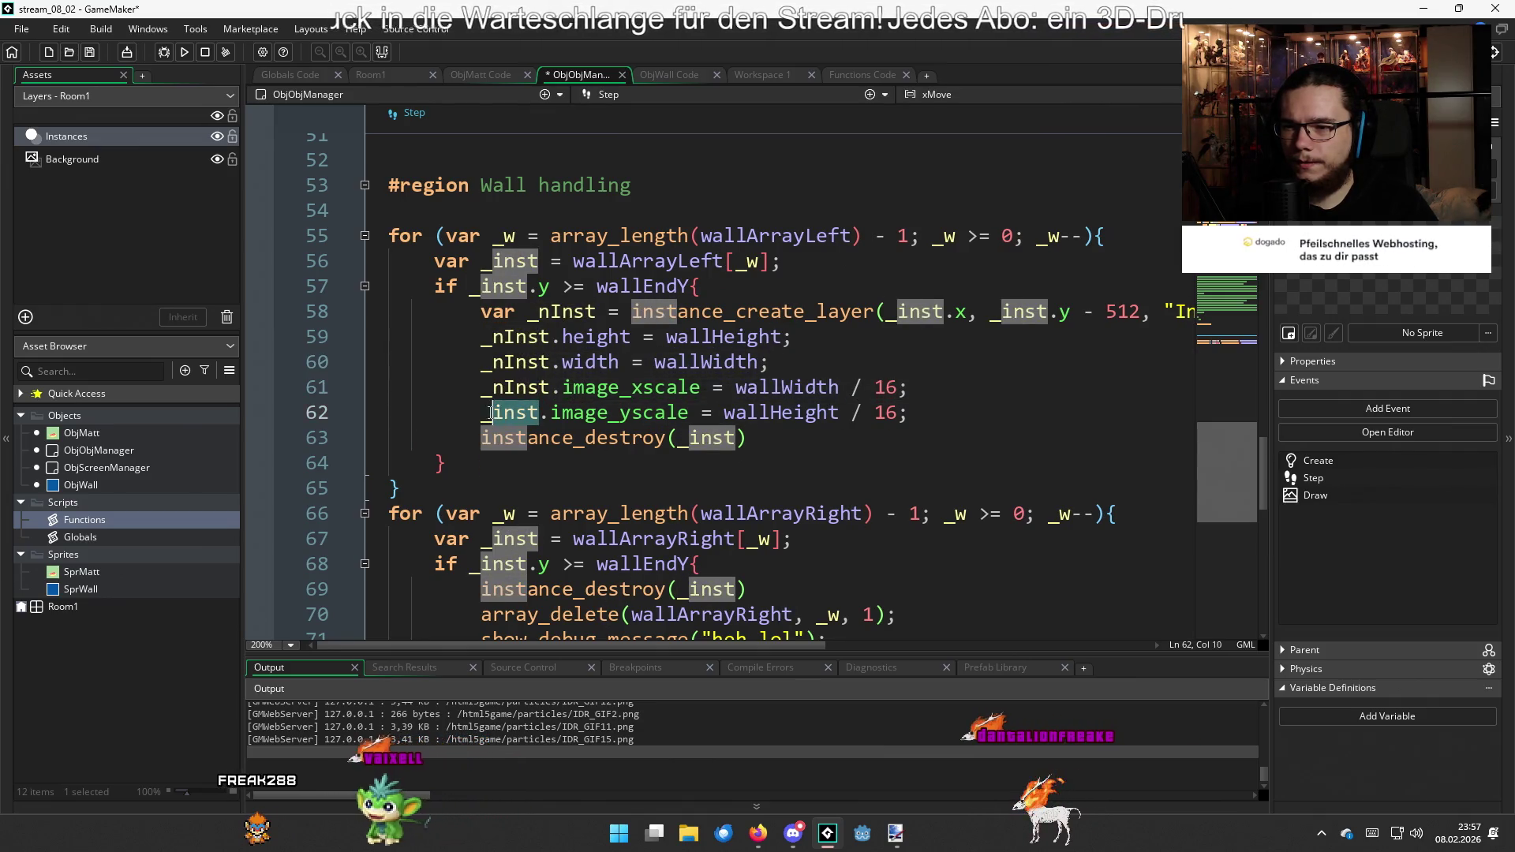
pyautogui.hotkey('ctrl', 'v')
pyautogui.click(789, 443)
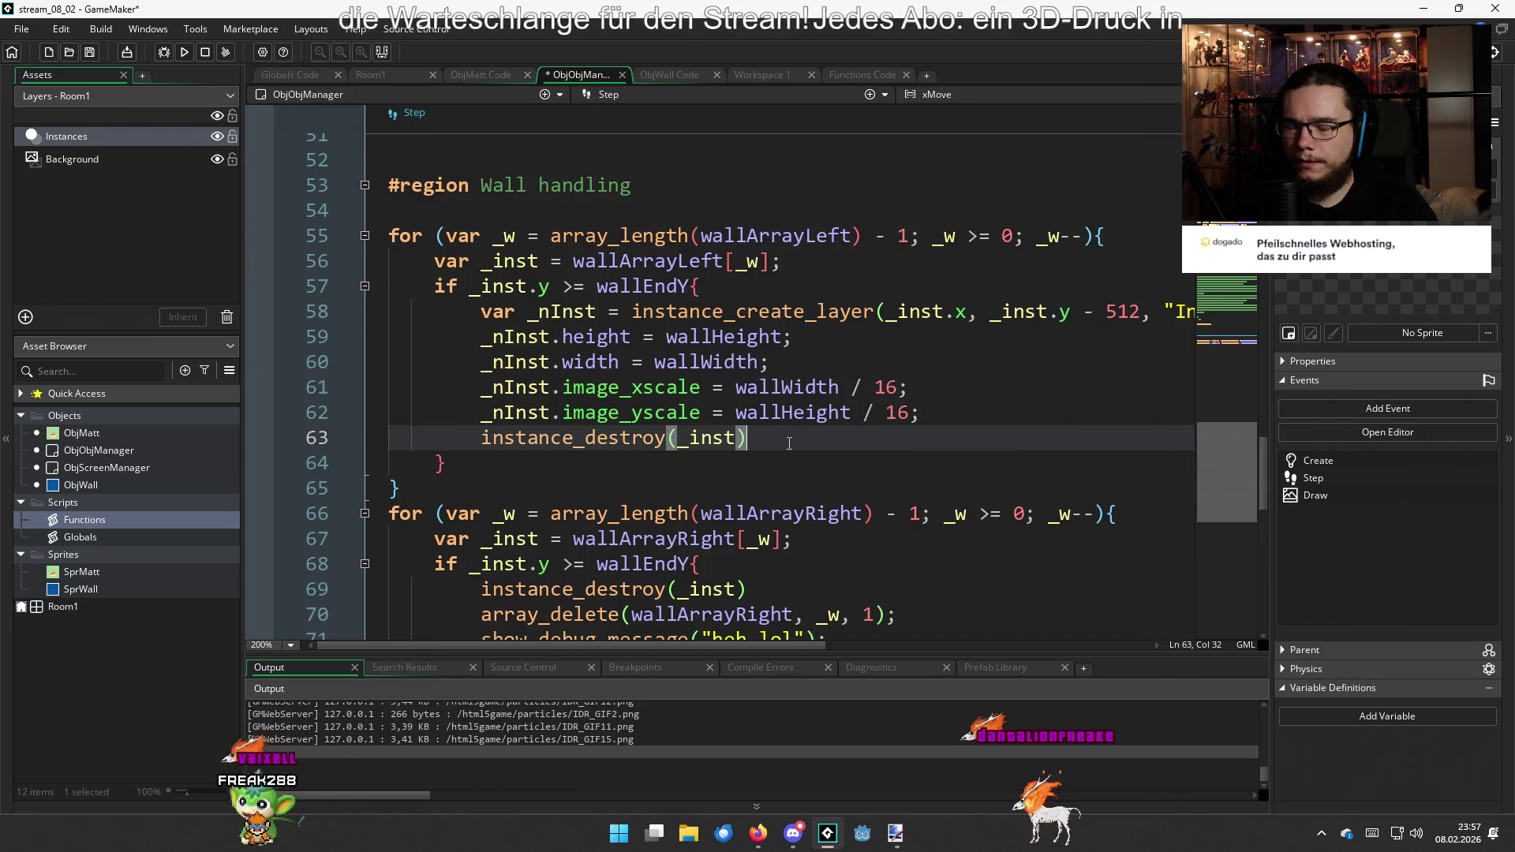
# Add wallArrayLeft[_w] = _nInst; after the destroy call
pyautogui.press('Return')
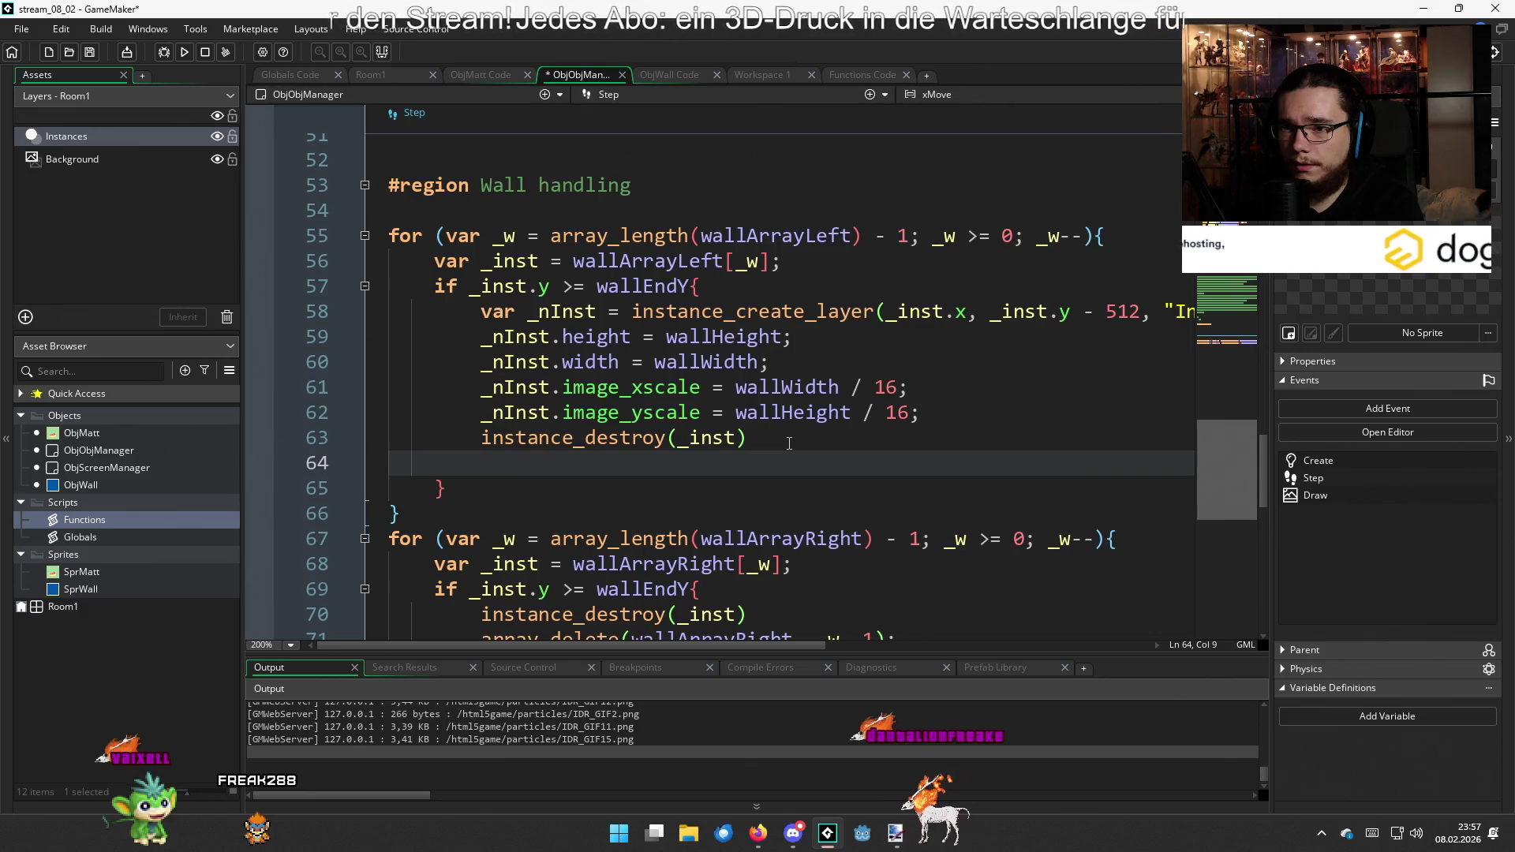
pyautogui.write('wallA')
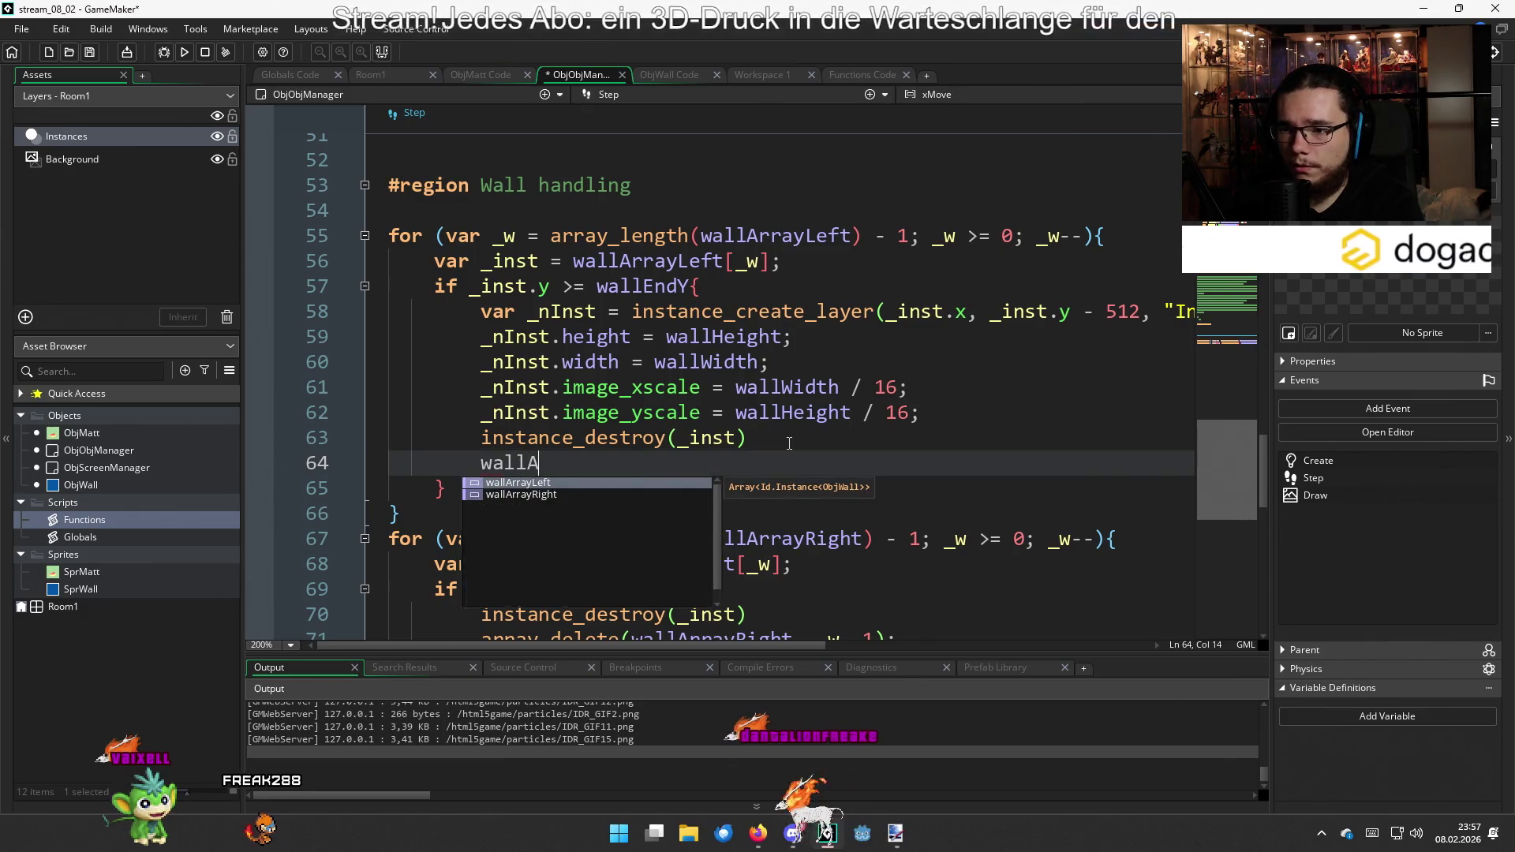
pyautogui.press('Return')
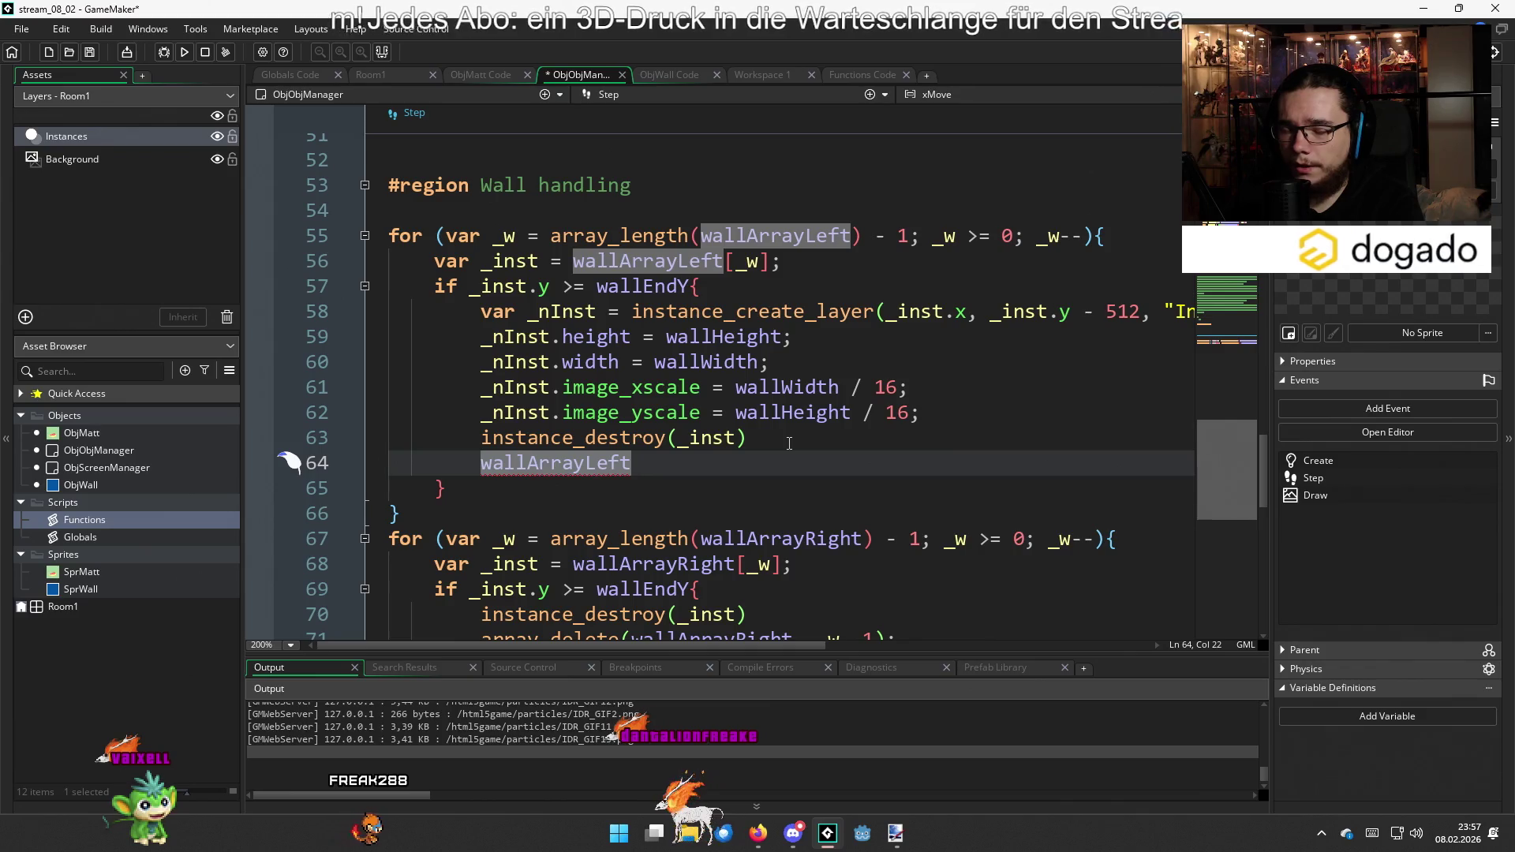
pyautogui.write('[')
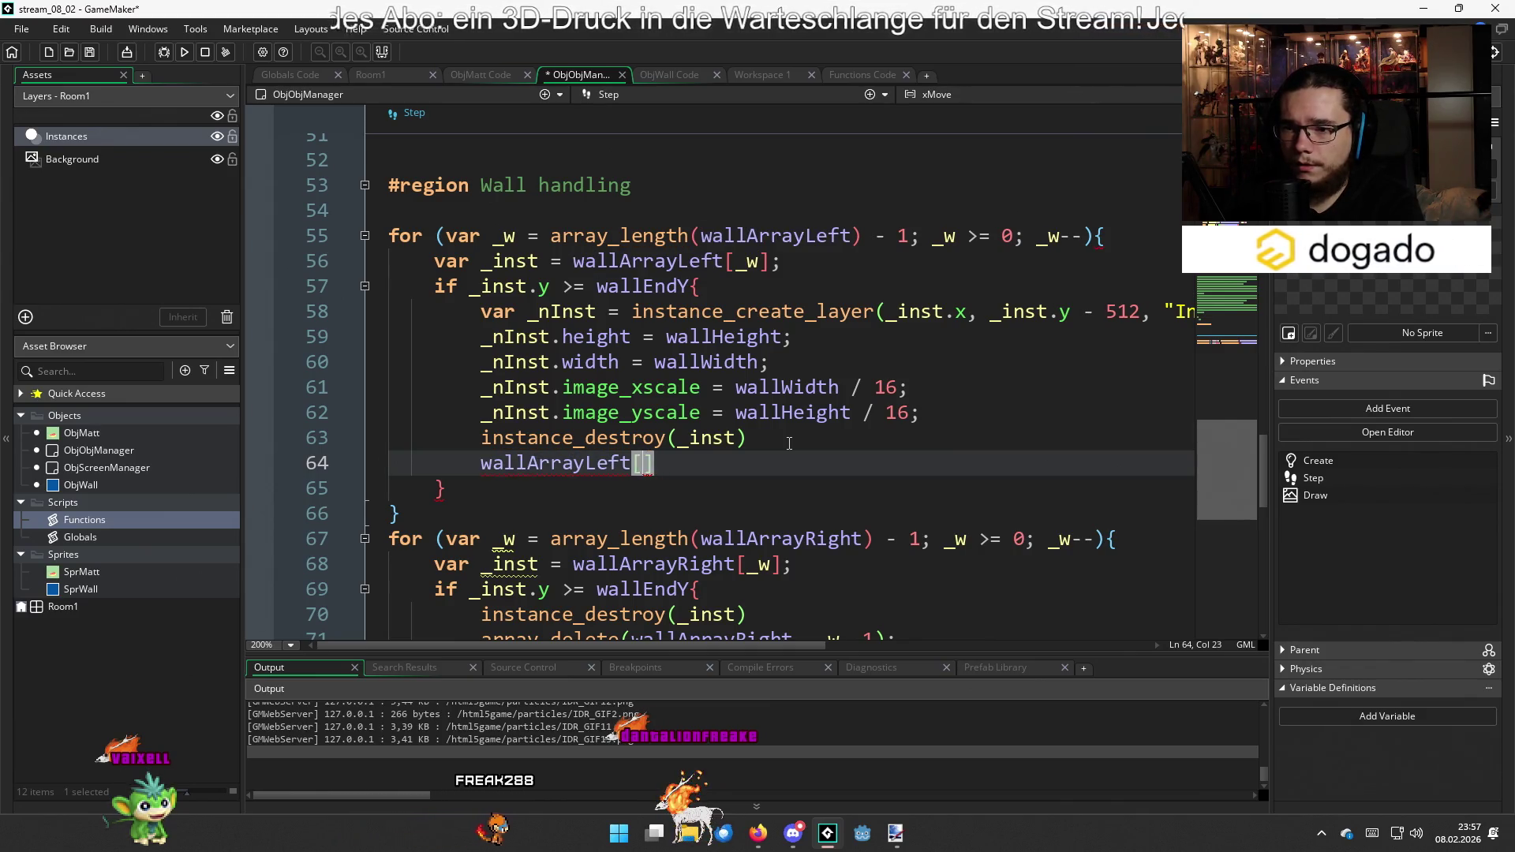
pyautogui.write('_w] ')
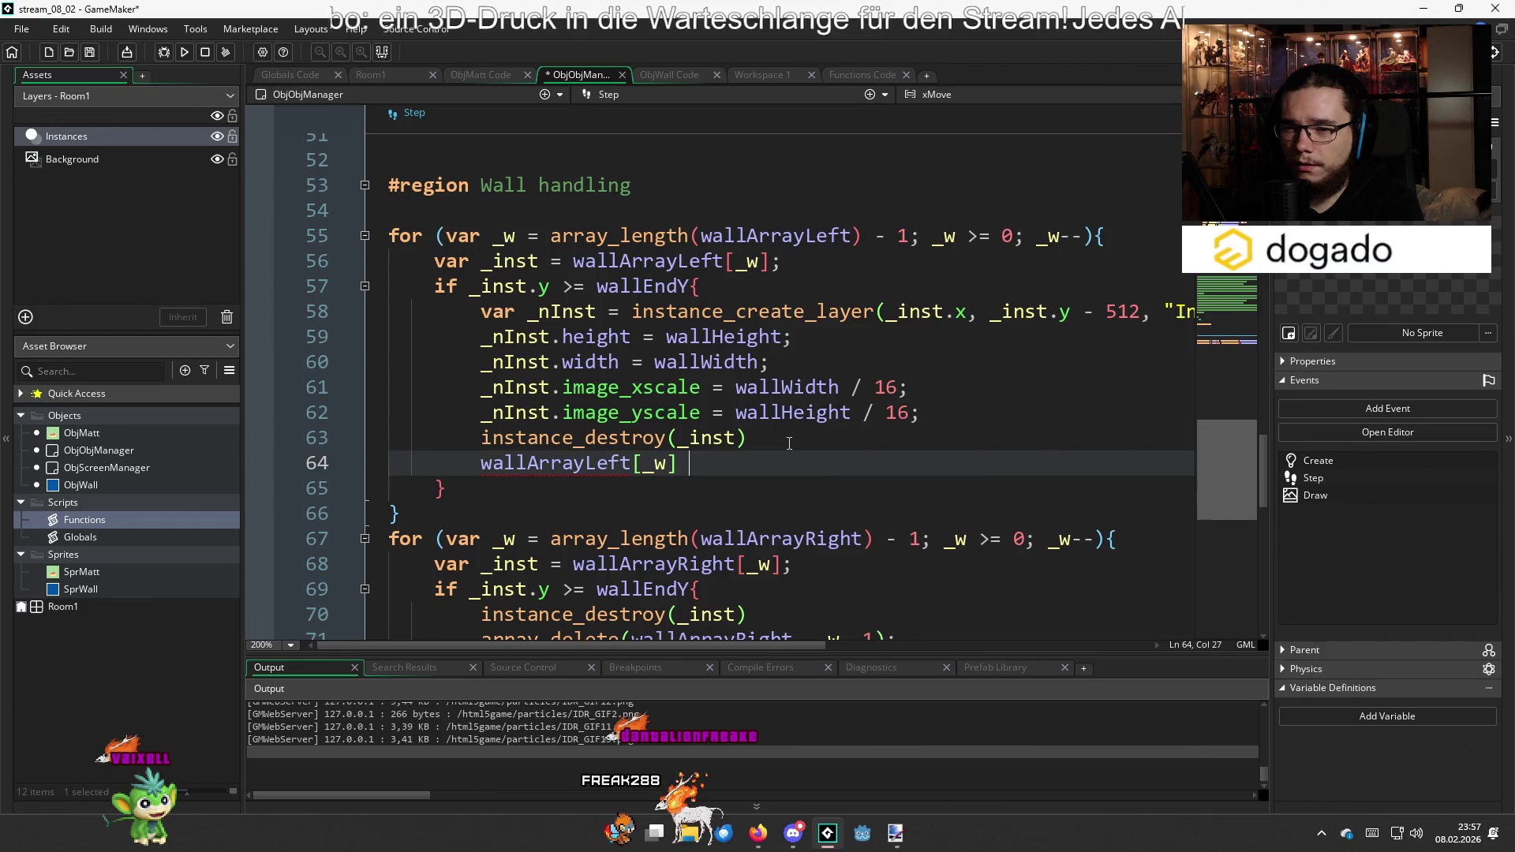
pyautogui.write('= ')
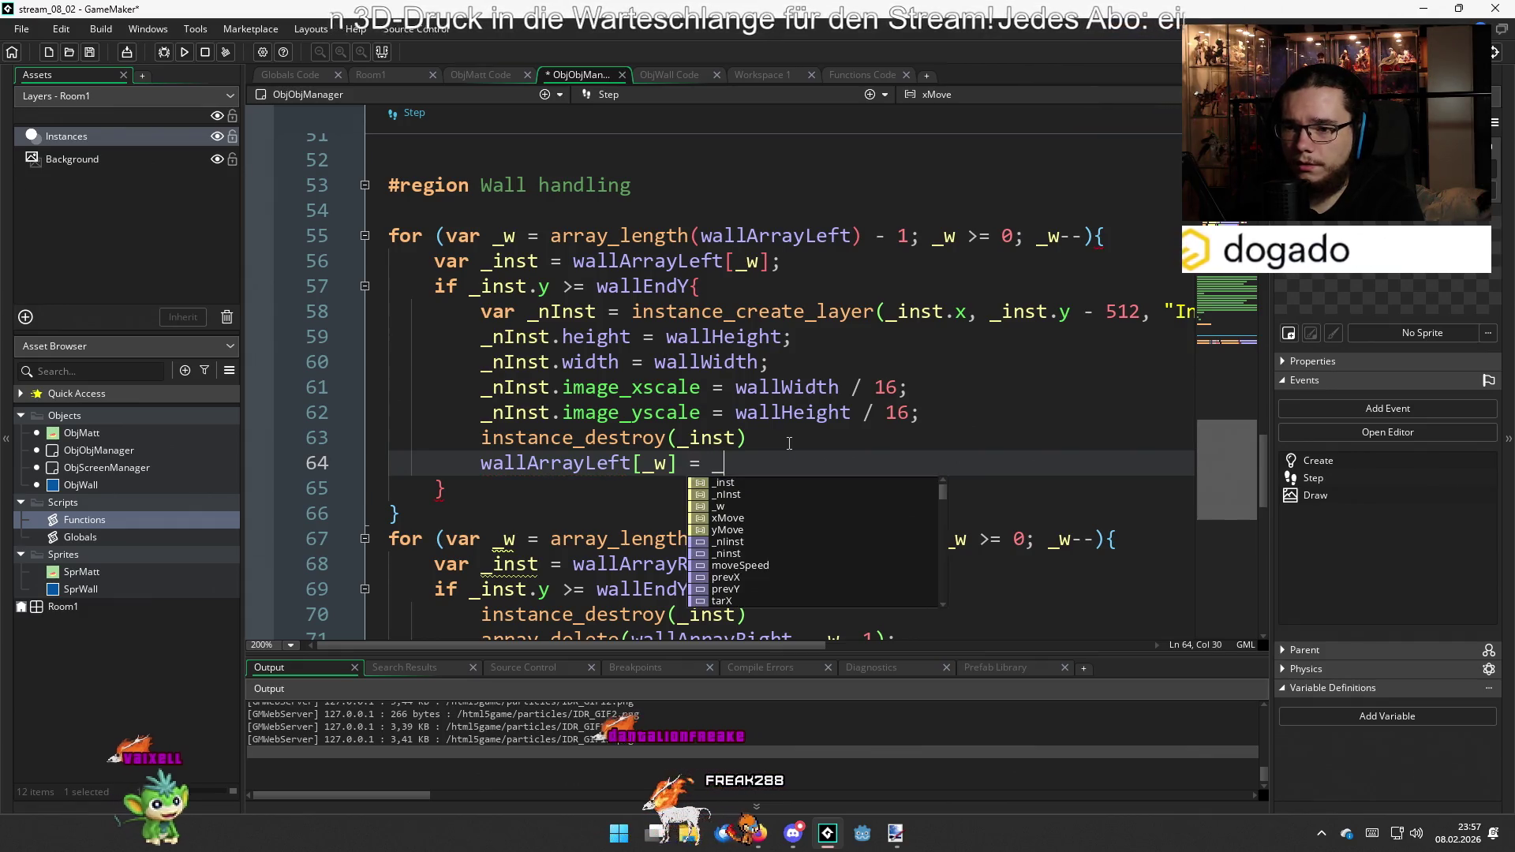
pyautogui.write('_nInst')
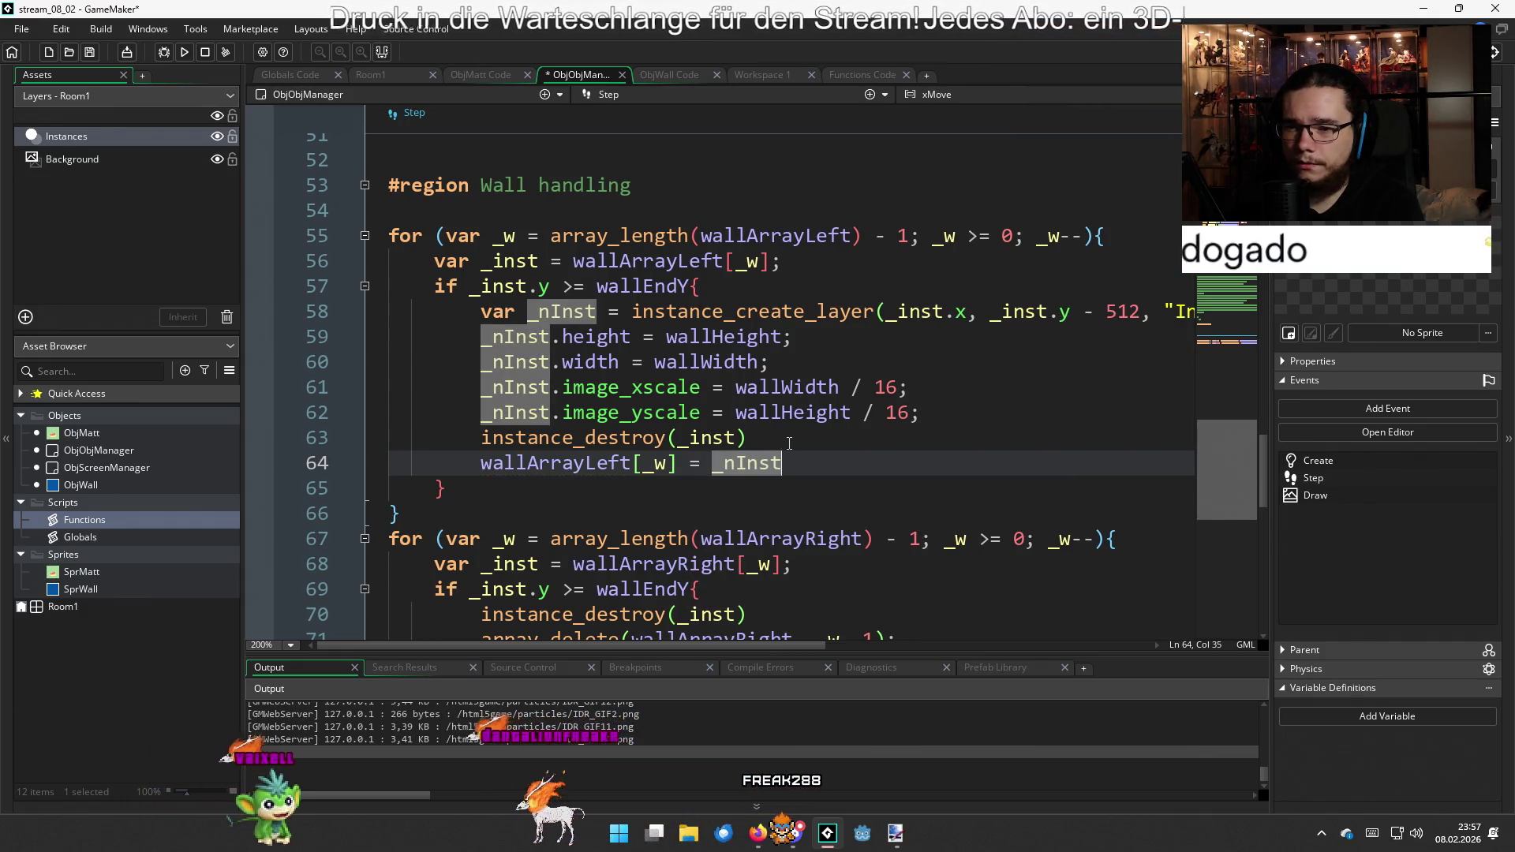
pyautogui.write(';')
# Paste the left-wall replacement block over lines 70–72 of the right-wall loop
pyautogui.moveTo(808, 462)
pyautogui.mouseDown()
pyautogui.moveTo(480, 336)
pyautogui.moveTo(481, 311)
pyautogui.mouseUp()
pyautogui.scroll(-2, 595, 444)
pyautogui.moveTo(837, 514)
pyautogui.mouseDown()
pyautogui.moveTo(483, 490)
pyautogui.moveTo(479, 472)
pyautogui.mouseUp()
pyautogui.hotkey('ctrl', 'v')
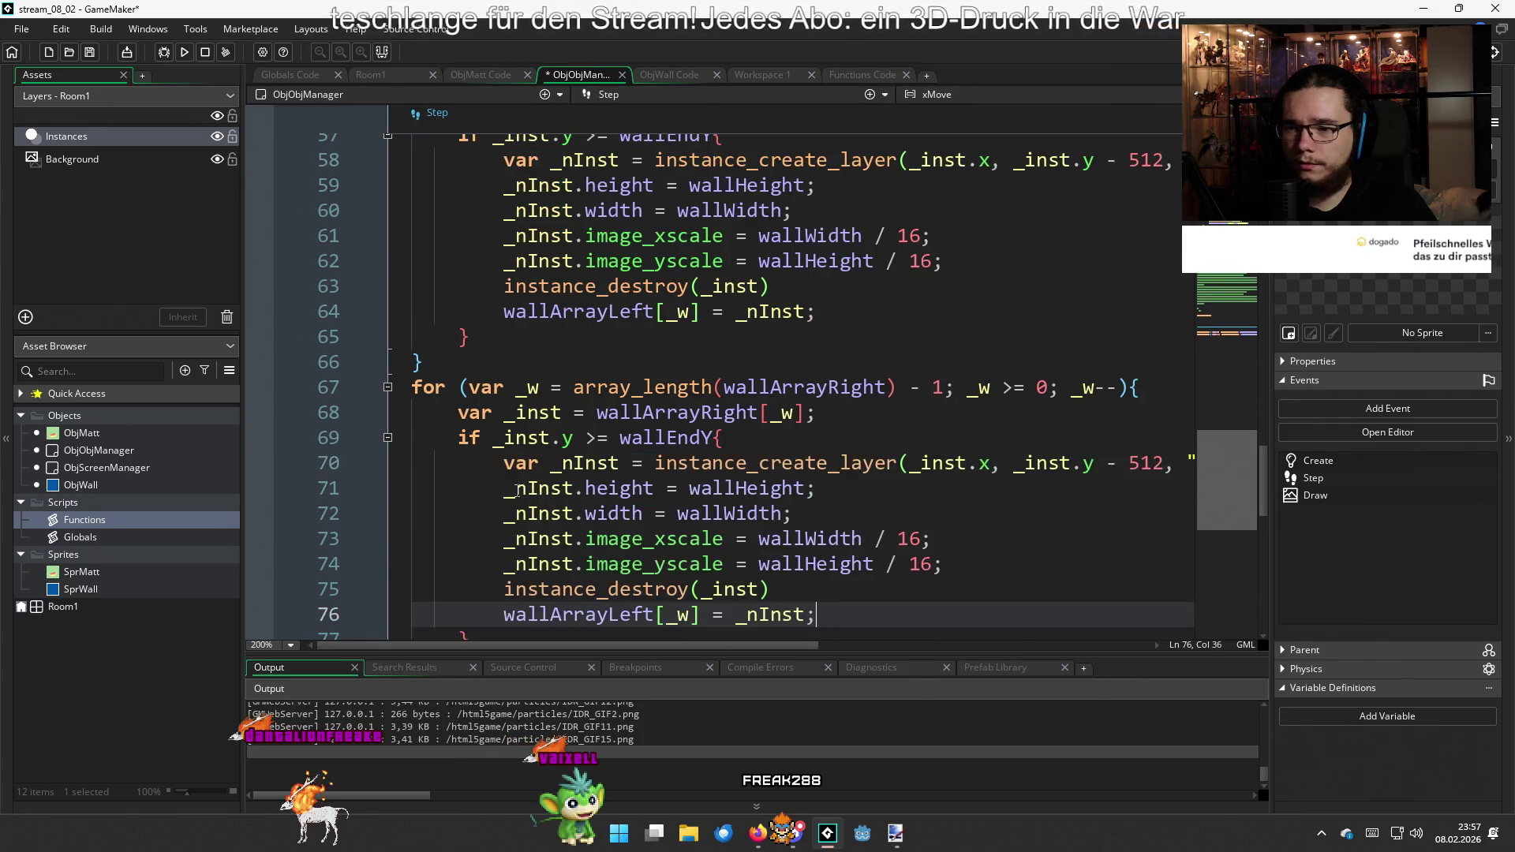
pyautogui.hscroll(1, 853, 506)
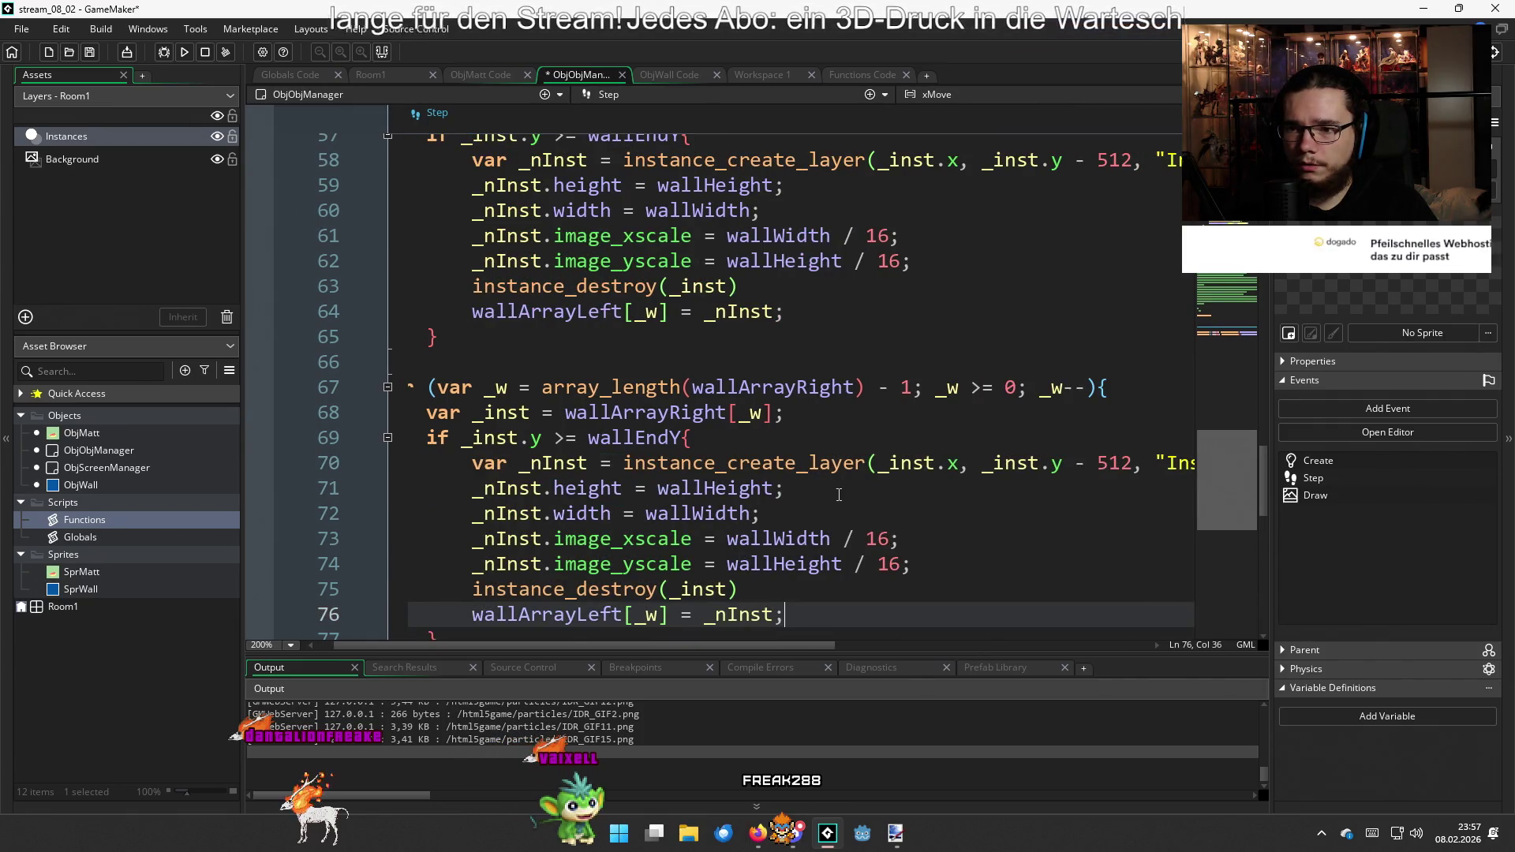
pyautogui.hscroll(1, 839, 495)
pyautogui.hscroll(7, 702, 509)
pyautogui.hscroll(-9, 752, 577)
# Change the pasted block's array to wallArrayRight and run the game
pyautogui.doubleClick(657, 620)
pyautogui.write('wallArrayRight')
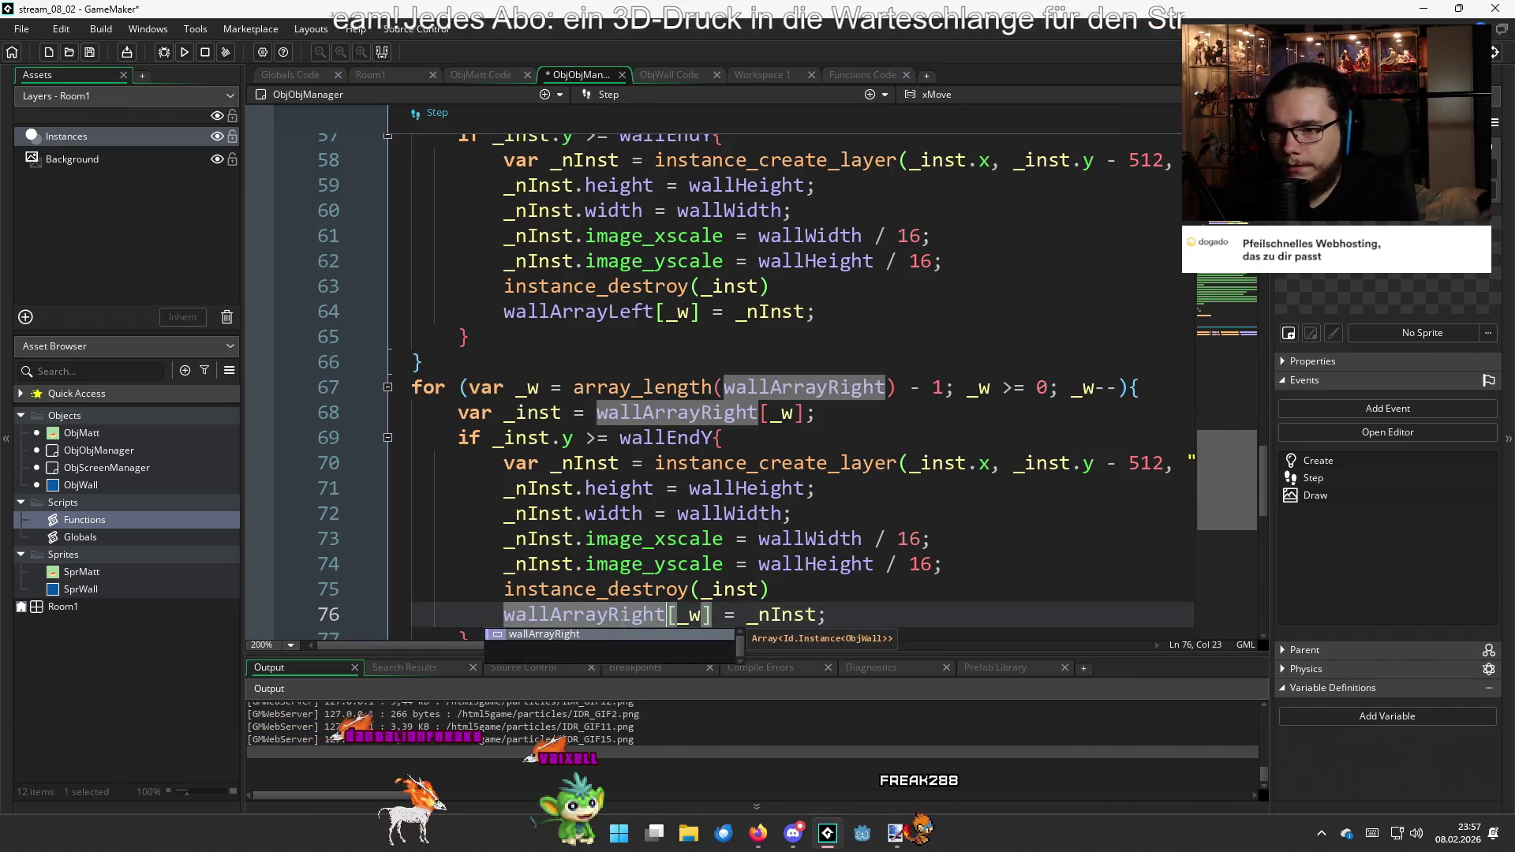
pyautogui.click(871, 513)
pyautogui.hscroll(7, 871, 513)
pyautogui.hscroll(5, 870, 513)
pyautogui.hscroll(-7, 869, 513)
pyautogui.scroll(4, 868, 513)
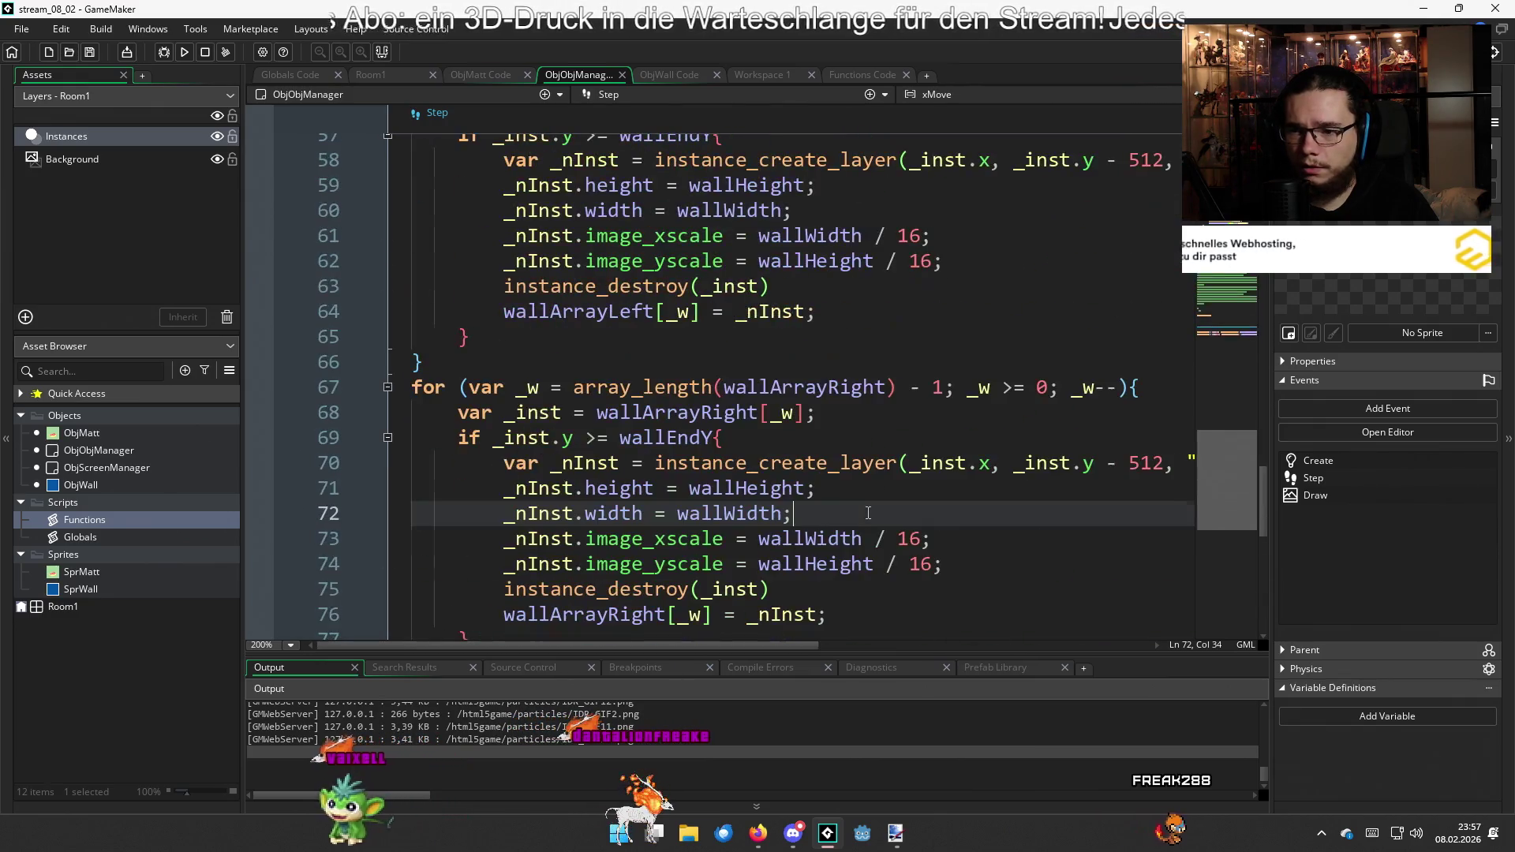
pyautogui.press('F5')
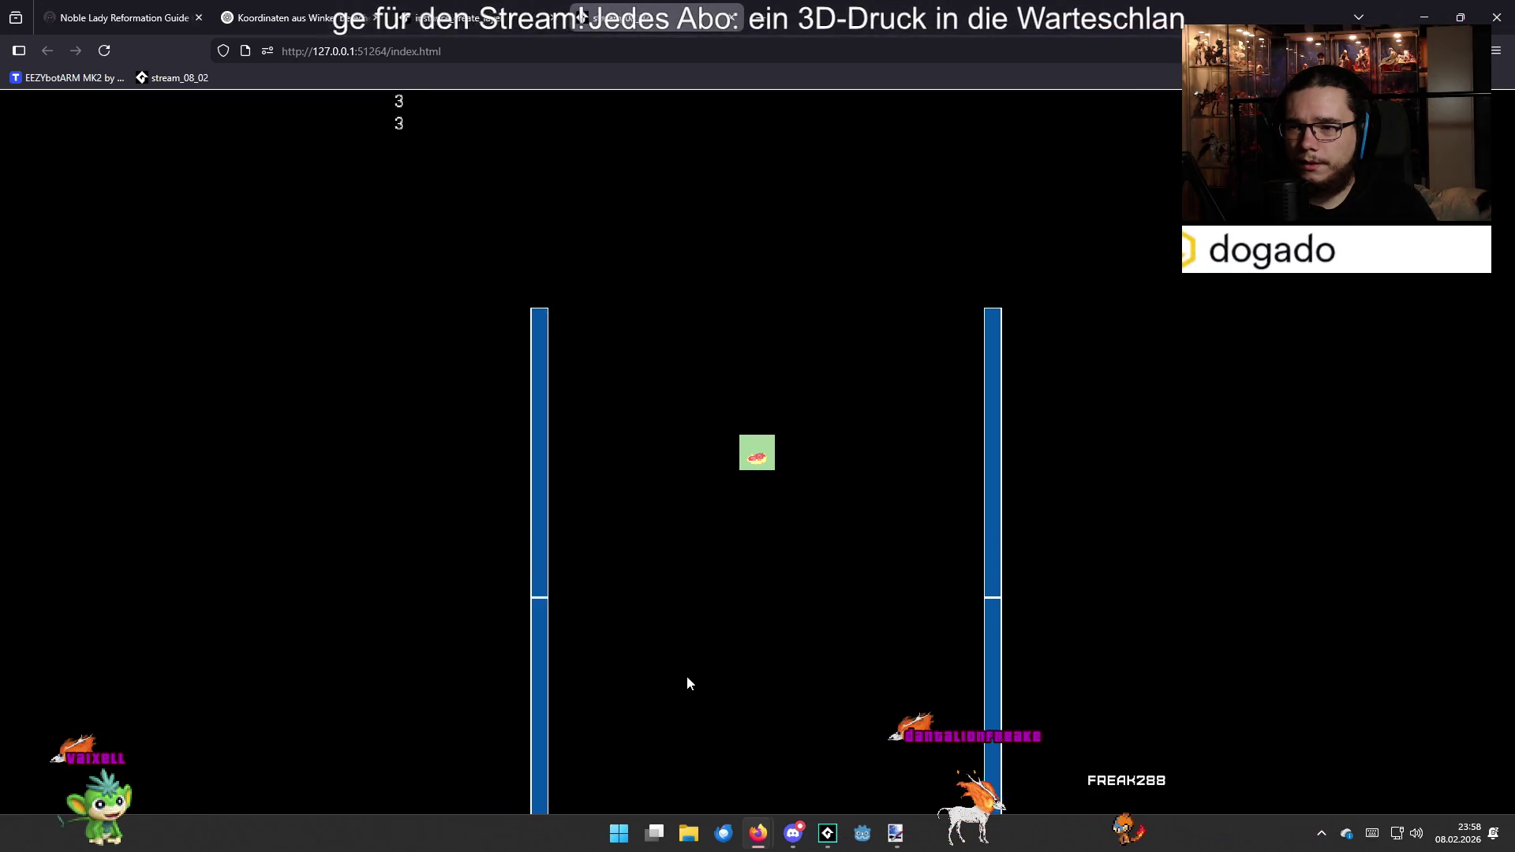
# Close the game tab after the test run and return to the GameMaker code
pyautogui.click(734, 19)
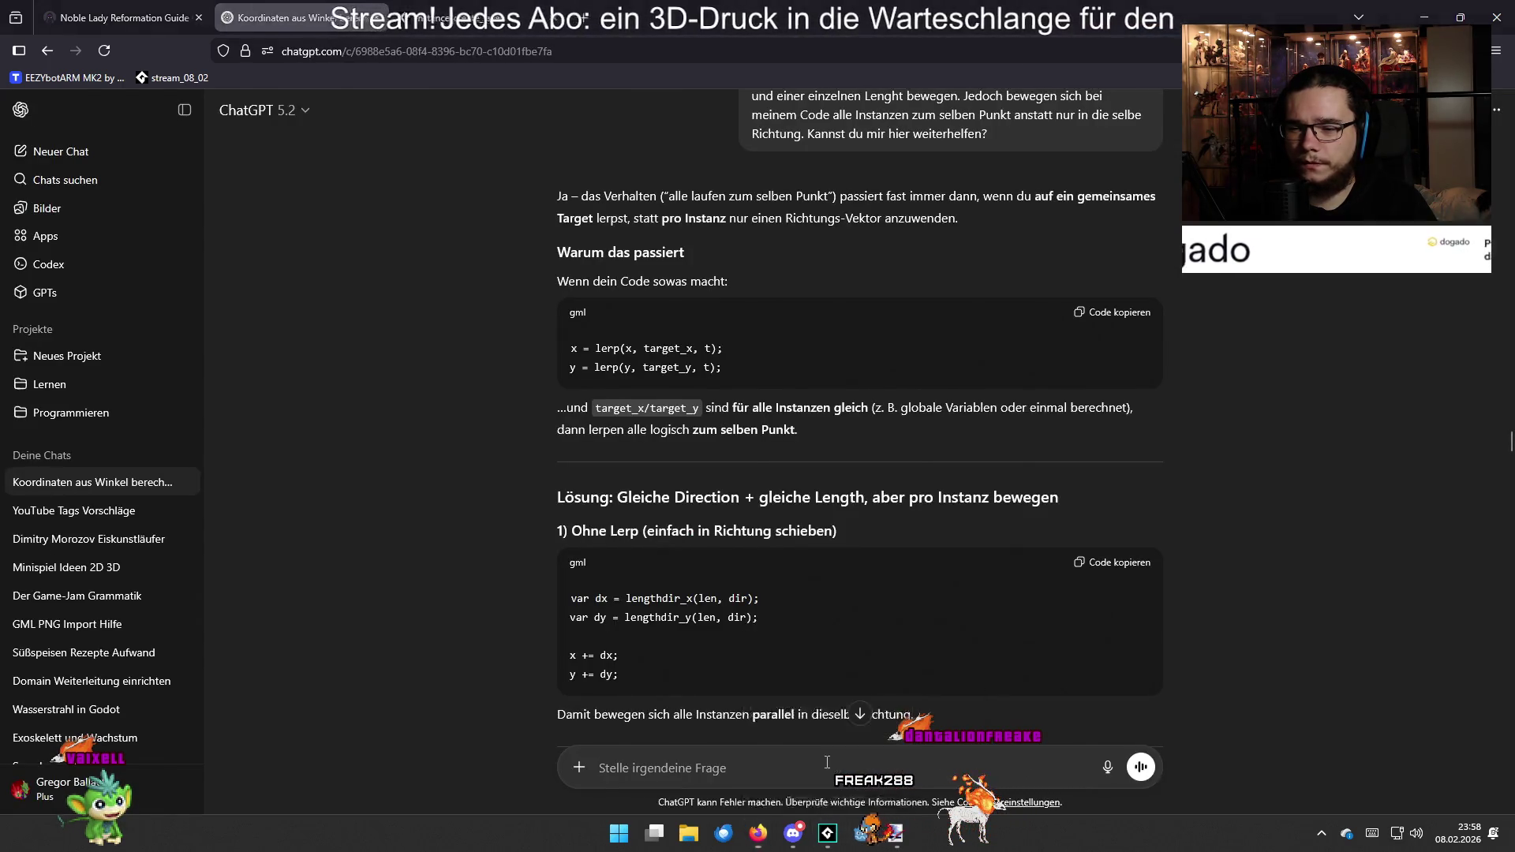
pyautogui.click(895, 836)
pyautogui.scroll(2, 796, 504)
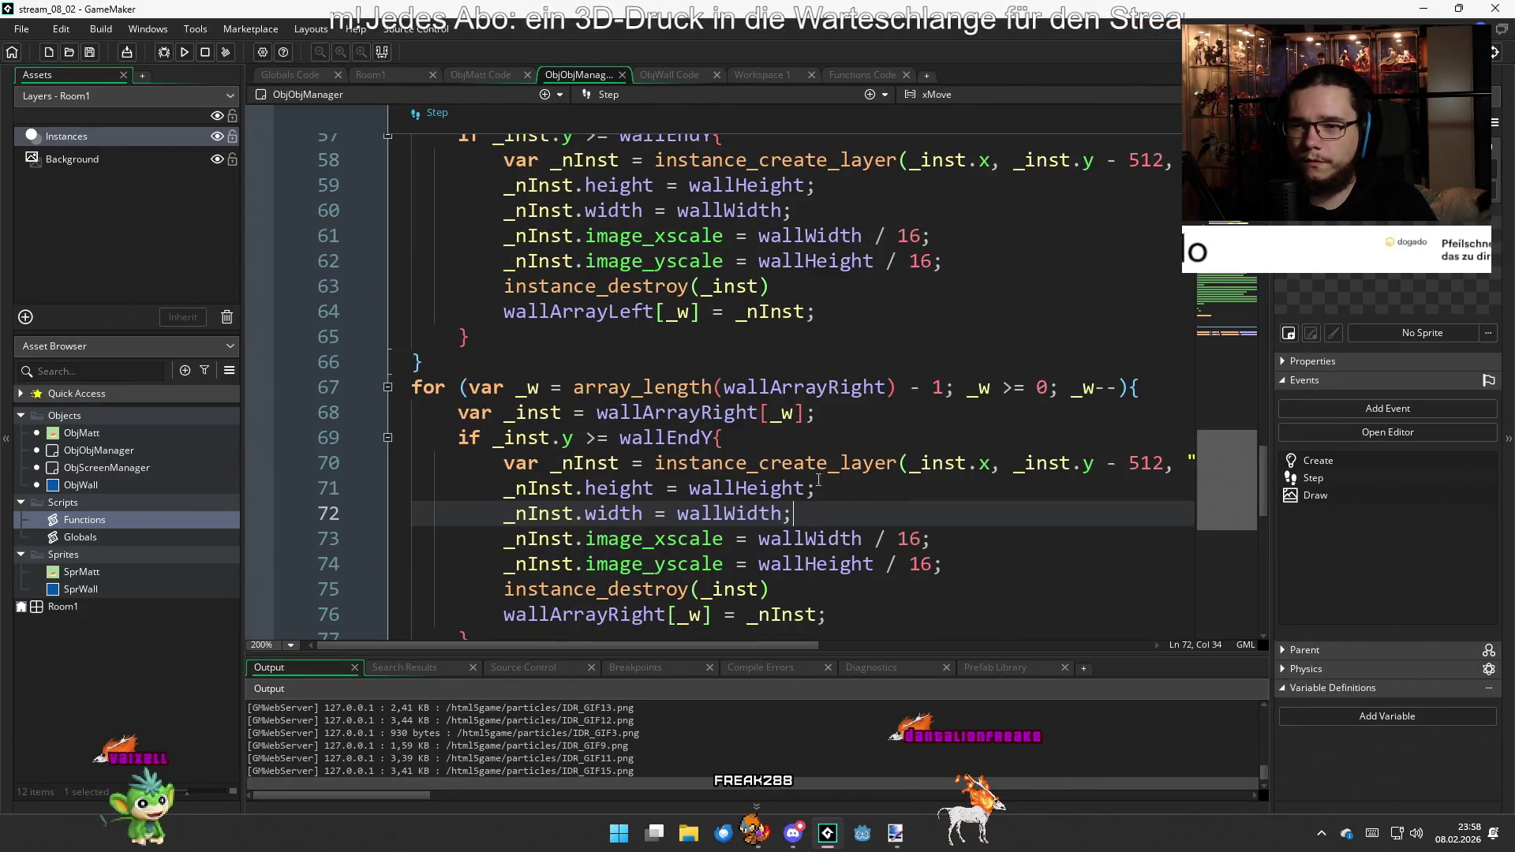
# Change the spawn offset from 512 to 768 on lines 70 and 58, then run the game
pyautogui.hscroll(2, 873, 345)
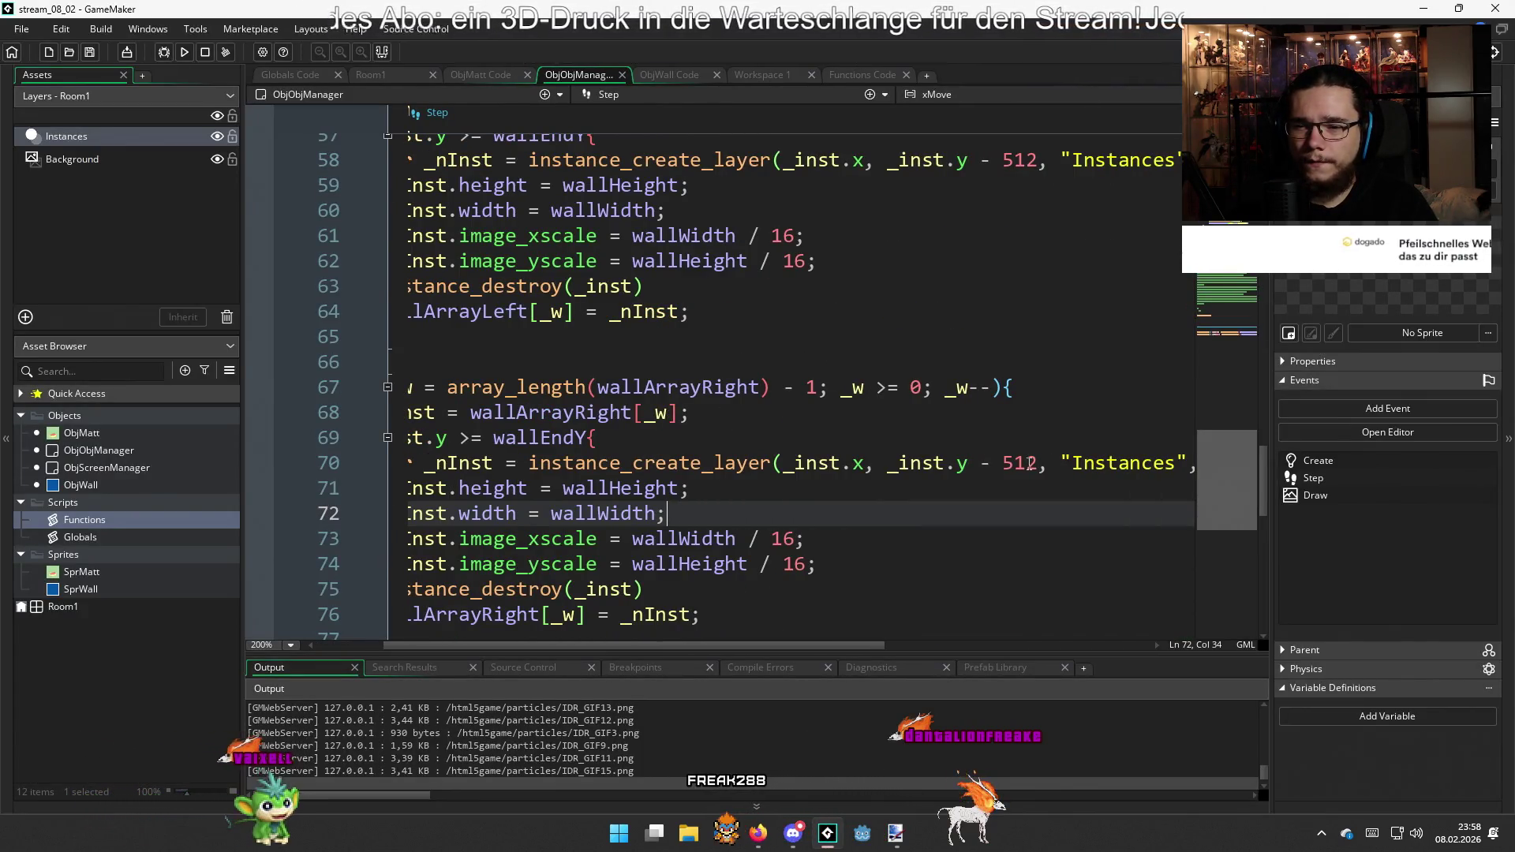
pyautogui.moveTo(1037, 465); pyautogui.dragTo(1001, 466)
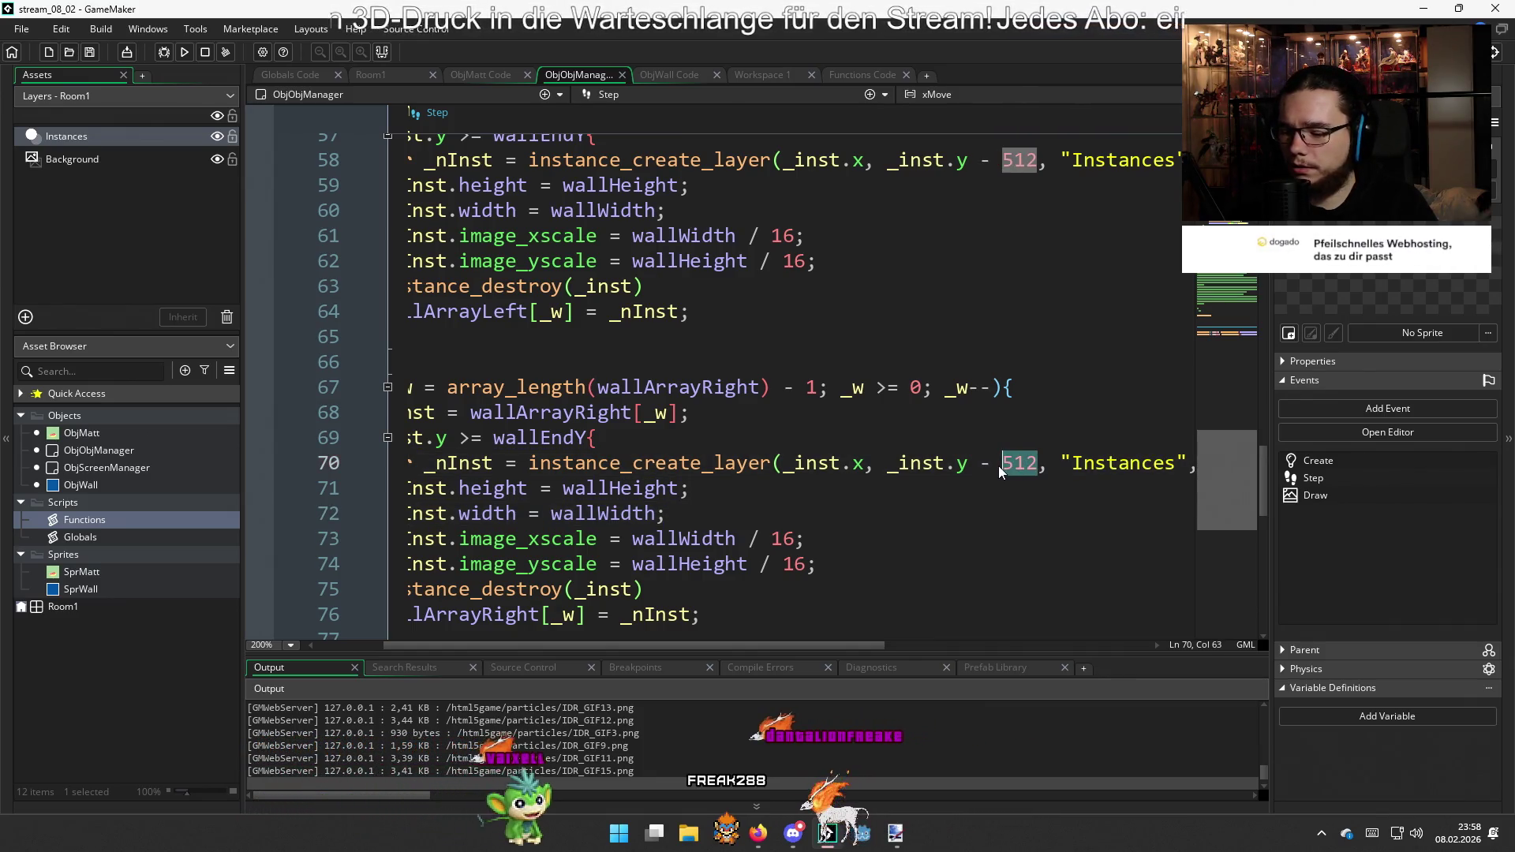
pyautogui.write('768')
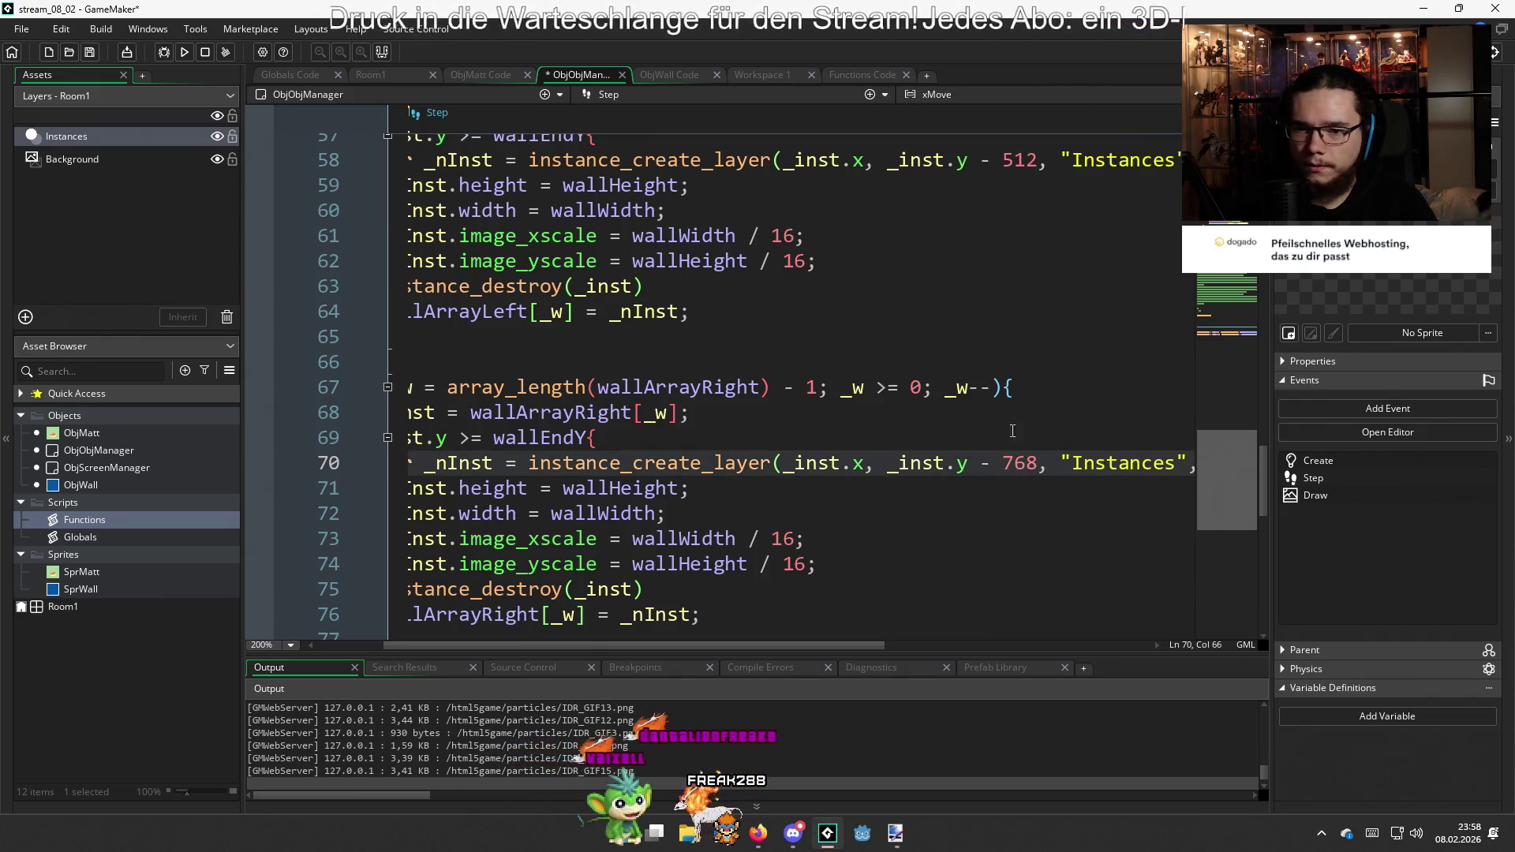
pyautogui.moveTo(1040, 160); pyautogui.dragTo(1003, 161)
pyautogui.write('8')
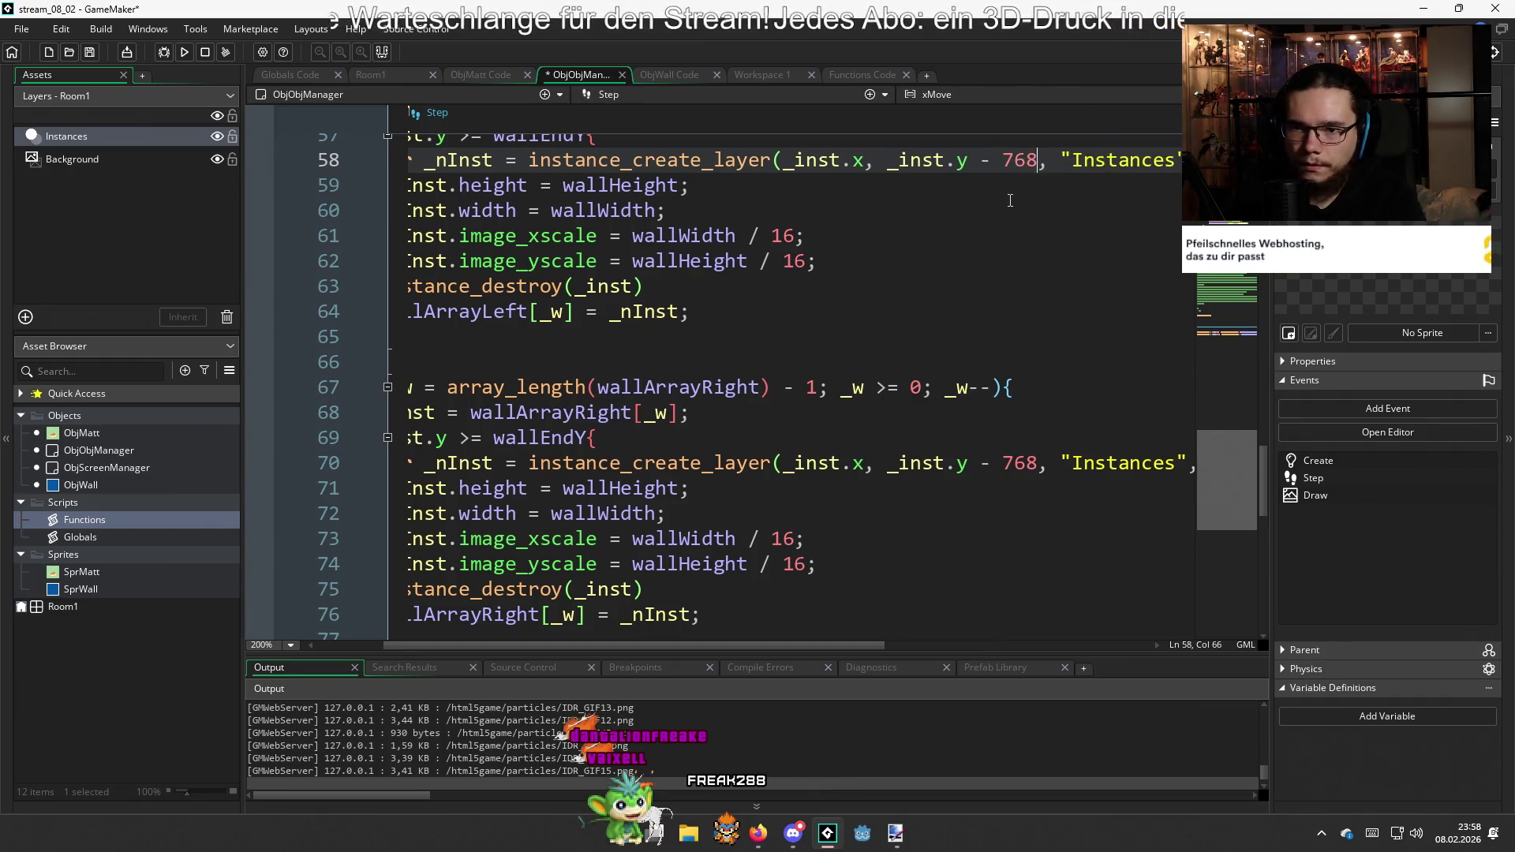
pyautogui.press('F5')
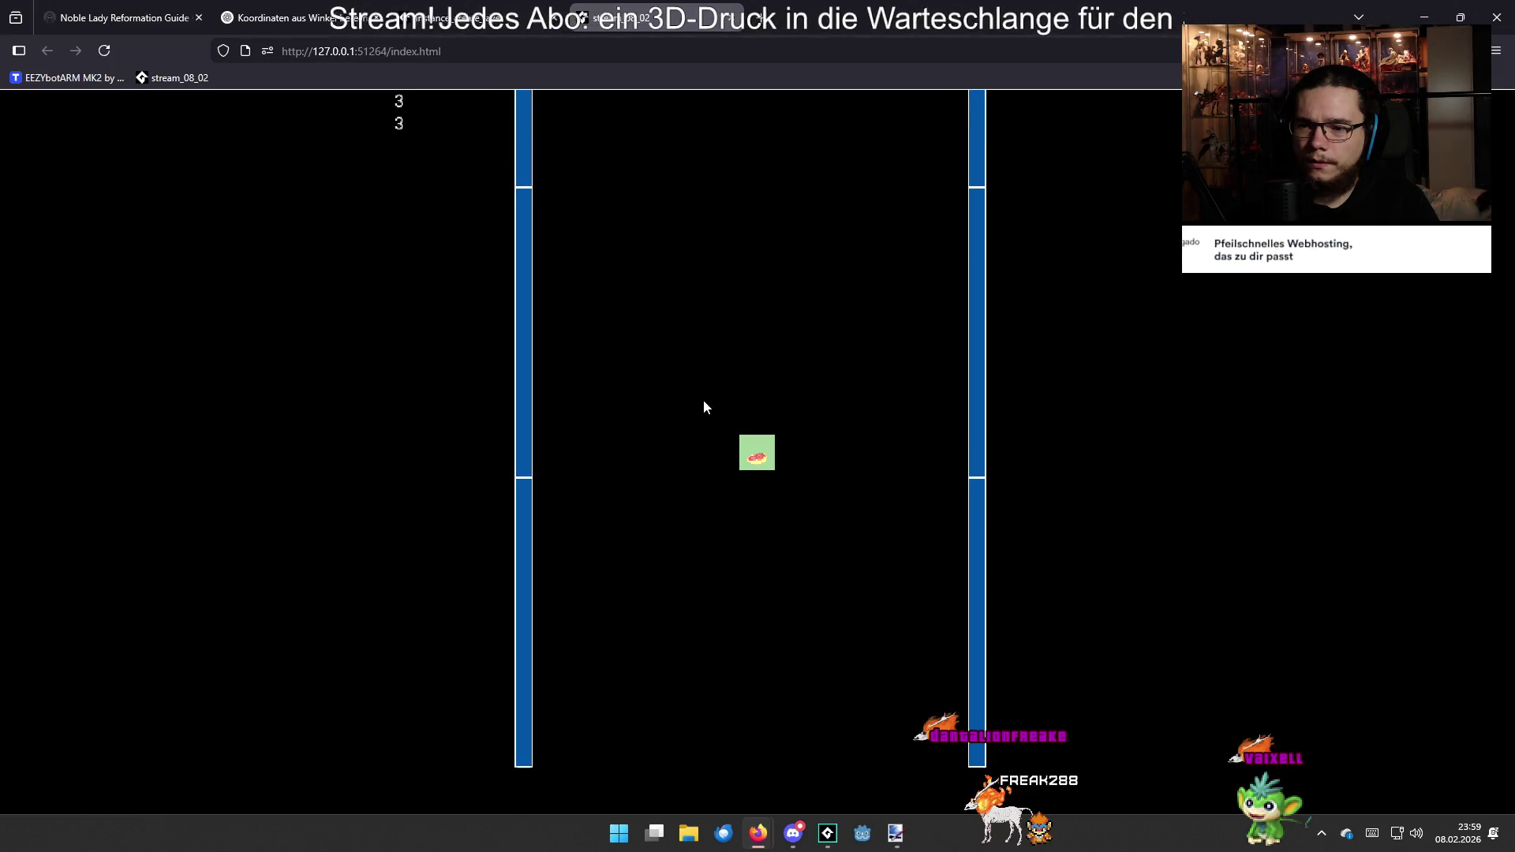
# Close the game tab after watching the stacked walls and return to GameMaker
pyautogui.click(732, 27)
pyautogui.hotkey('alt', 'Tab')
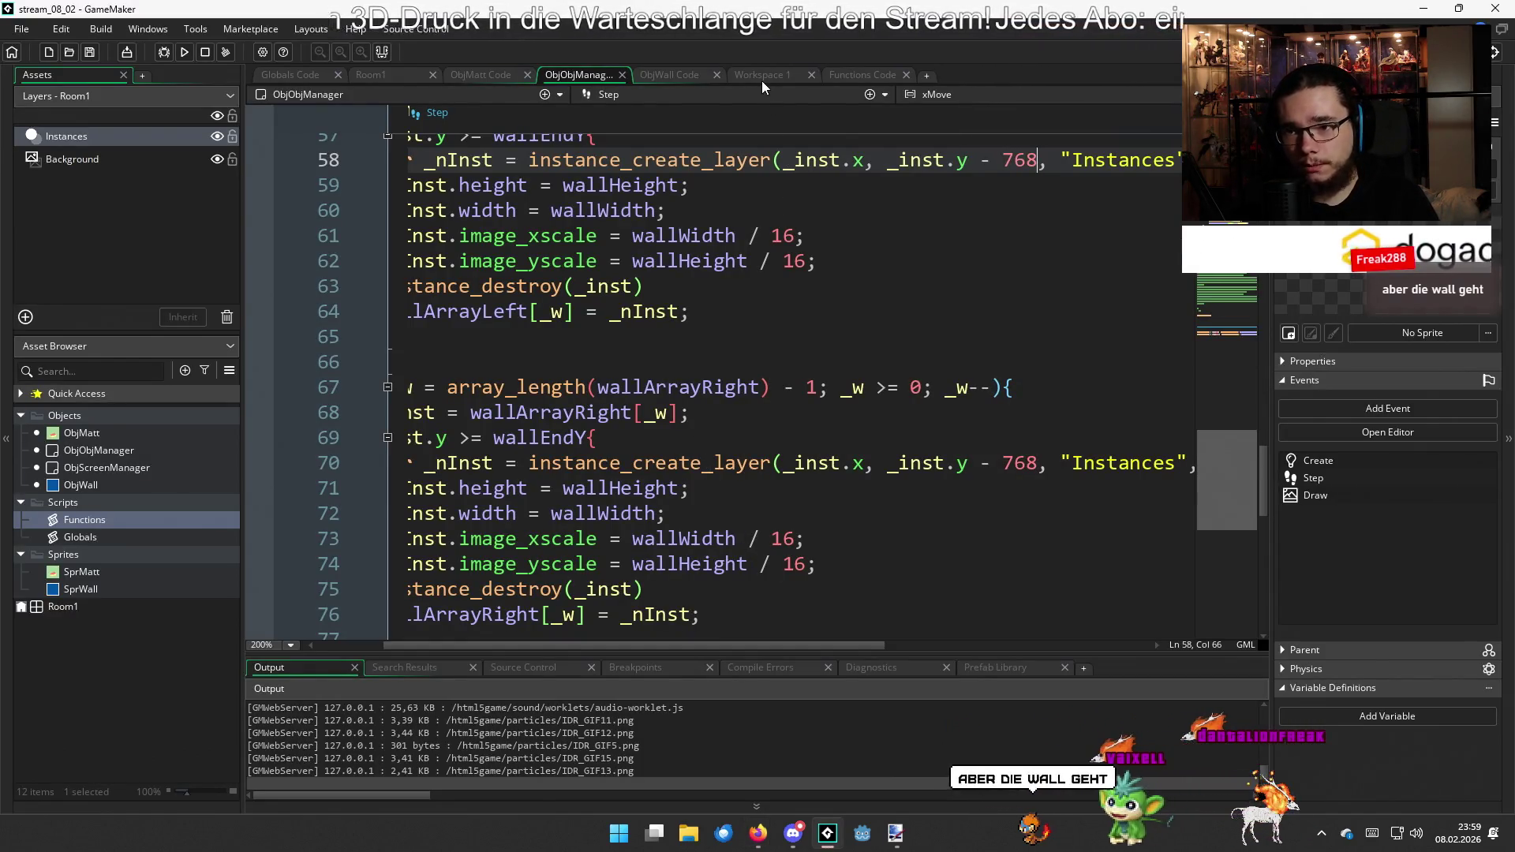
# On line 58, replace the hard-coded 768 with (wallHeight * 3) and select that expression
pyautogui.click(848, 76)
pyautogui.click(590, 76)
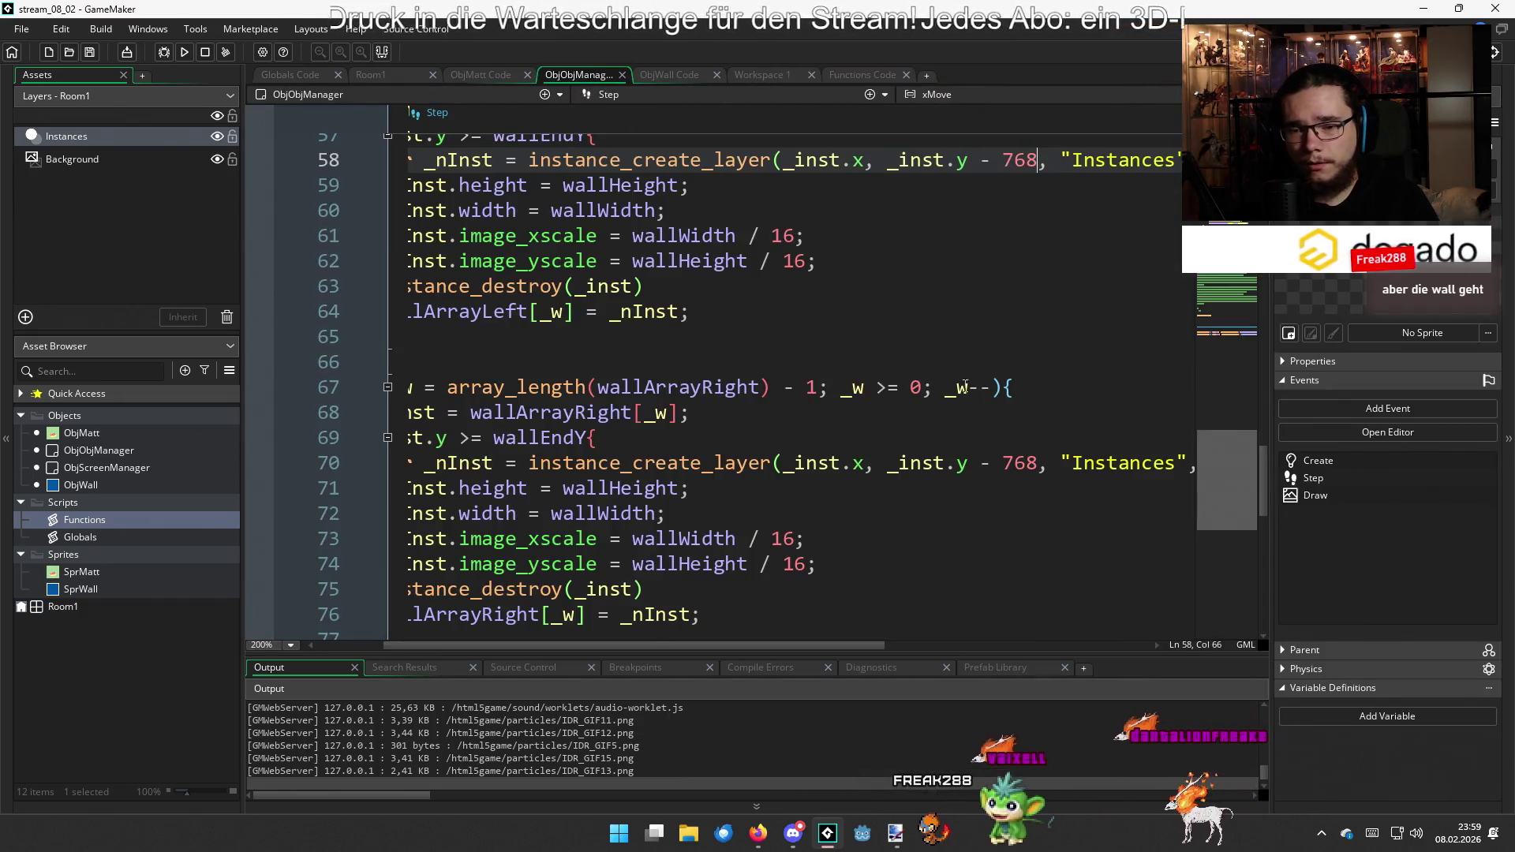
pyautogui.doubleClick(1016, 160)
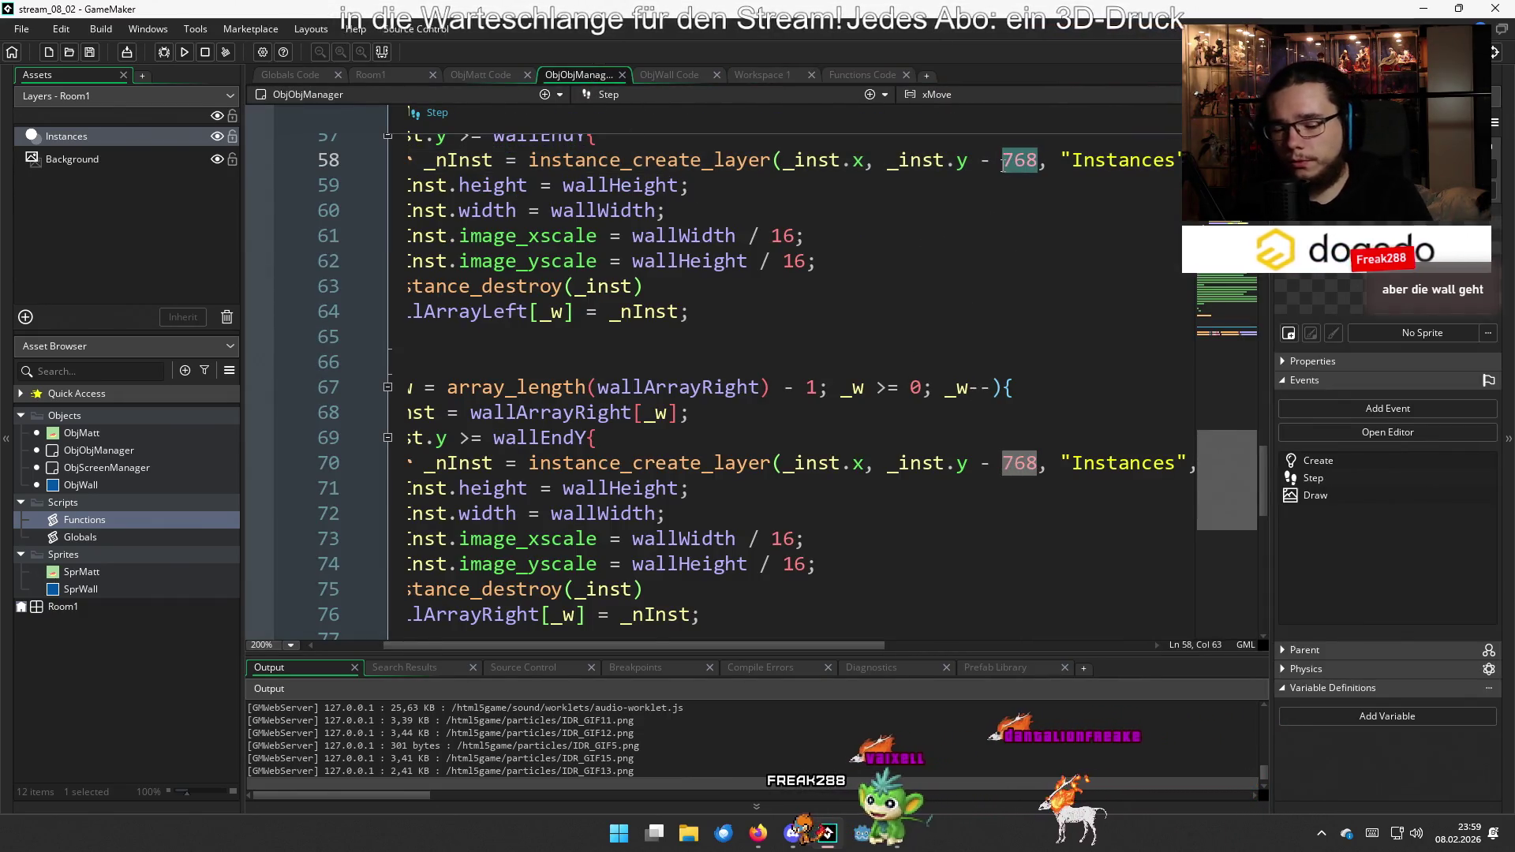
pyautogui.write('wall')
pyautogui.write('_')
pyautogui.write('Height')
pyautogui.write('* ')
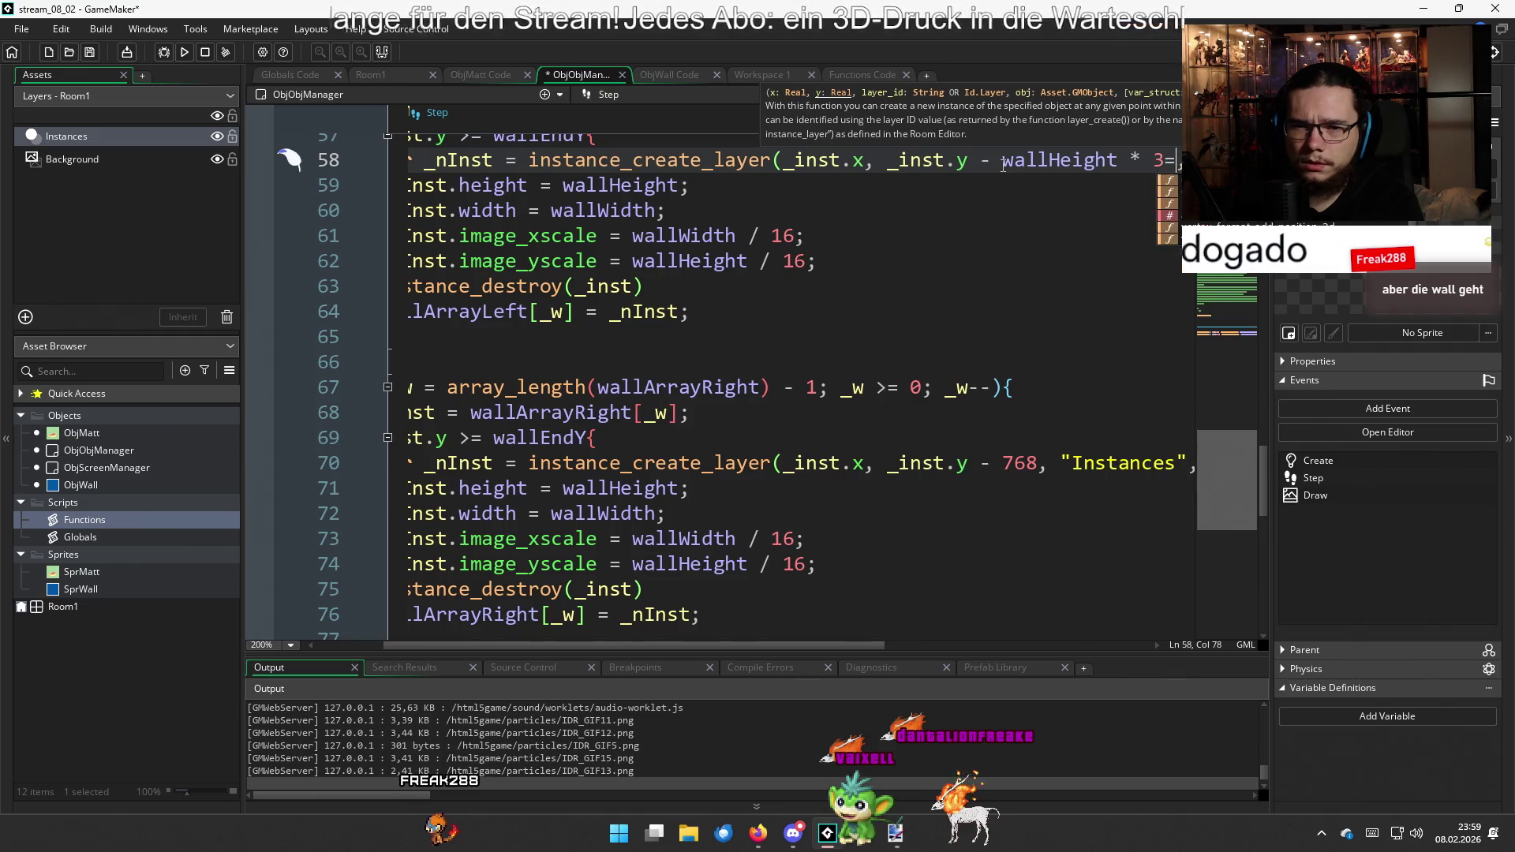
pyautogui.write(')')
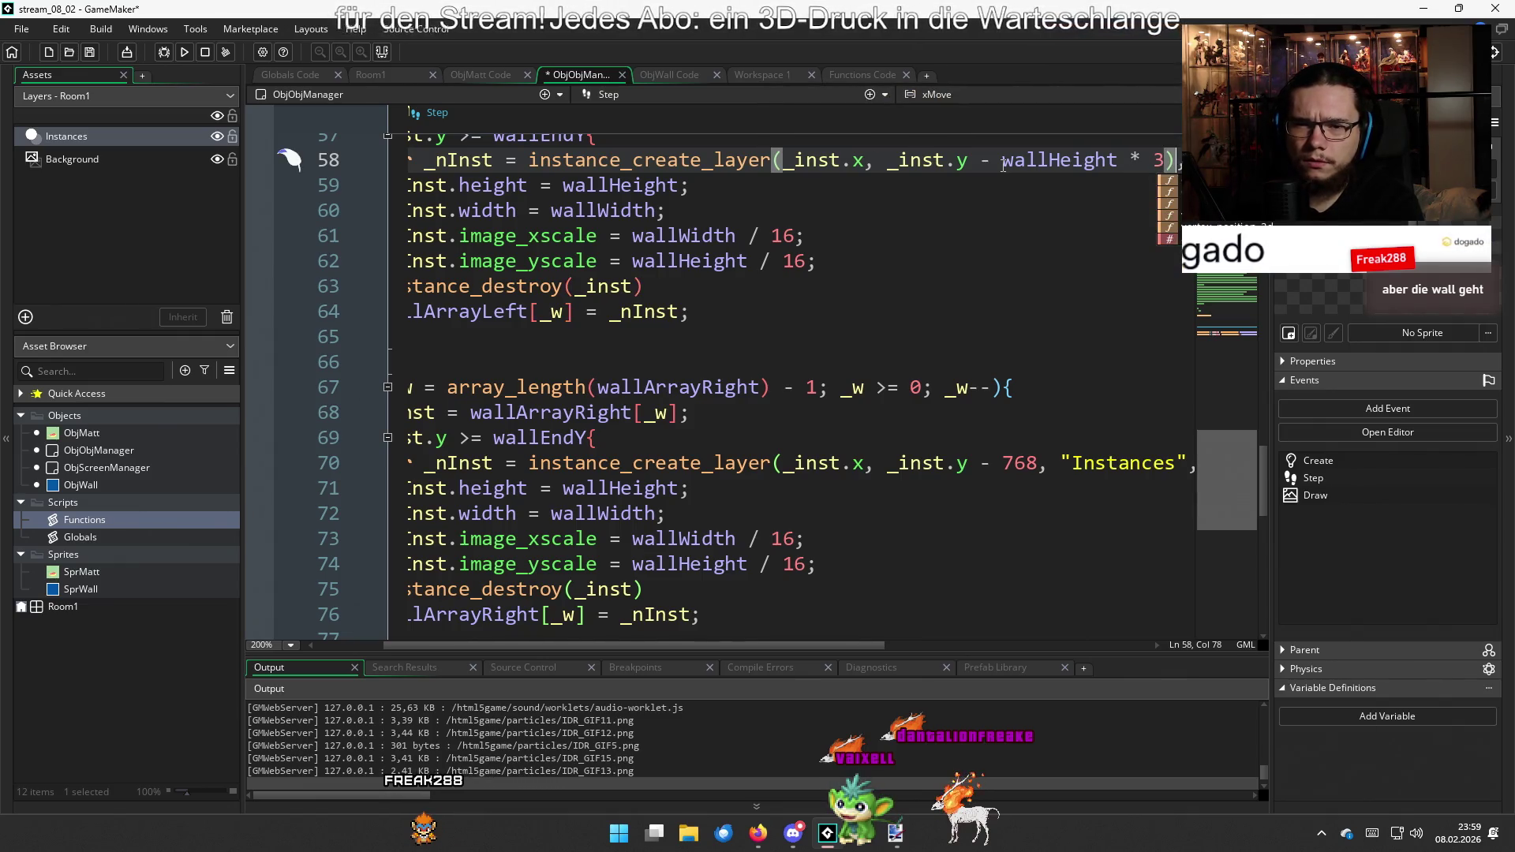
pyautogui.click(1002, 161)
pyautogui.write('(')
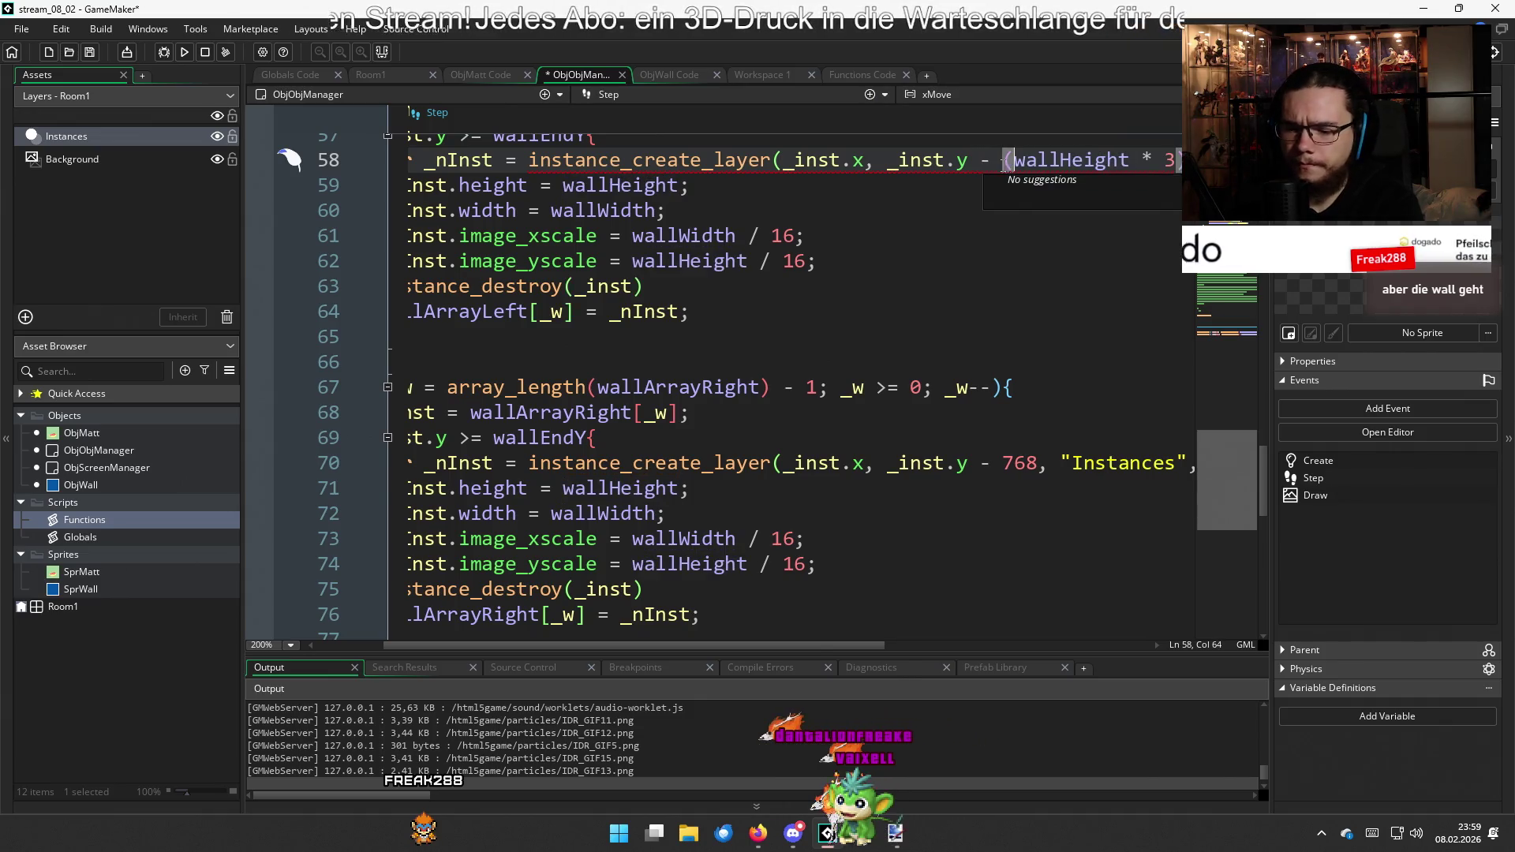
pyautogui.moveTo(1006, 161); pyautogui.dragTo(1178, 163)
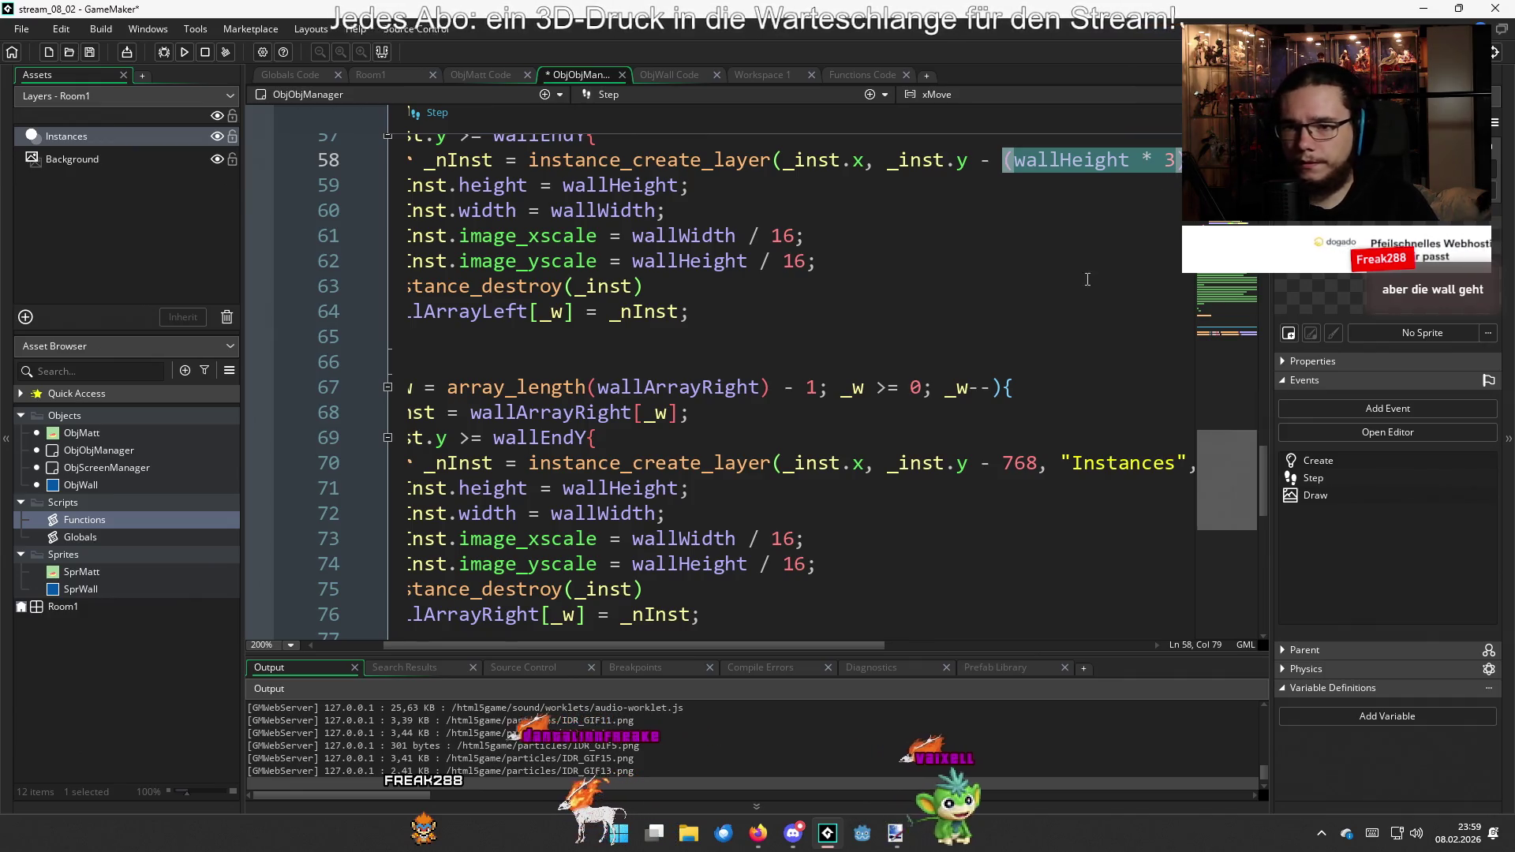
# Paste (wallHeight * 3) over the 768 on line 70, then switch to ObjMatt's code
pyautogui.doubleClick(1037, 464)
pyautogui.write('(wallHeight * 3)')
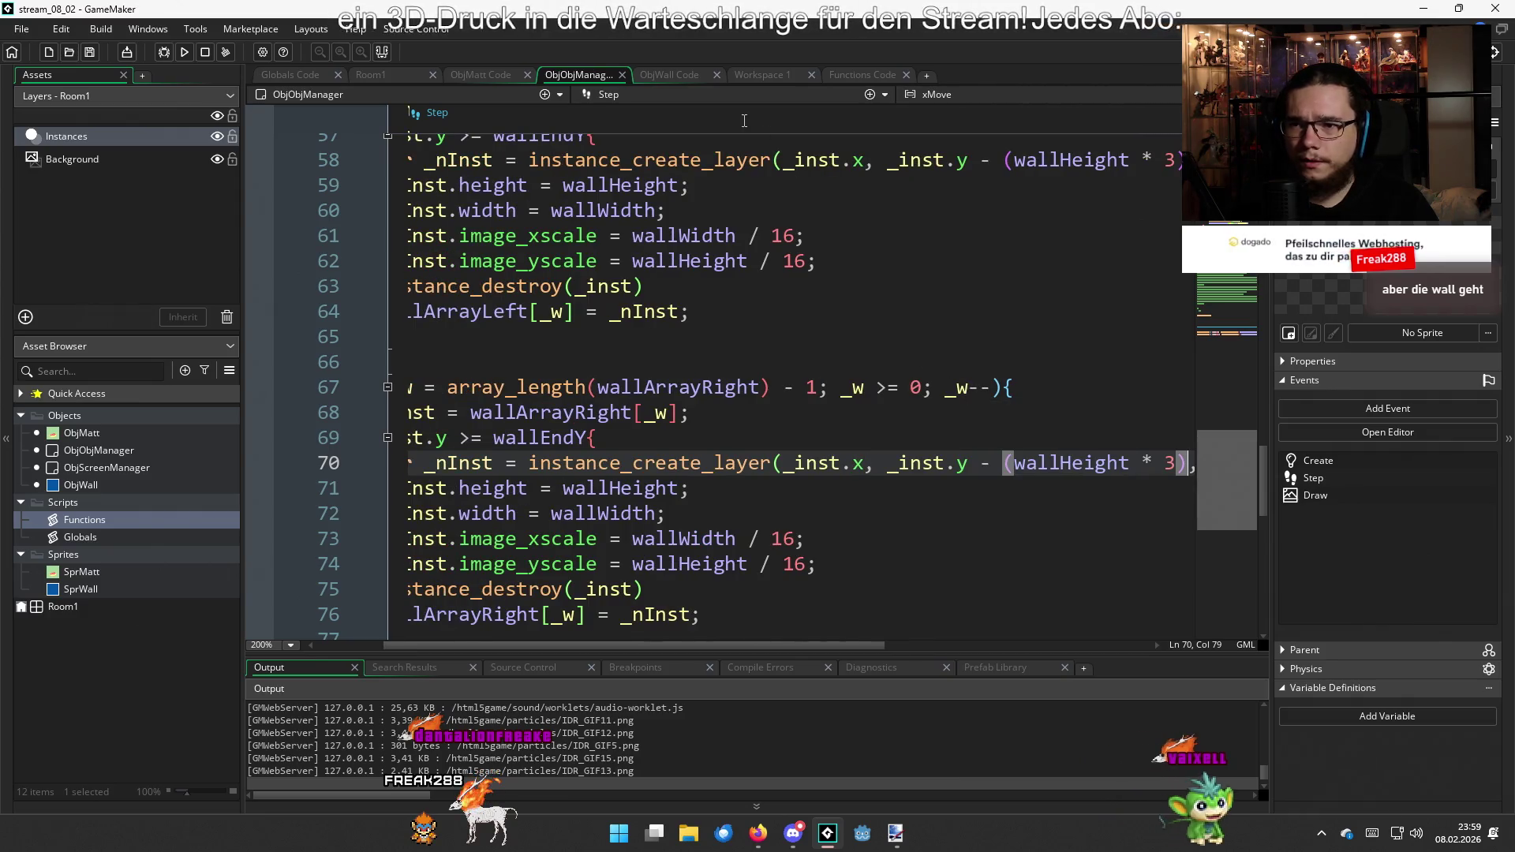
pyautogui.click(485, 77)
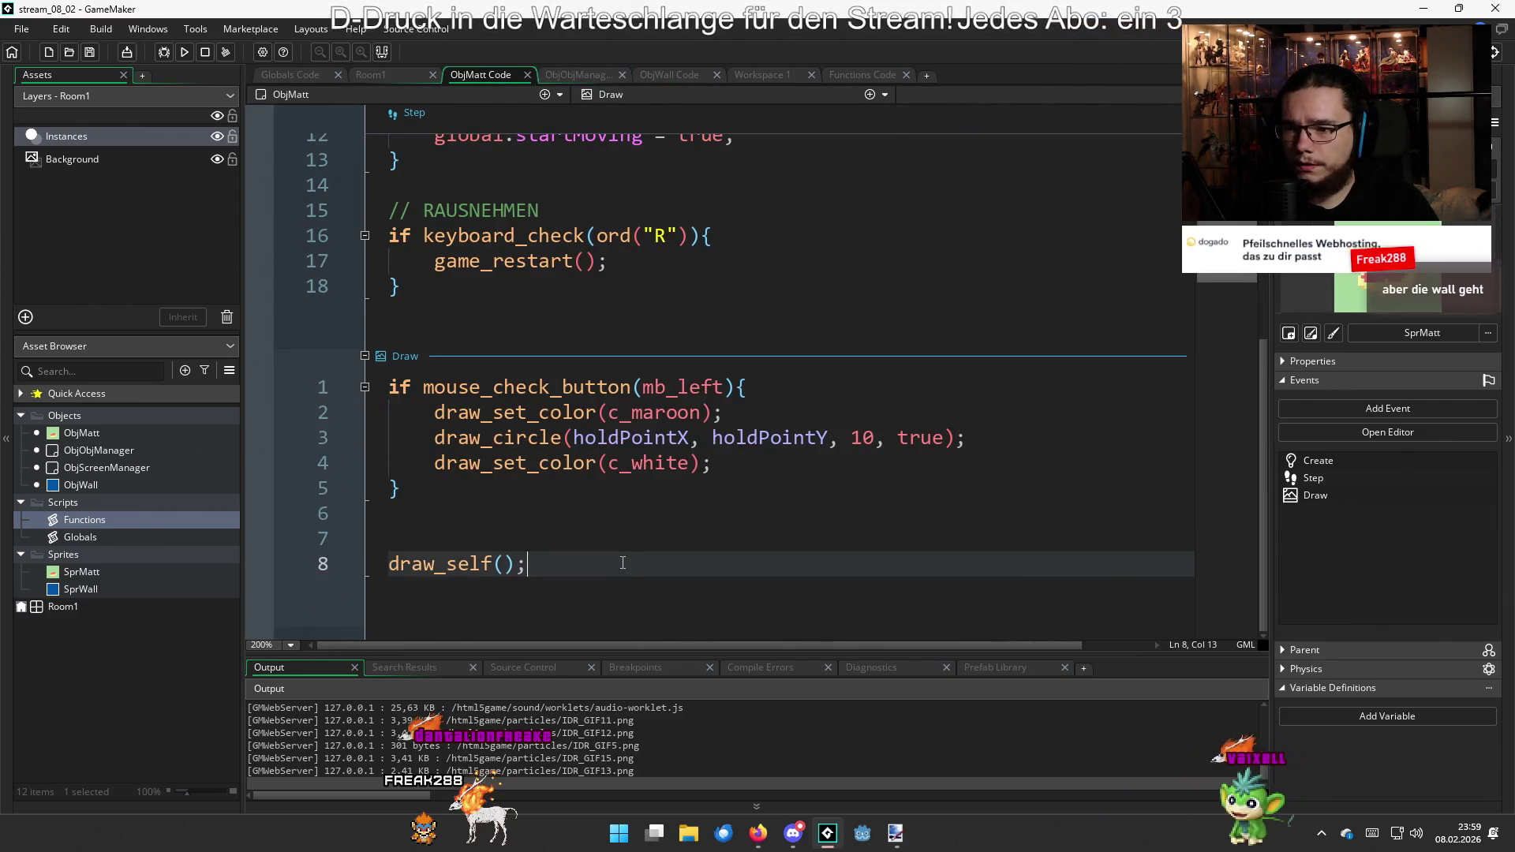
# Start a draw_line call on a new line below draw_circle in ObjMatt's Draw event
pyautogui.click(754, 467)
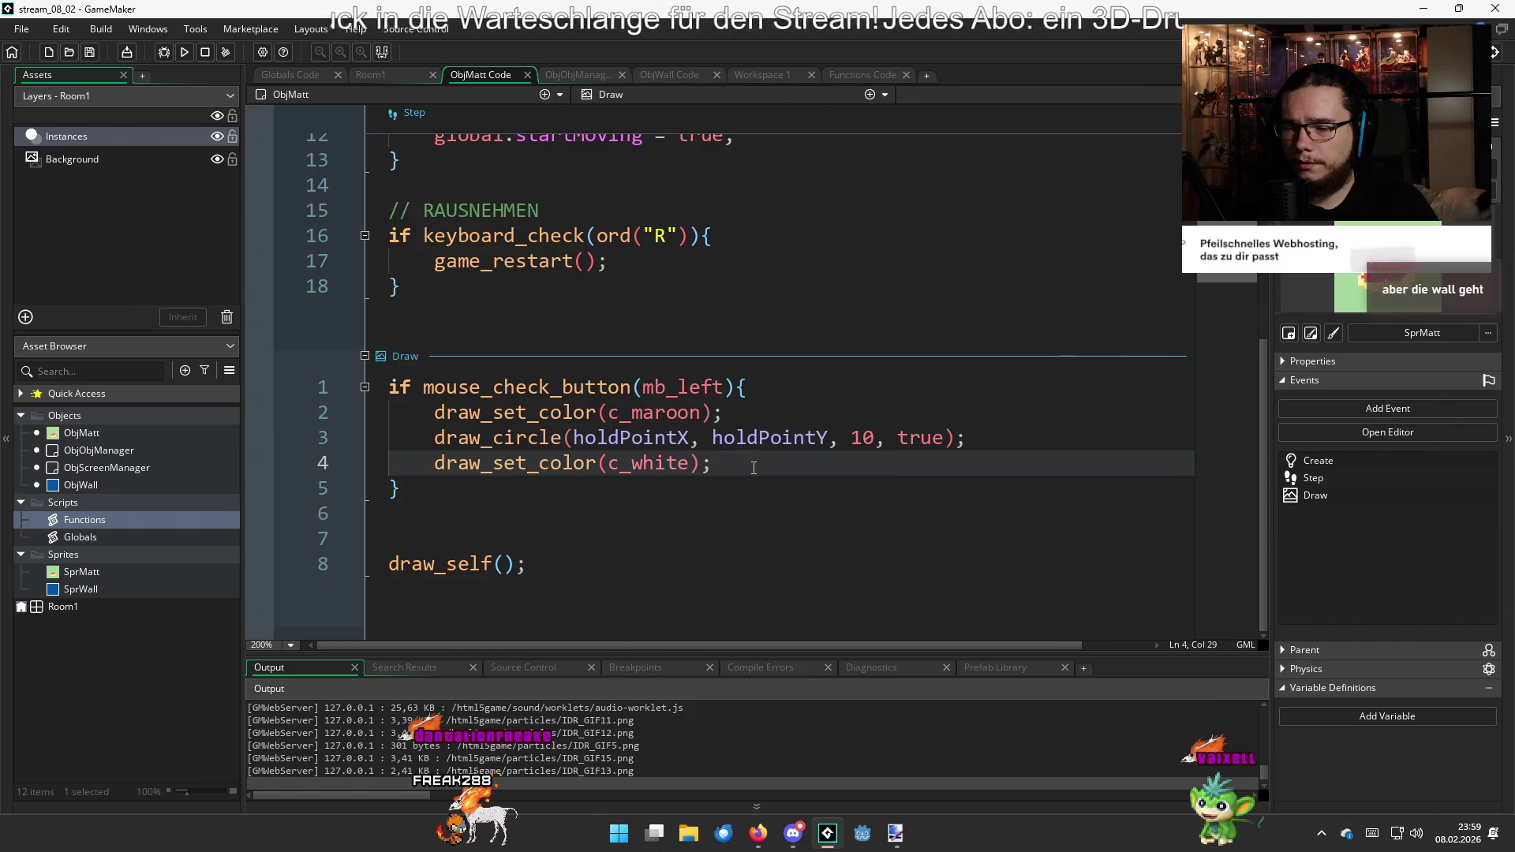
pyautogui.press('Return')
pyautogui.write('draw')
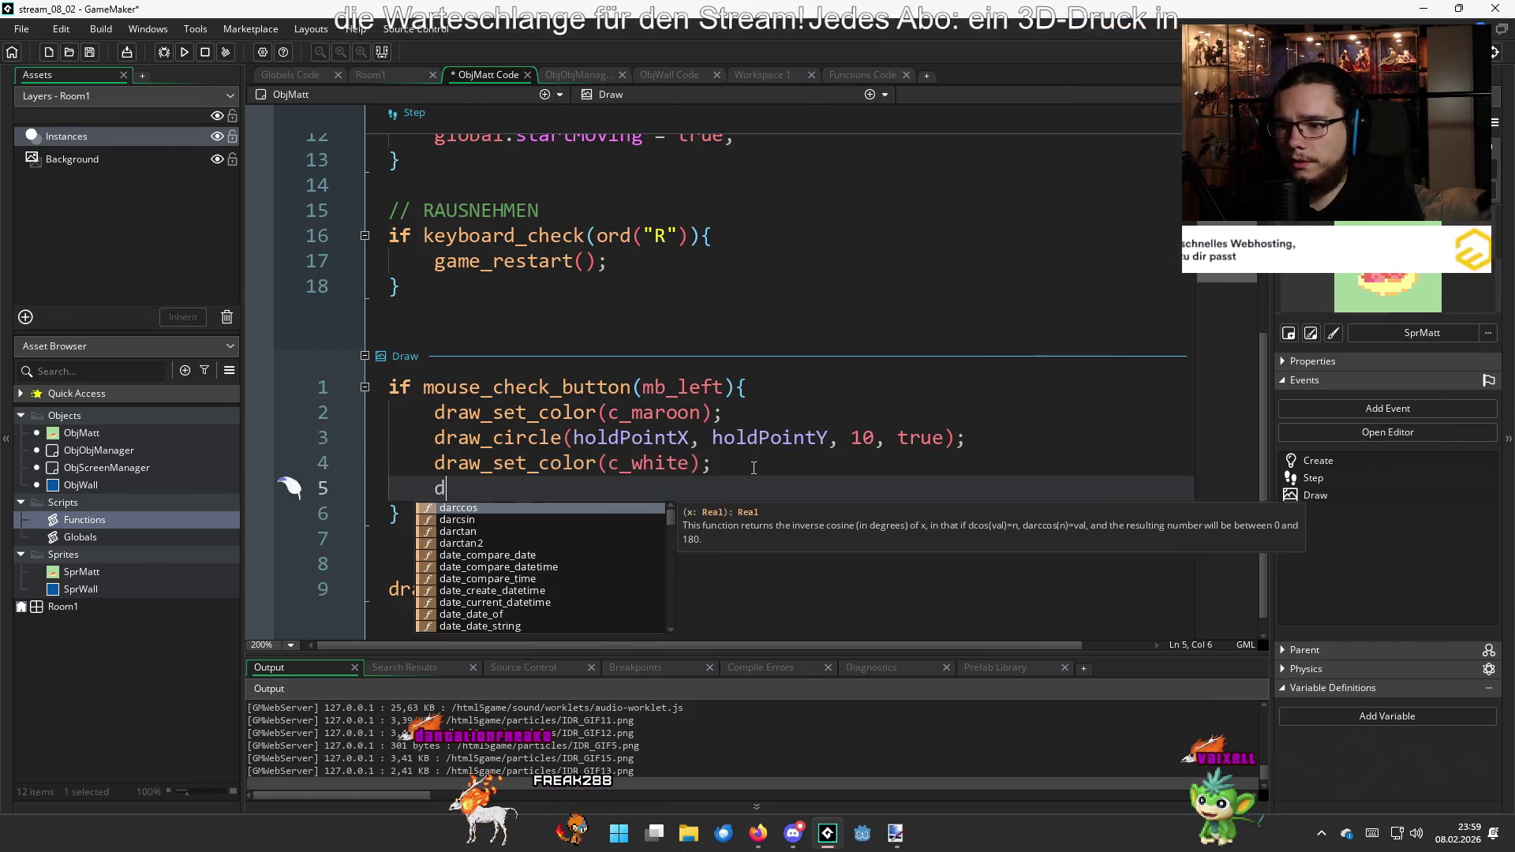
pyautogui.press('BackSpace')
pyautogui.press('BackSpace')
pyautogui.press('BackSpace')
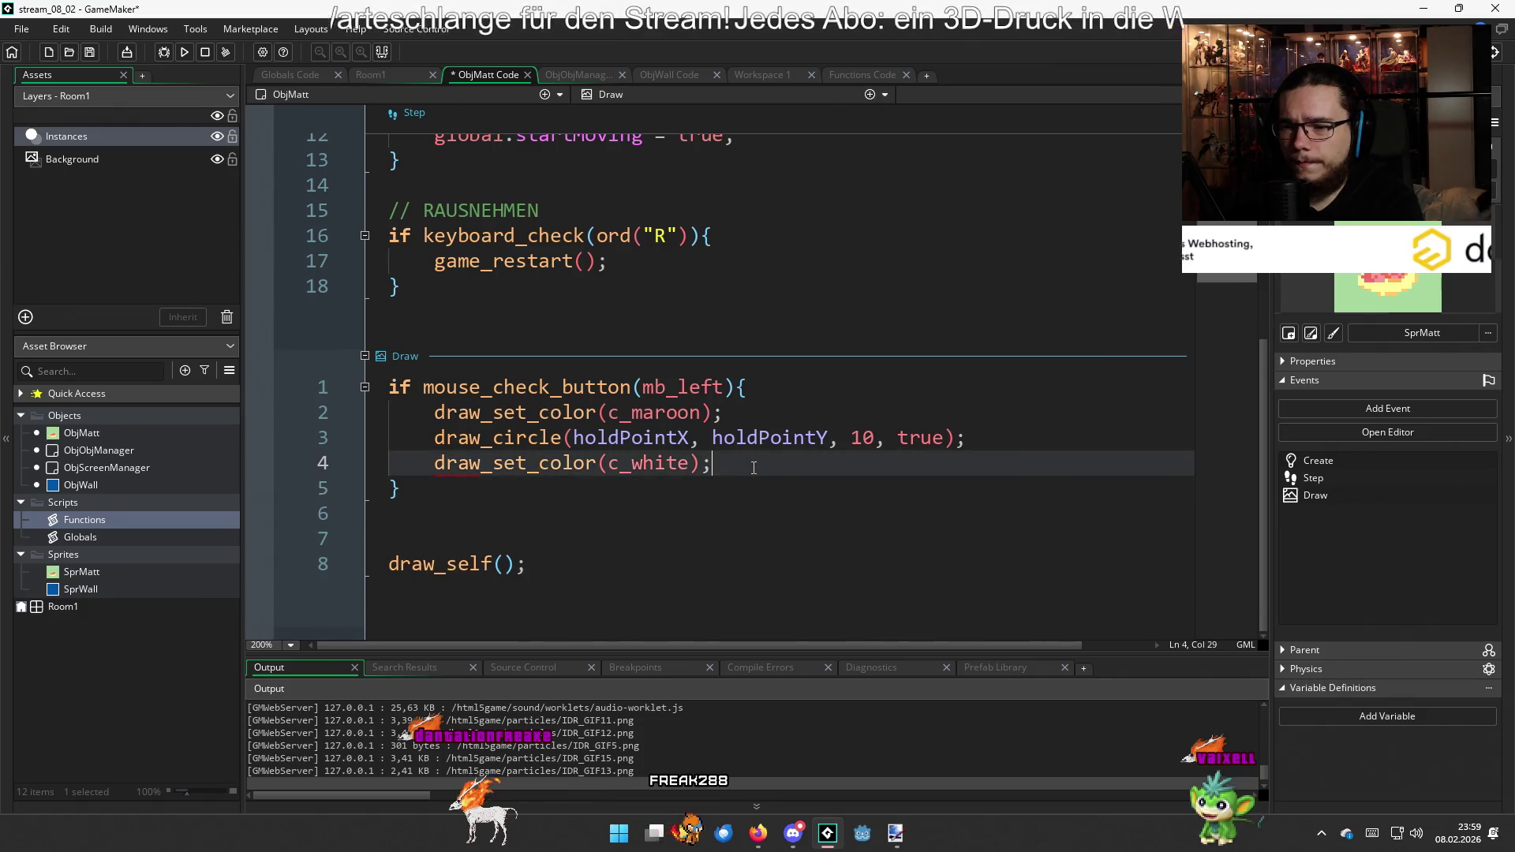
pyautogui.click(1017, 443)
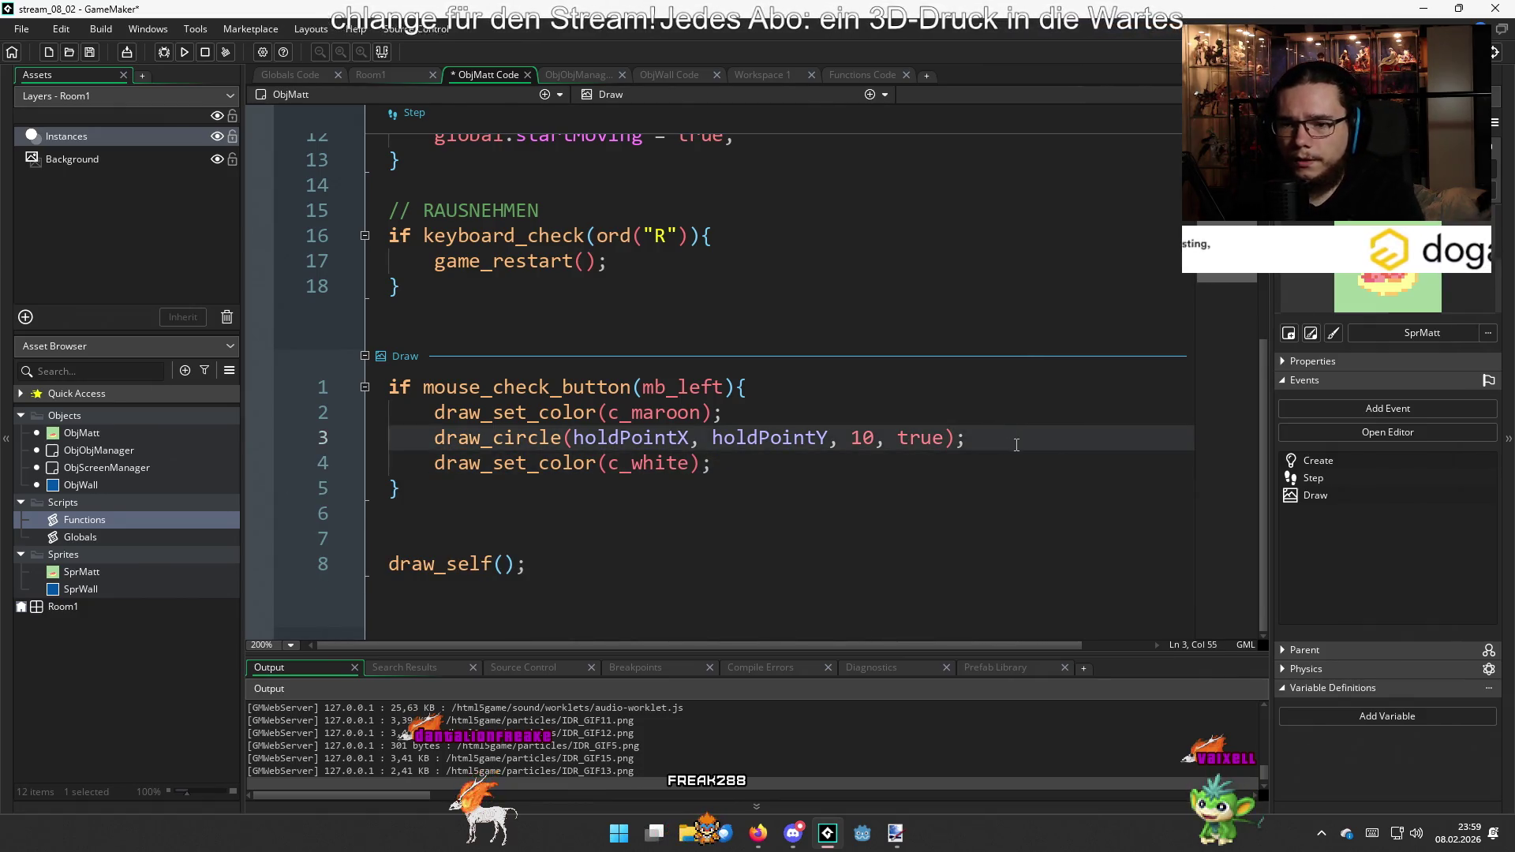
pyautogui.press('Return')
pyautogui.write('draw´Ö')
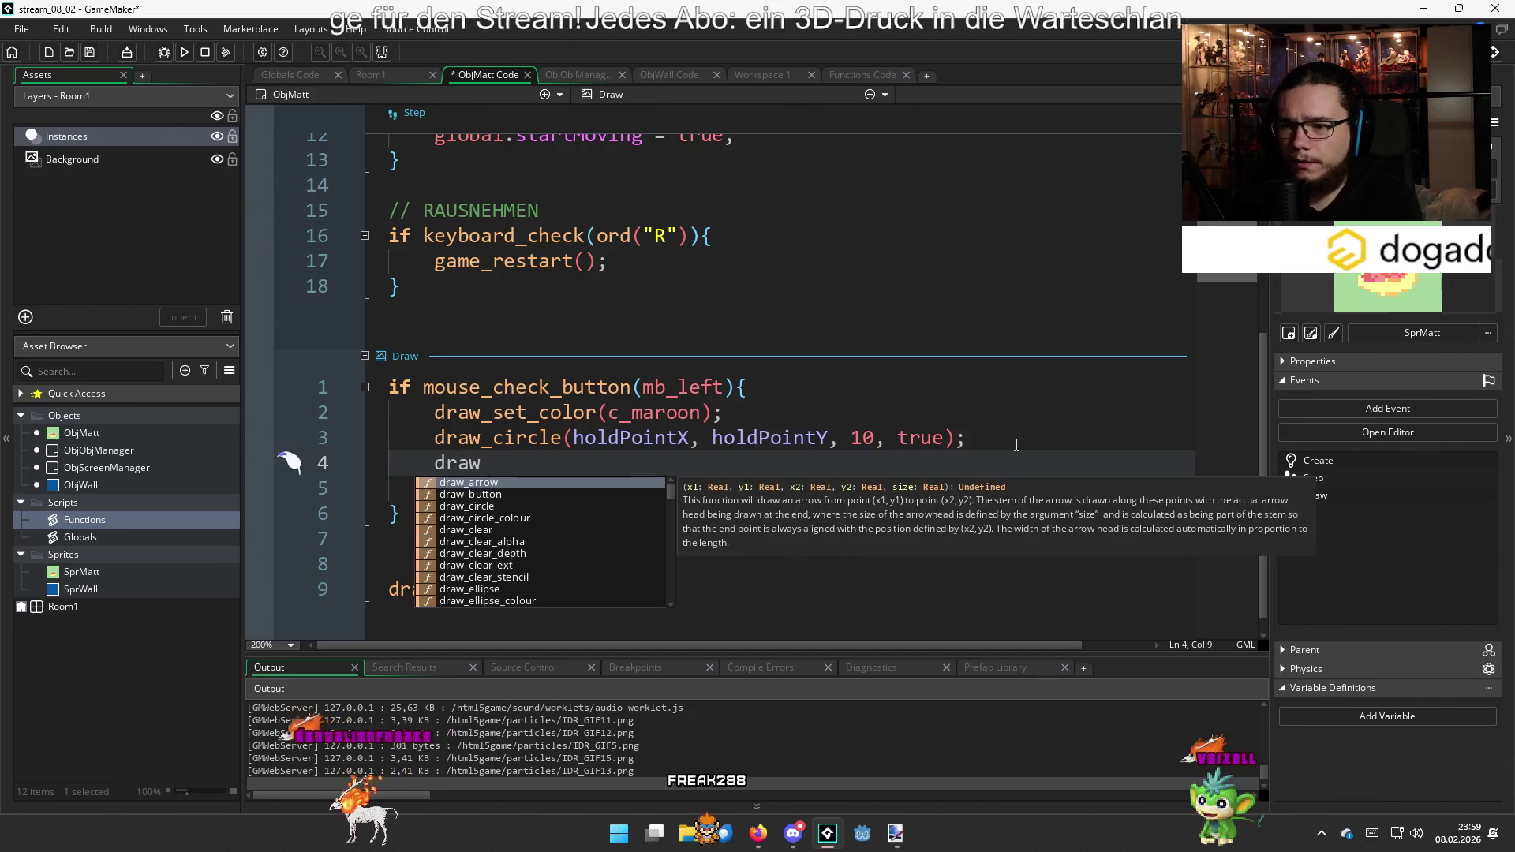
pyautogui.press('BackSpace')
pyautogui.write('_line')
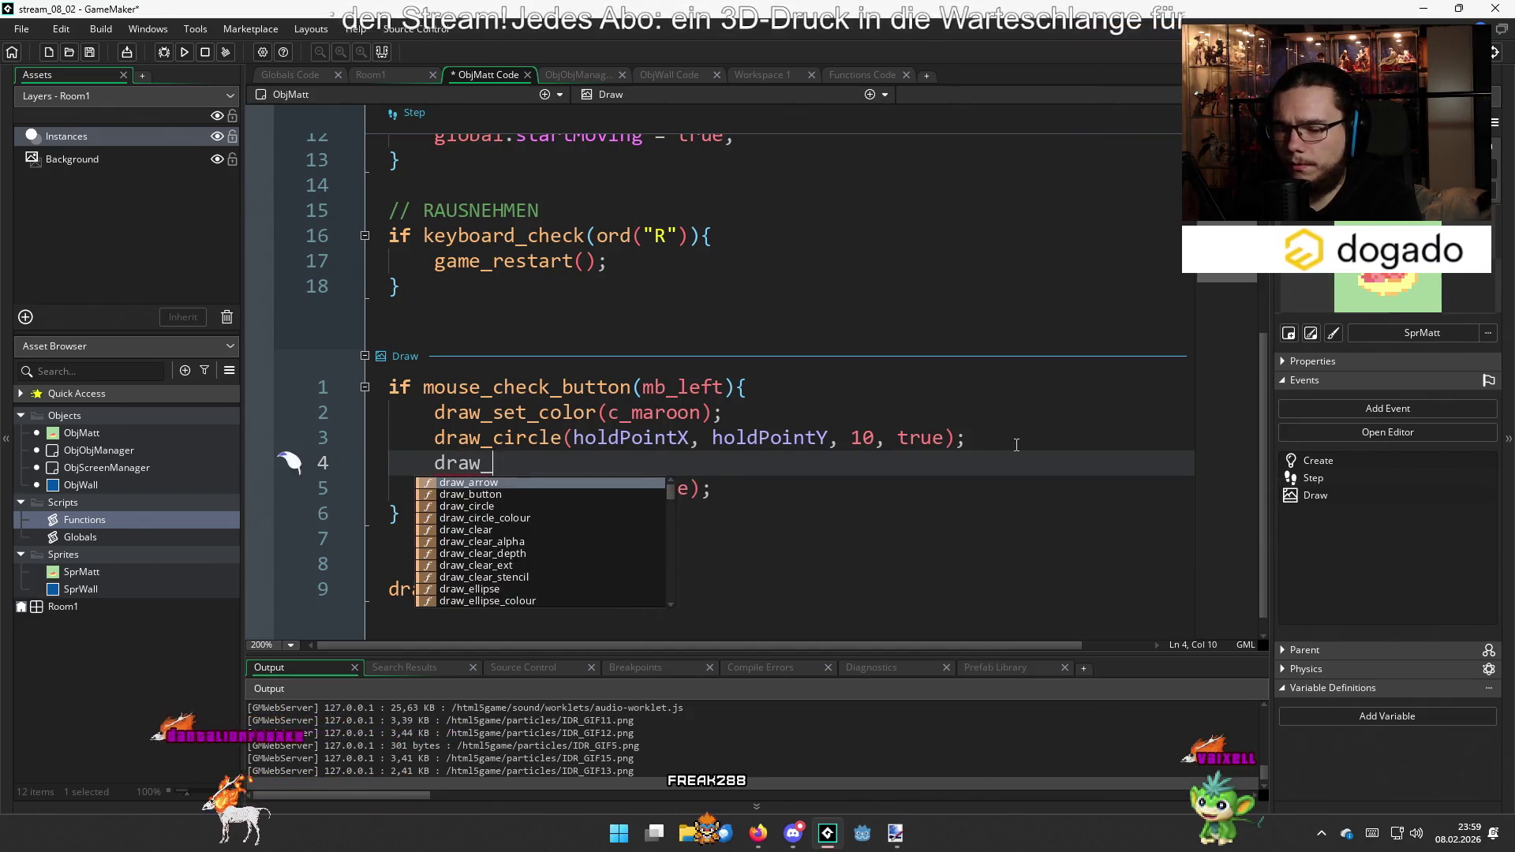
pyautogui.press('Down')
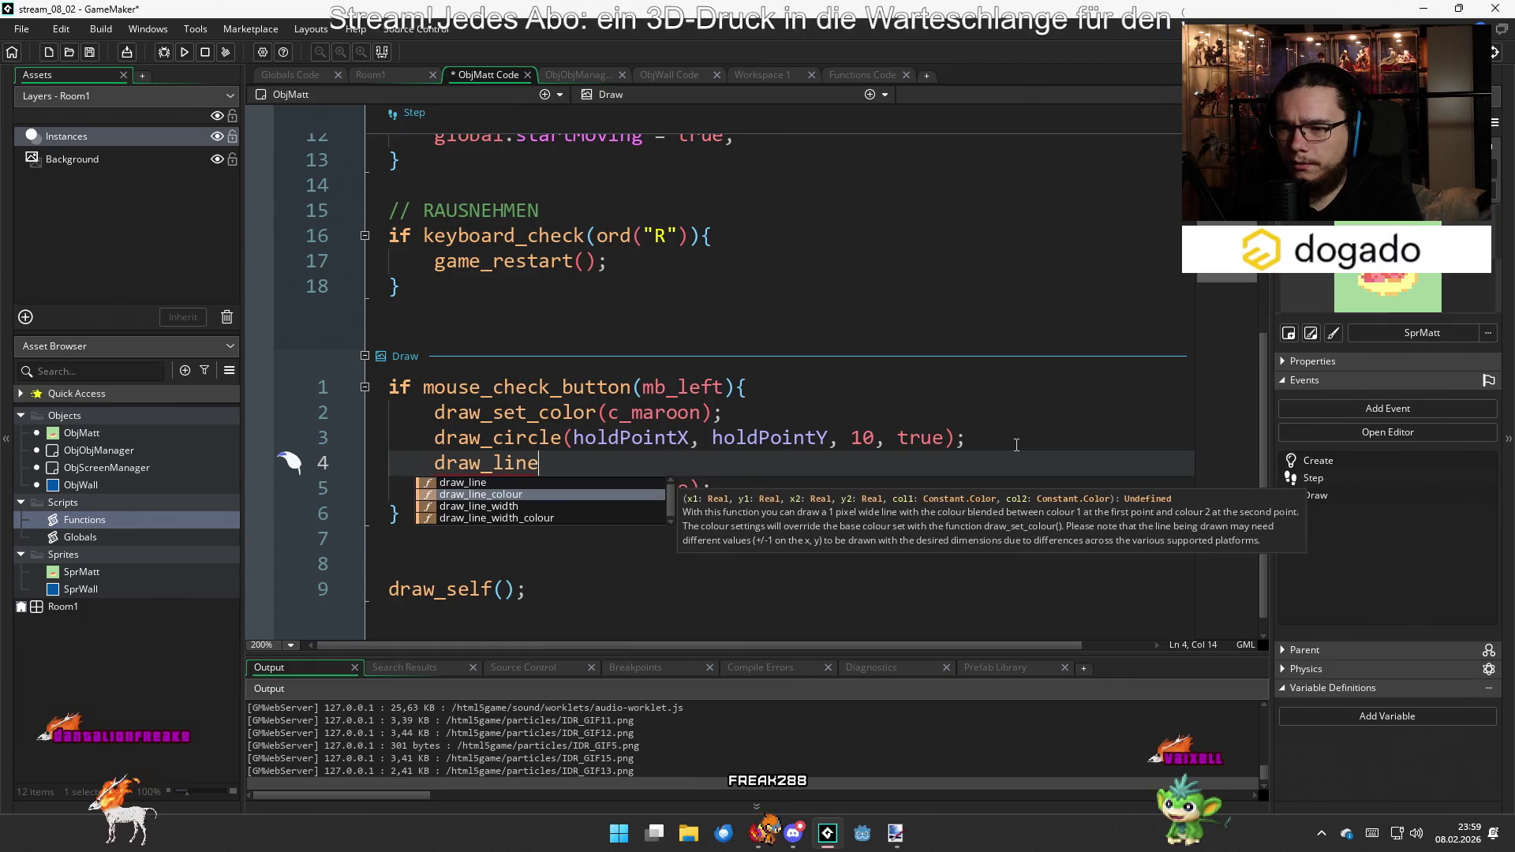
pyautogui.press('Up')
# Complete draw_line(holdPointX, holdPointY, mouse_x, mouse_y) and run the game with F5
pyautogui.write('(')
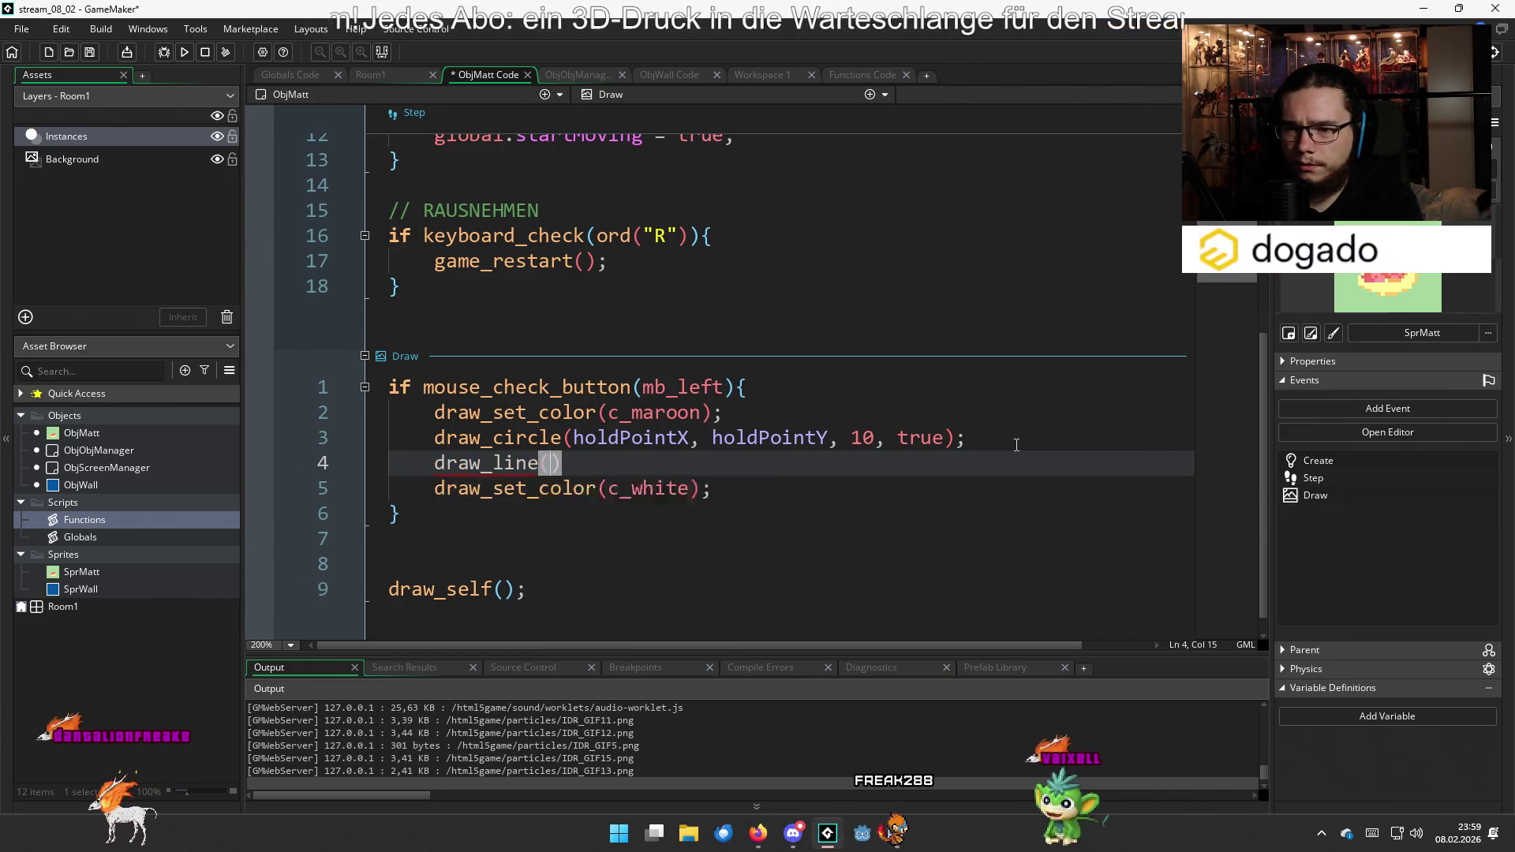
pyautogui.write('holdPointX, ')
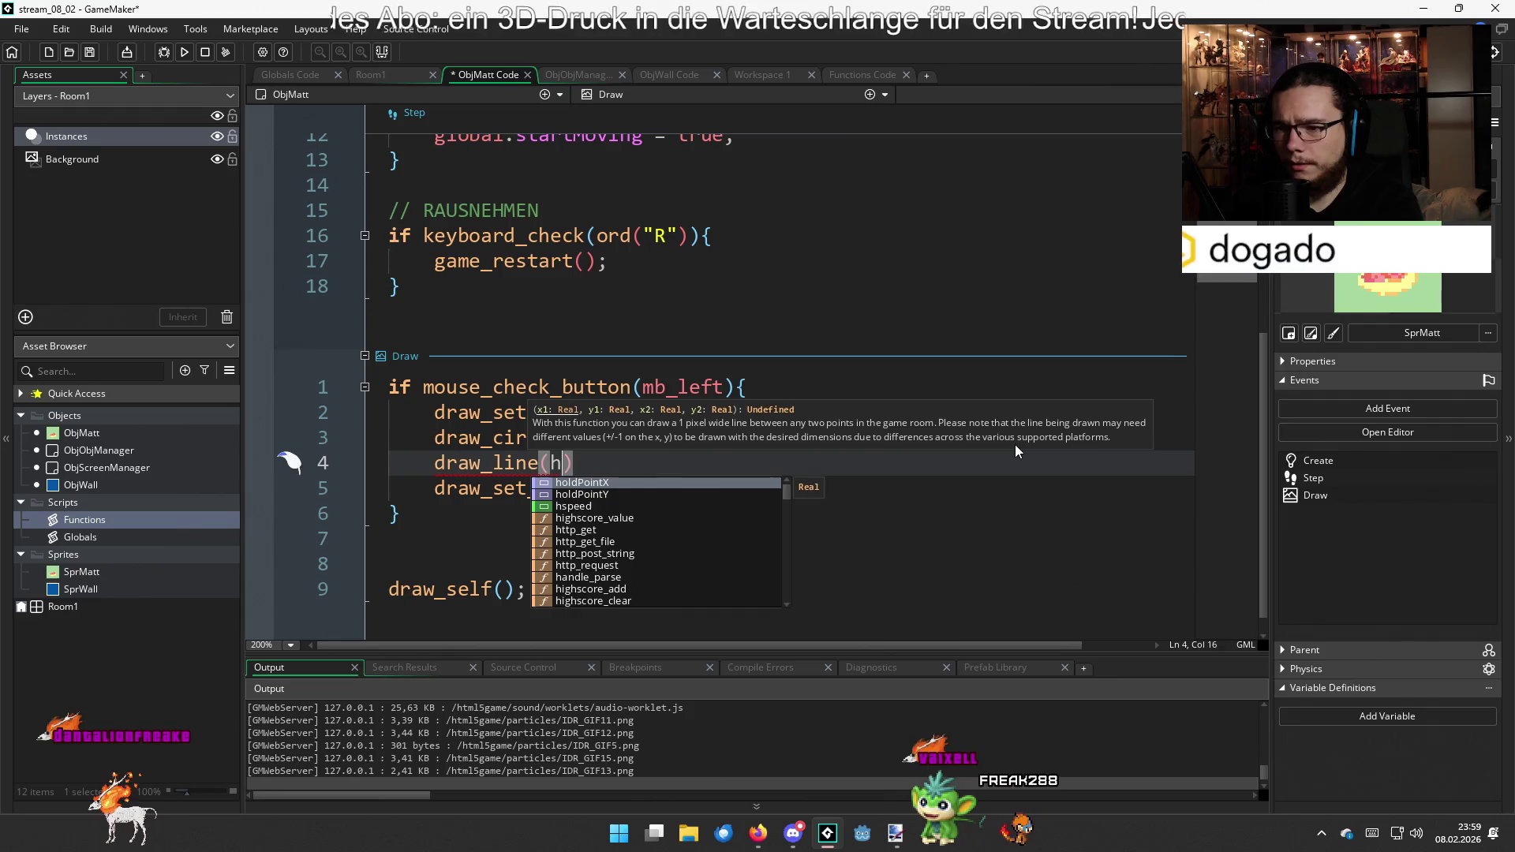
pyautogui.write('ho')
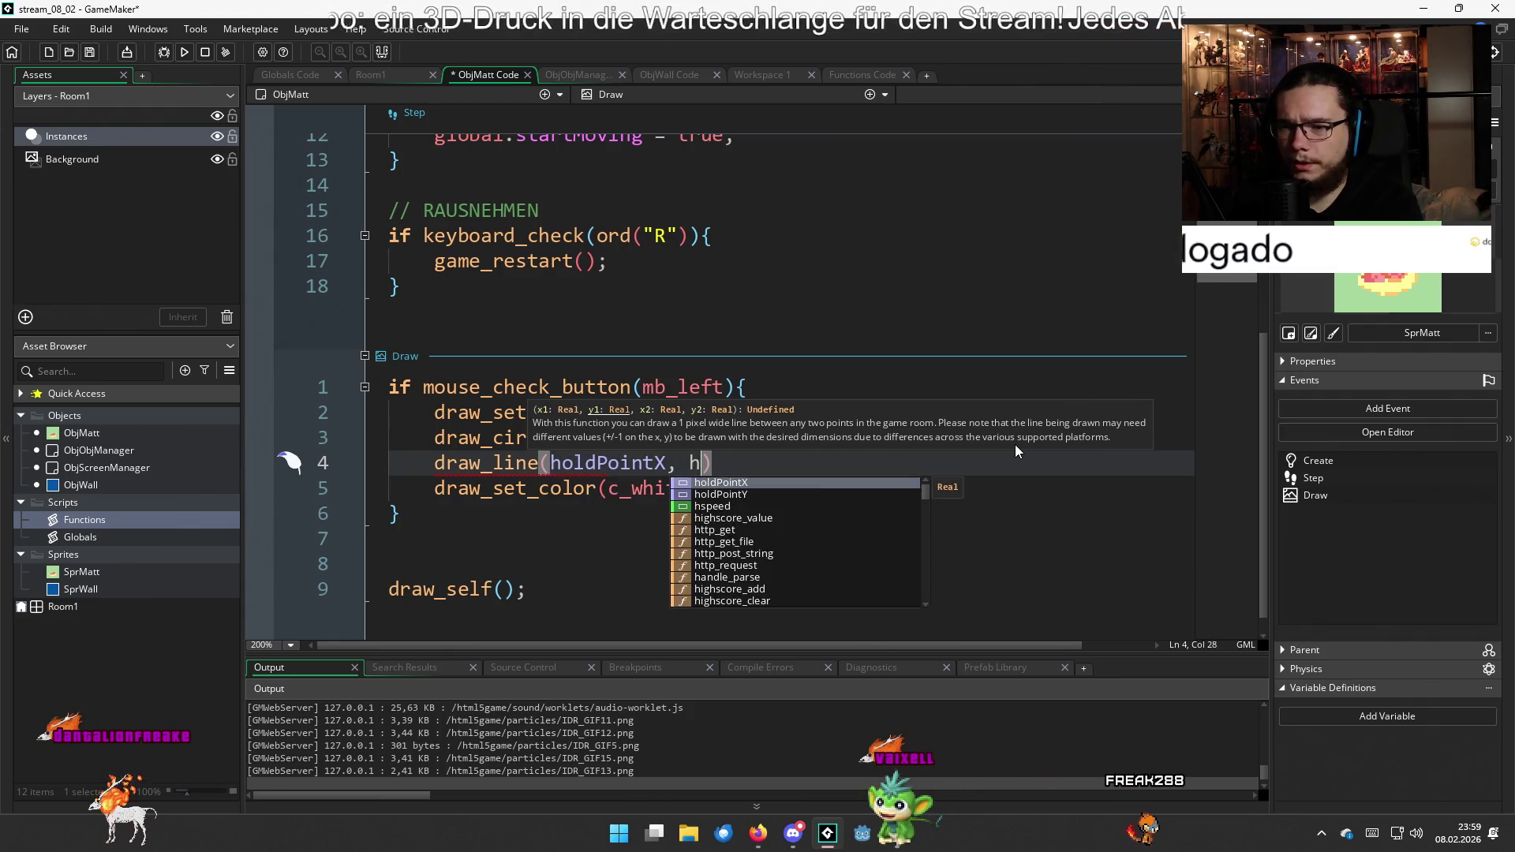
pyautogui.write('ldPointY, mouse')
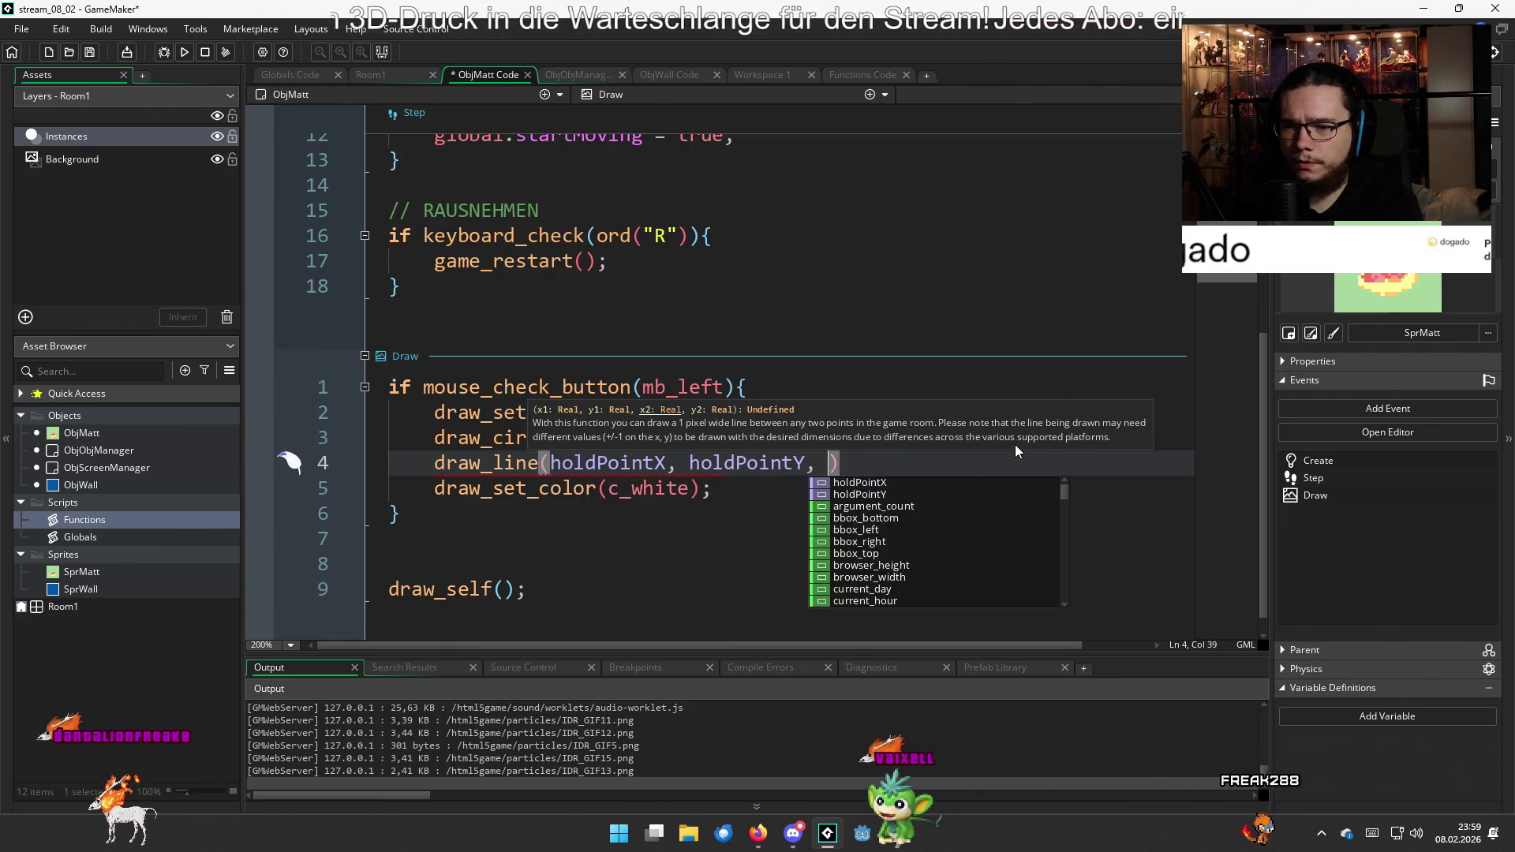
pyautogui.write('_x, mou')
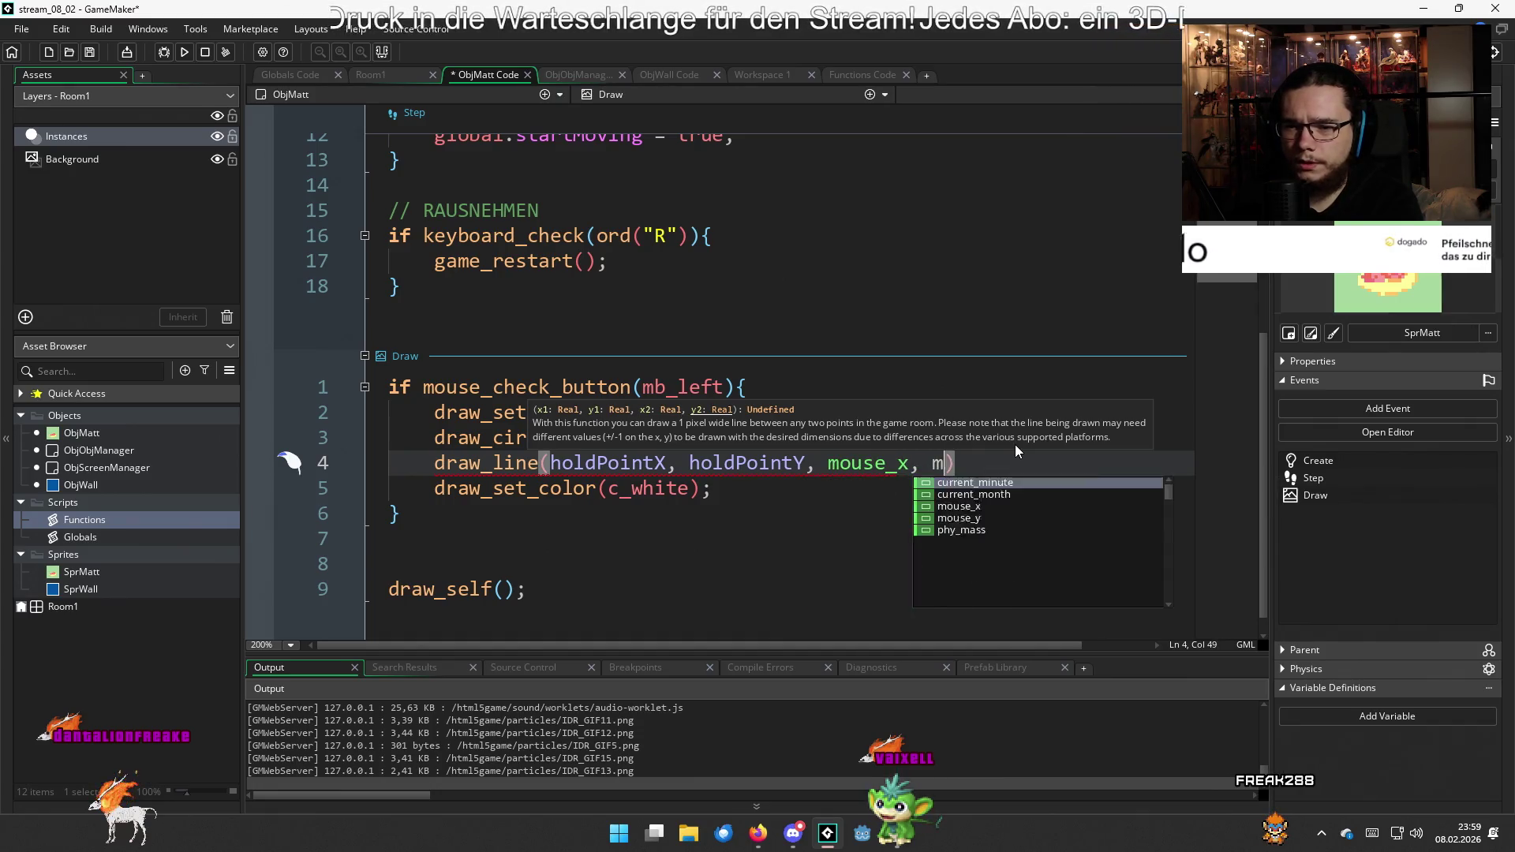
pyautogui.press('Down')
pyautogui.press('Return')
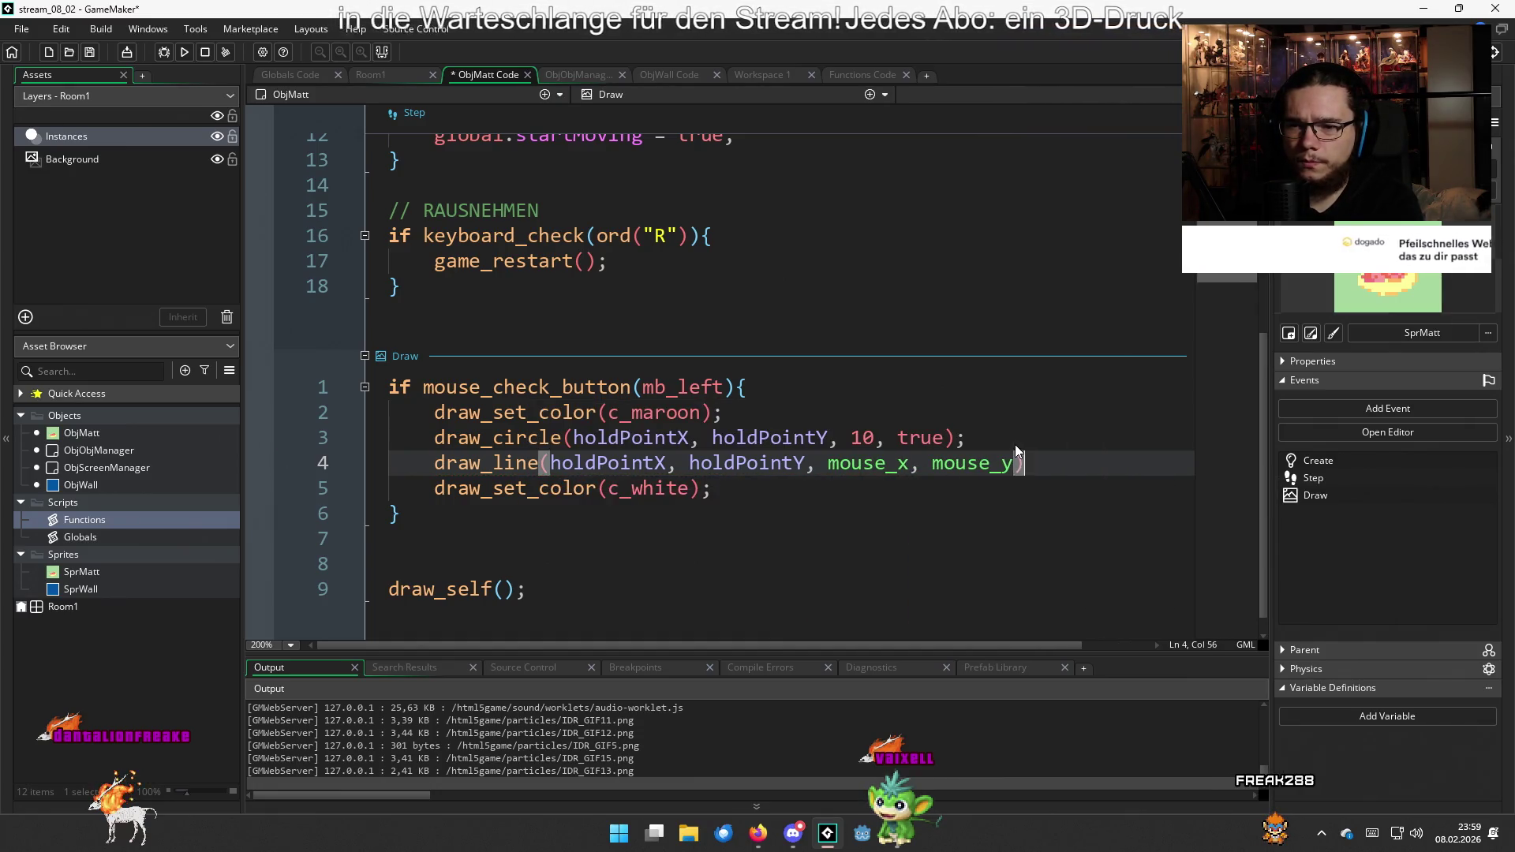
pyautogui.press('F5')
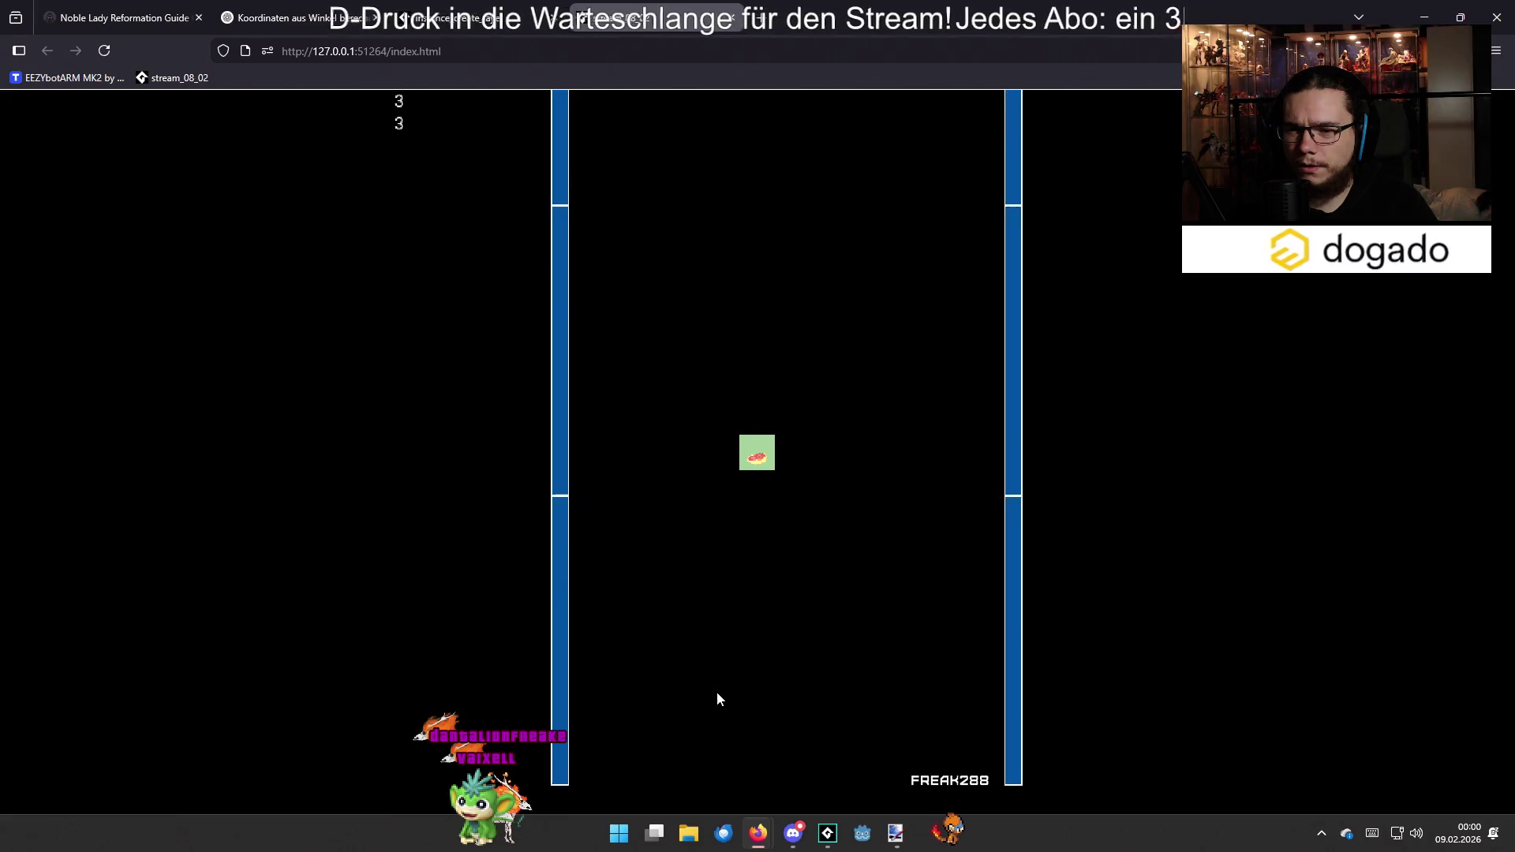
# Aim from four different spots in the game to check the line follows the pointer, then close the game
pyautogui.moveTo(845, 395); pyautogui.dragTo(750, 737)
pyautogui.moveTo(883, 460); pyautogui.dragTo(803, 754)
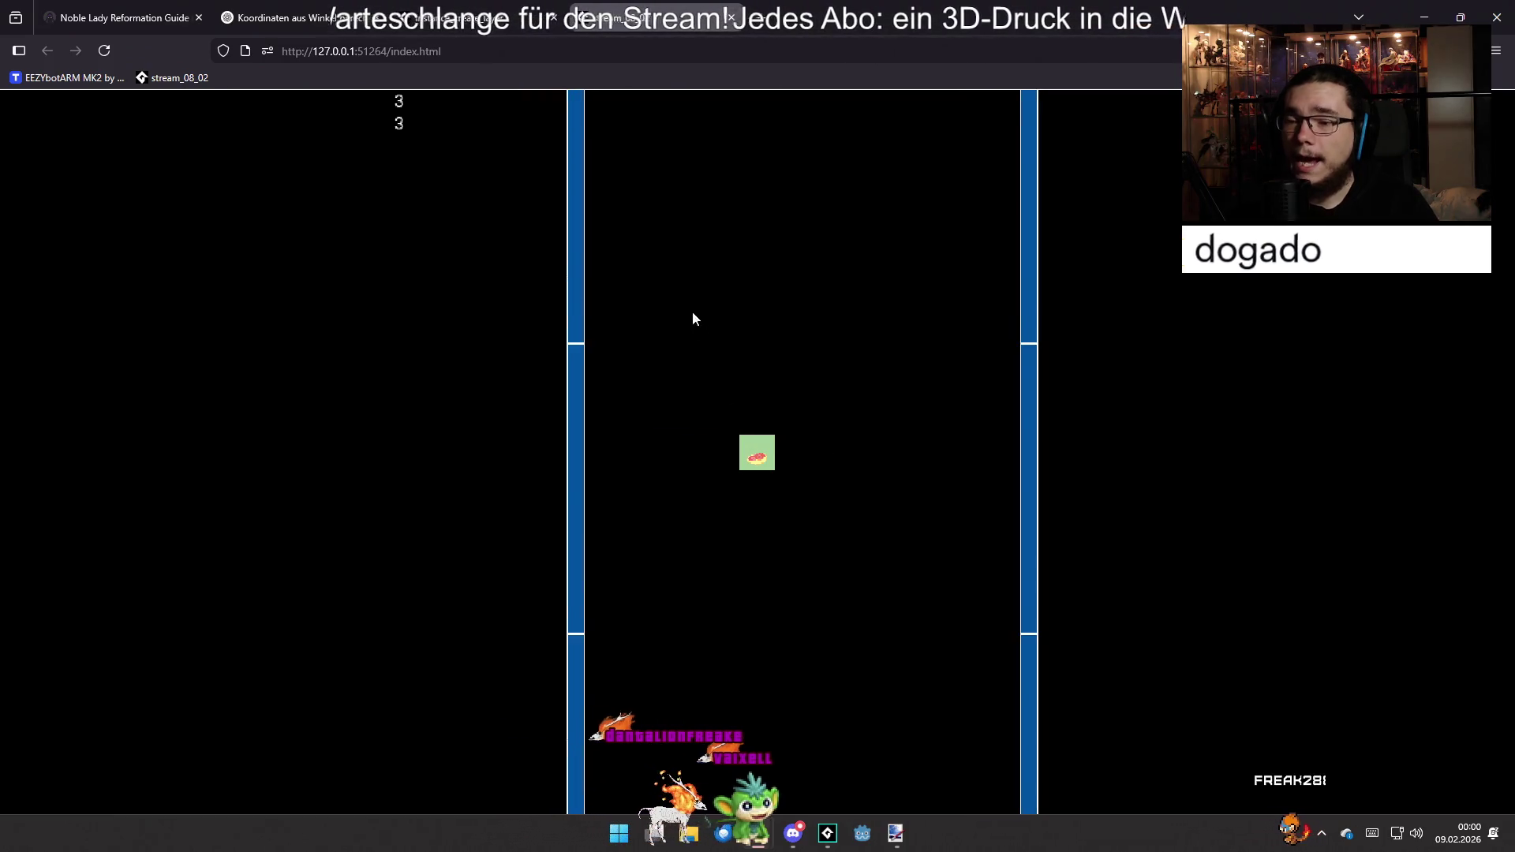
pyautogui.moveTo(640, 301); pyautogui.dragTo(679, 392)
pyautogui.moveTo(856, 416); pyautogui.dragTo(769, 663)
pyautogui.click(731, 24)
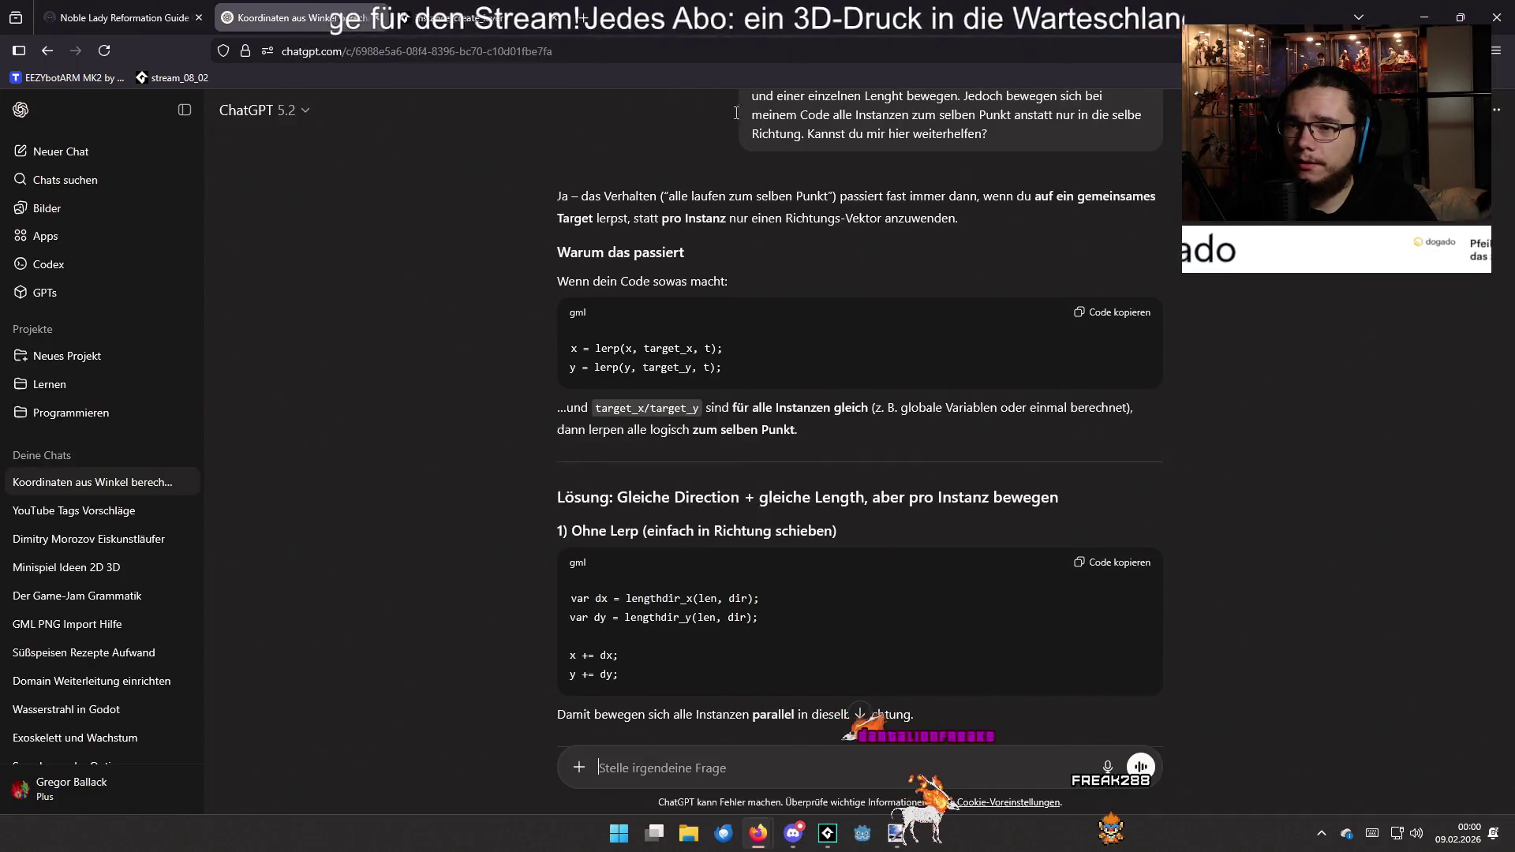
# Leave the ChatGPT answer and bring GameMaker back to the front from the taskbar
pyautogui.moveTo(833, 841)
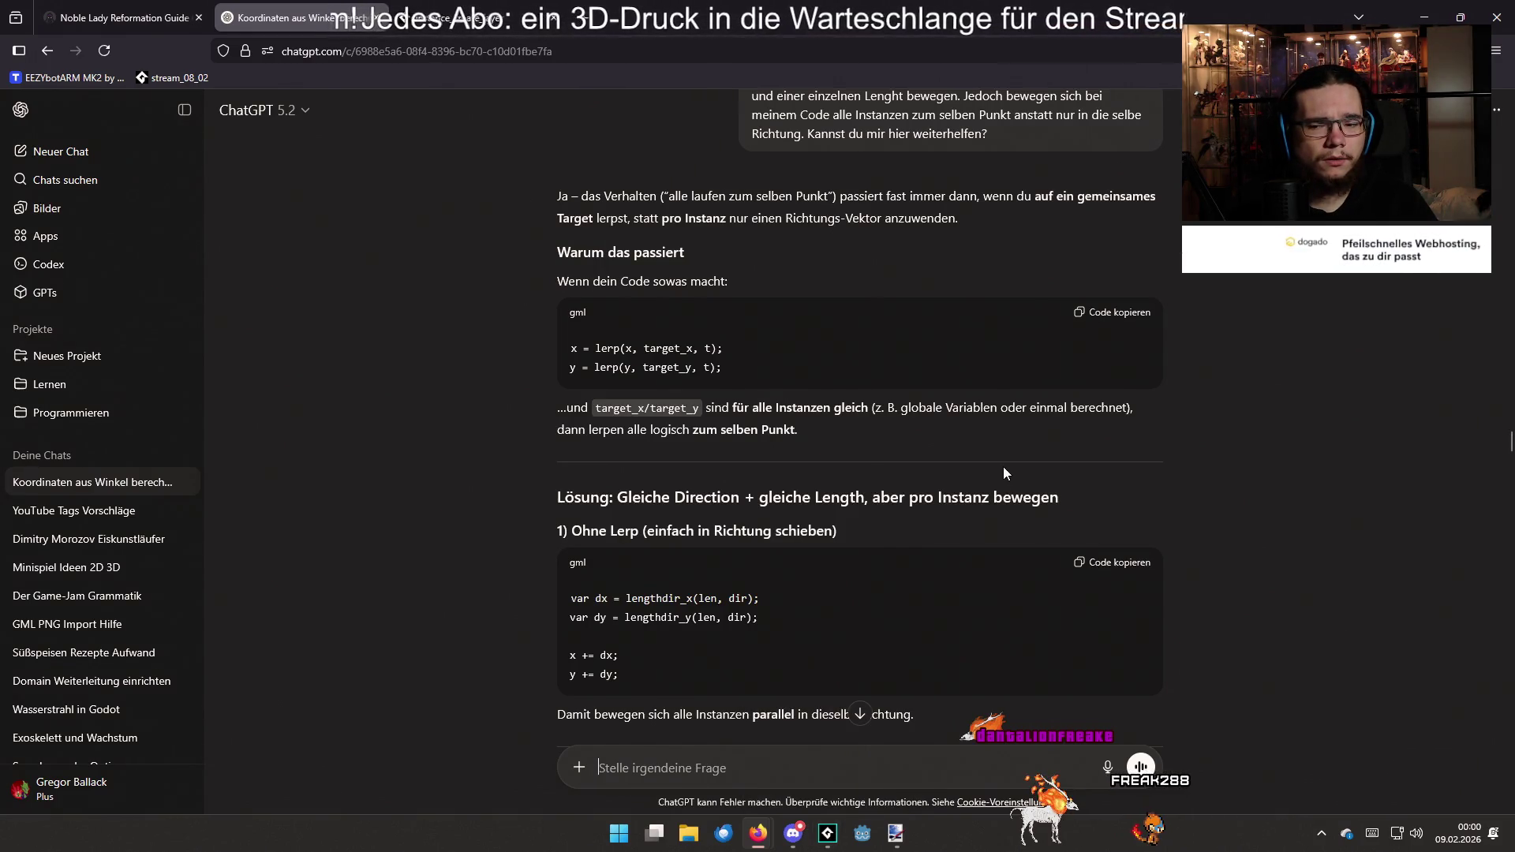
pyautogui.click(829, 835)
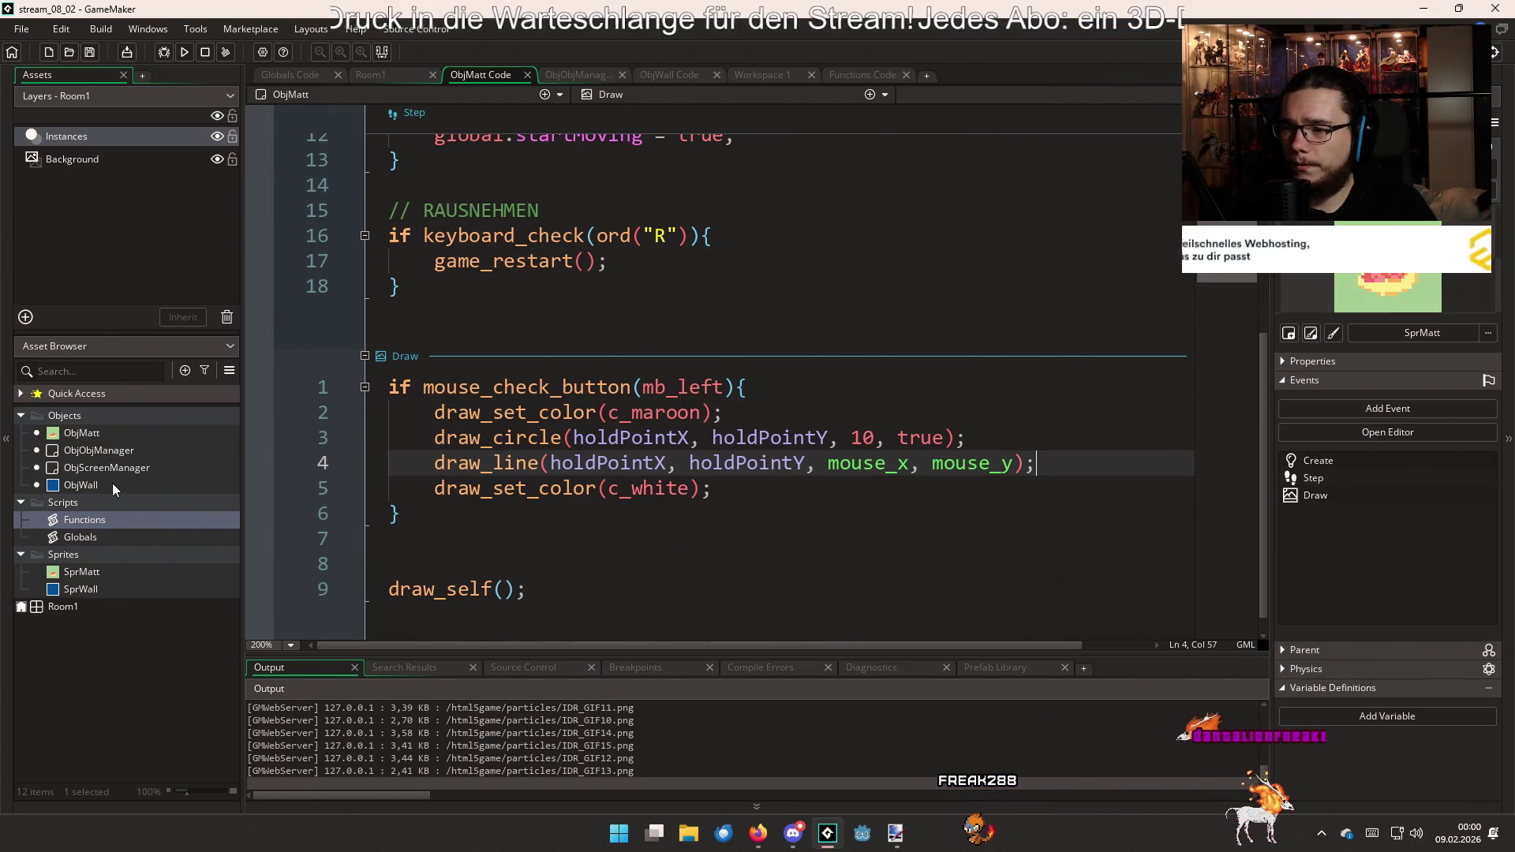
# Check the SprWall sprite and Room1 layout, close ObjMatt's code, and switch to ObjObjManager
pyautogui.click(94, 591)
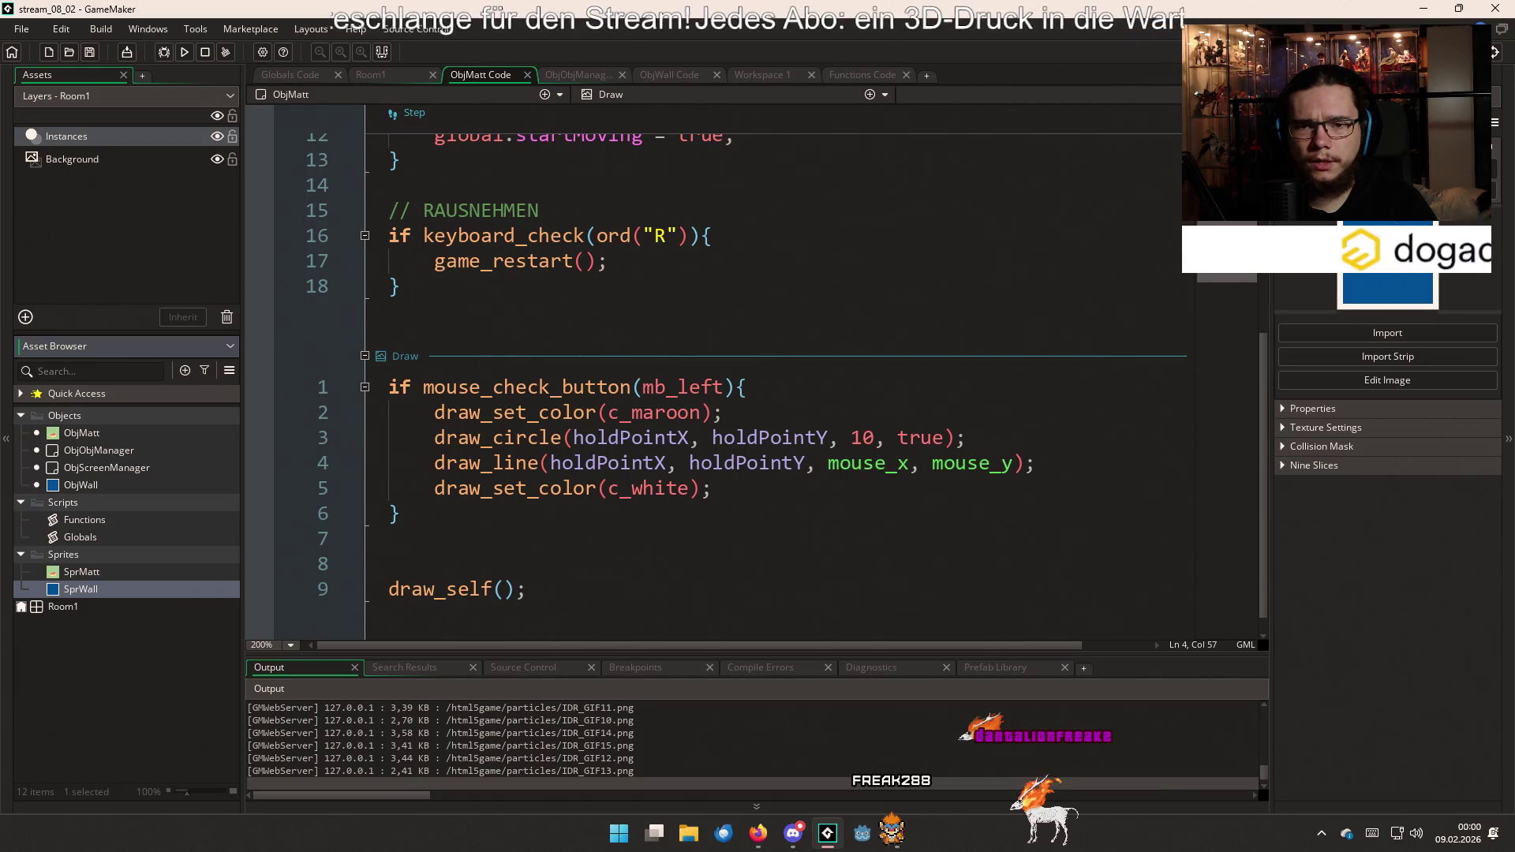
pyautogui.click(394, 79)
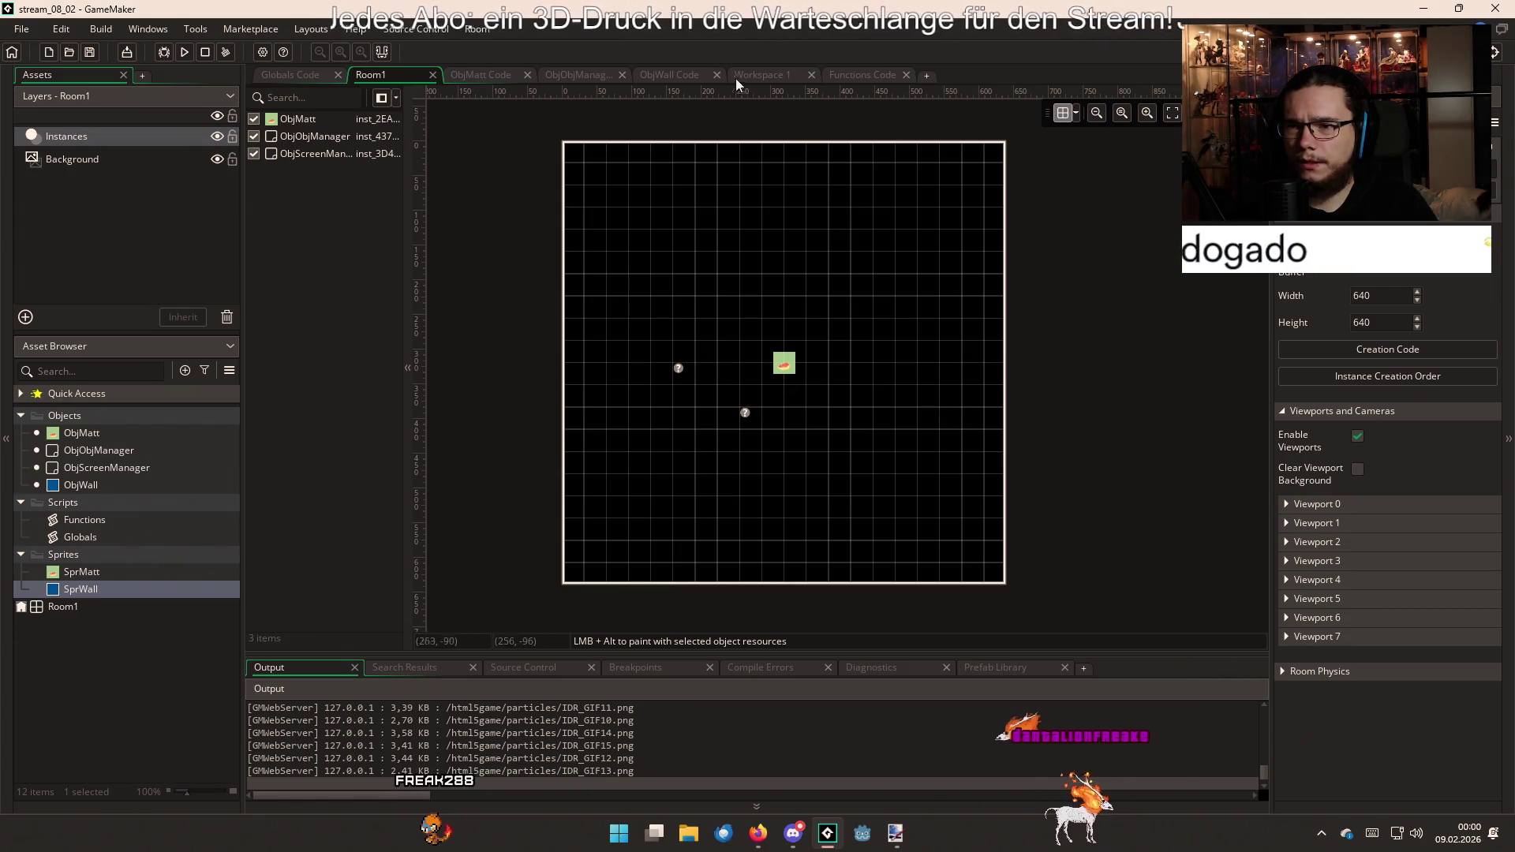
pyautogui.click(671, 75)
pyautogui.click(528, 74)
pyautogui.click(504, 72)
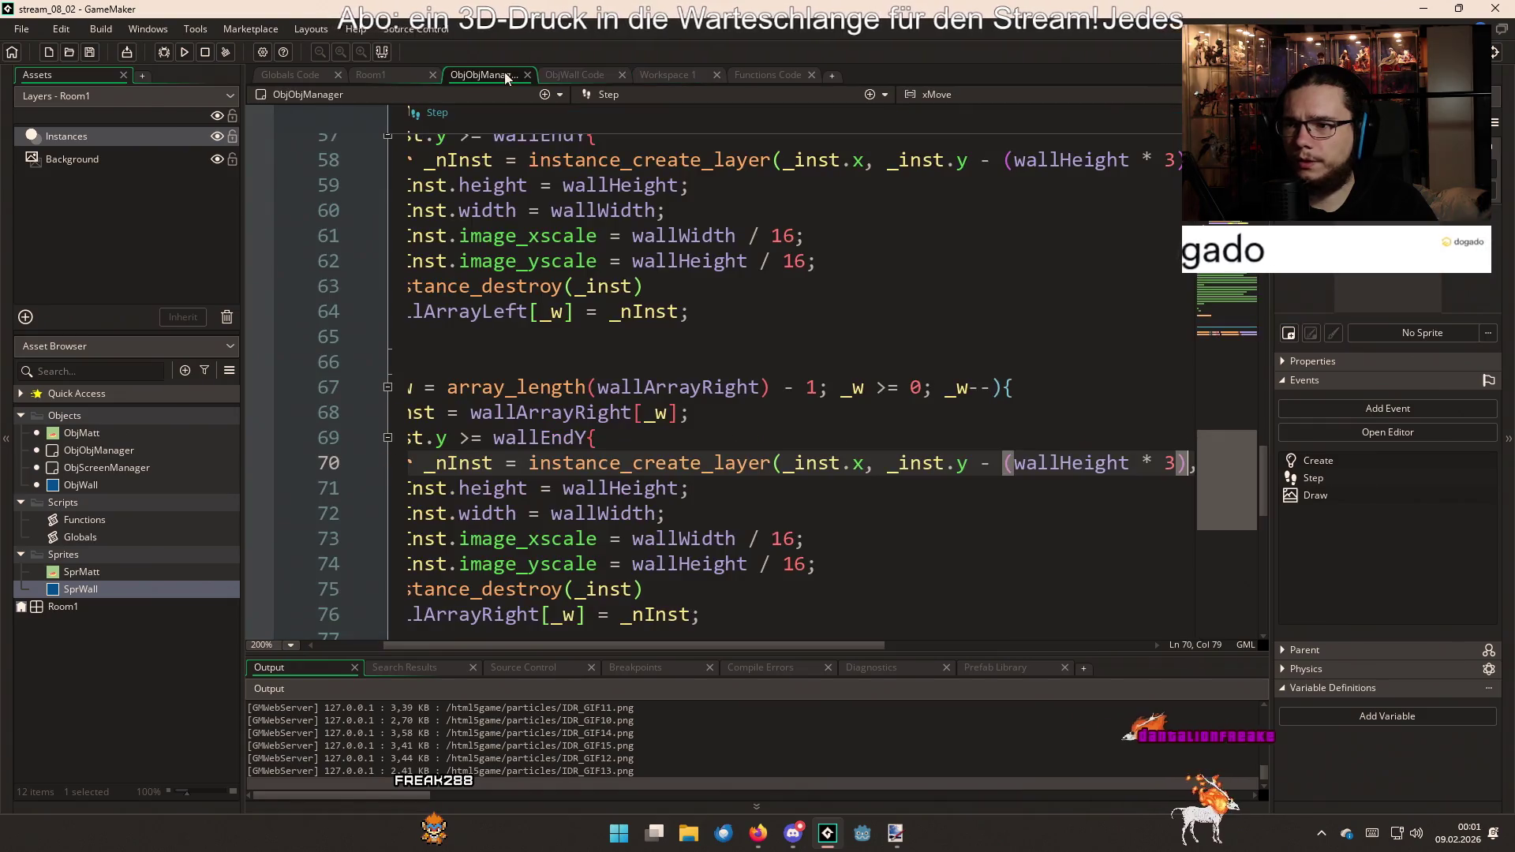
# Review ObjObjManager's wall loop and wallEndY setup line, then go to ObjWall's code
pyautogui.scroll(-4, 811, 387)
pyautogui.scroll(2, 805, 404)
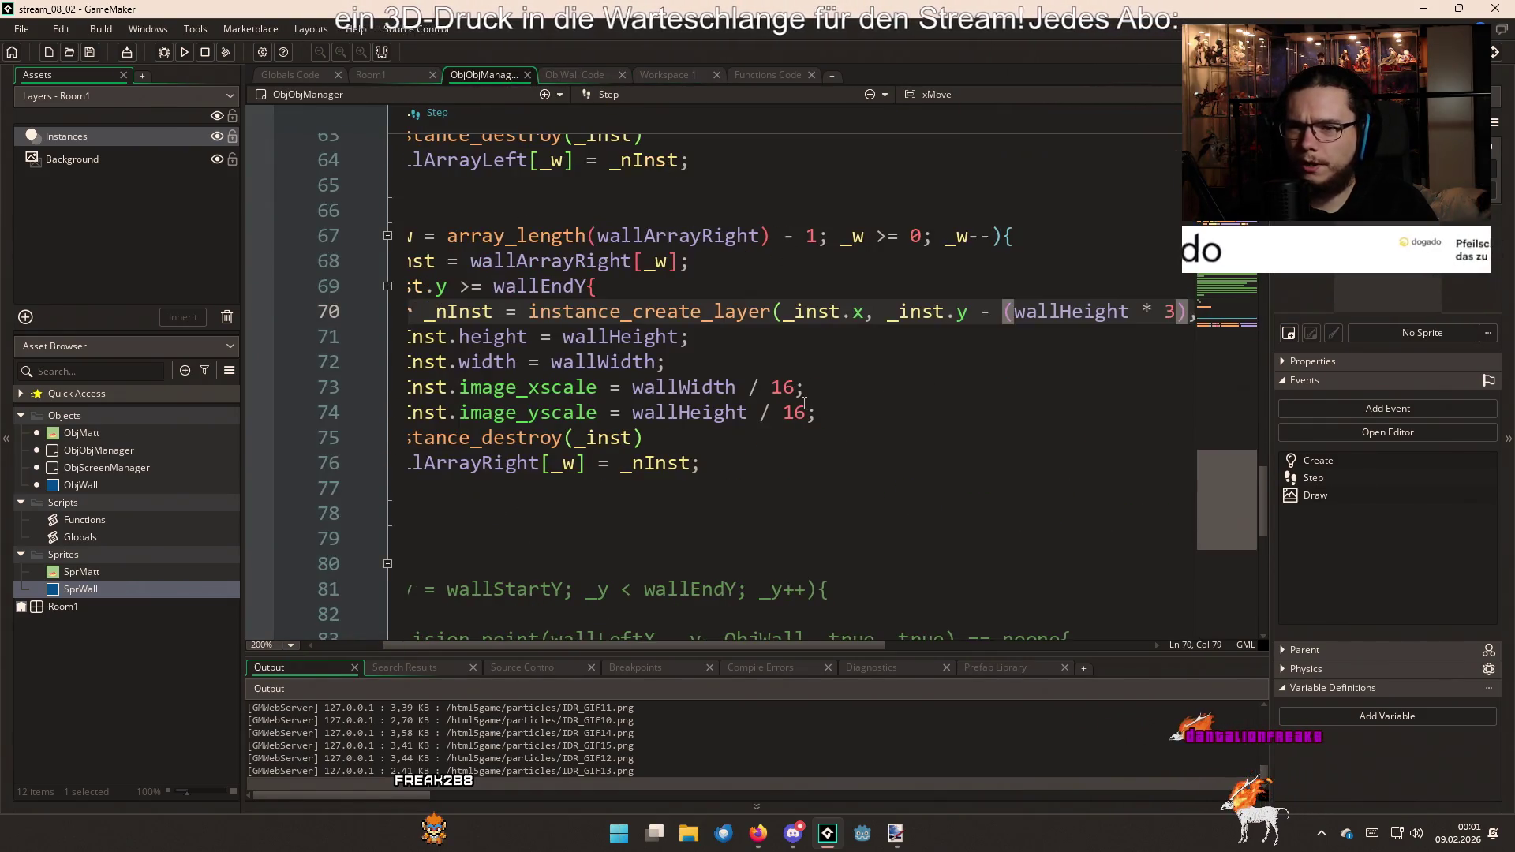
pyautogui.hscroll(-3, 708, 647)
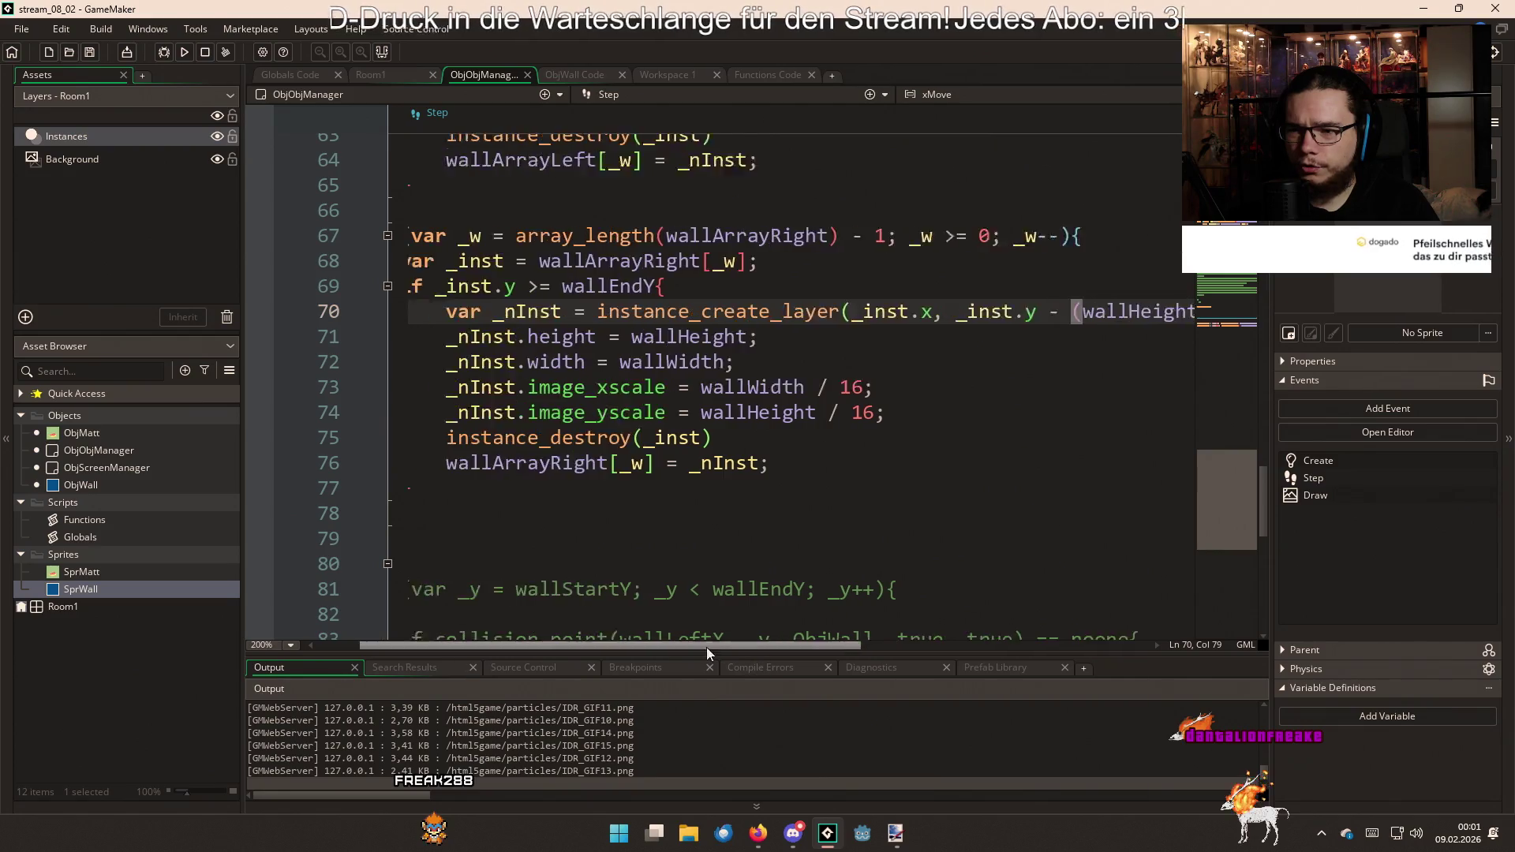
pyautogui.scroll(2, 735, 379)
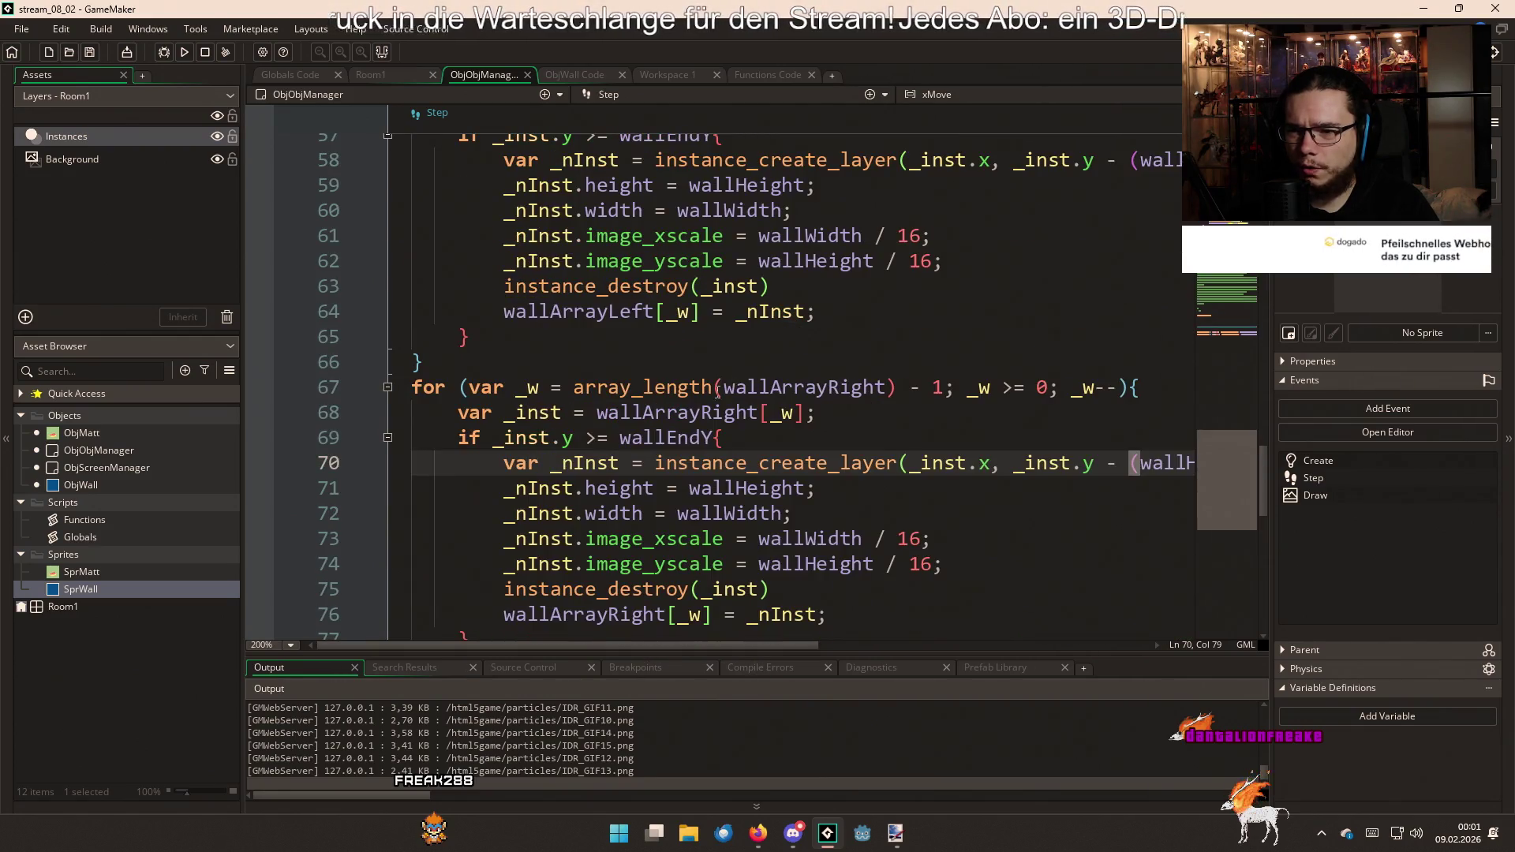
pyautogui.click(577, 438)
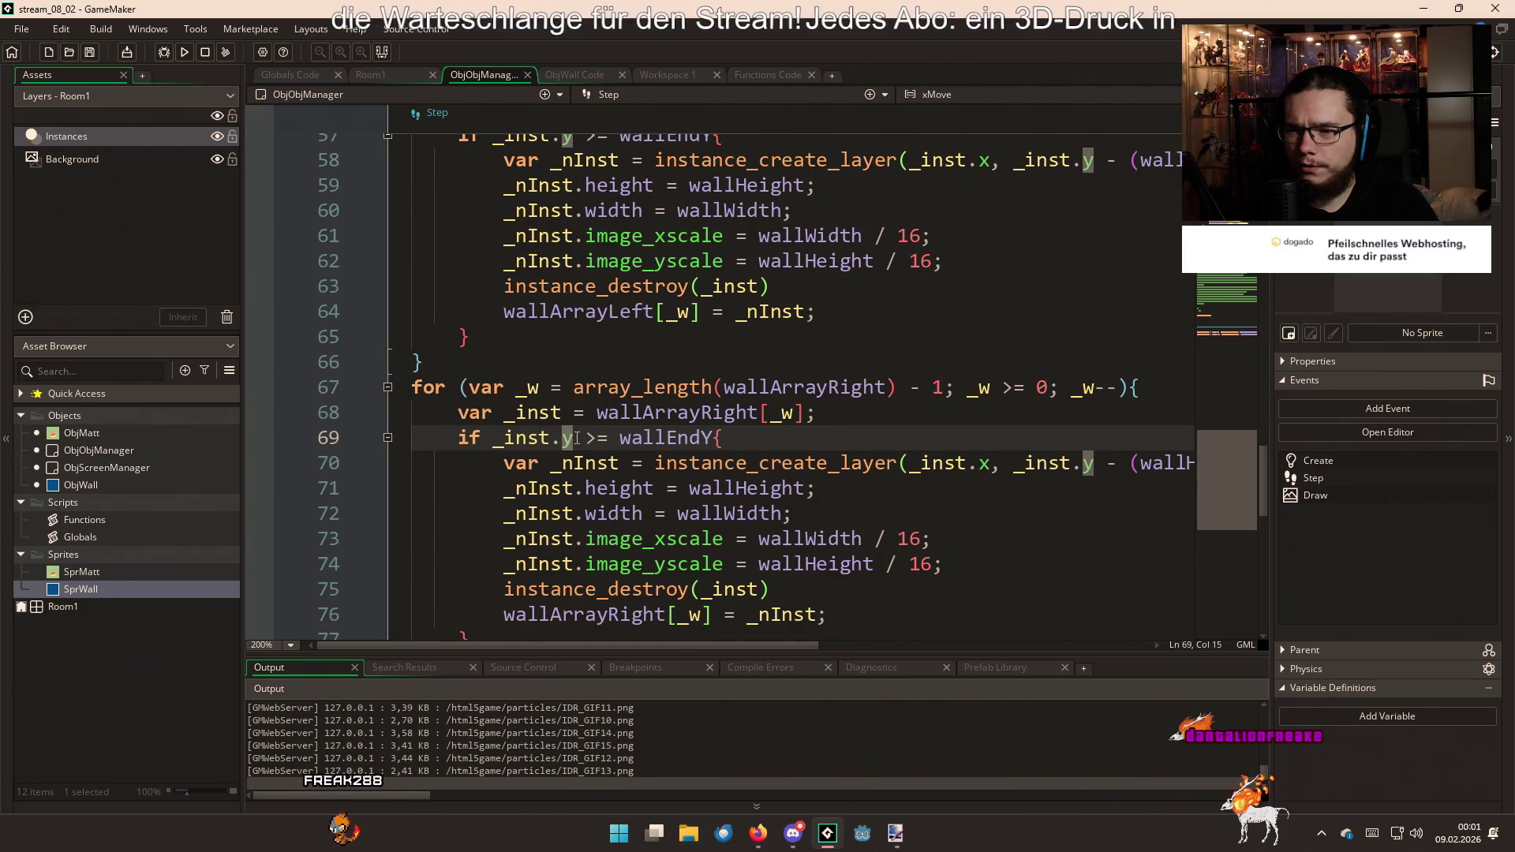
pyautogui.scroll(20, 711, 438)
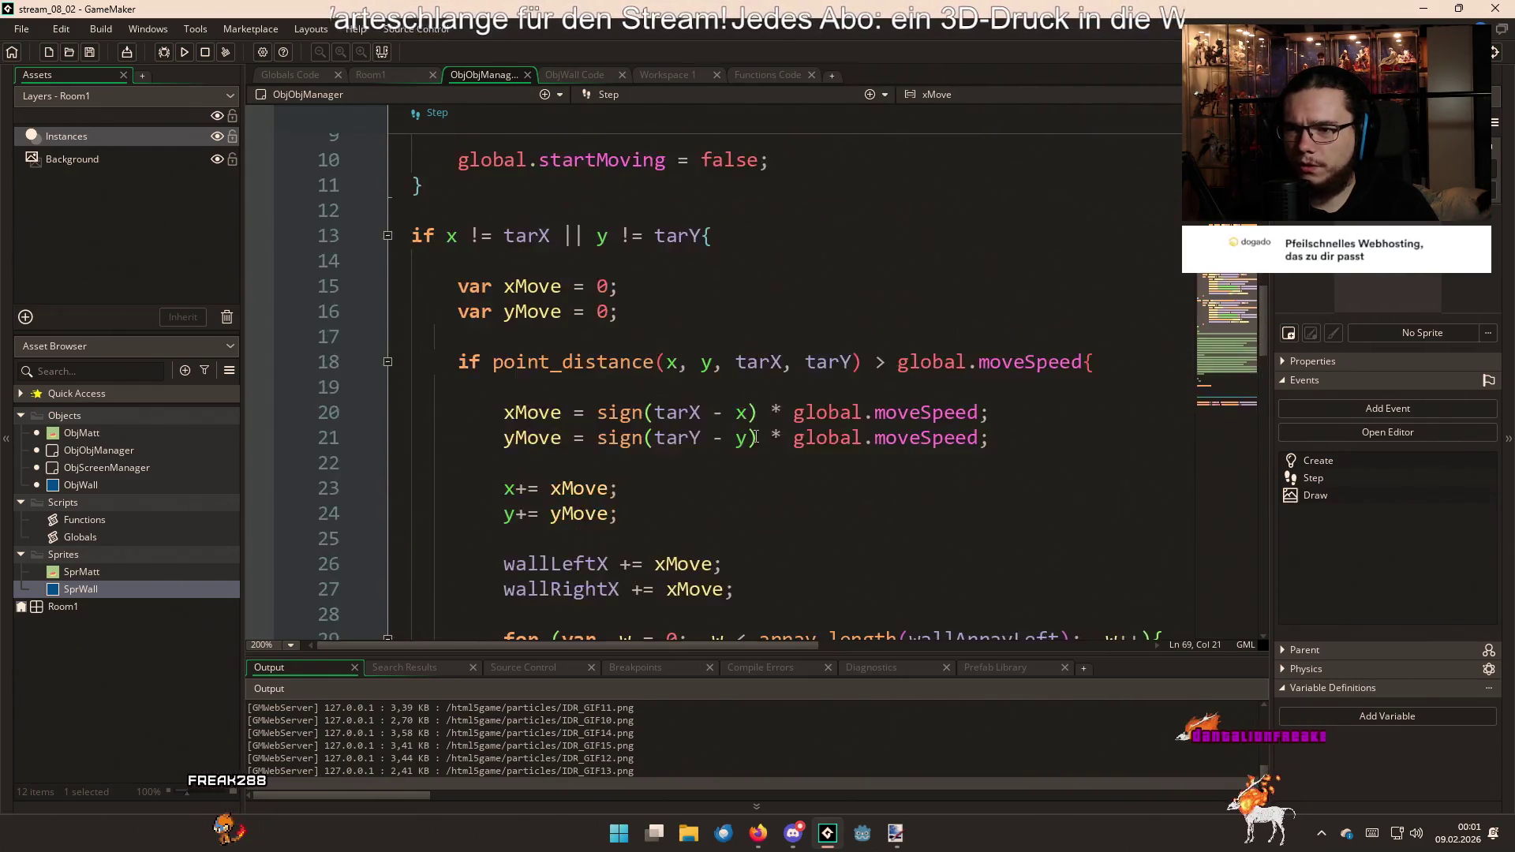
pyautogui.scroll(12, 755, 435)
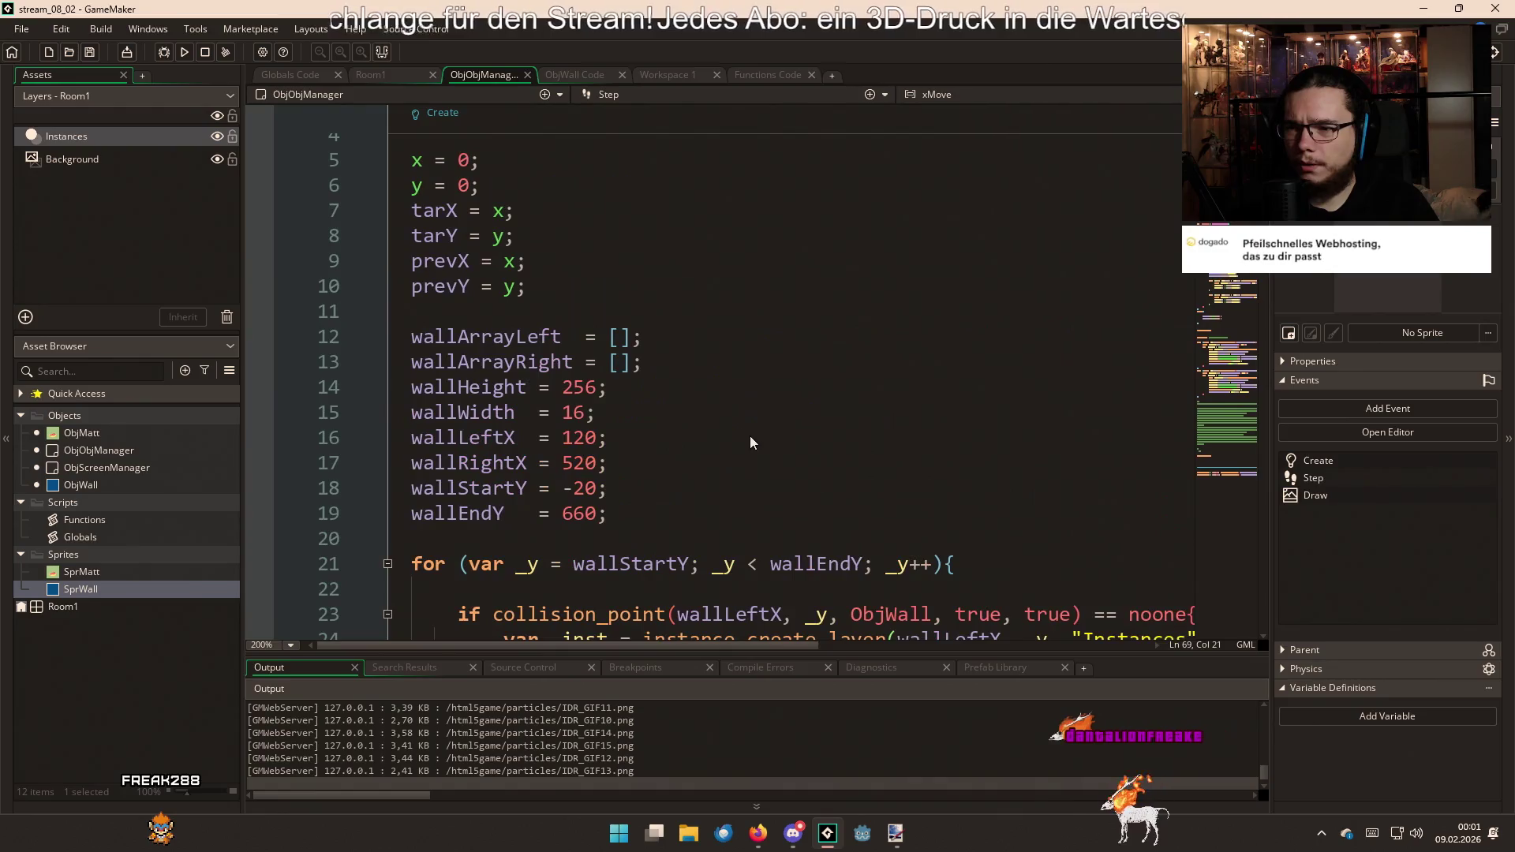
pyautogui.click(621, 512)
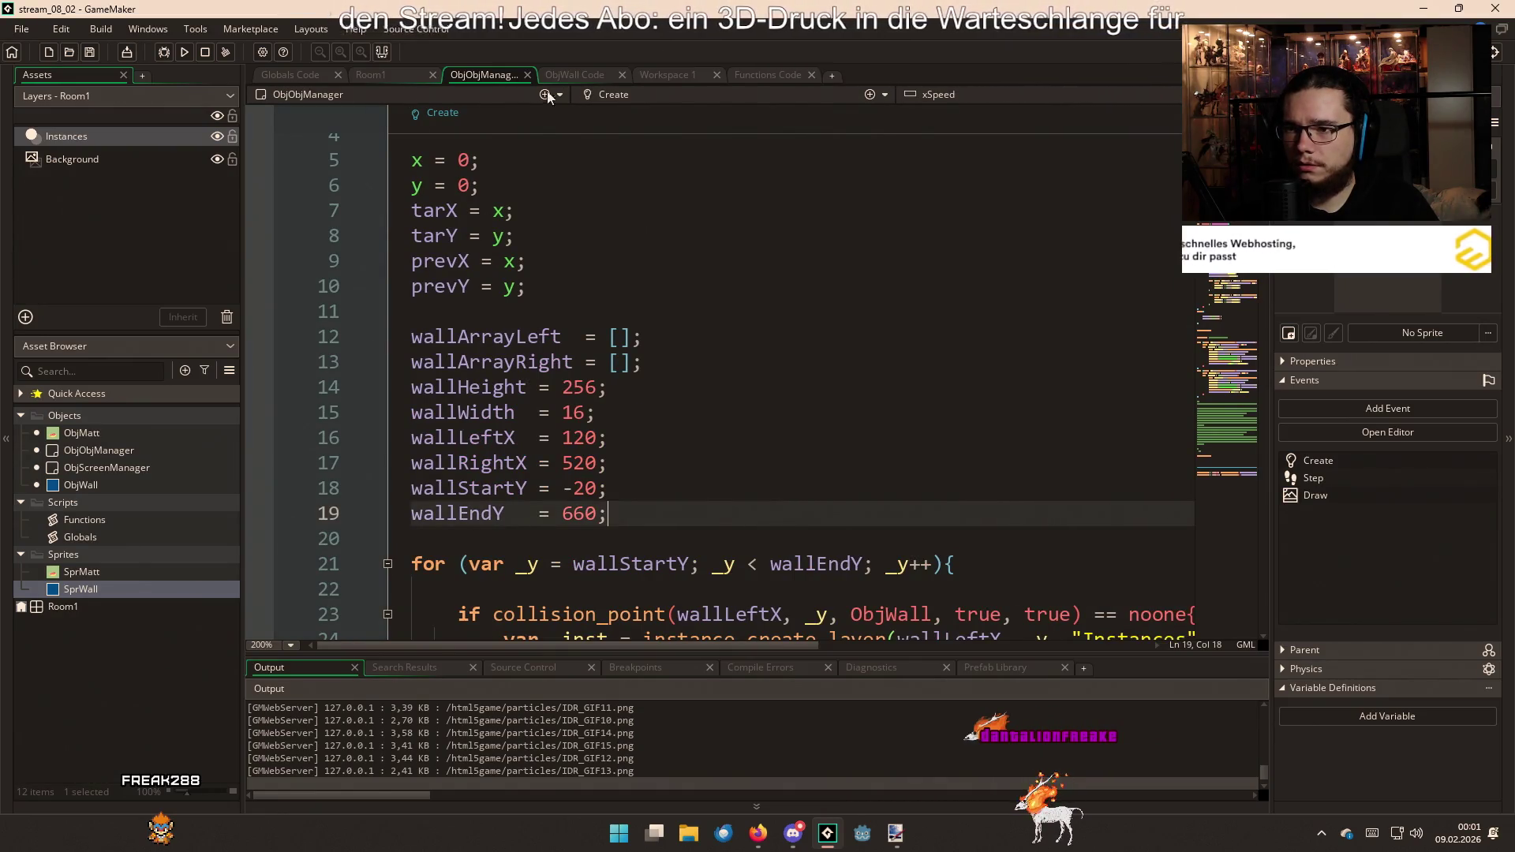
pyautogui.click(579, 78)
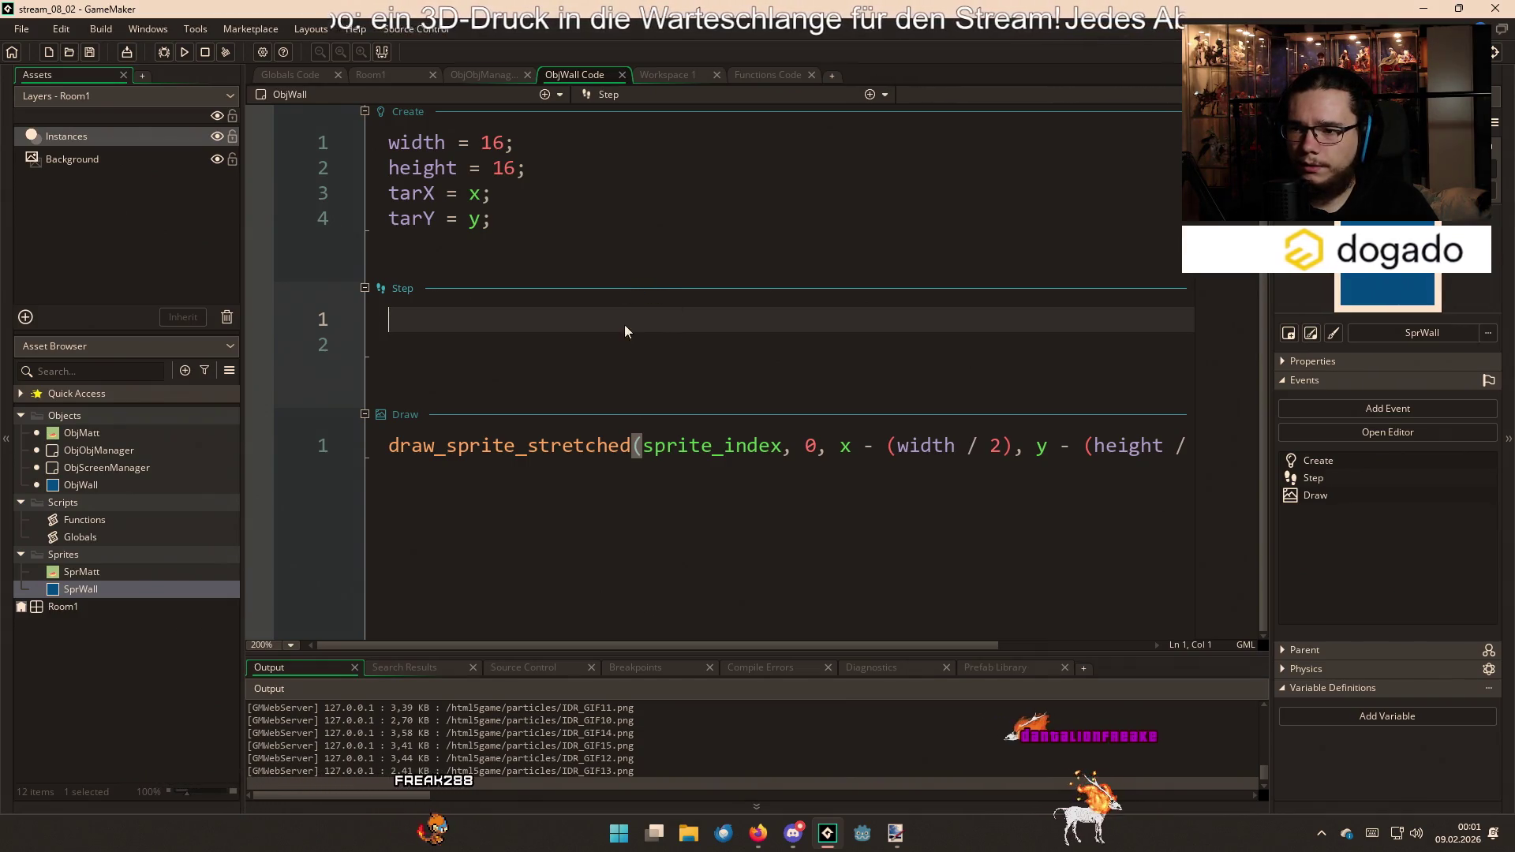
# Close the spare Workspace 1 and Functions code views
pyautogui.click(648, 488)
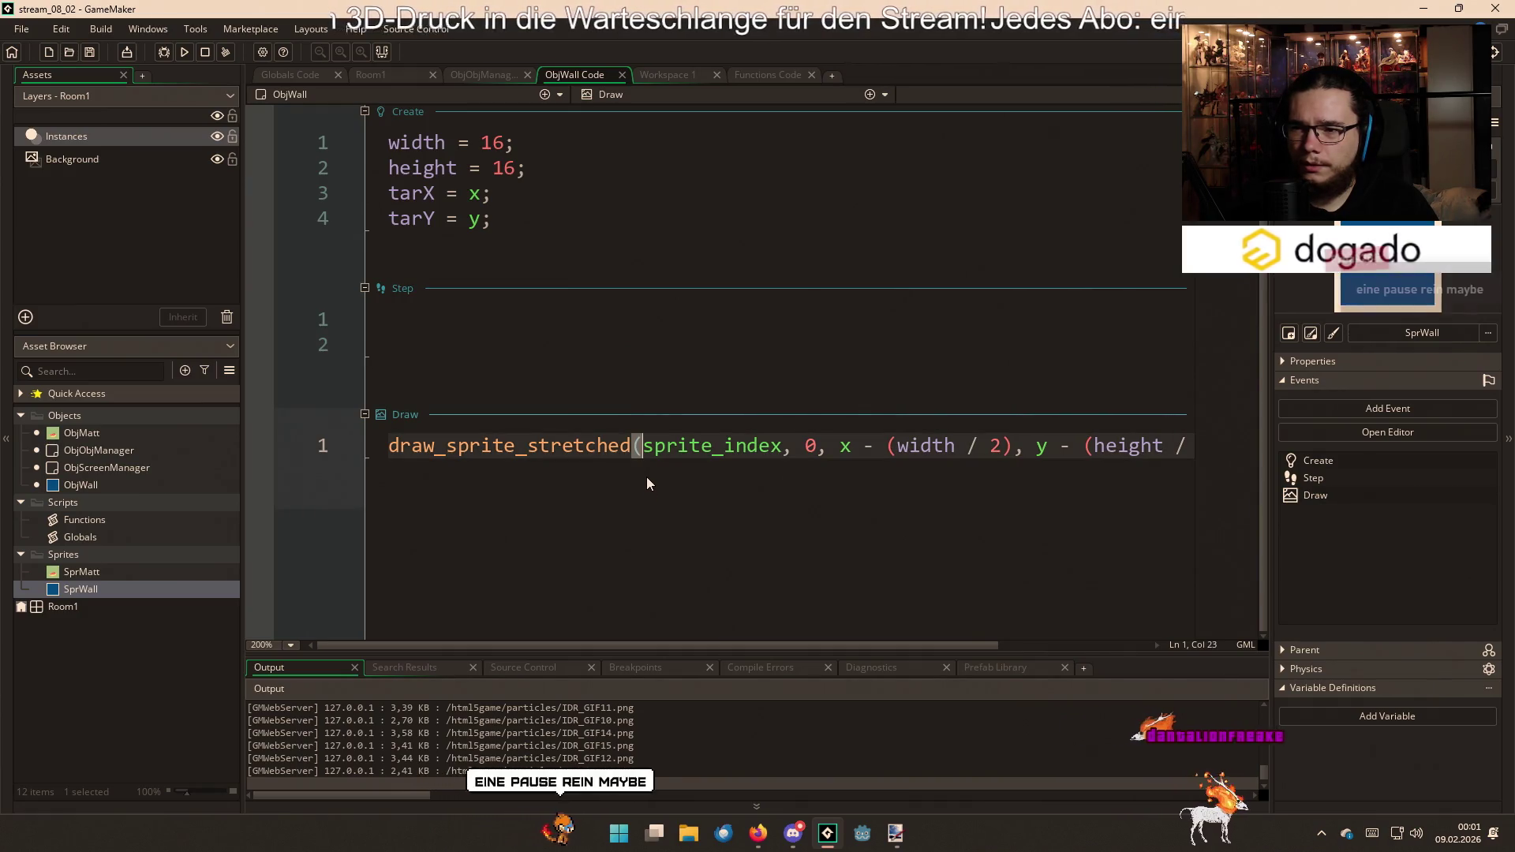
pyautogui.hscroll(2, 647, 476)
pyautogui.hscroll(-3, 646, 476)
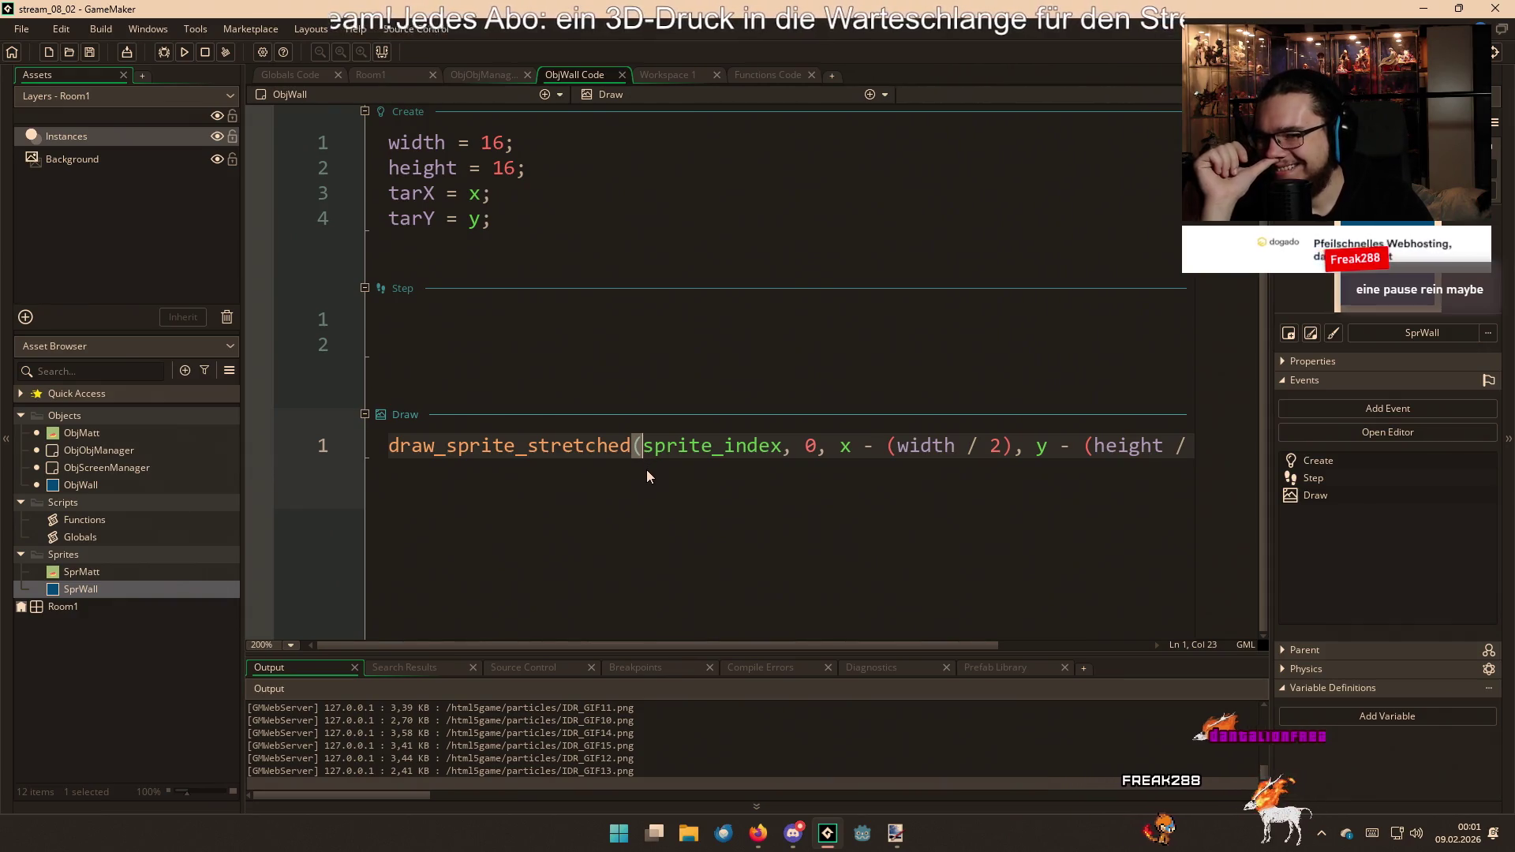
pyautogui.click(657, 71)
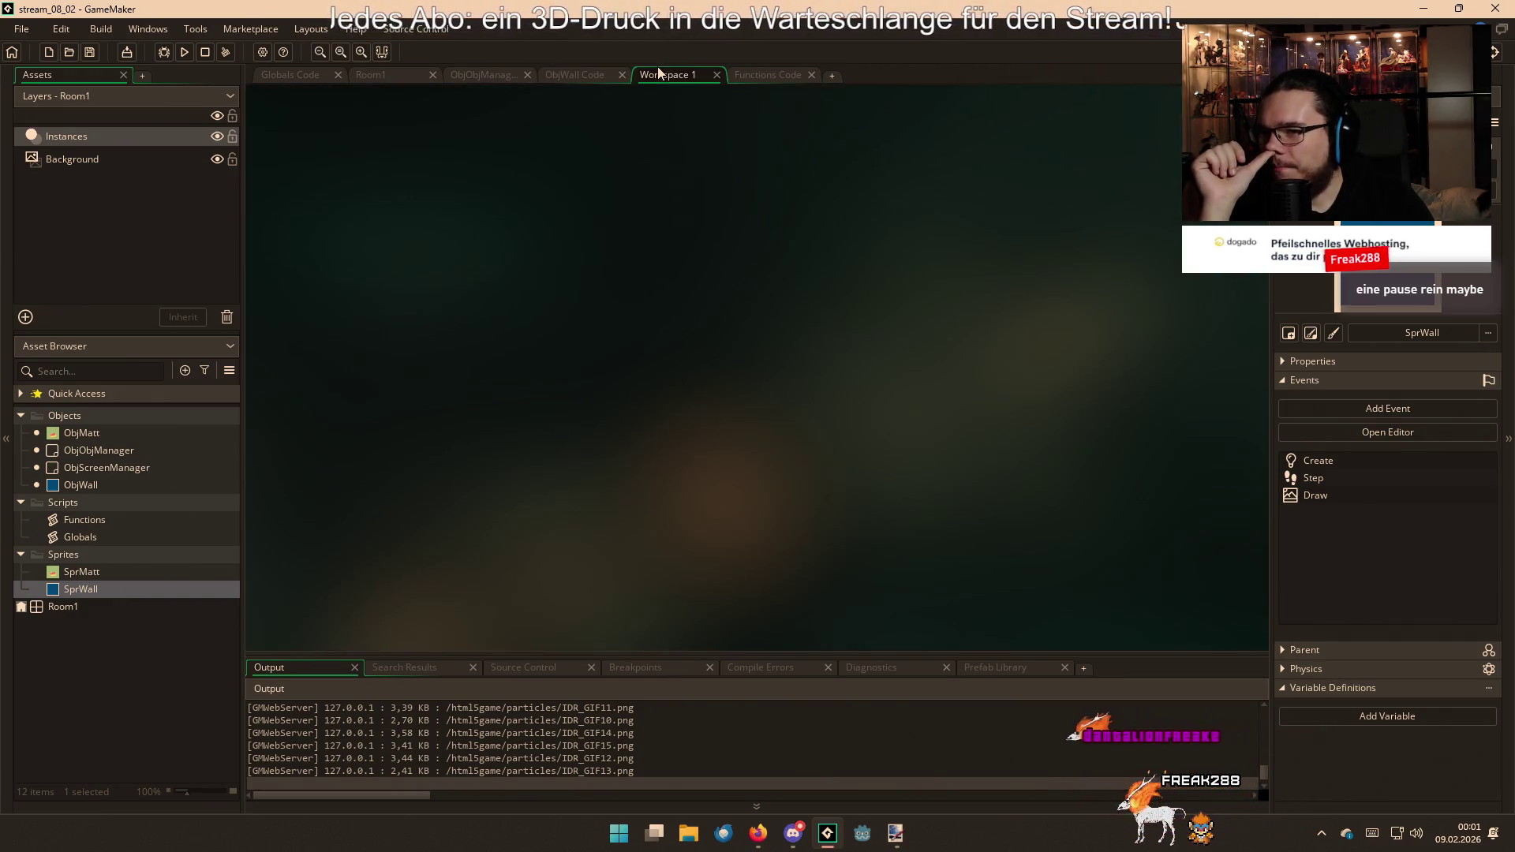
pyautogui.click(716, 75)
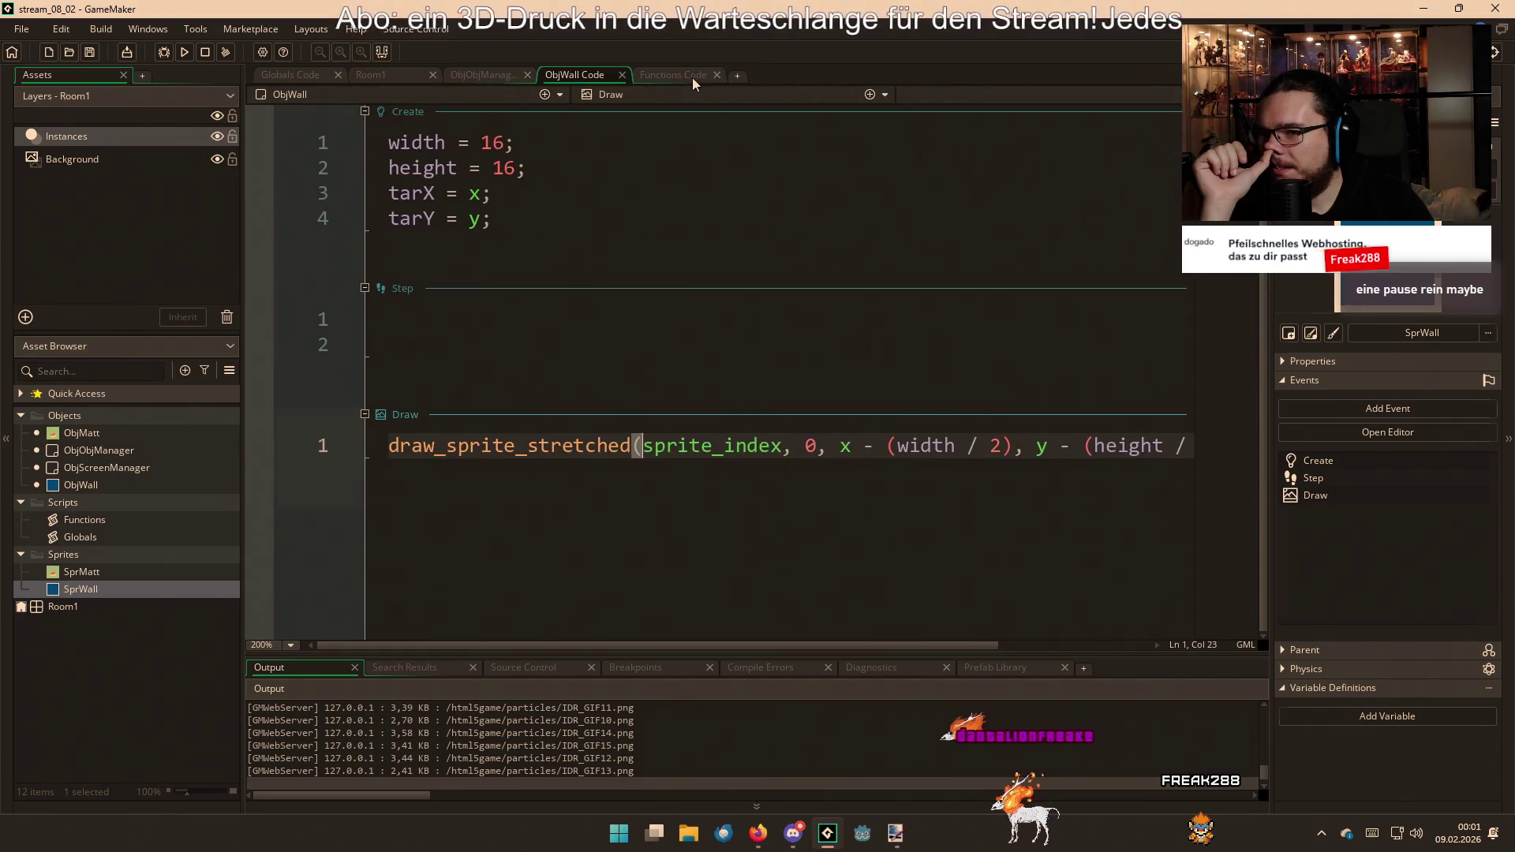
pyautogui.click(693, 77)
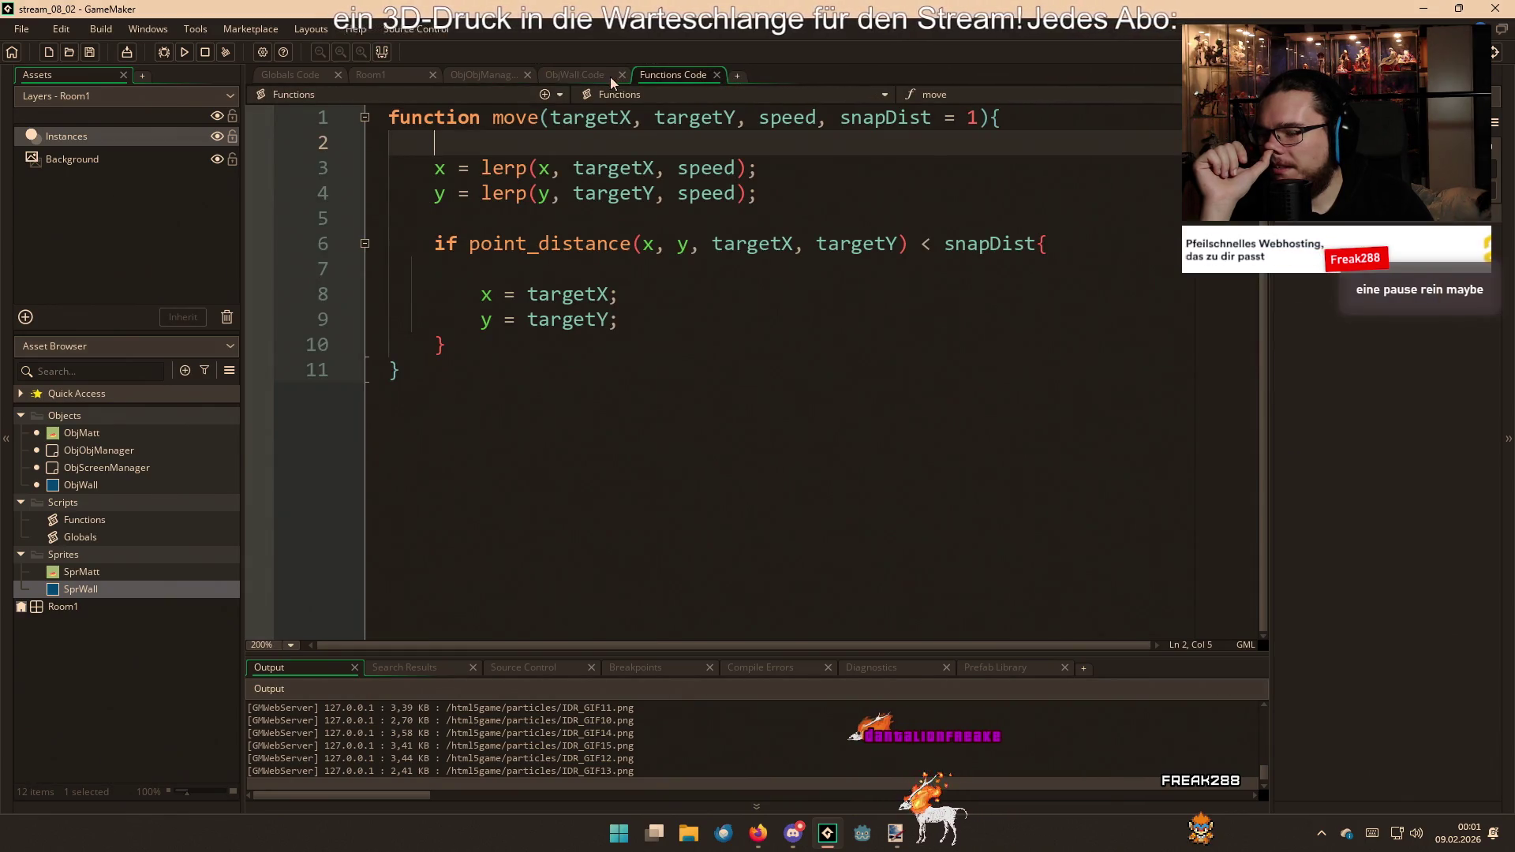
pyautogui.click(718, 73)
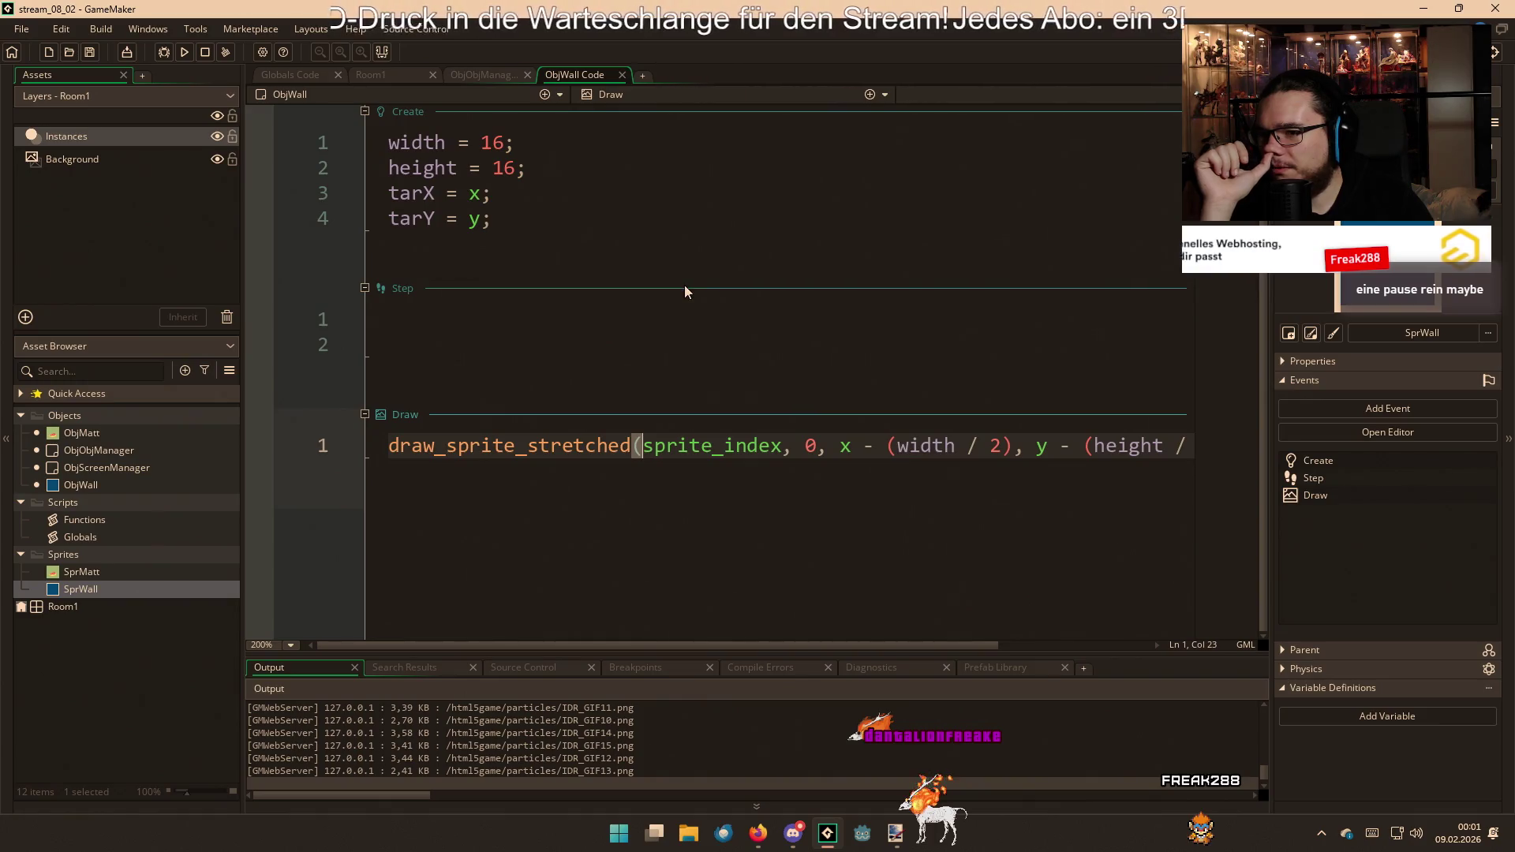
# Move the ObjObjManager tab after ObjWall Code and scroll to its wallHeight, wallWidth, wallStartY, wallEndY values
pyautogui.click(488, 75)
pyautogui.click(575, 76)
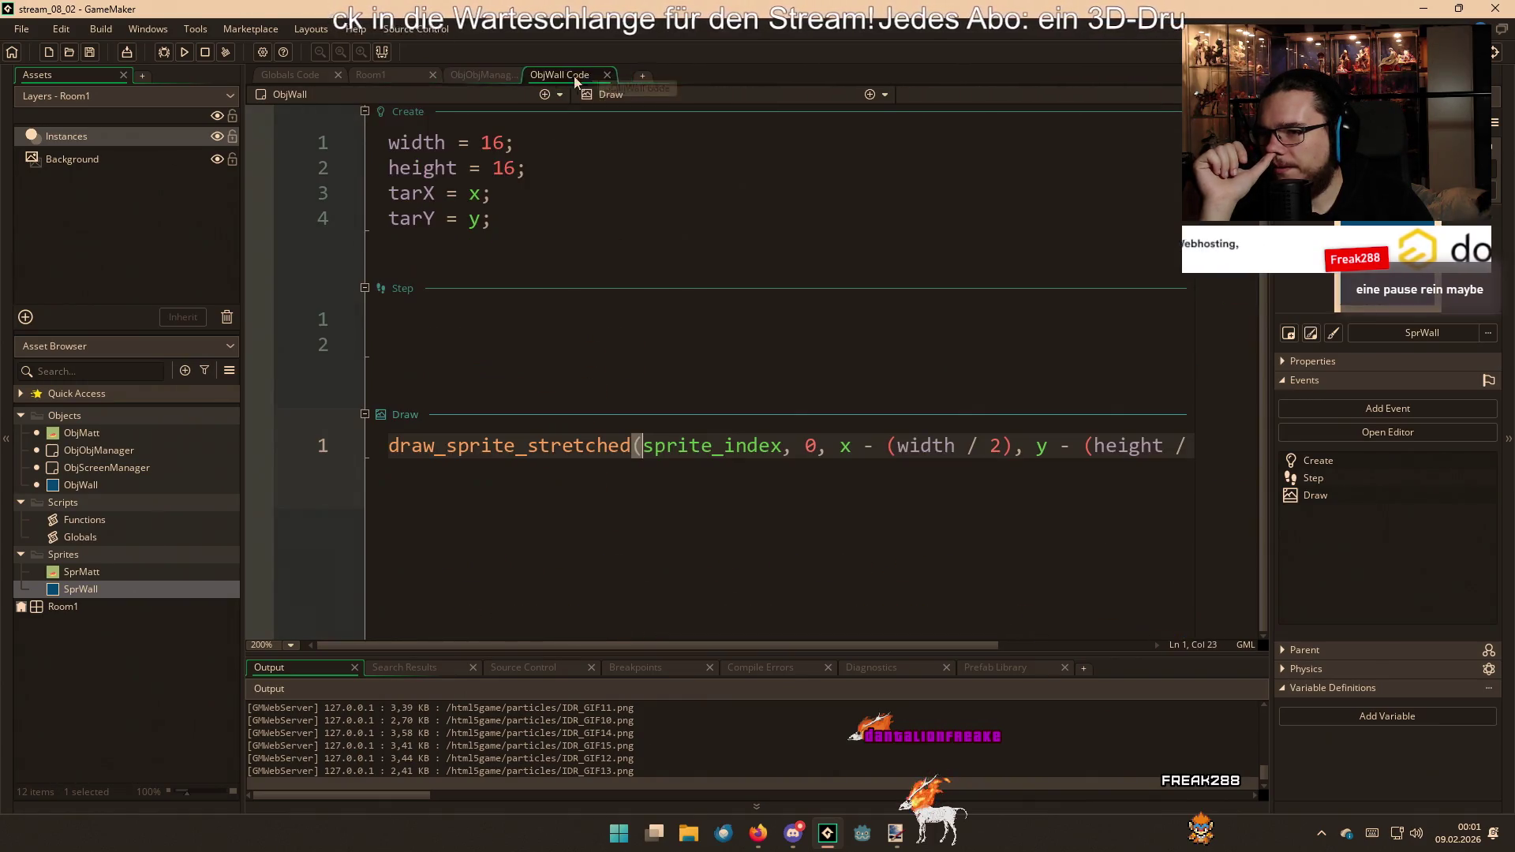
pyautogui.moveTo(504, 77); pyautogui.dragTo(586, 77)
pyautogui.scroll(-5, 725, 341)
pyautogui.scroll(2, 725, 341)
pyautogui.scroll(-2, 725, 341)
pyautogui.scroll(-4, 725, 341)
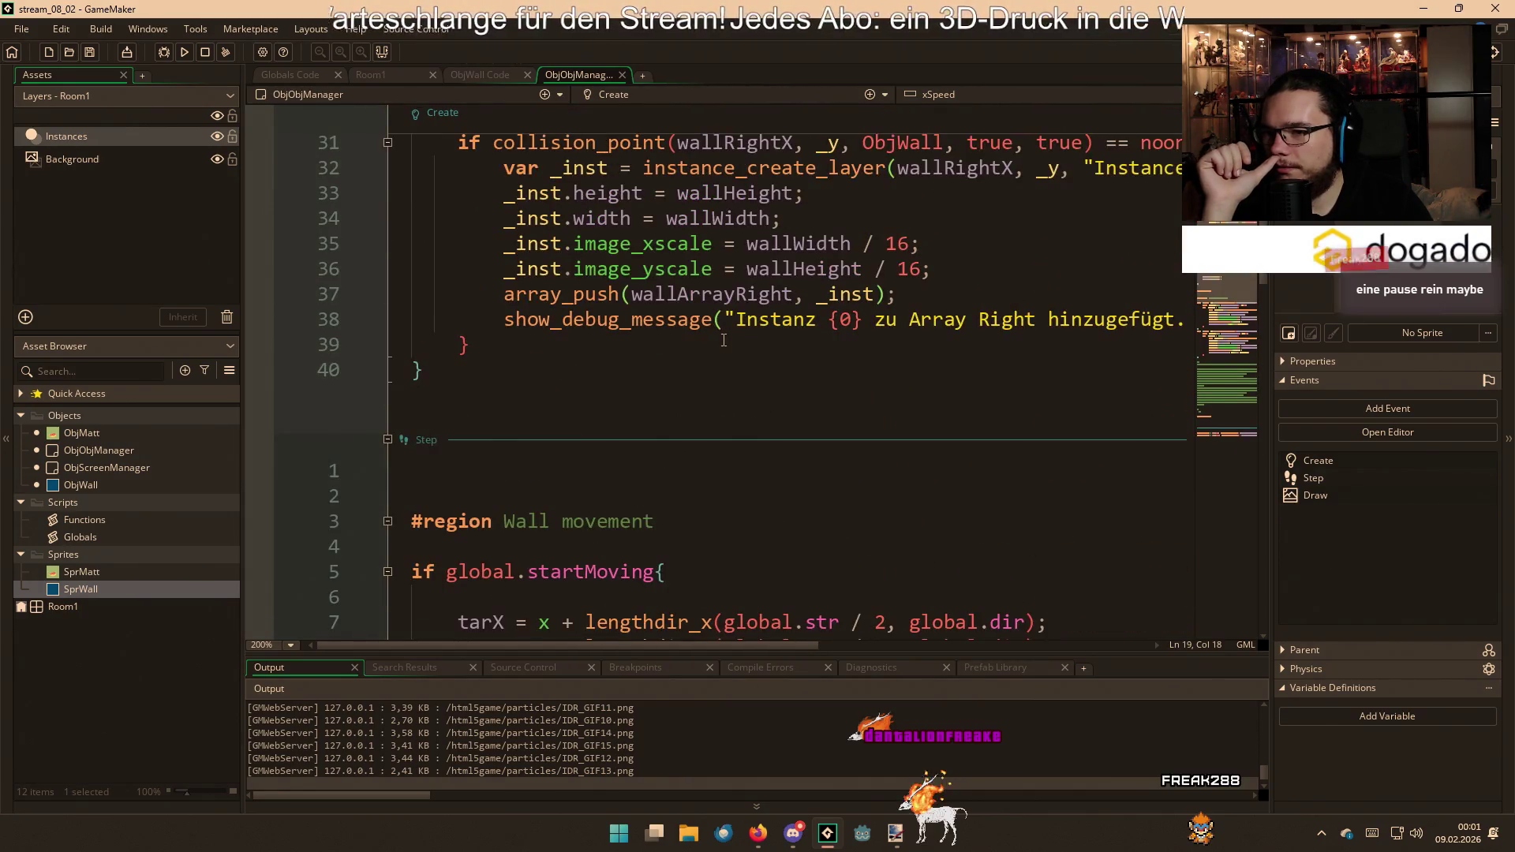
pyautogui.scroll(2, 725, 341)
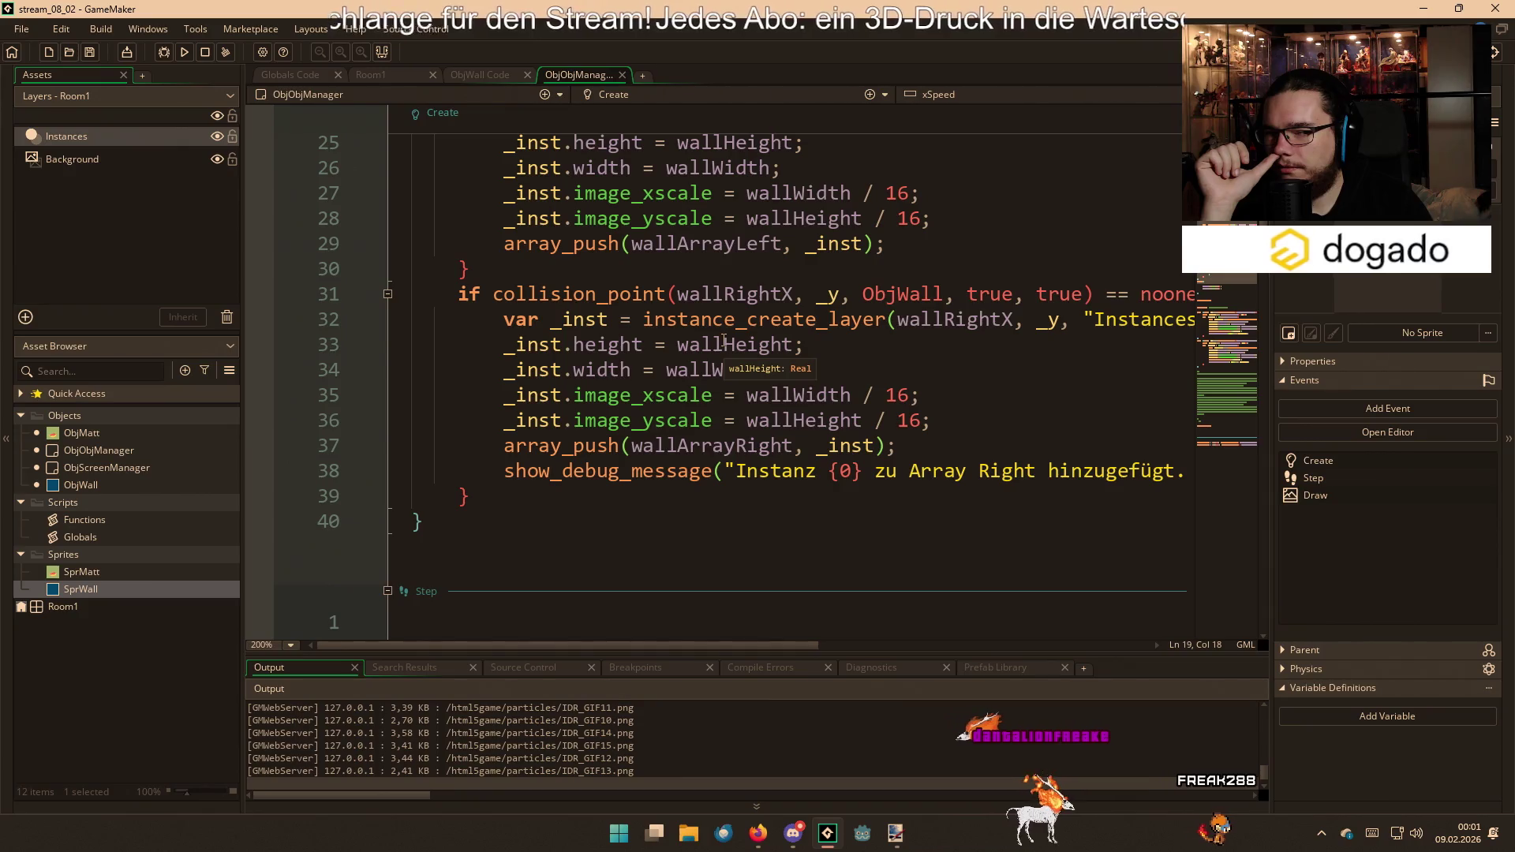
pyautogui.scroll(2, 724, 341)
pyautogui.scroll(4, 725, 341)
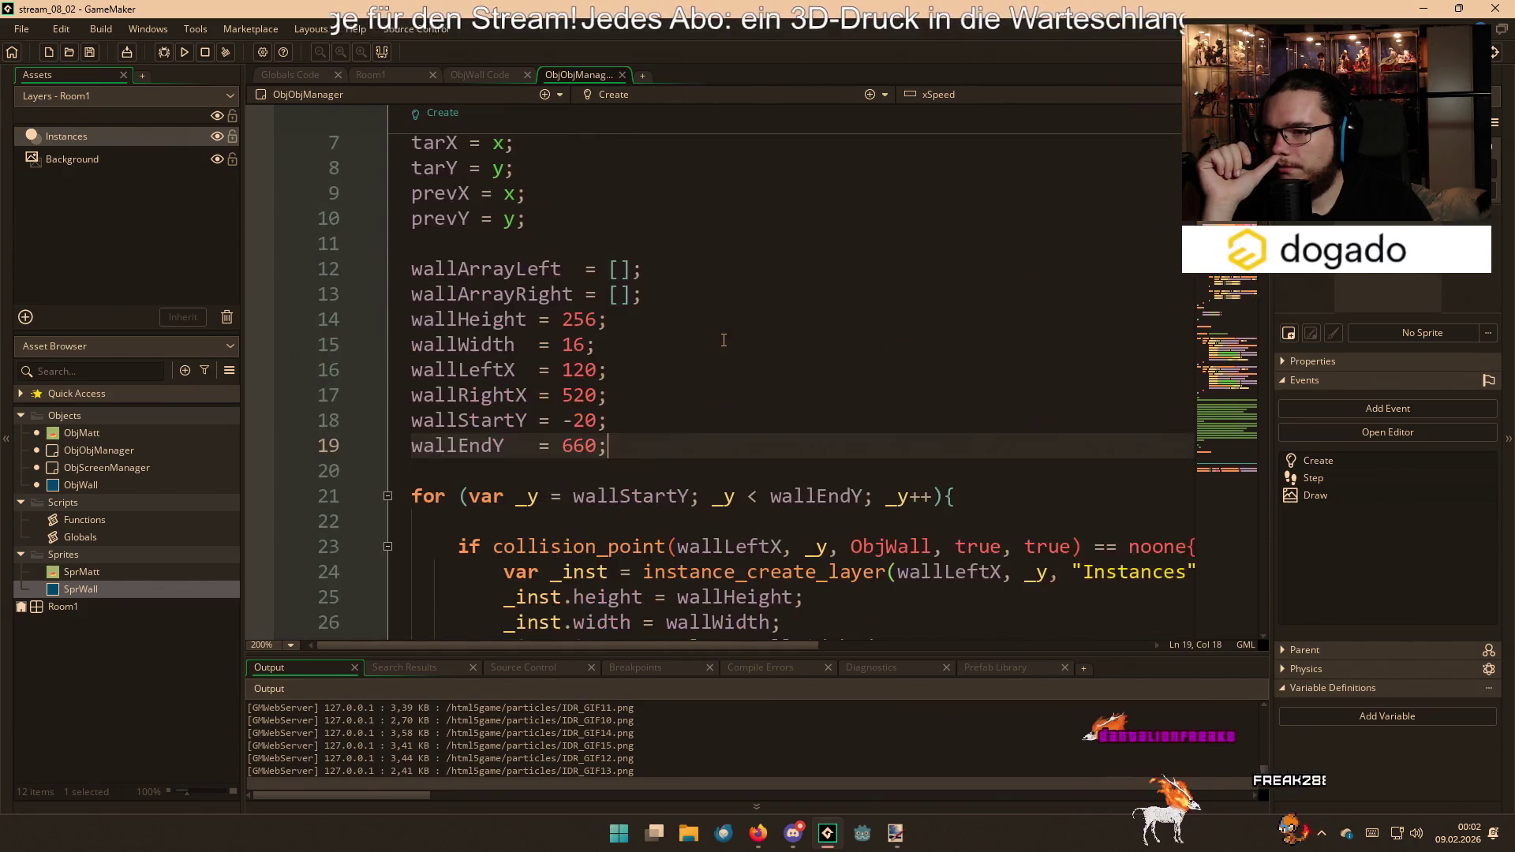
pyautogui.scroll(-2, 724, 341)
# Place the cursor on the empty line after wallEndY, then return to ObjWall's code
pyautogui.click(701, 316)
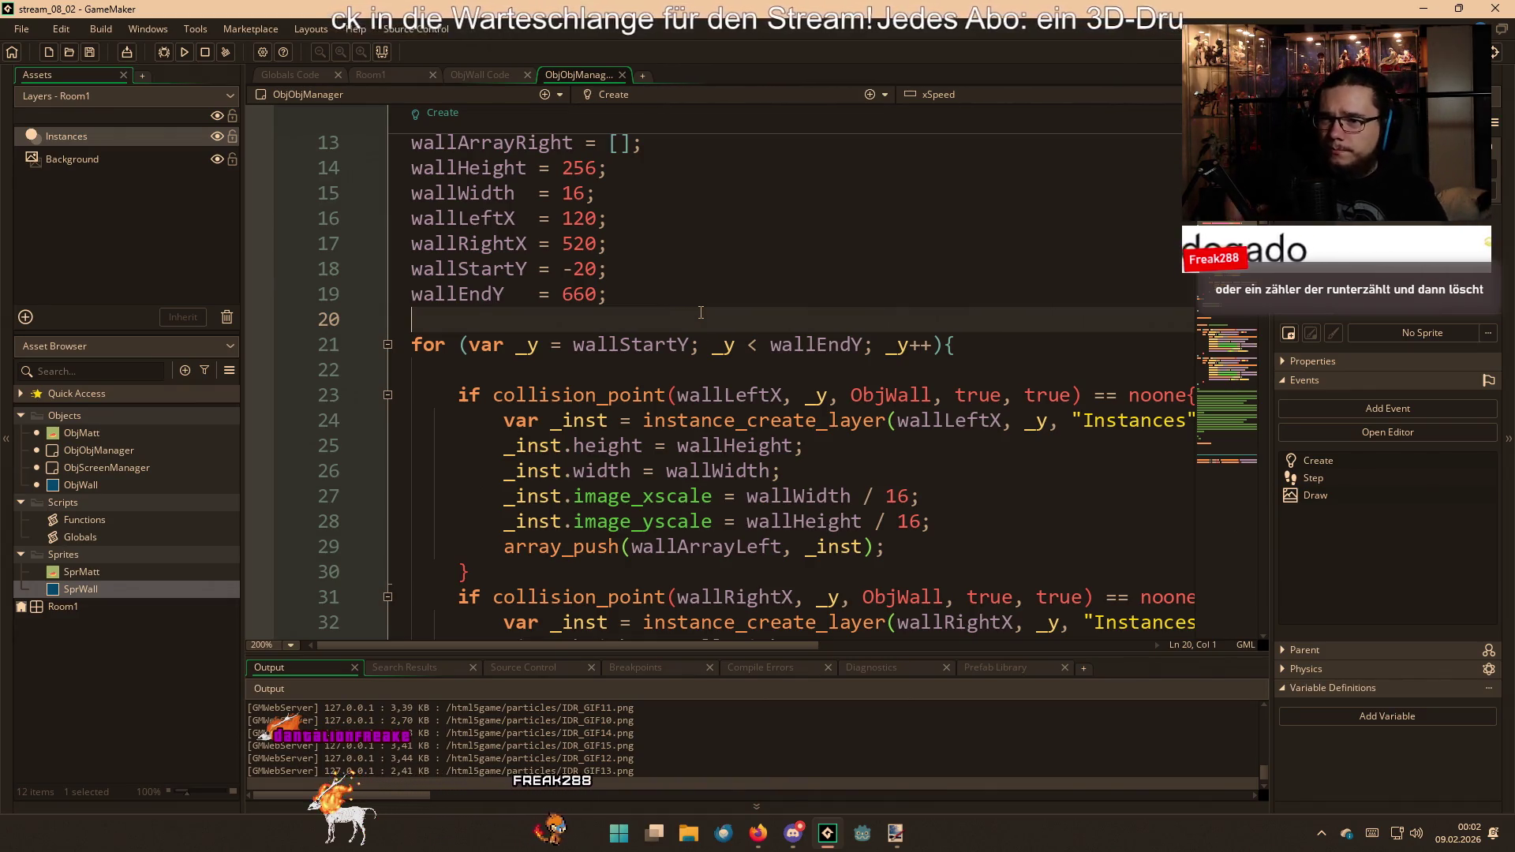
pyautogui.click(481, 81)
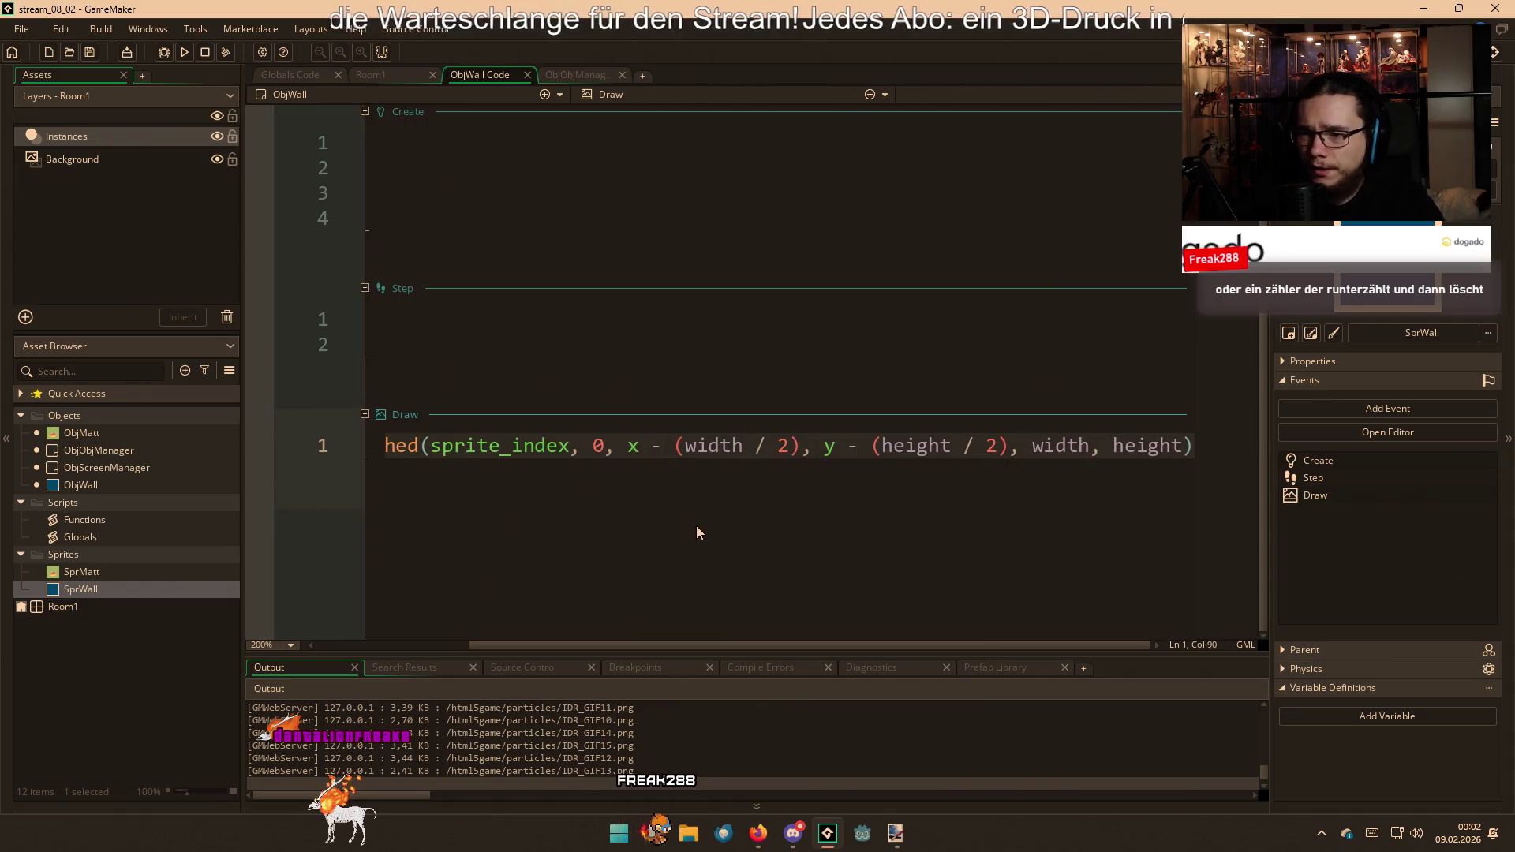
# Add an if y > 680 { } off-screen check to ObjWall's Step event
pyautogui.click(594, 369)
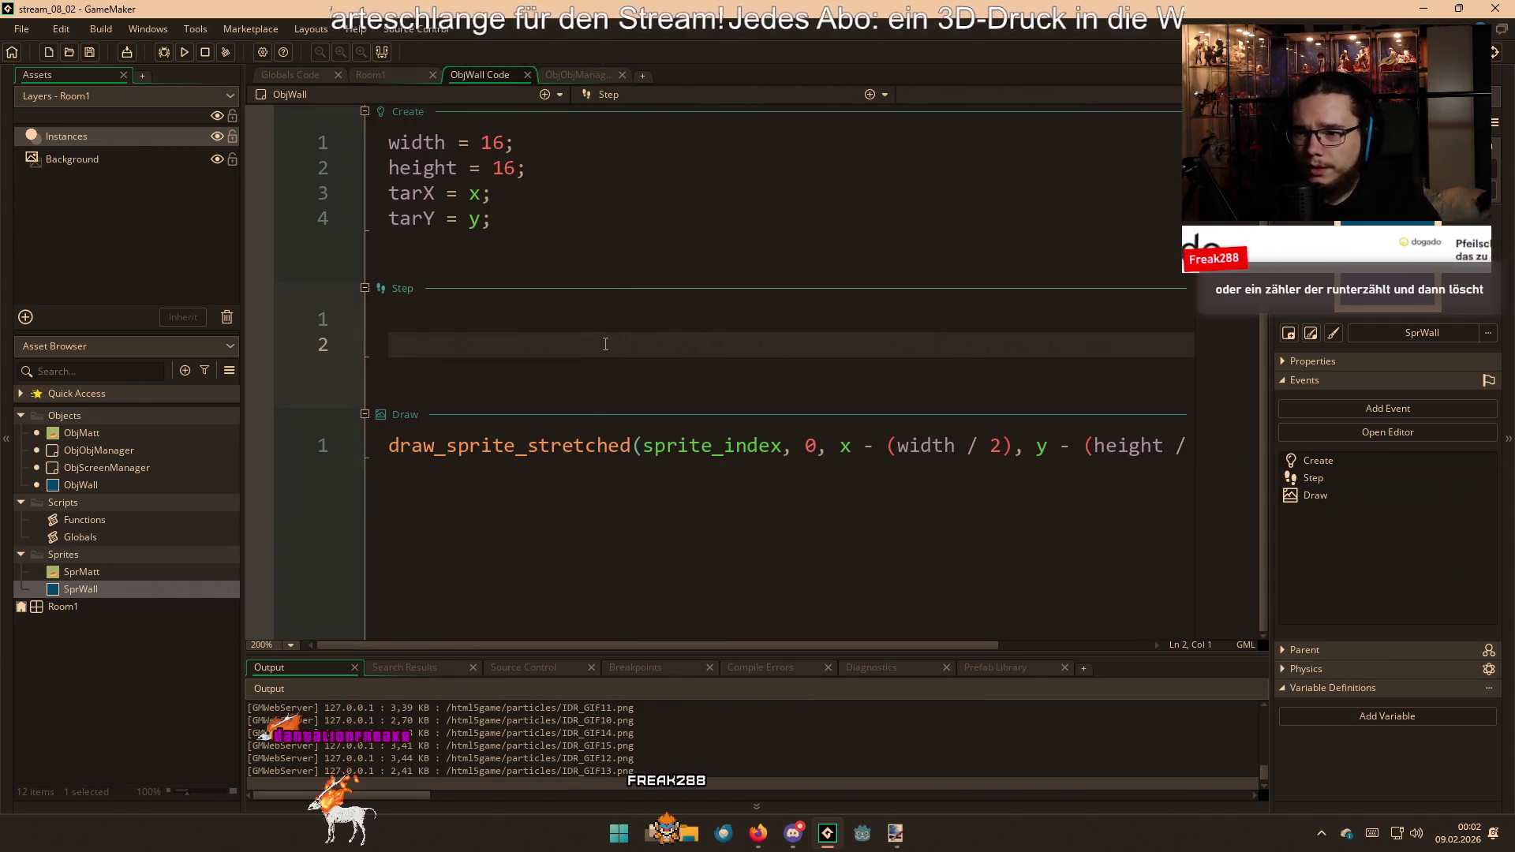
pyautogui.press('BackSpace')
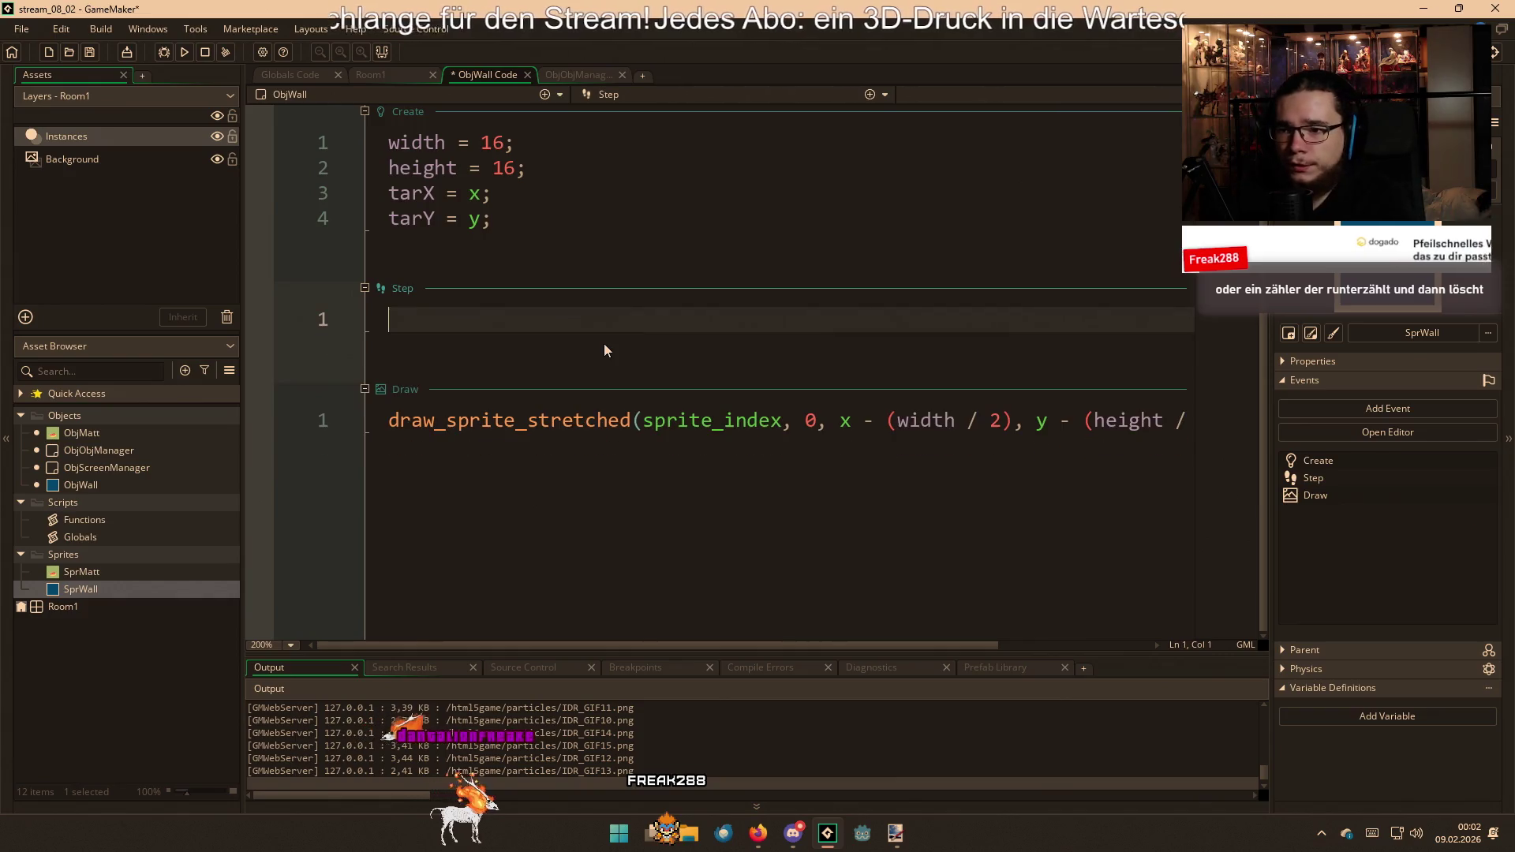
pyautogui.write('if y ')
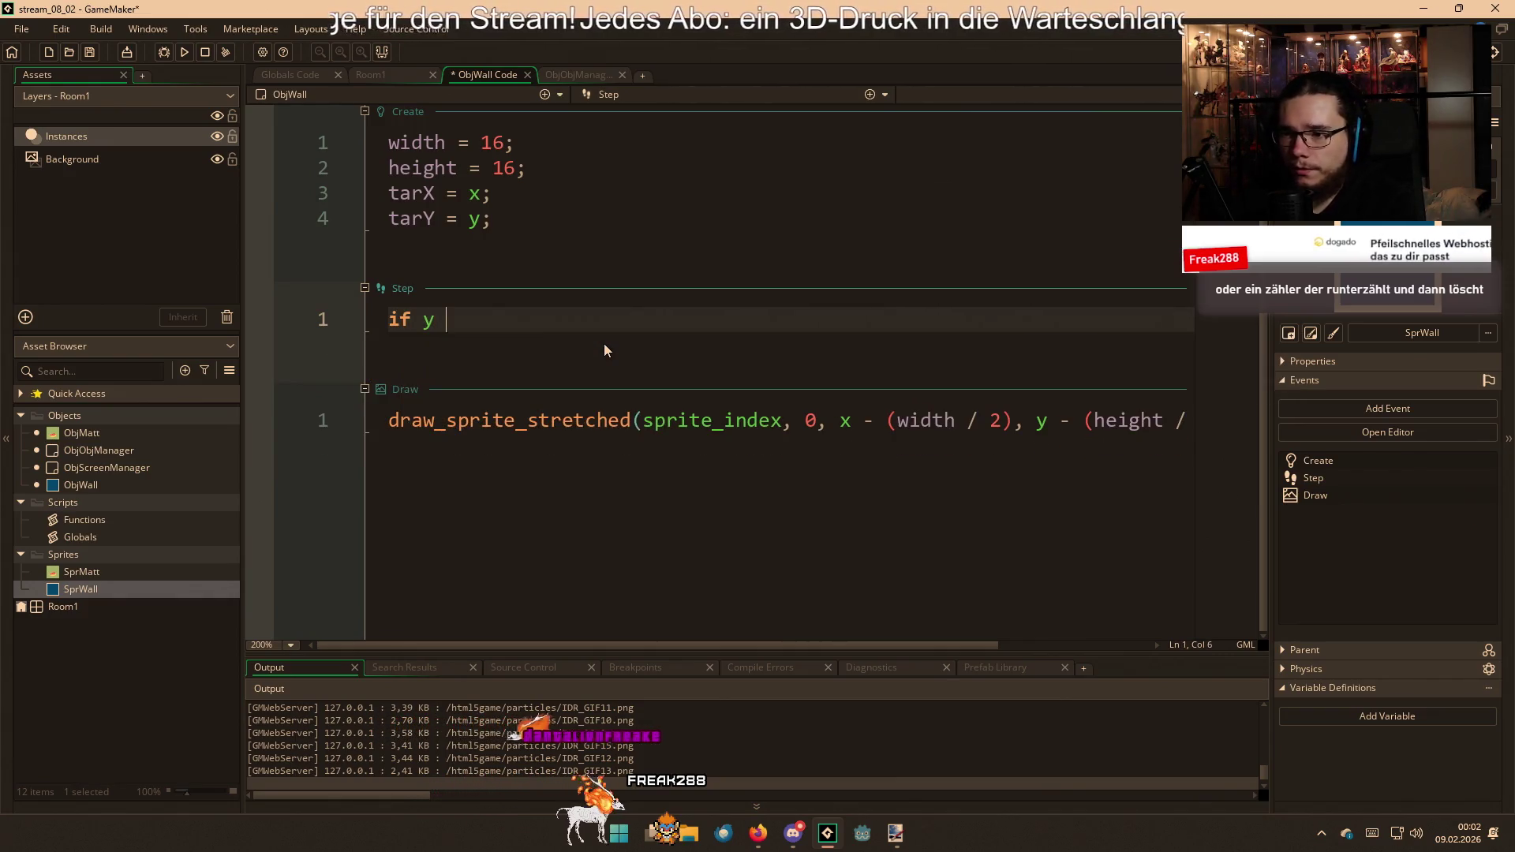
pyautogui.write('>')
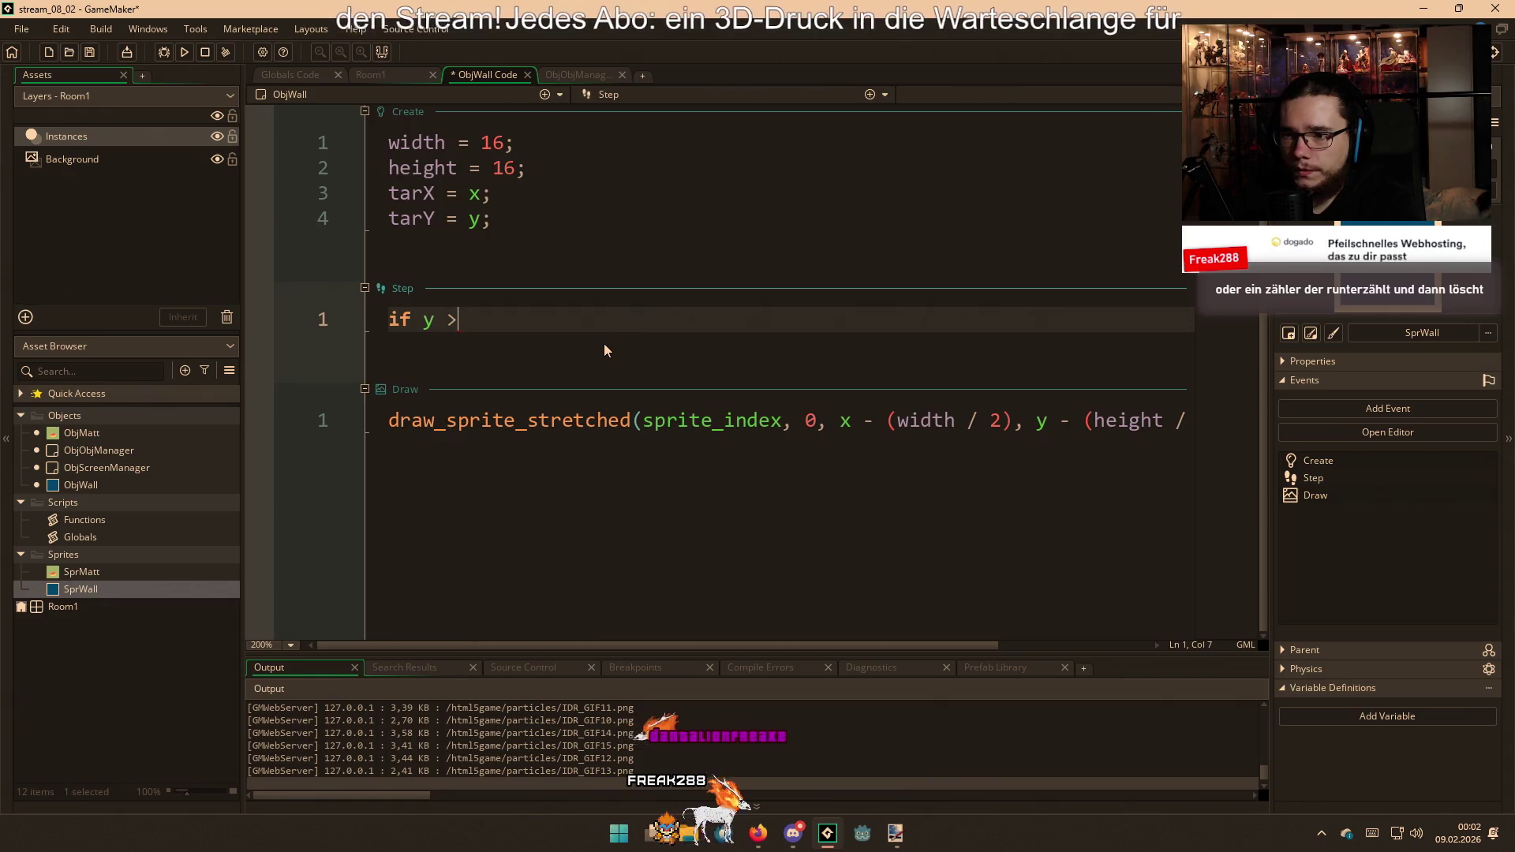
pyautogui.write(' 6')
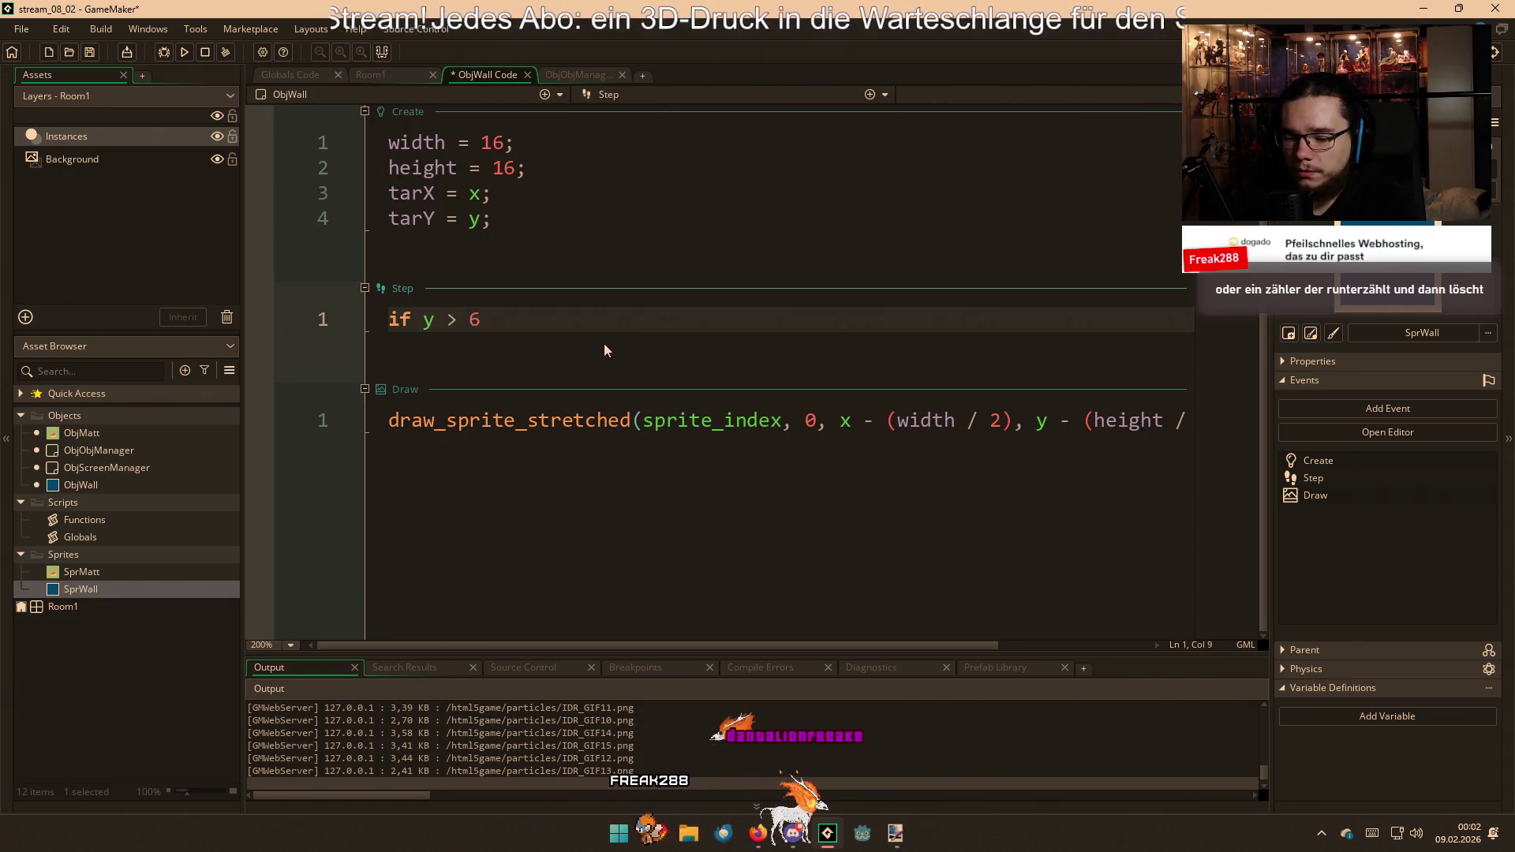
pyautogui.write('80')
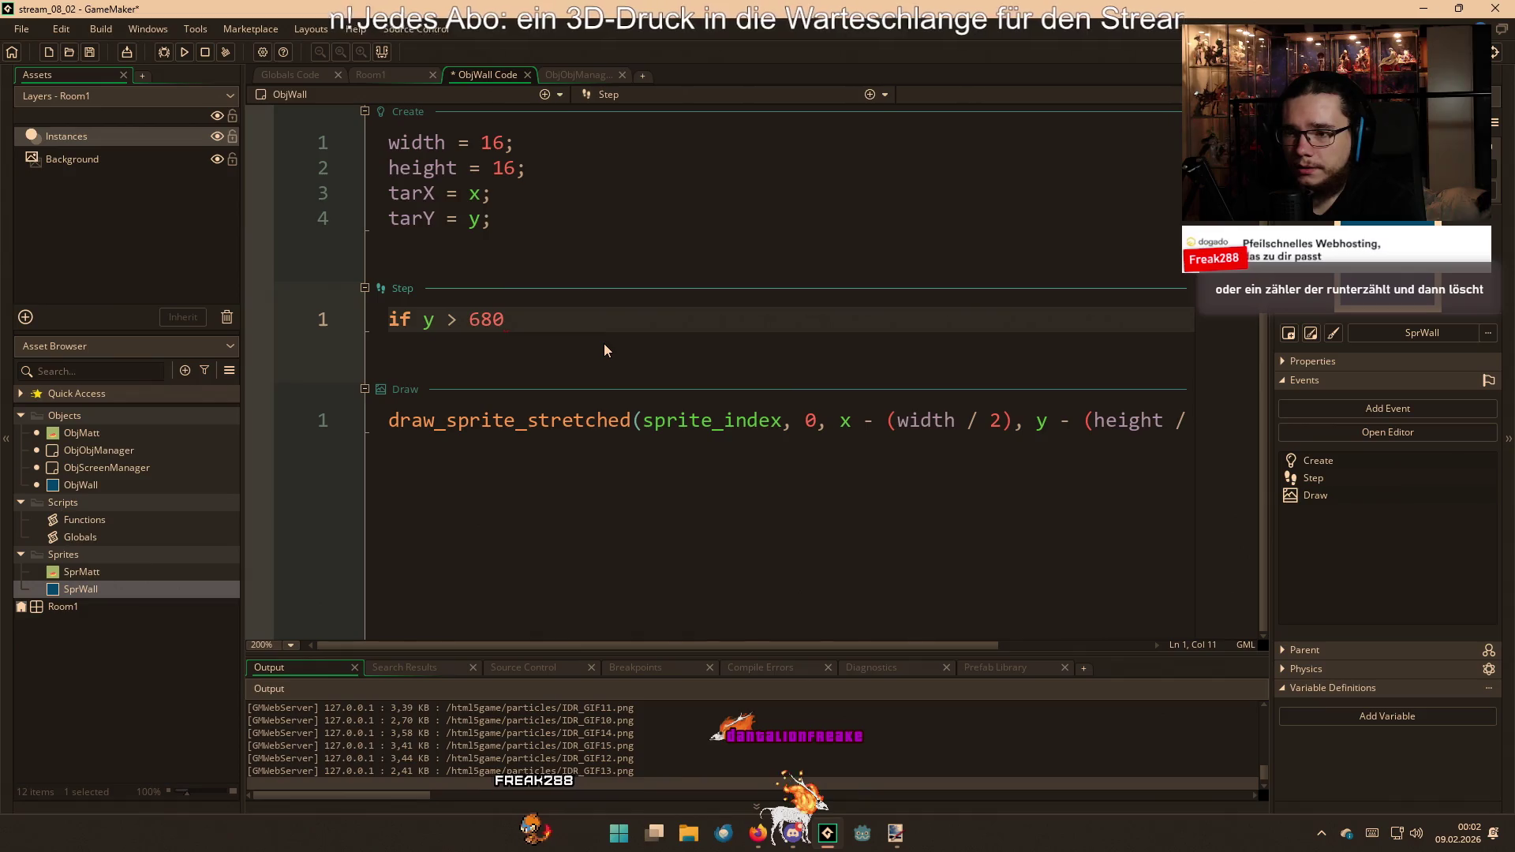
pyautogui.write('{')
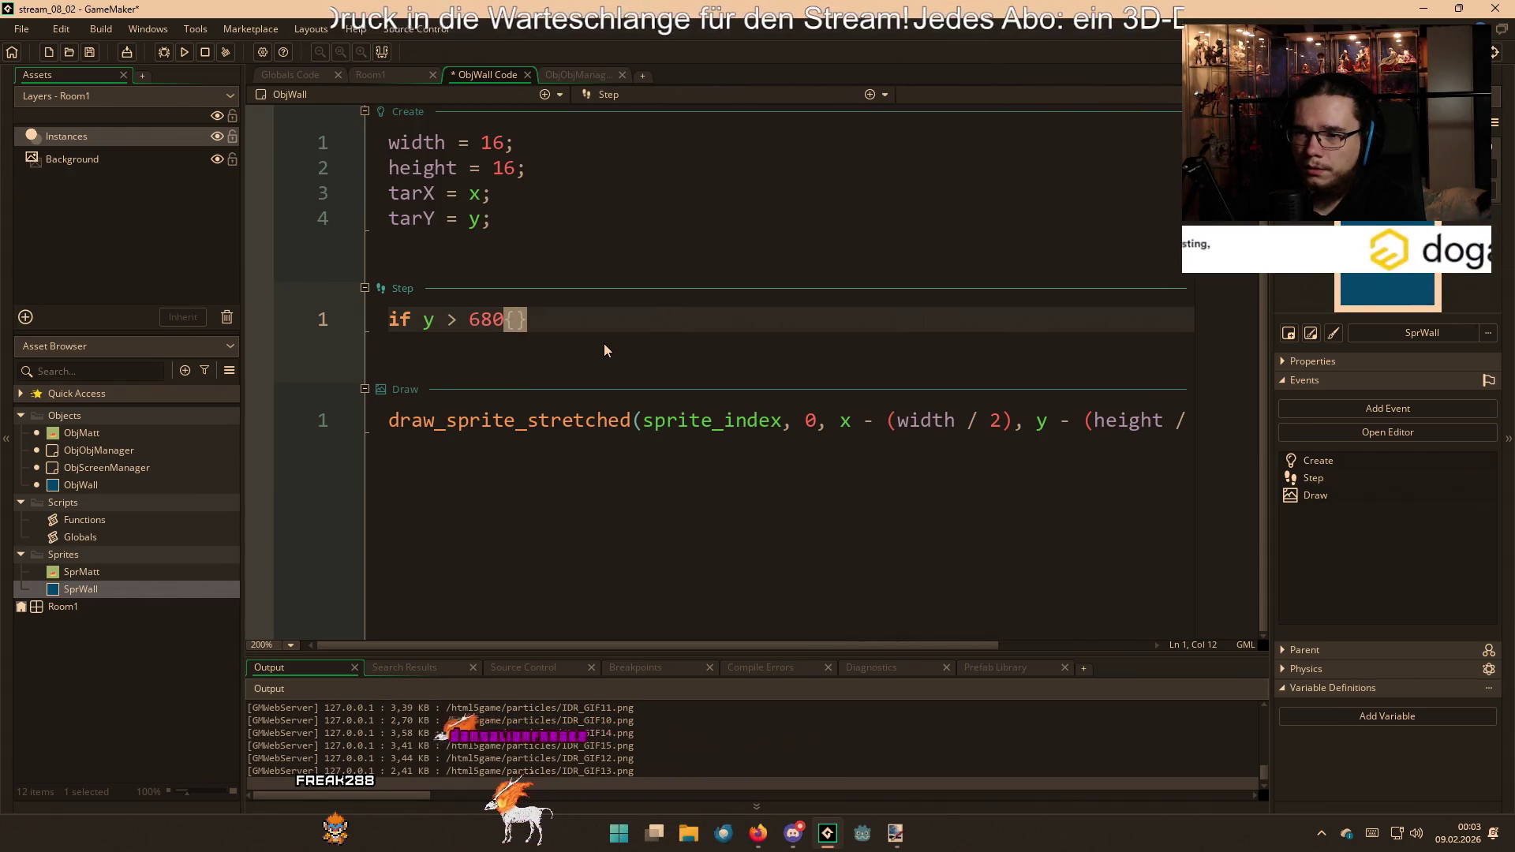
pyautogui.press('Return')
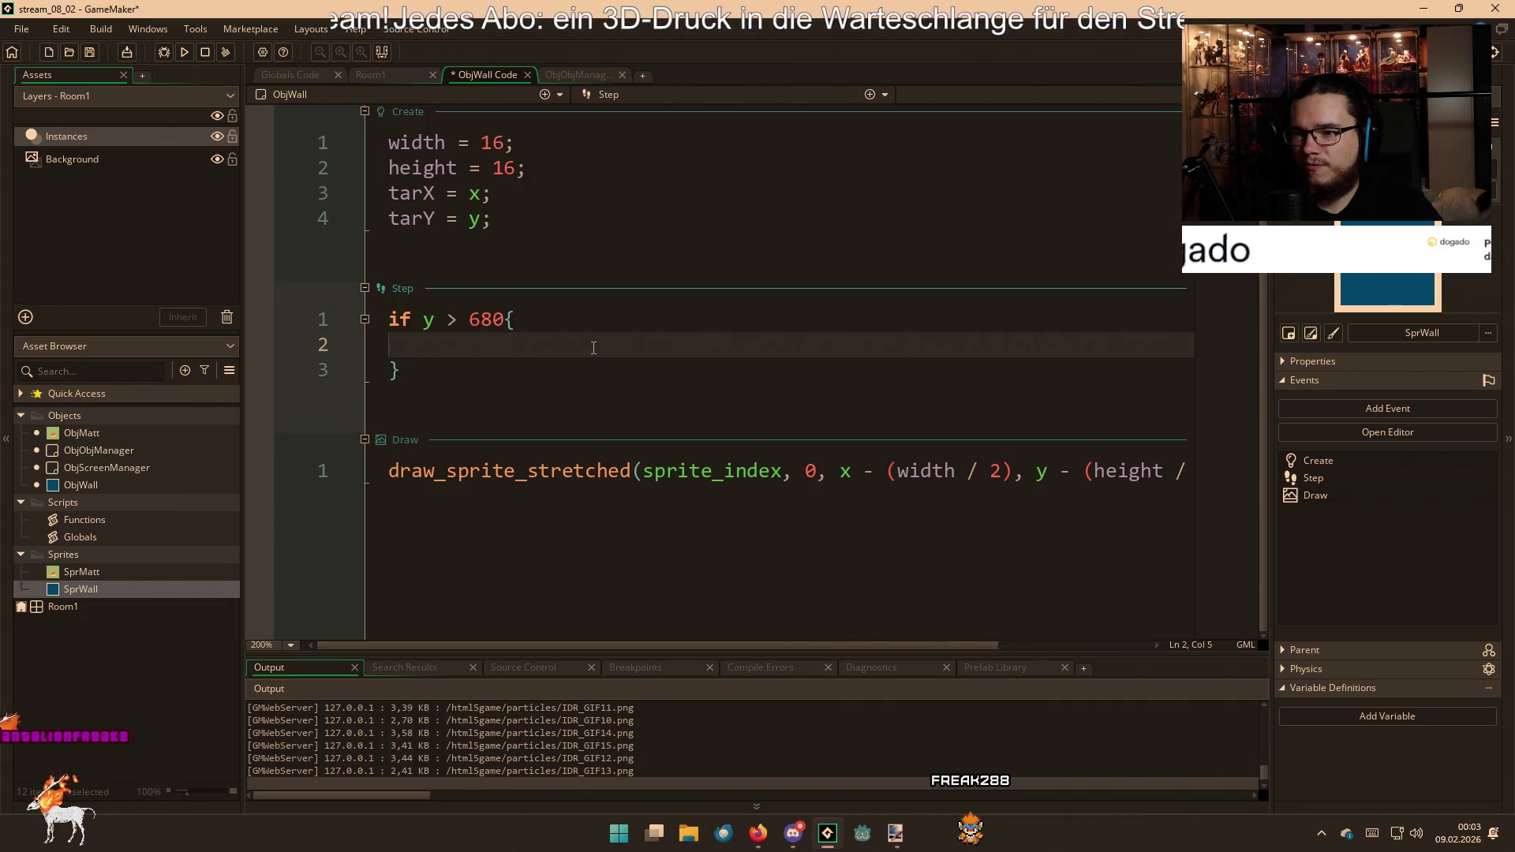
# Delete the if block again, save ObjWall, and switch back to ObjObjManager's code
pyautogui.moveTo(402, 371)
pyautogui.mouseDown()
pyautogui.moveTo(470, 320)
pyautogui.moveTo(372, 299)
pyautogui.mouseUp()
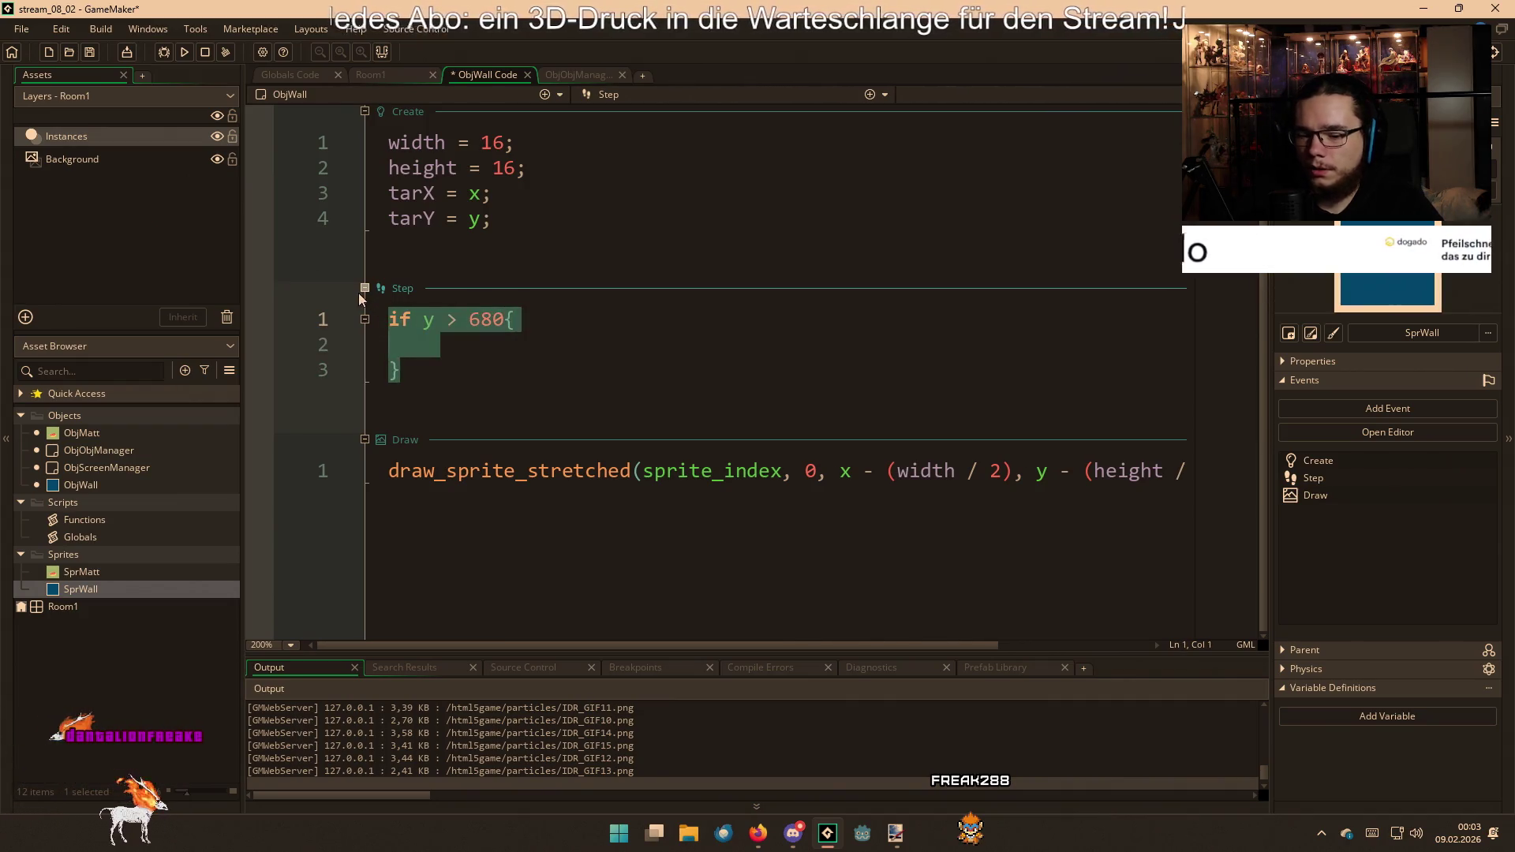
pyautogui.press('BackSpace')
pyautogui.click(561, 232)
pyautogui.hotkey('ctrl', 's')
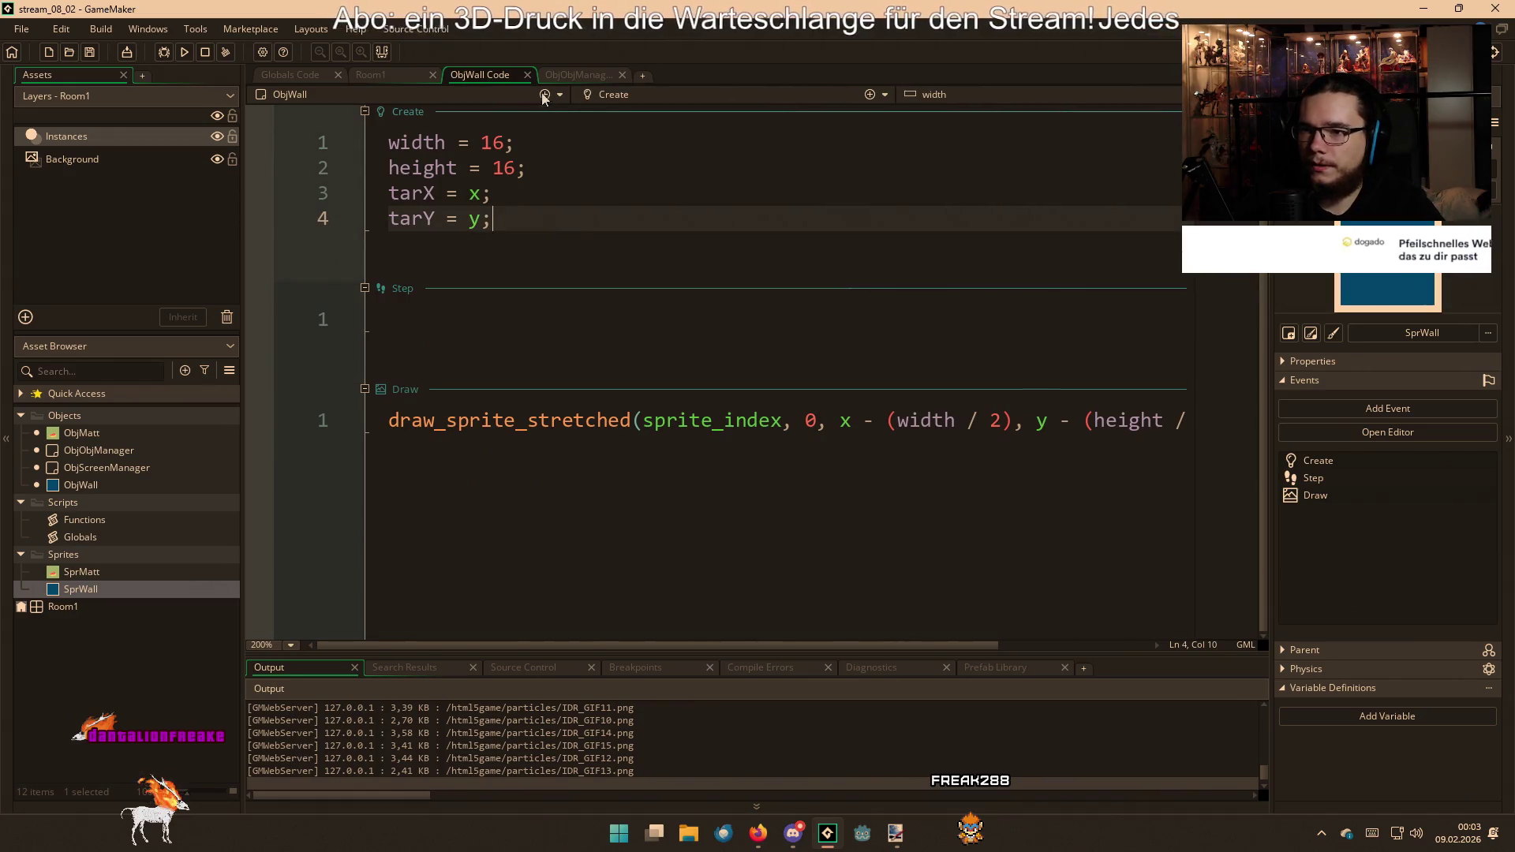
pyautogui.click(562, 79)
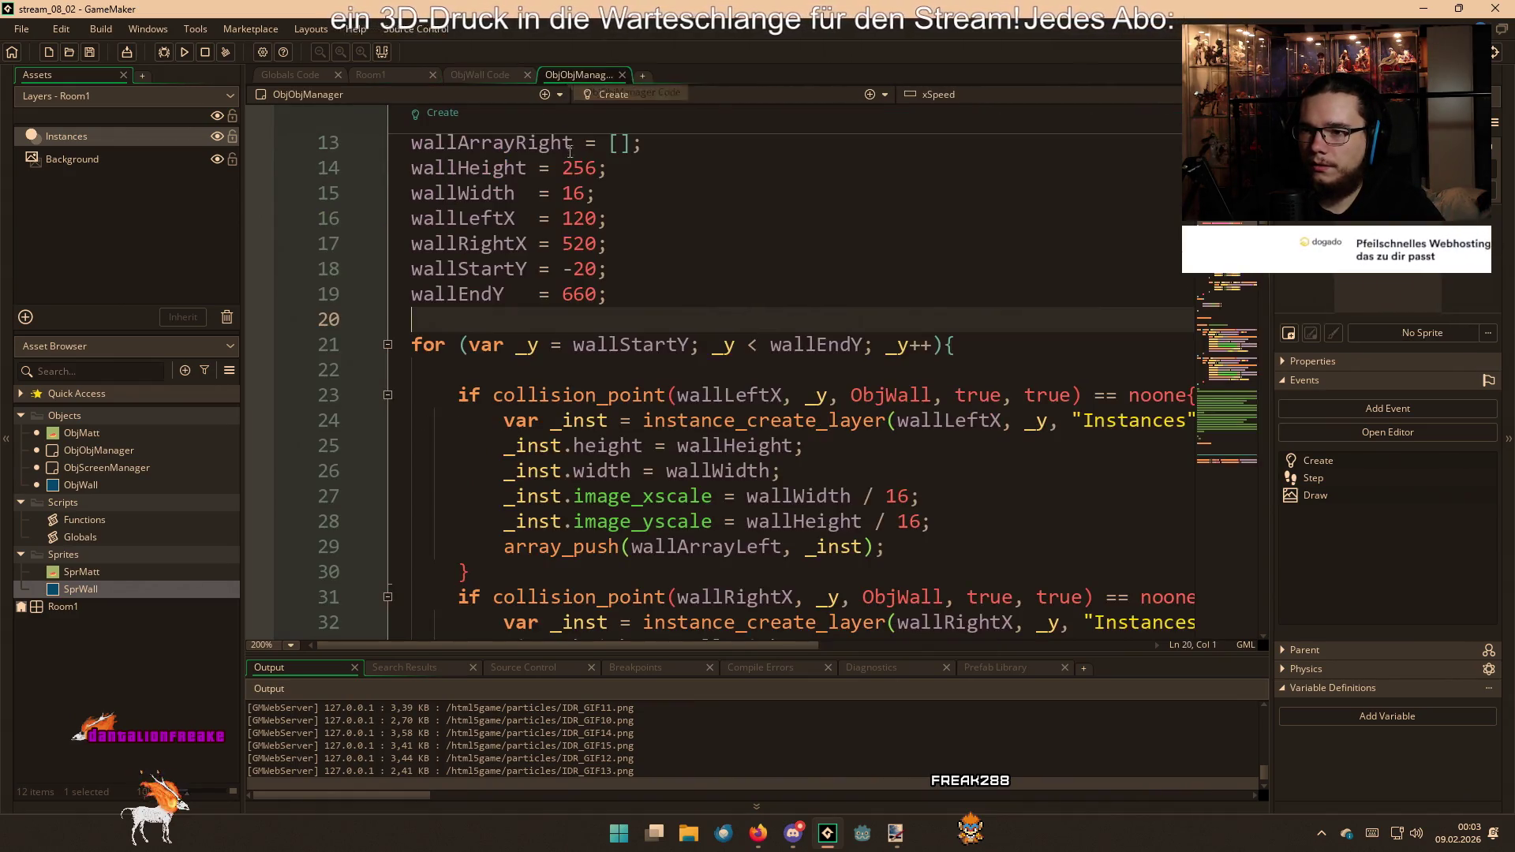